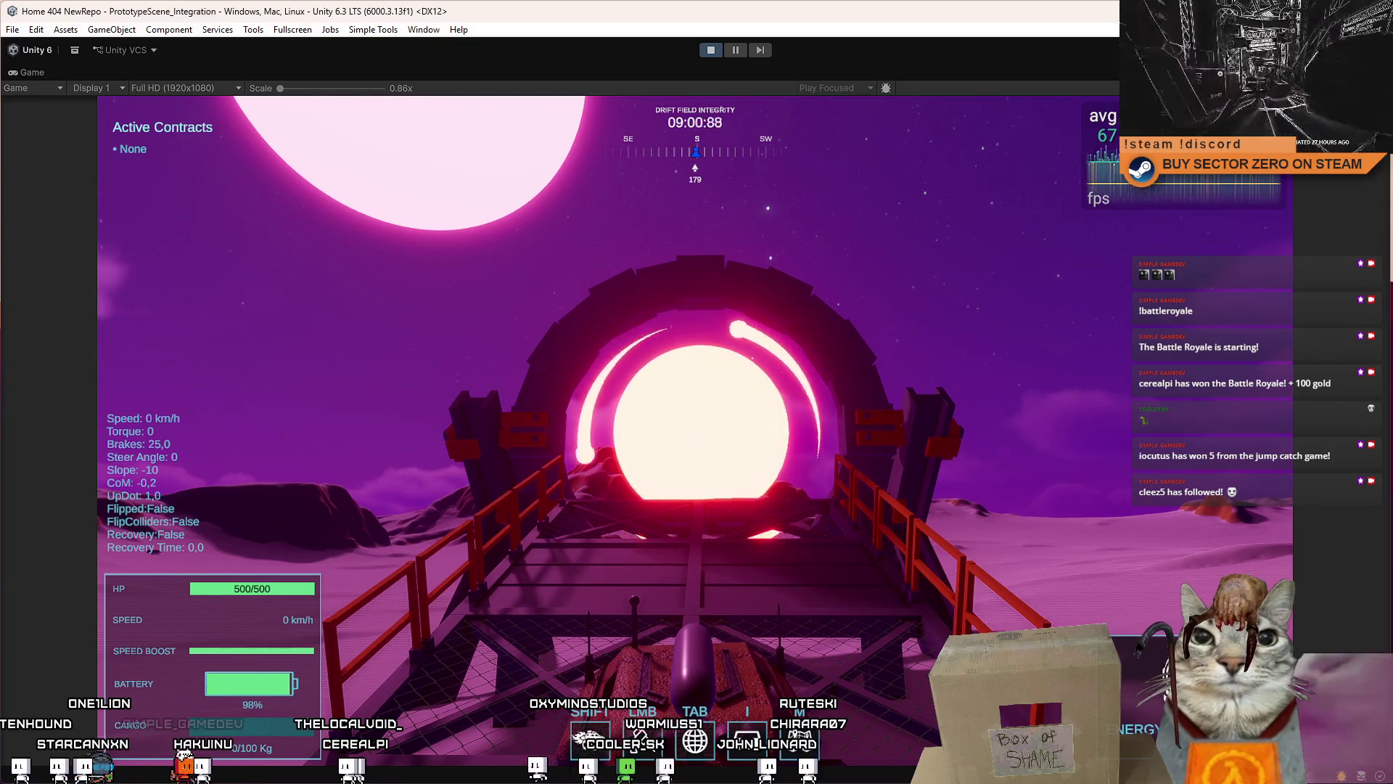
# Step: Drive the rover off the portal bridge and across the pink desert terrain at 80–147 km/h
pyautogui.press('w')
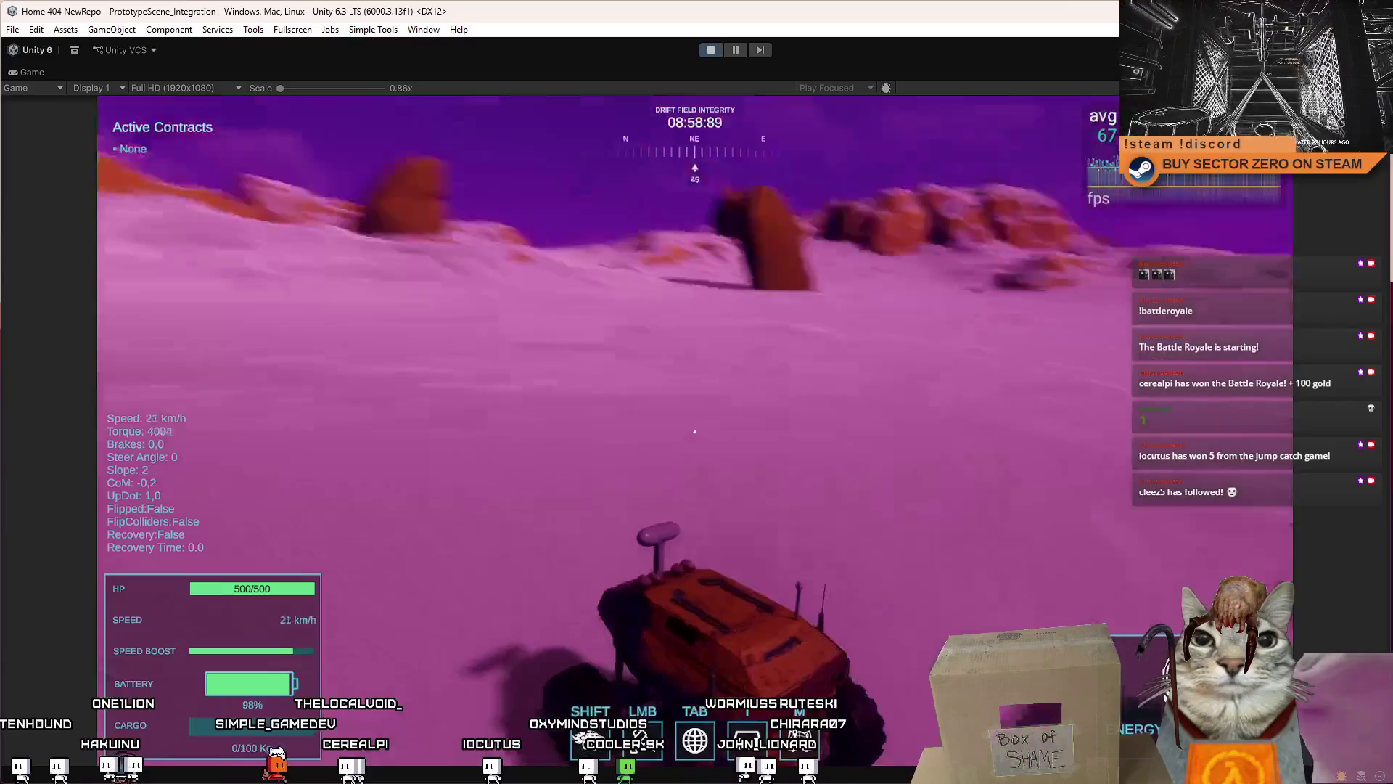
pyautogui.press('a')
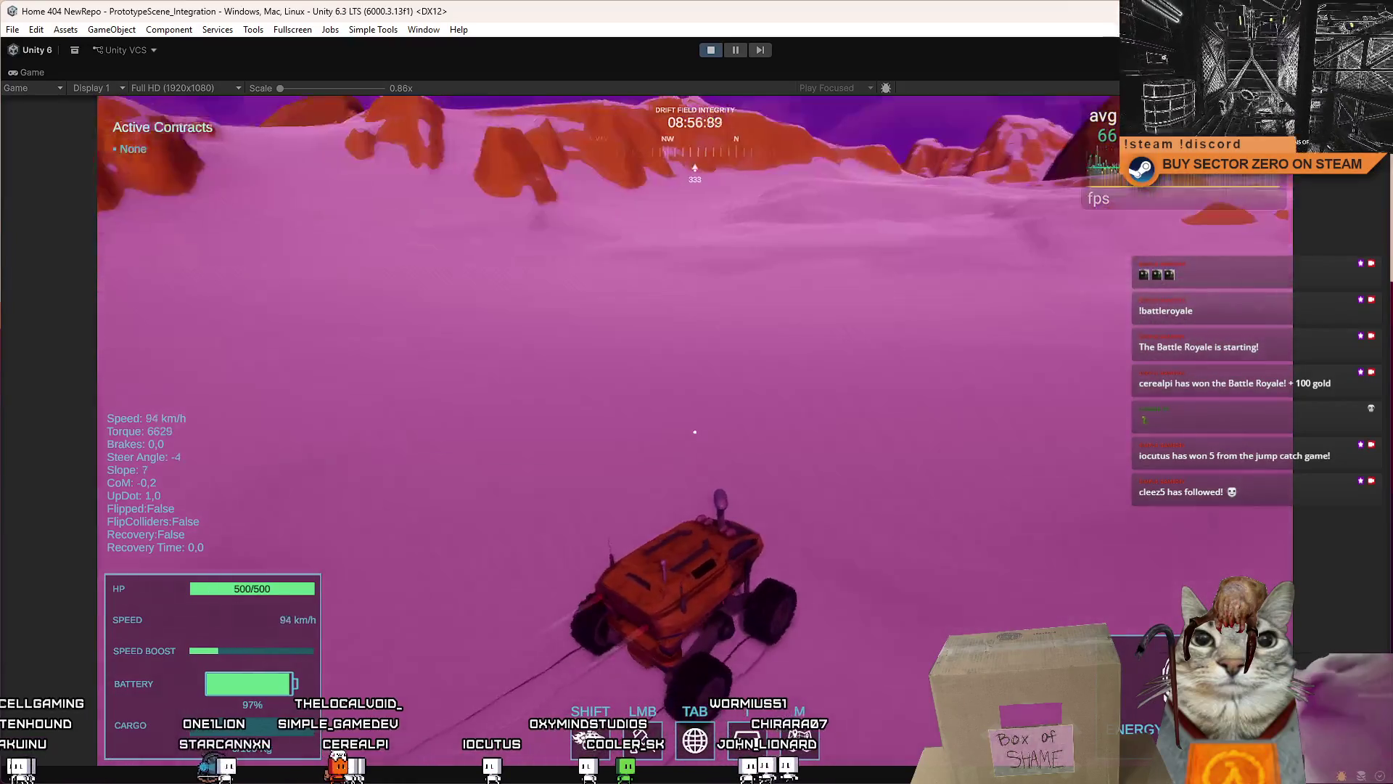
pyautogui.press('d')
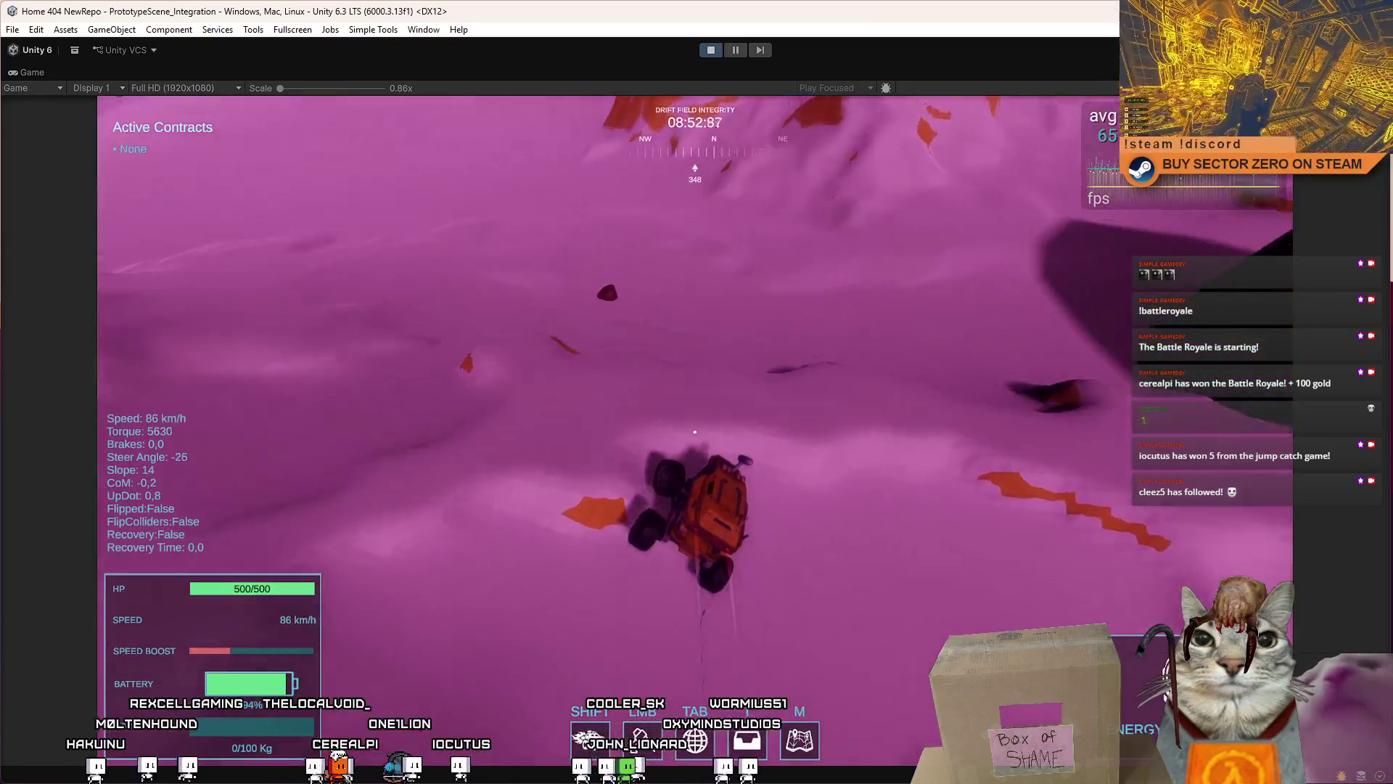
pyautogui.press('a')
pyautogui.press('a')
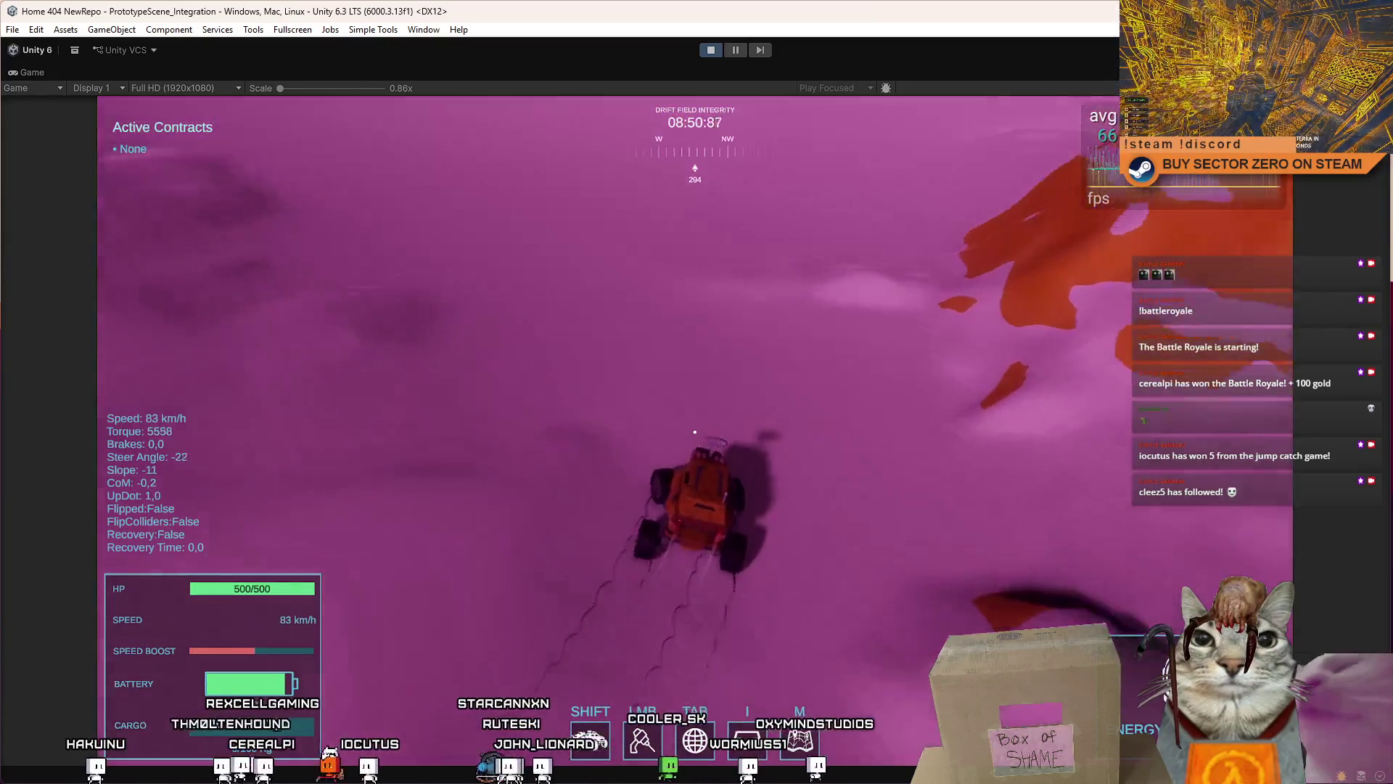
pyautogui.press('w')
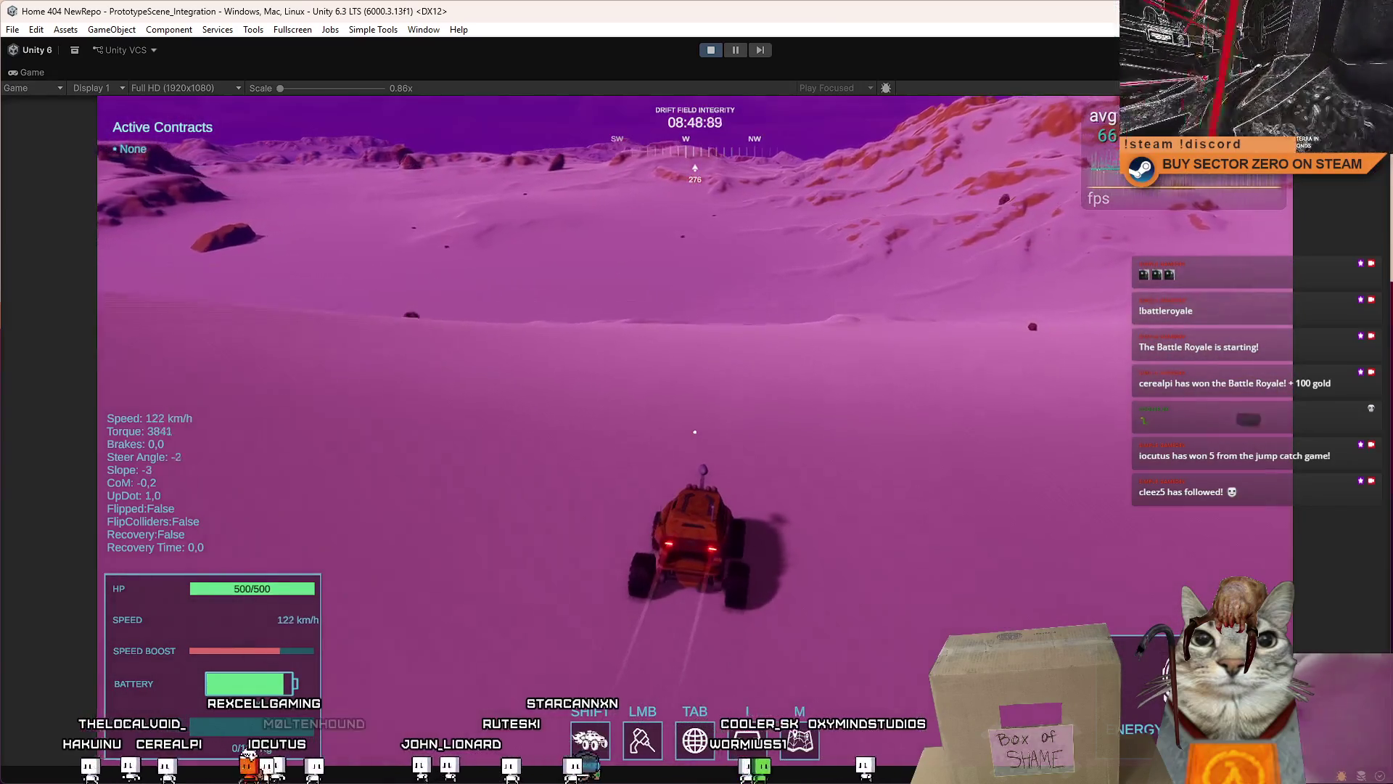
pyautogui.press('w')
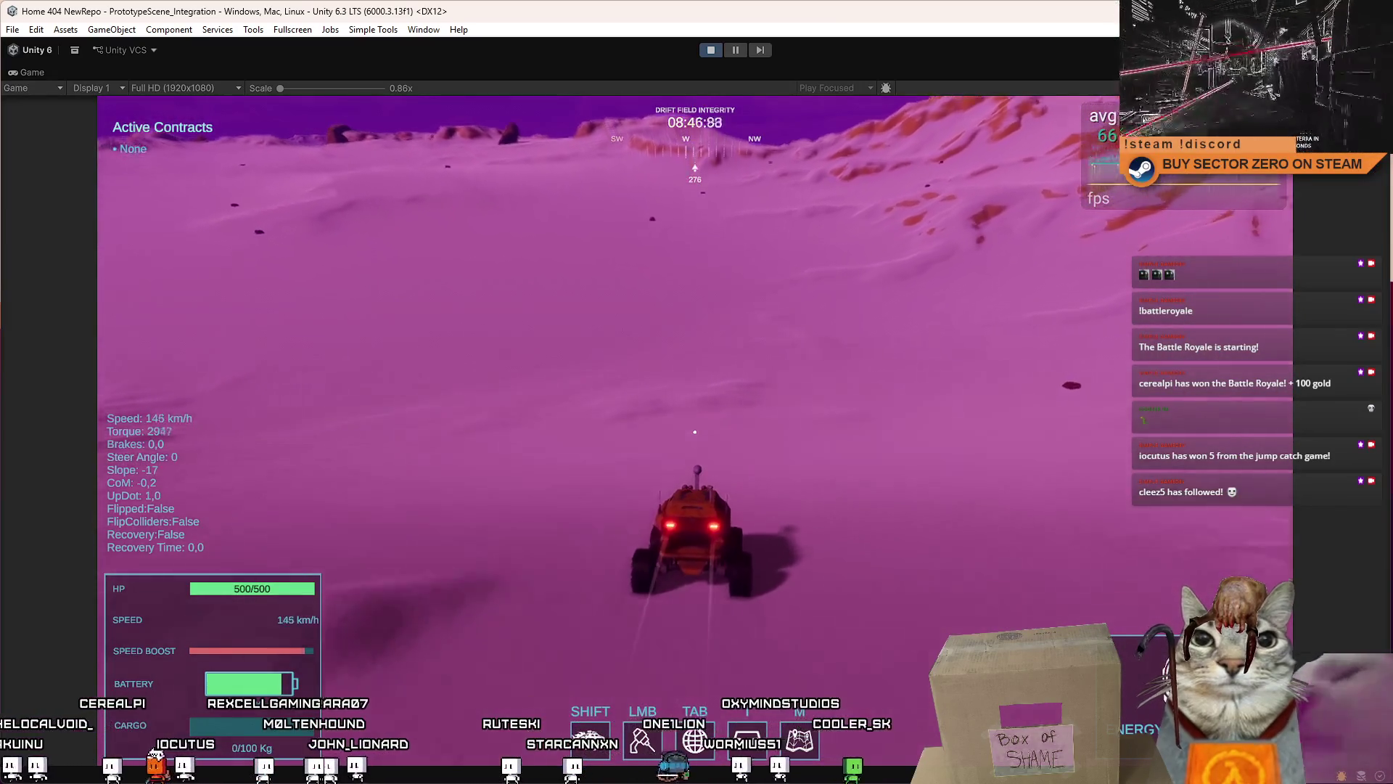
pyautogui.press('w')
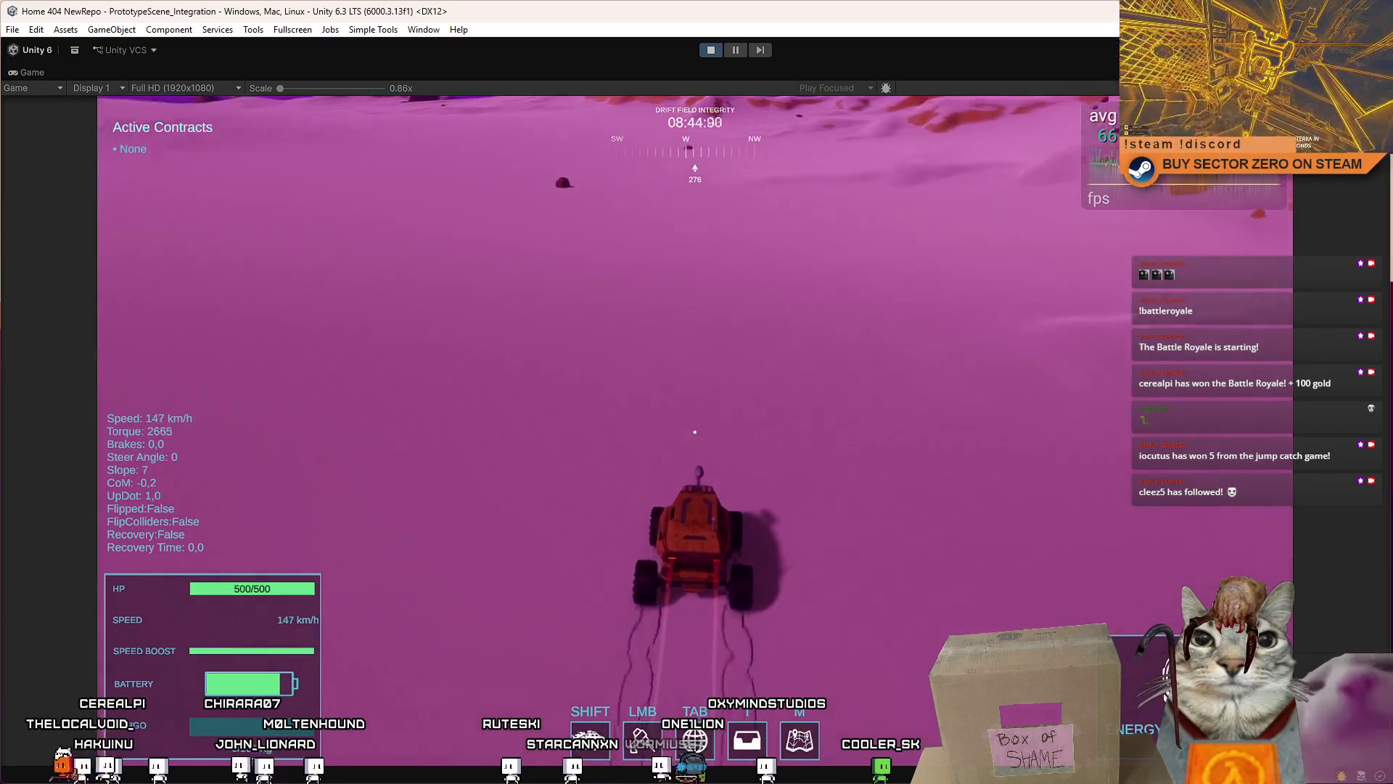
pyautogui.press('w')
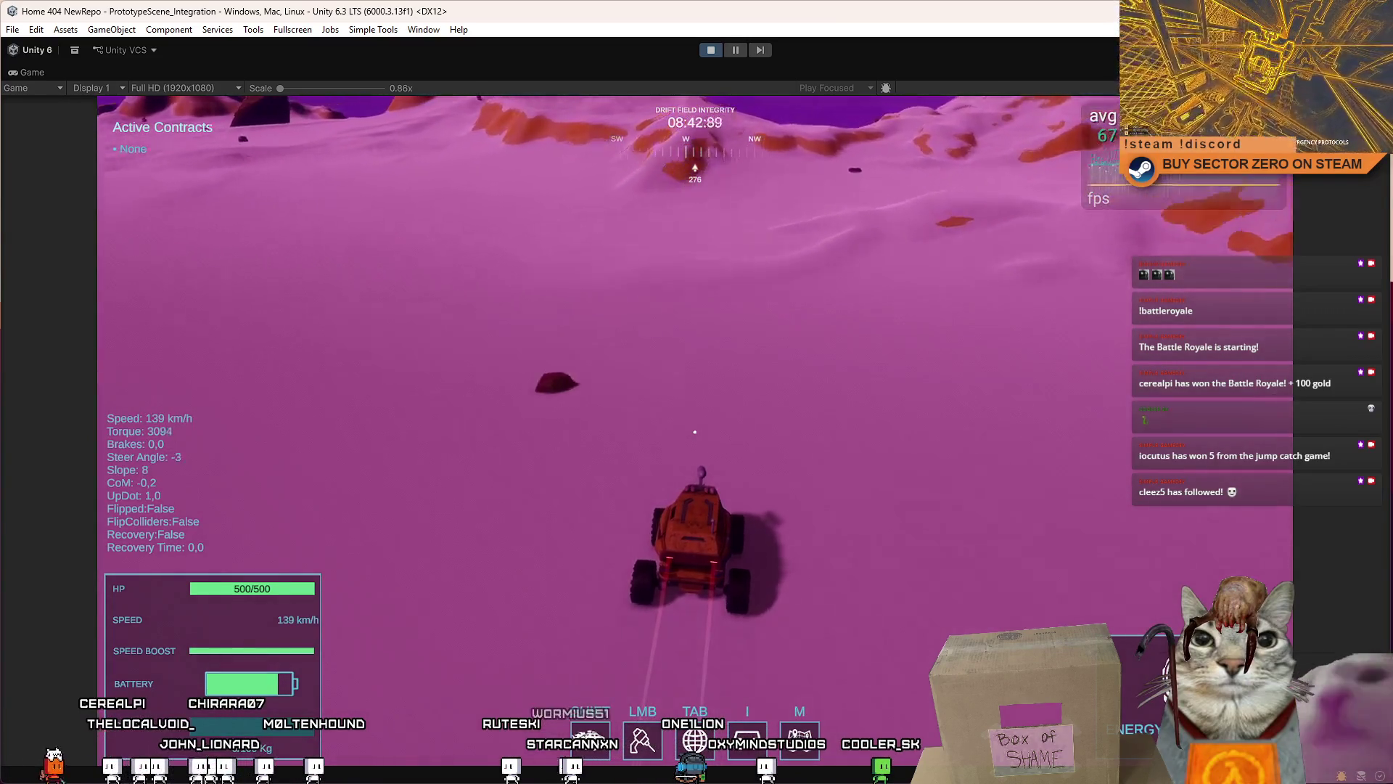
pyautogui.press('a')
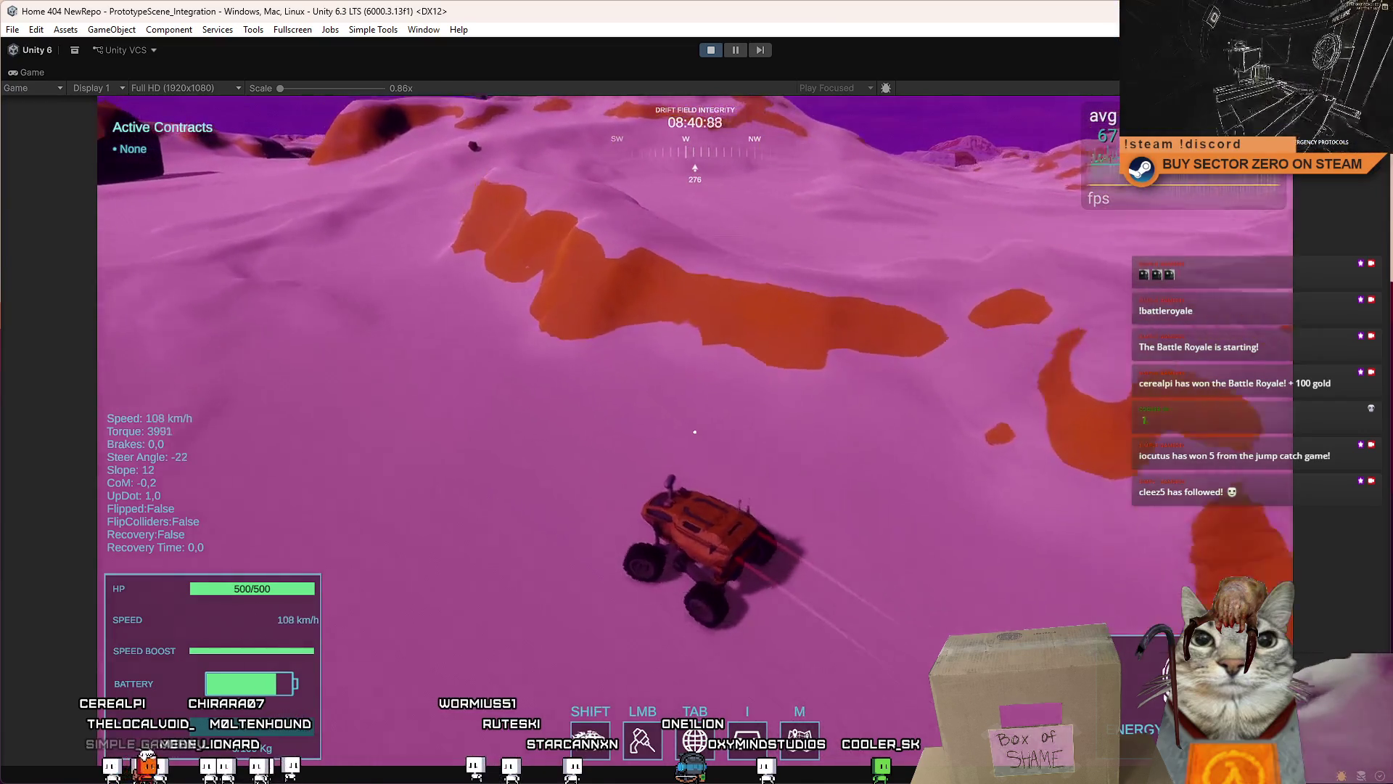
pyautogui.press('Escape')
pyautogui.press('Escape')
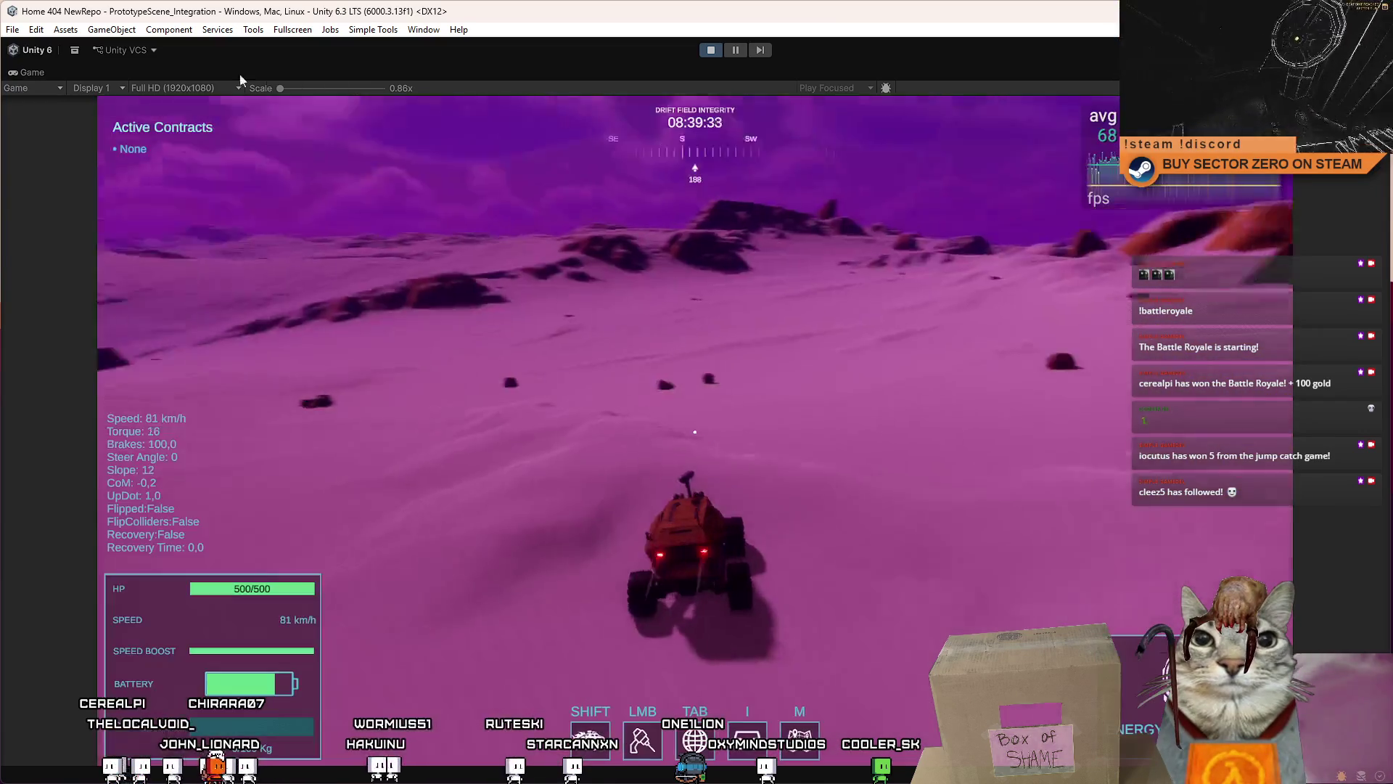
# Step: Restore the full editor layout and activate TraxManager, found by filtering the Hierarchy for 'trax'
pyautogui.doubleClick(53, 74)
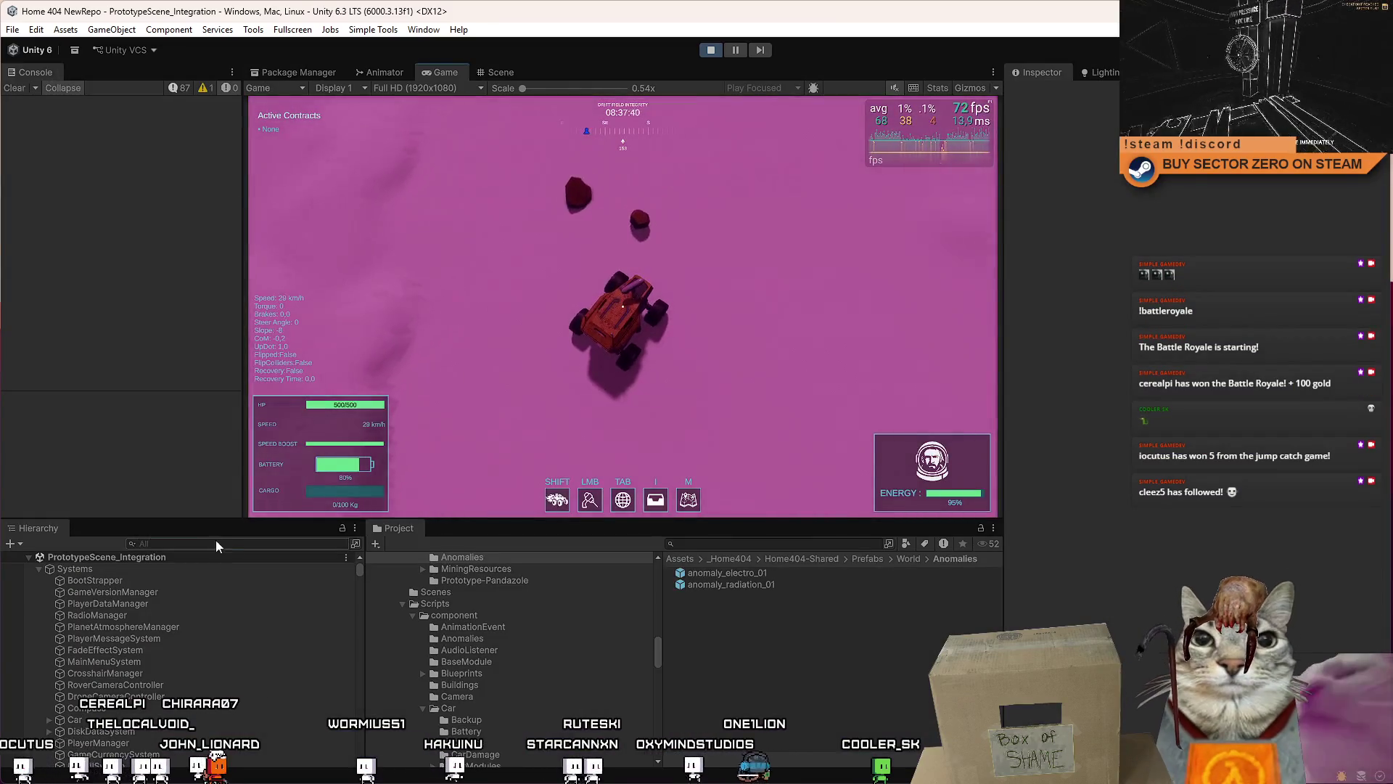
pyautogui.click(216, 542)
pyautogui.write('trax')
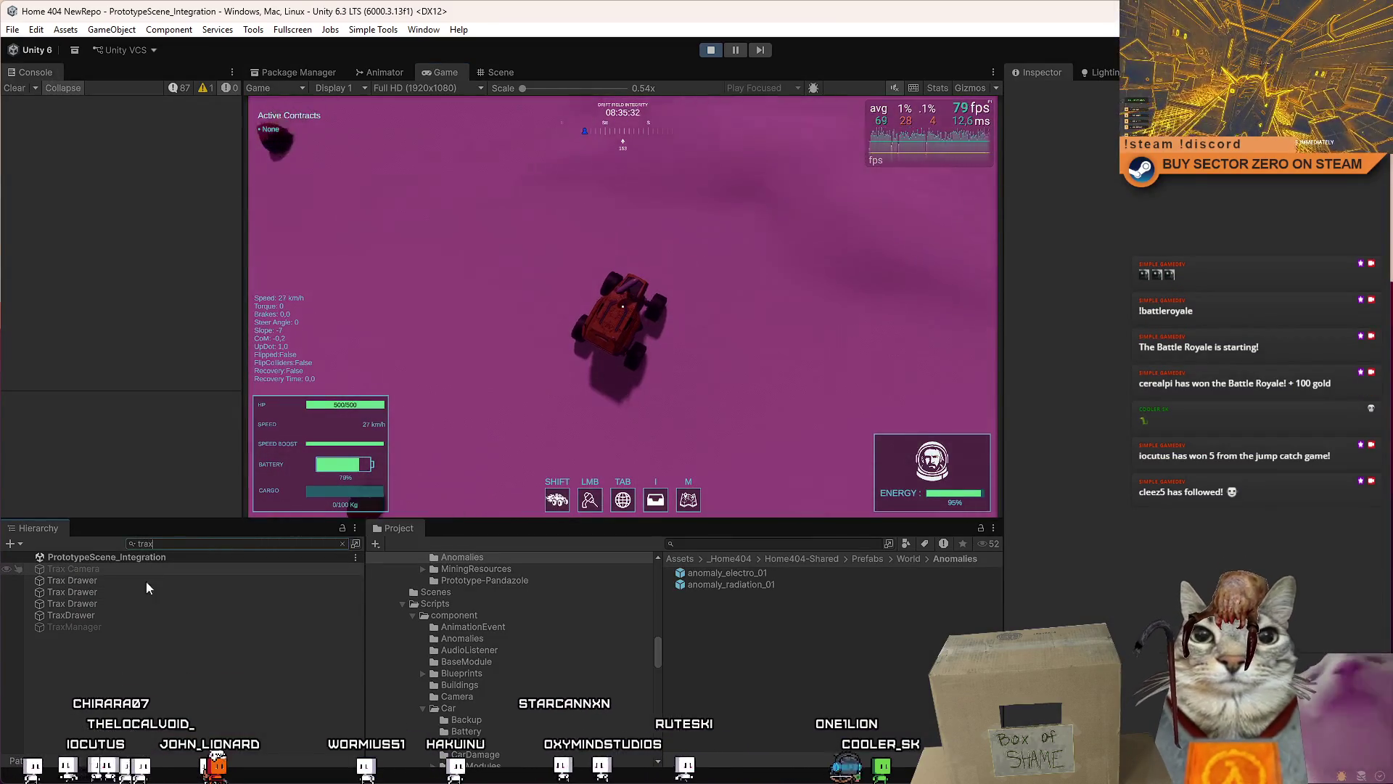
pyautogui.click(128, 570)
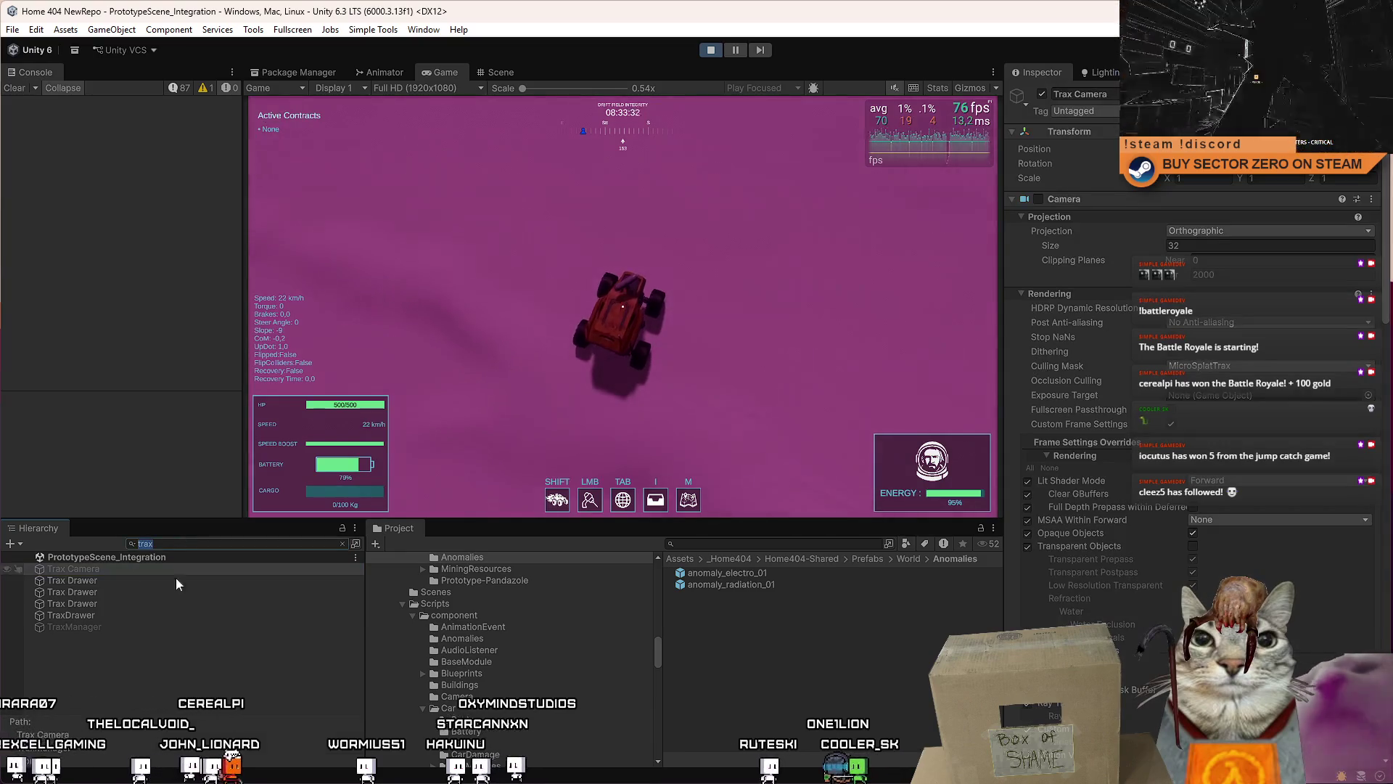
pyautogui.click(151, 626)
pyautogui.click(342, 542)
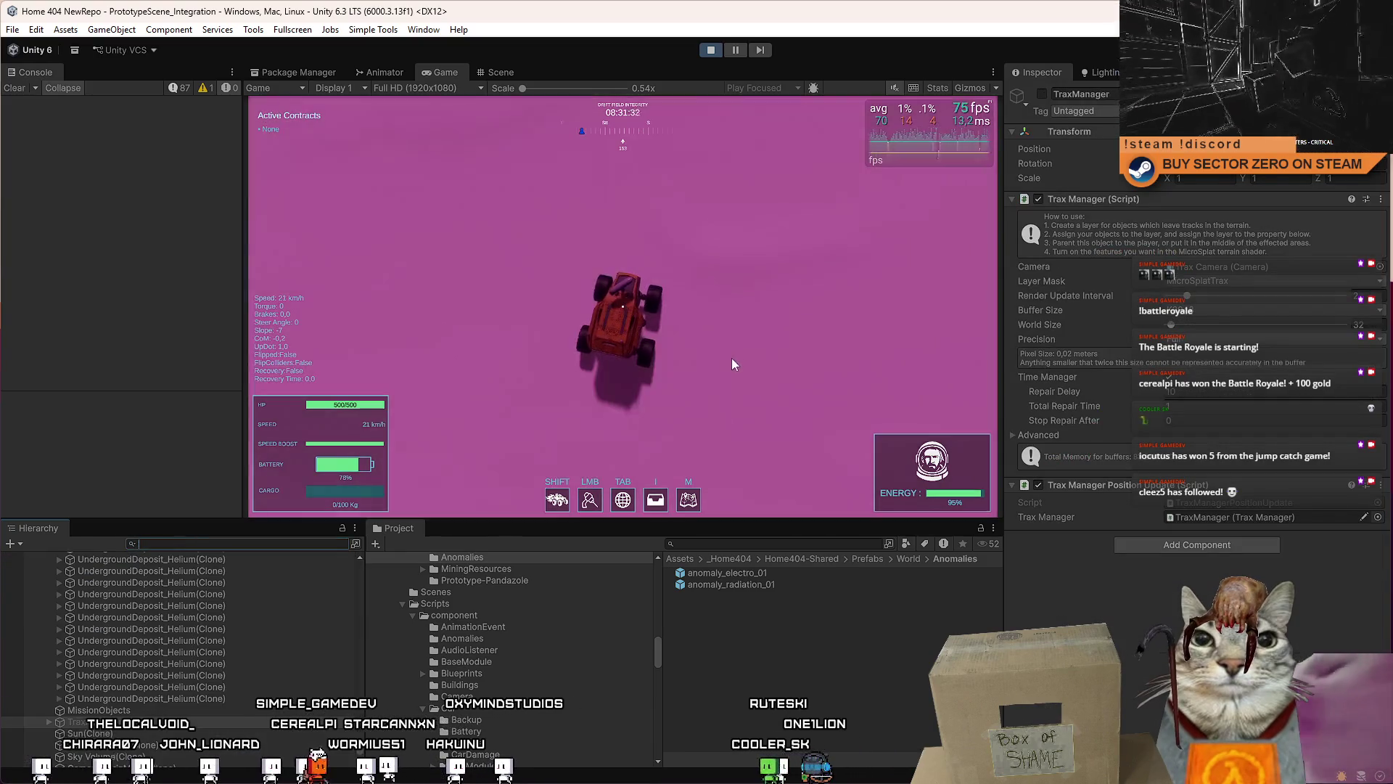
pyautogui.click(1041, 94)
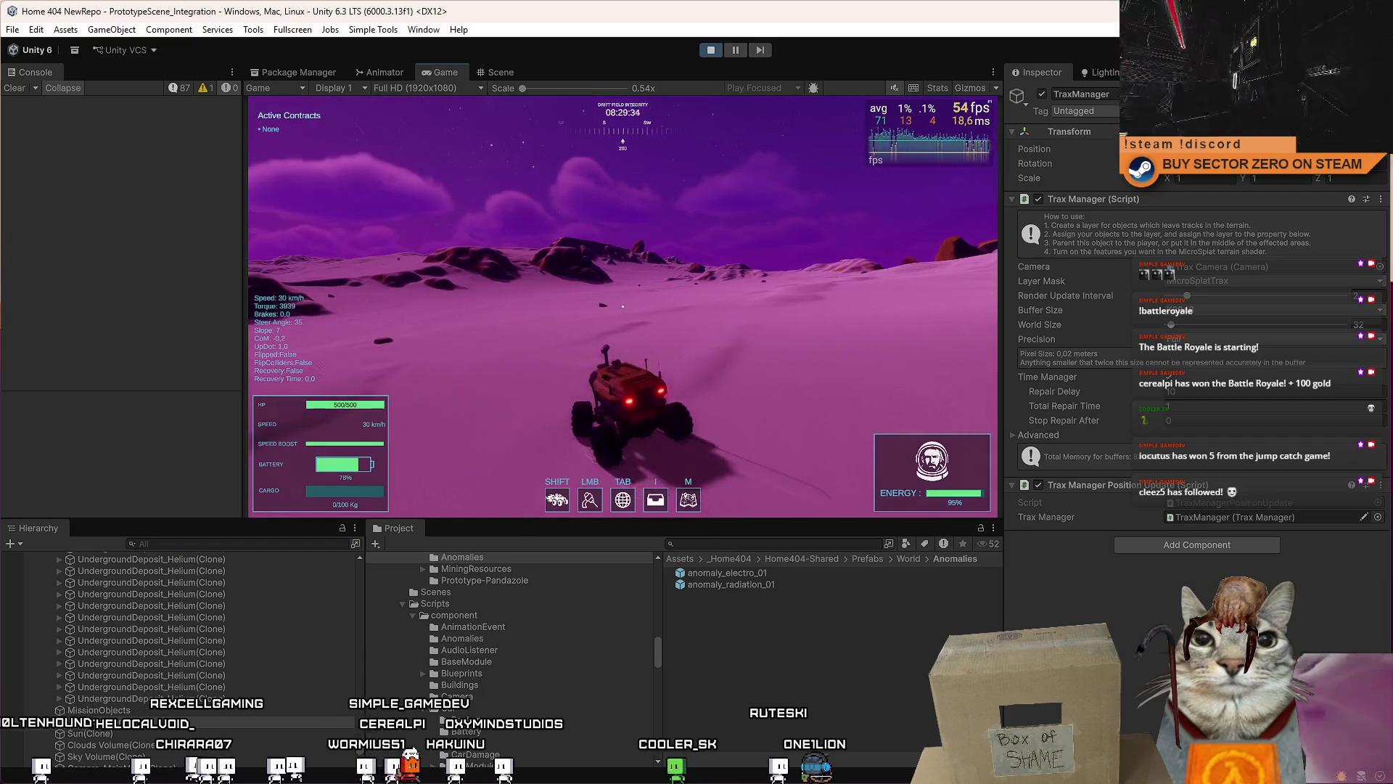
# Step: Drive the rover briefly, then bring up the Drift Miners pause menu
pyautogui.press('w')
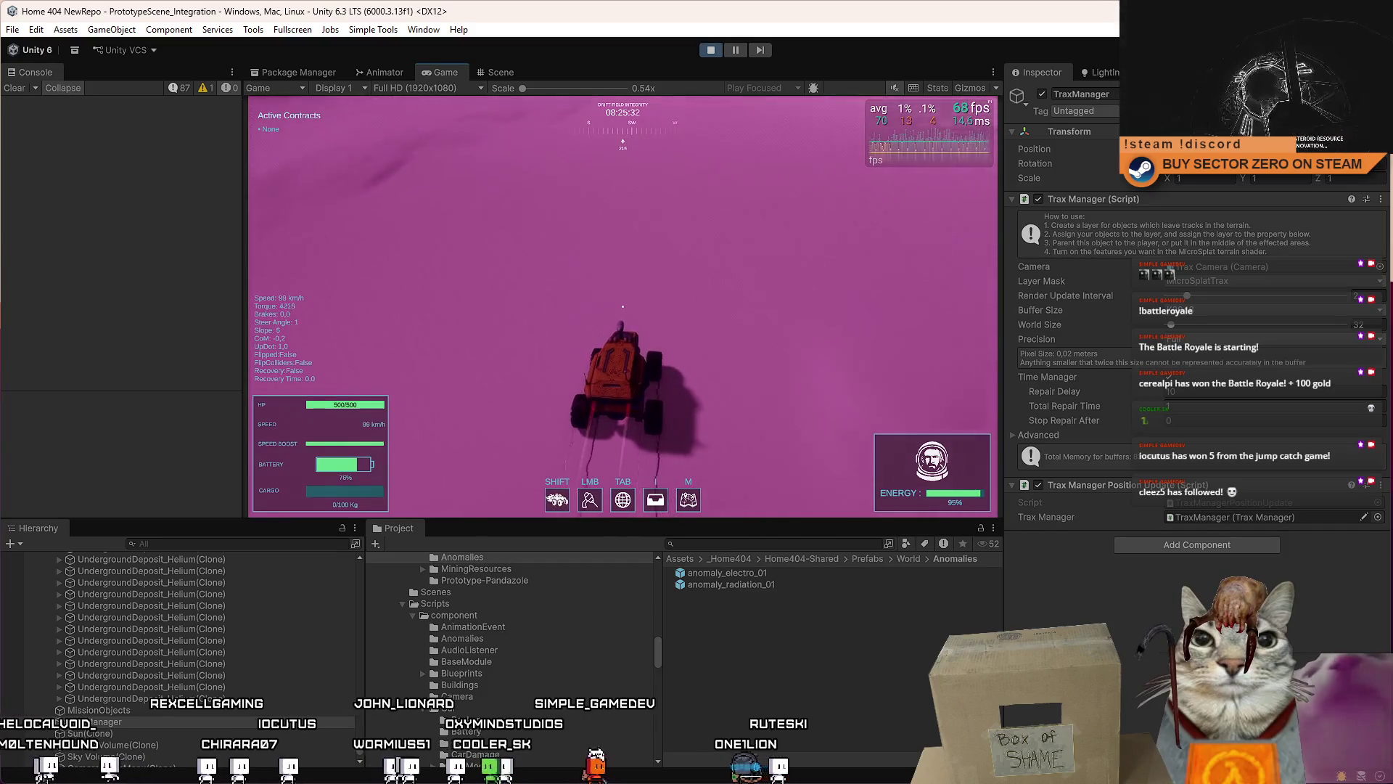
pyautogui.press('Escape')
pyautogui.press('Escape')
pyautogui.click(778, 686)
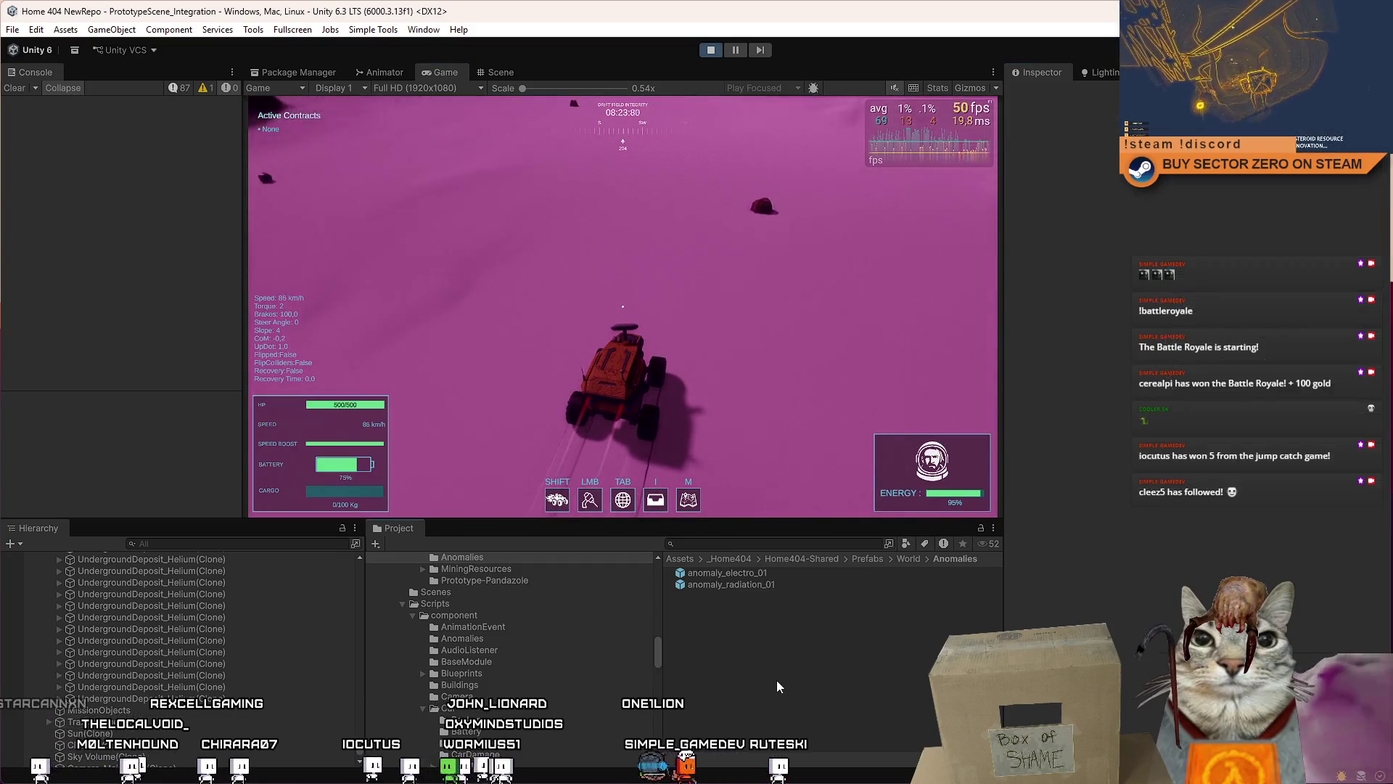
pyautogui.click(723, 354)
pyautogui.press('Escape')
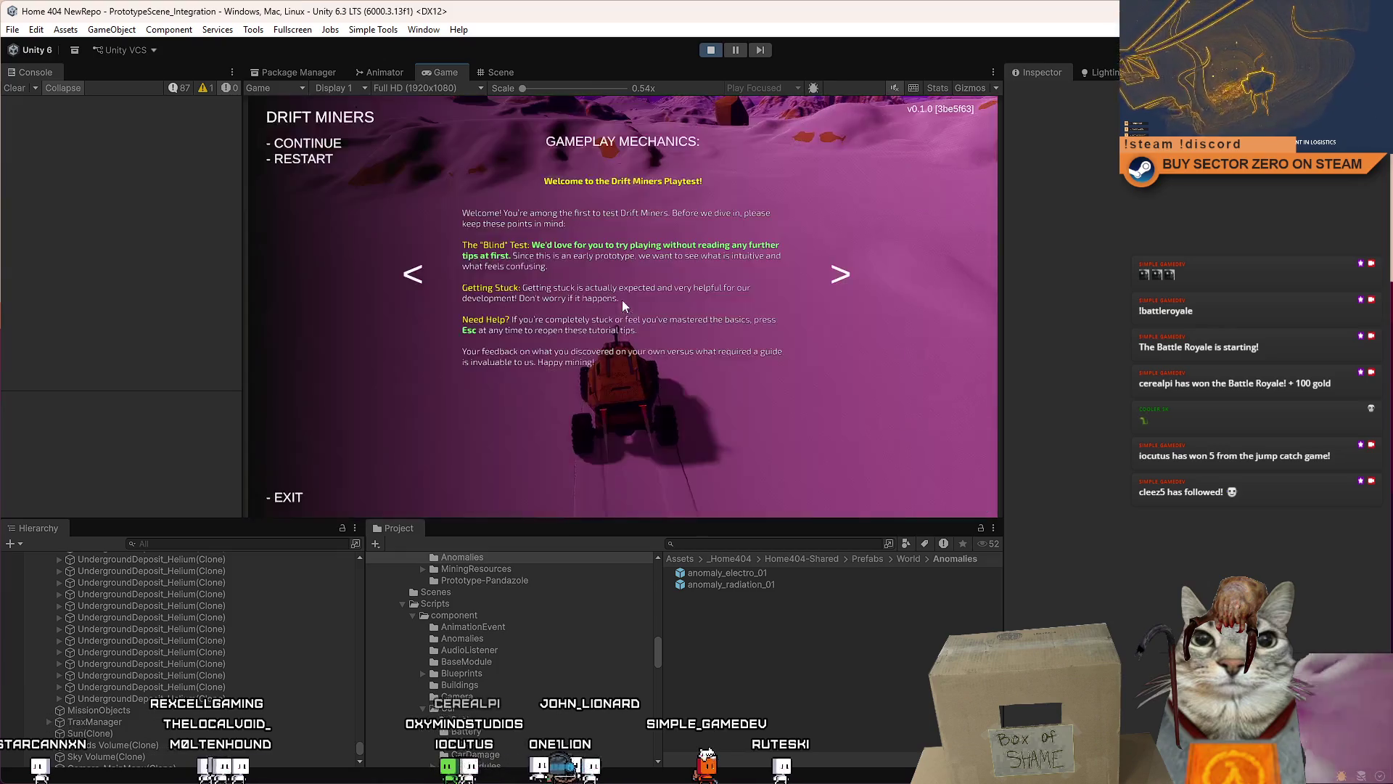
pyautogui.press('Escape')
# Step: Maximize the Game view and drive the rover through a sharp left turn and up the slope
pyautogui.doubleClick(447, 74)
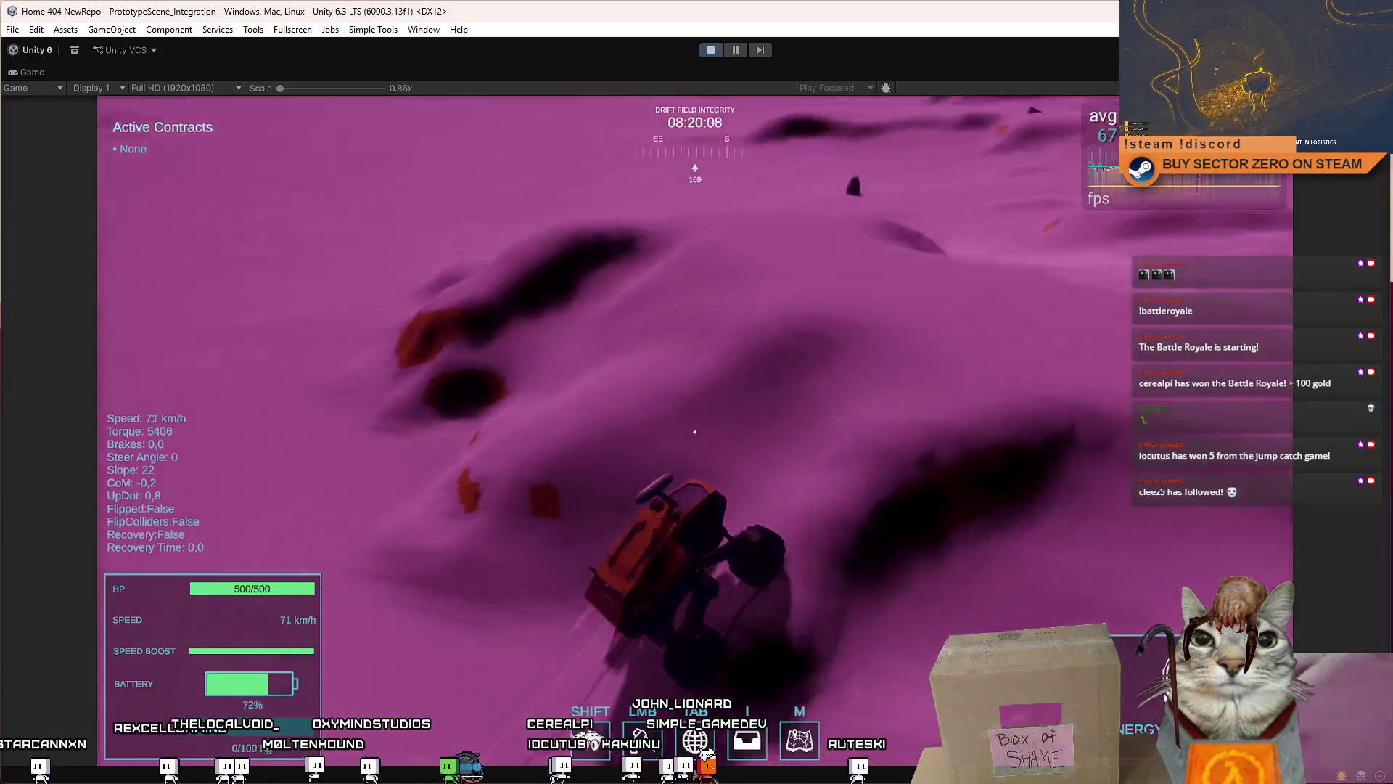
pyautogui.press('a')
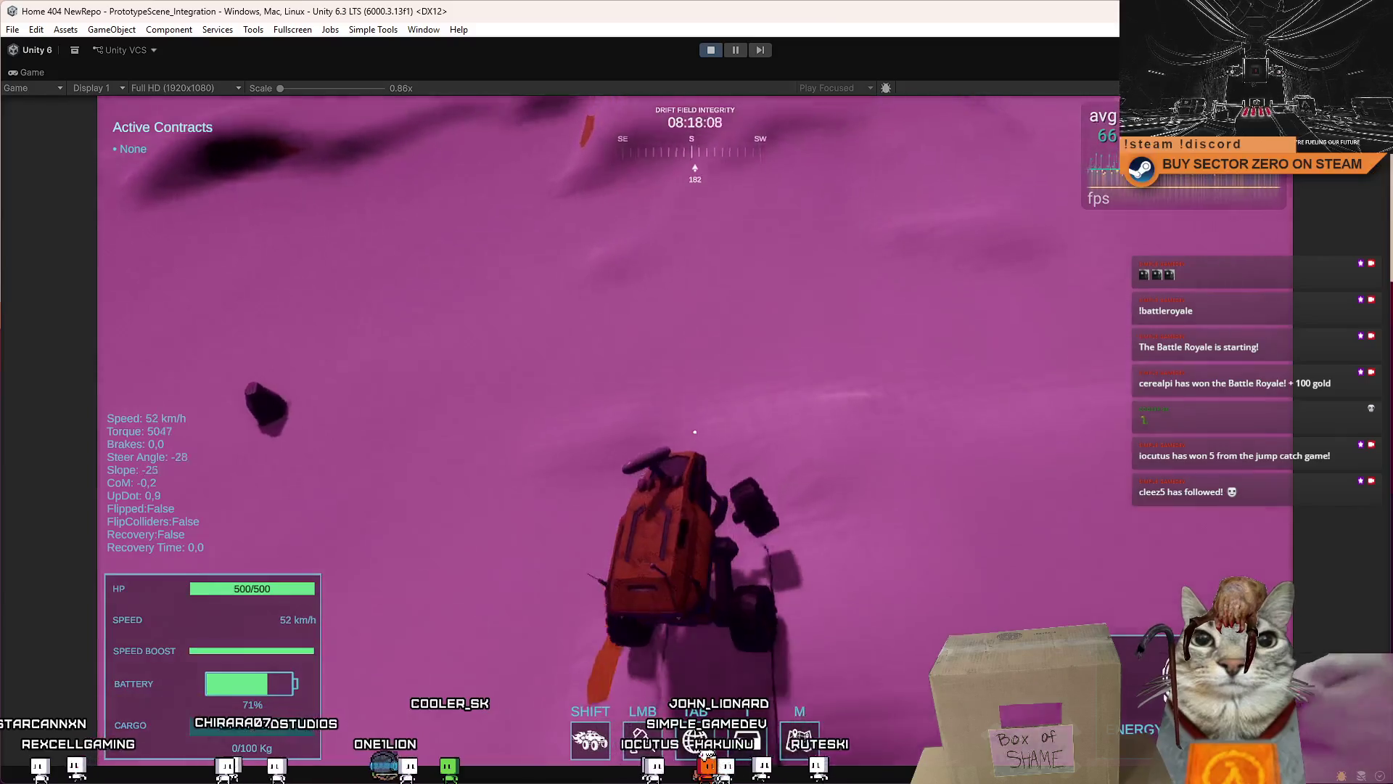
pyautogui.press('a')
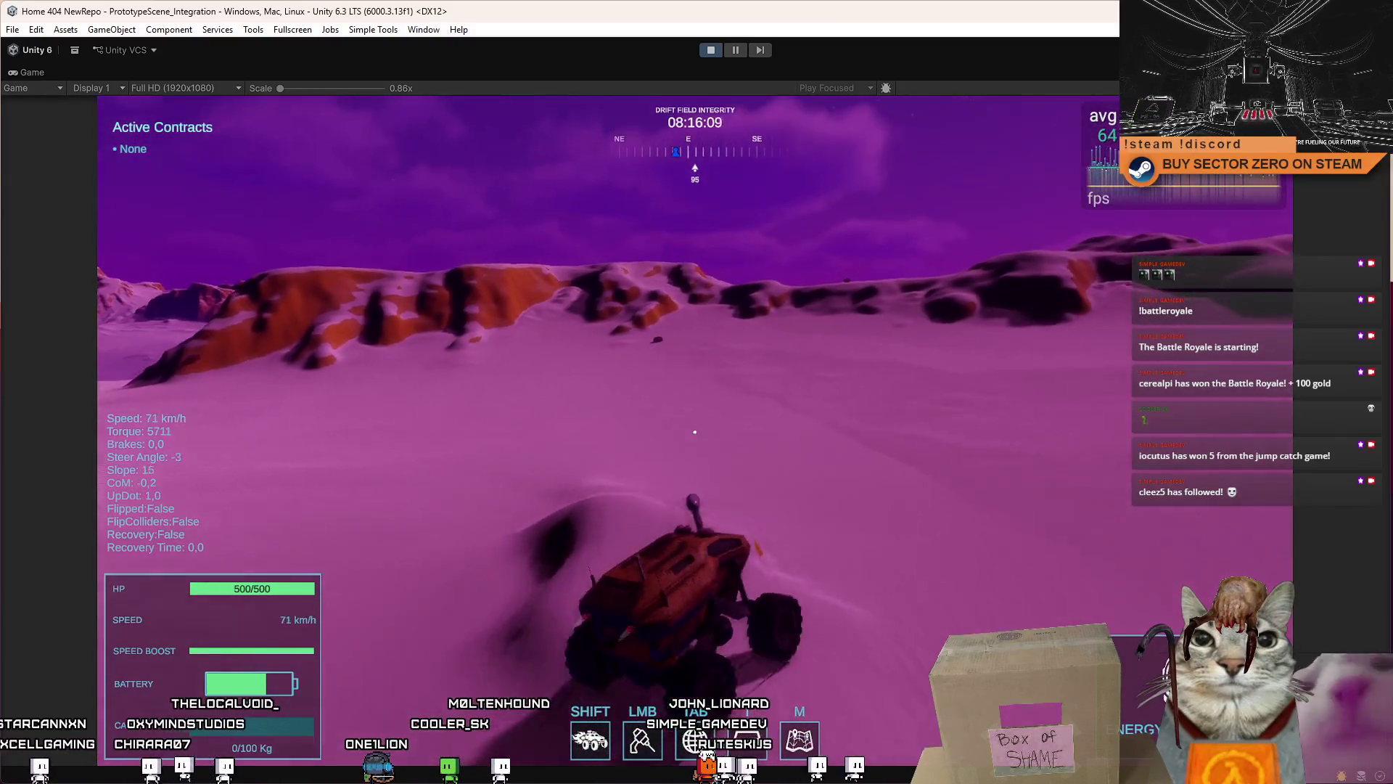
pyautogui.press('a')
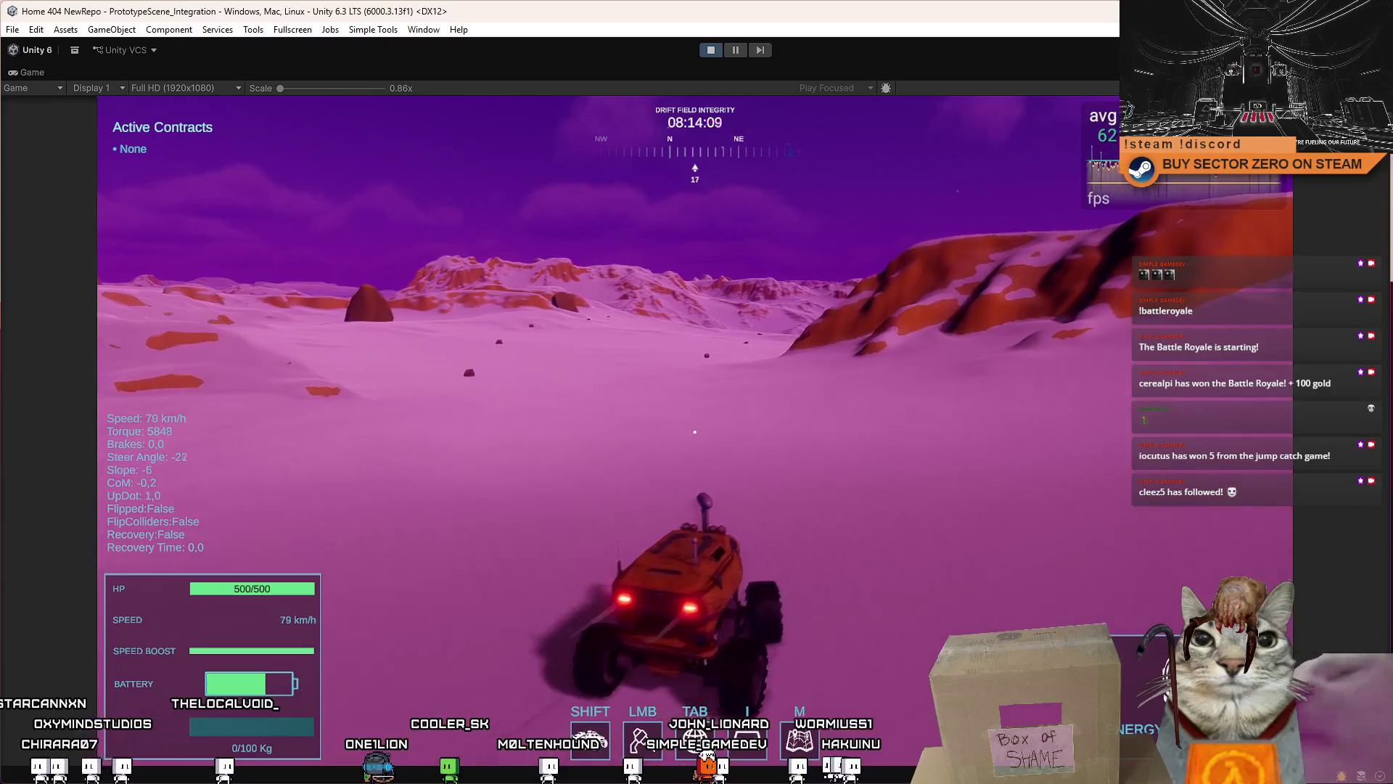
pyautogui.press('w')
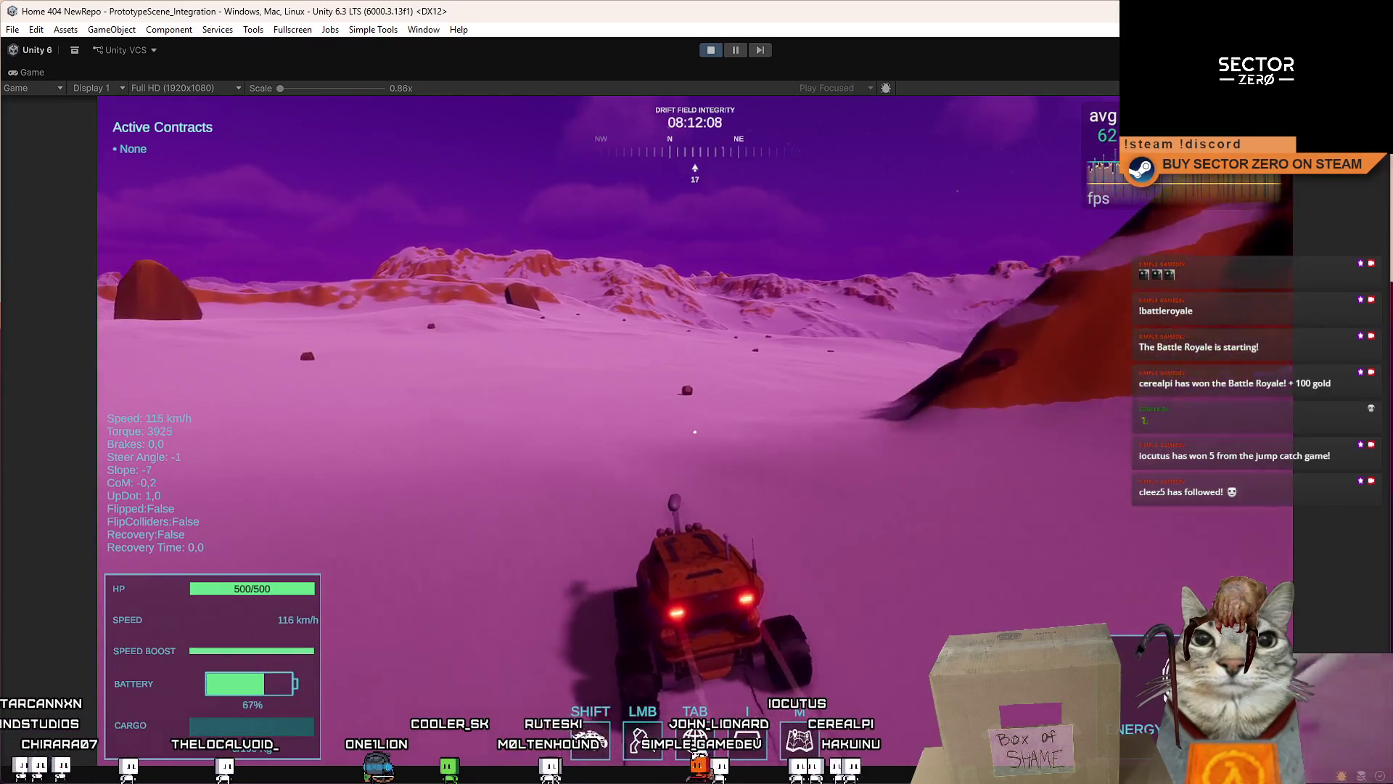
pyautogui.press('w')
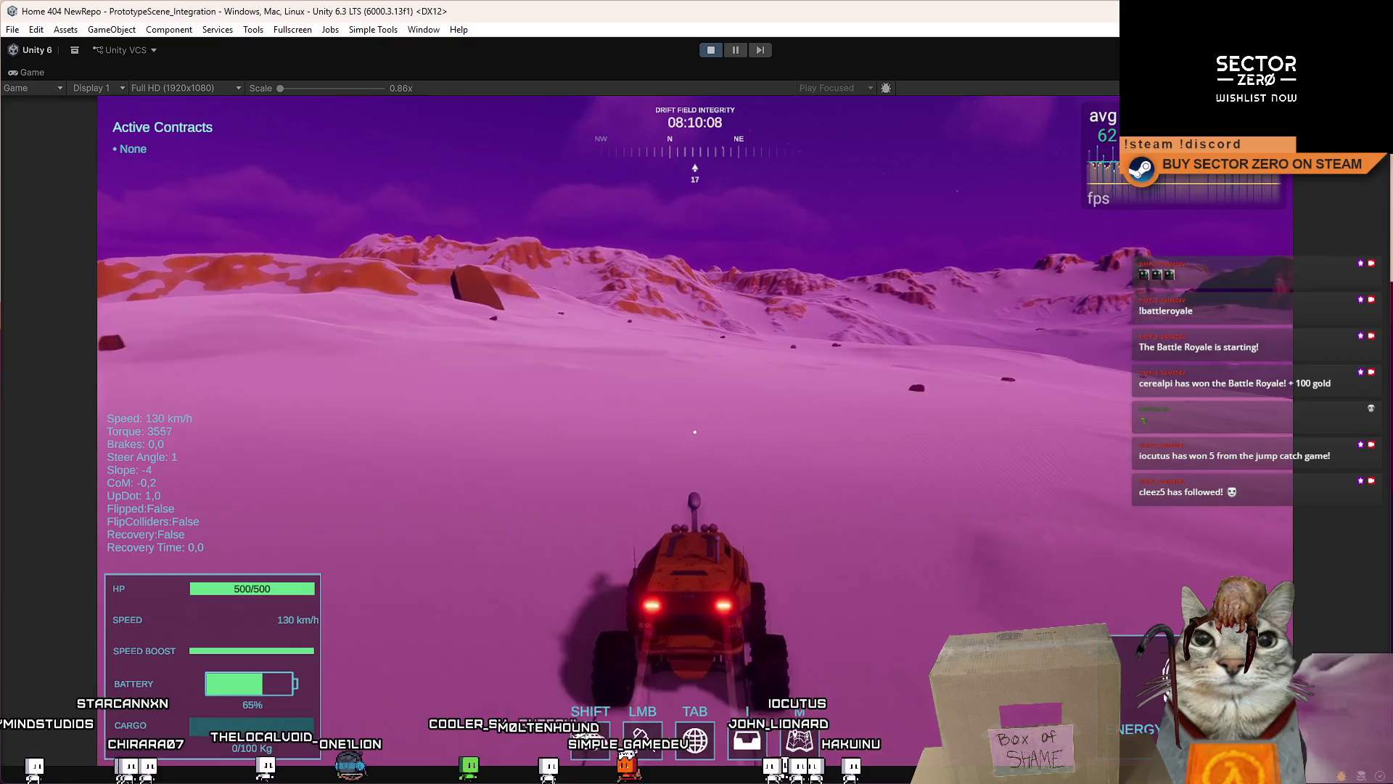
pyautogui.press('w')
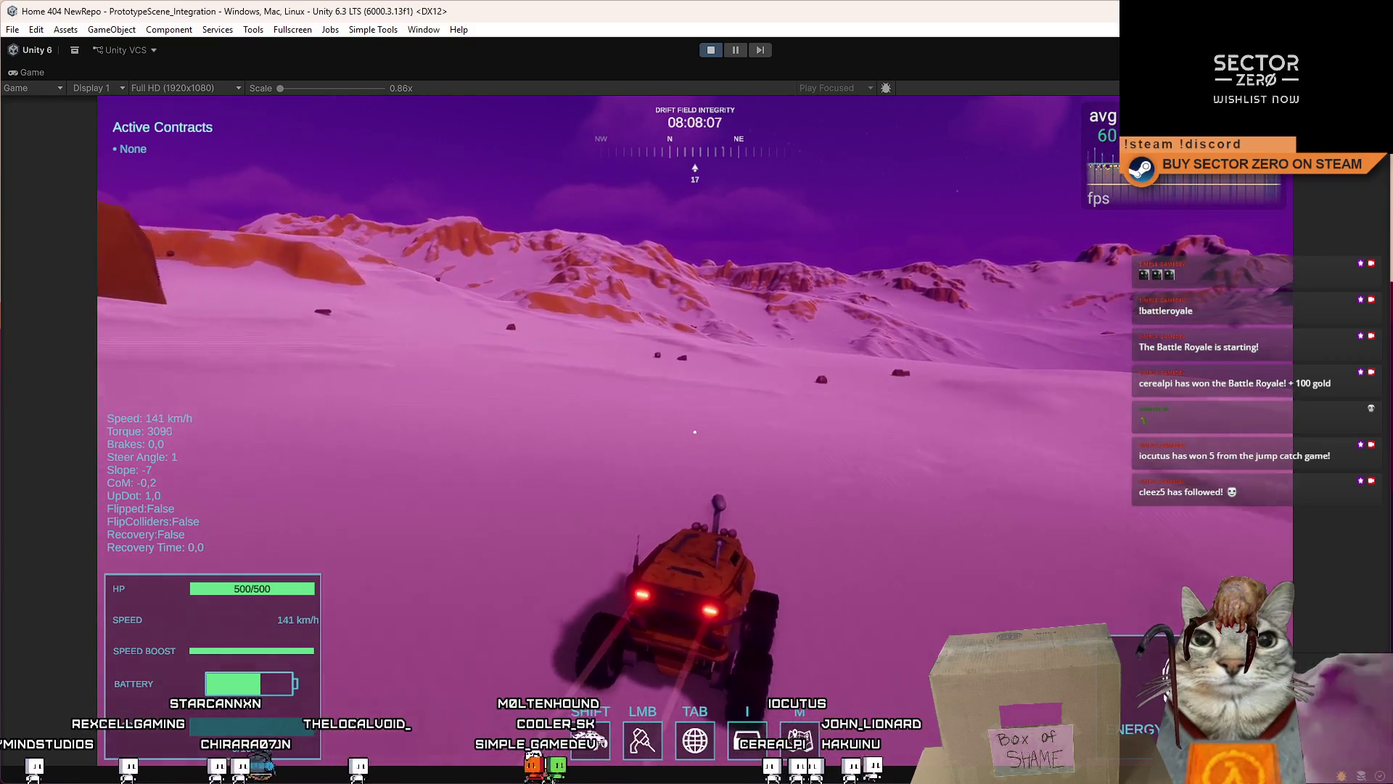
pyautogui.press('d')
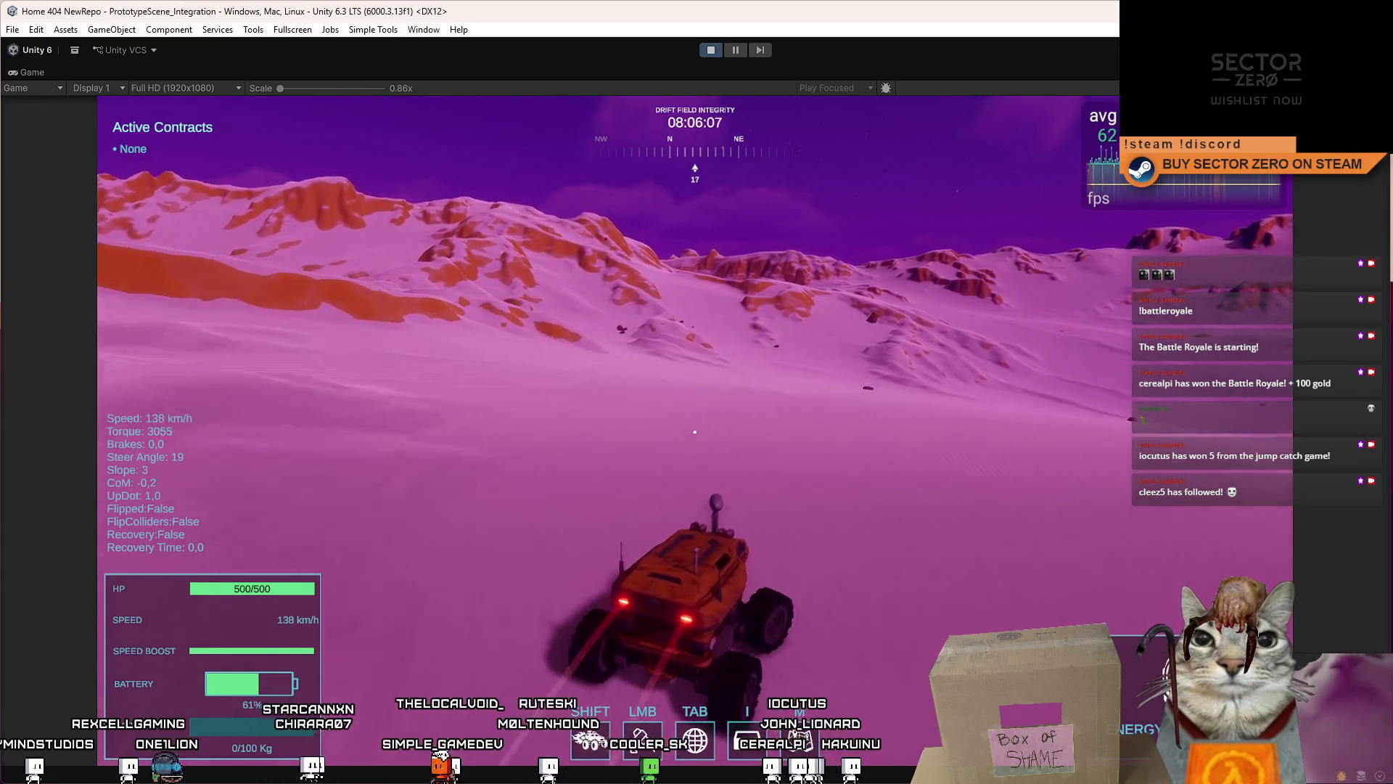
pyautogui.press('d')
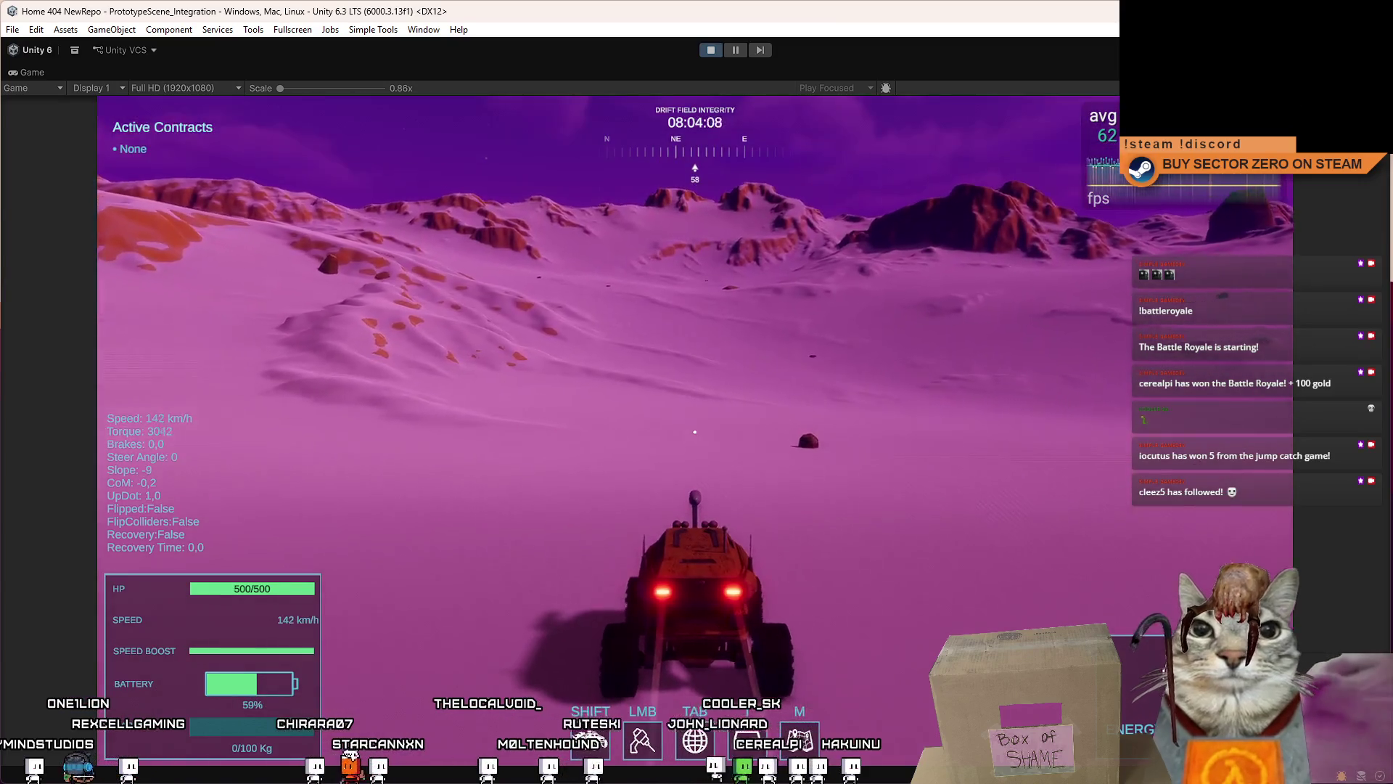
pyautogui.press('w')
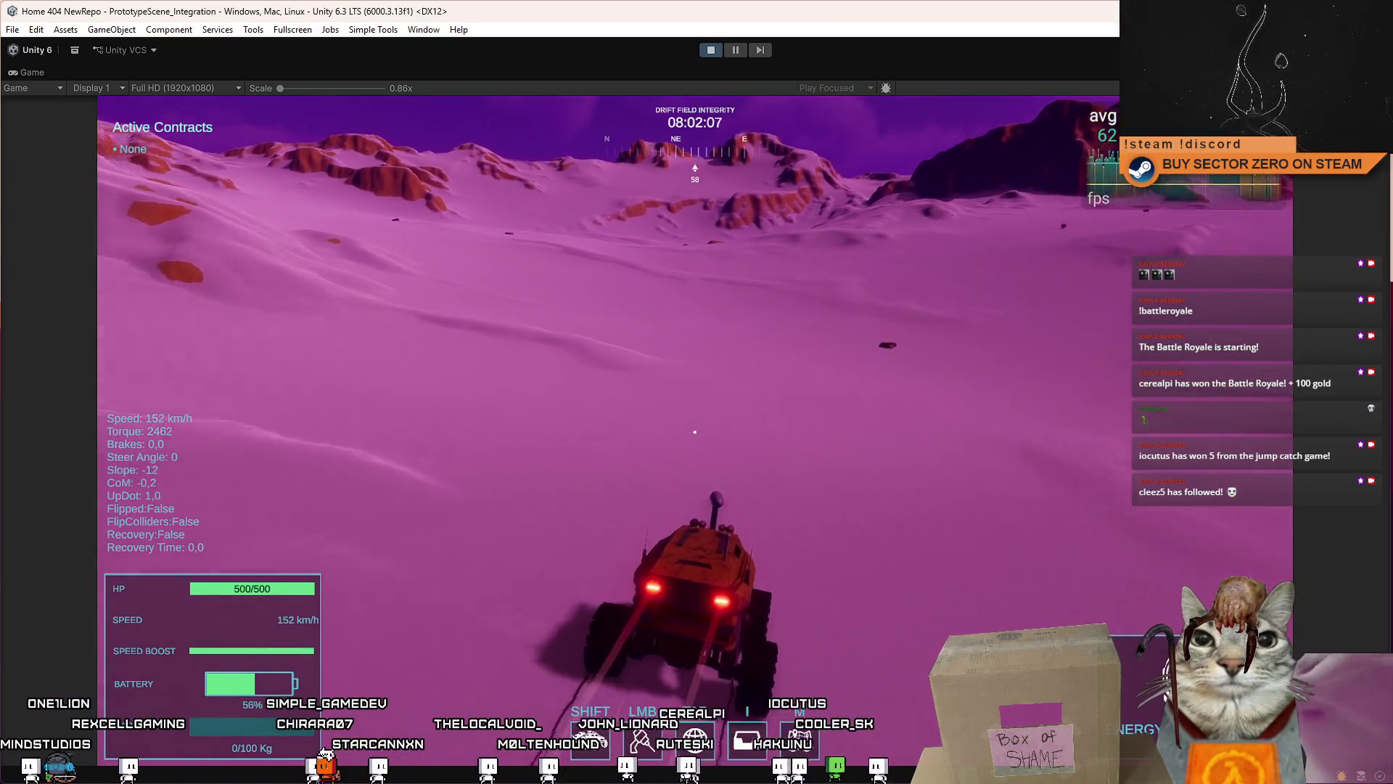
pyautogui.press('w')
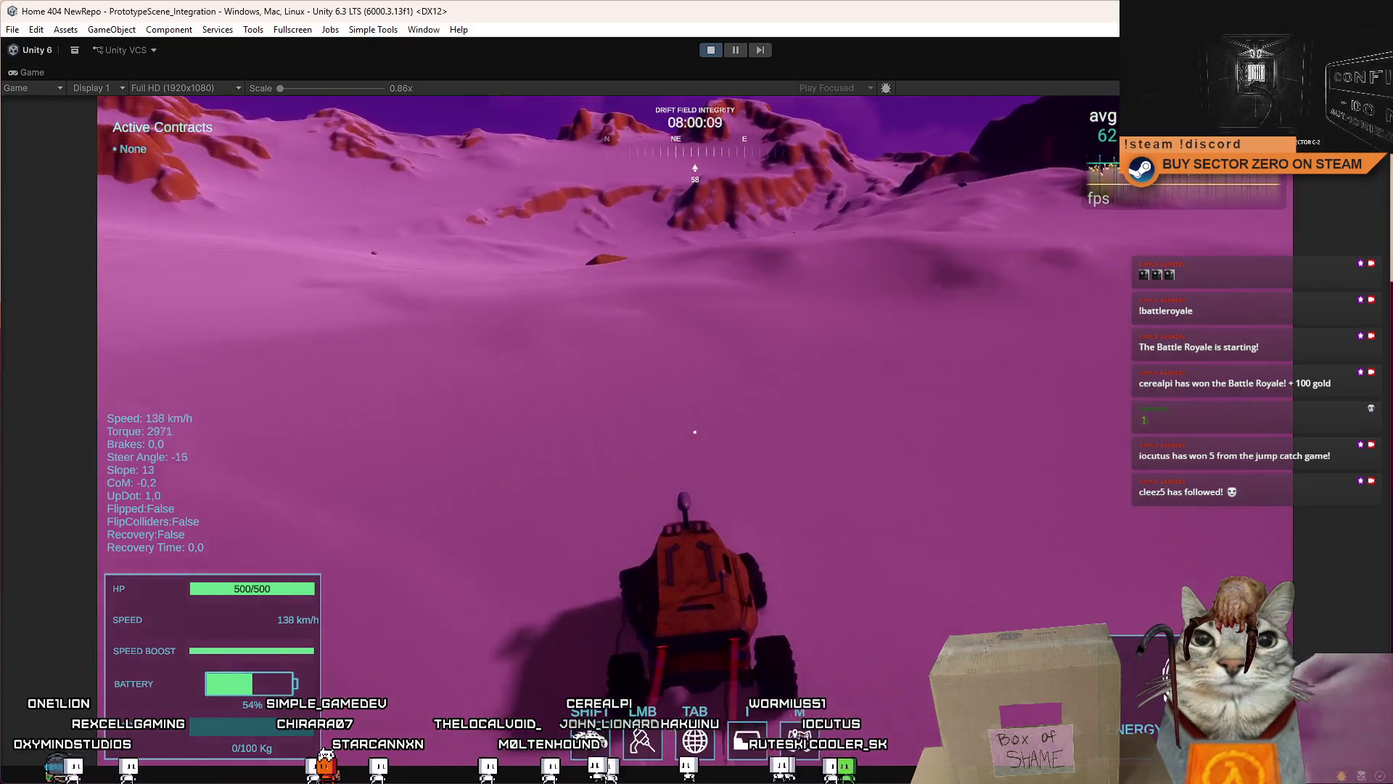
pyautogui.press('w')
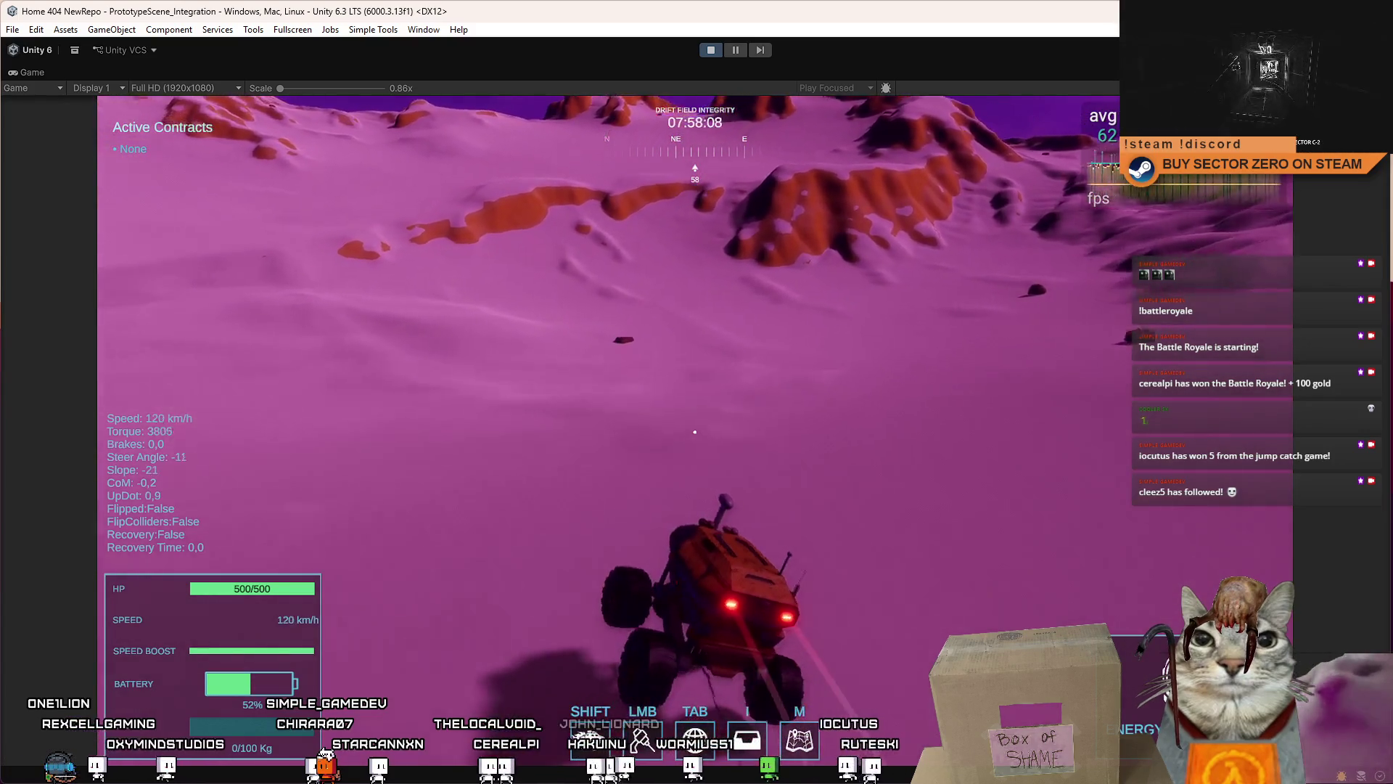
pyautogui.press('w')
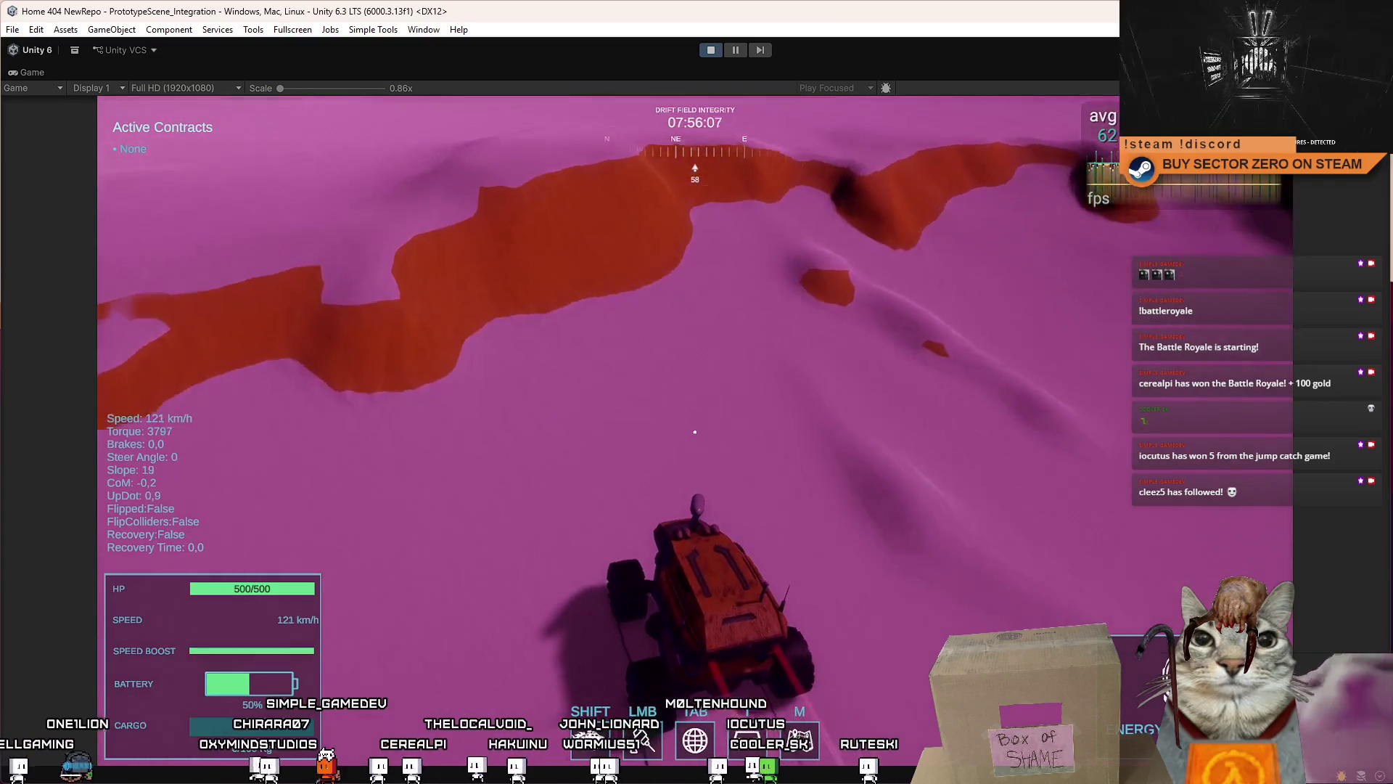
# Step: Brake into a drift, then boost with Shift and speed straight down the hill
pyautogui.press('s')
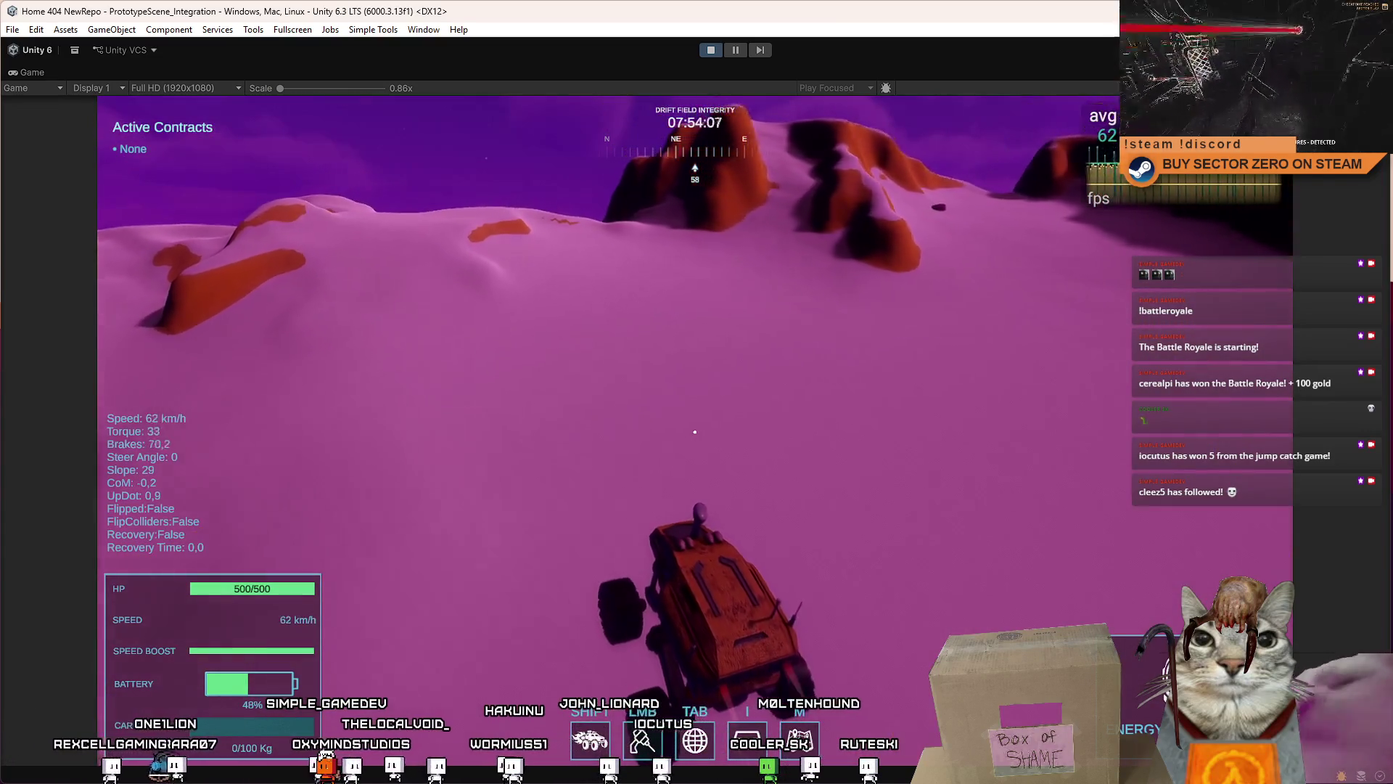
pyautogui.press('w')
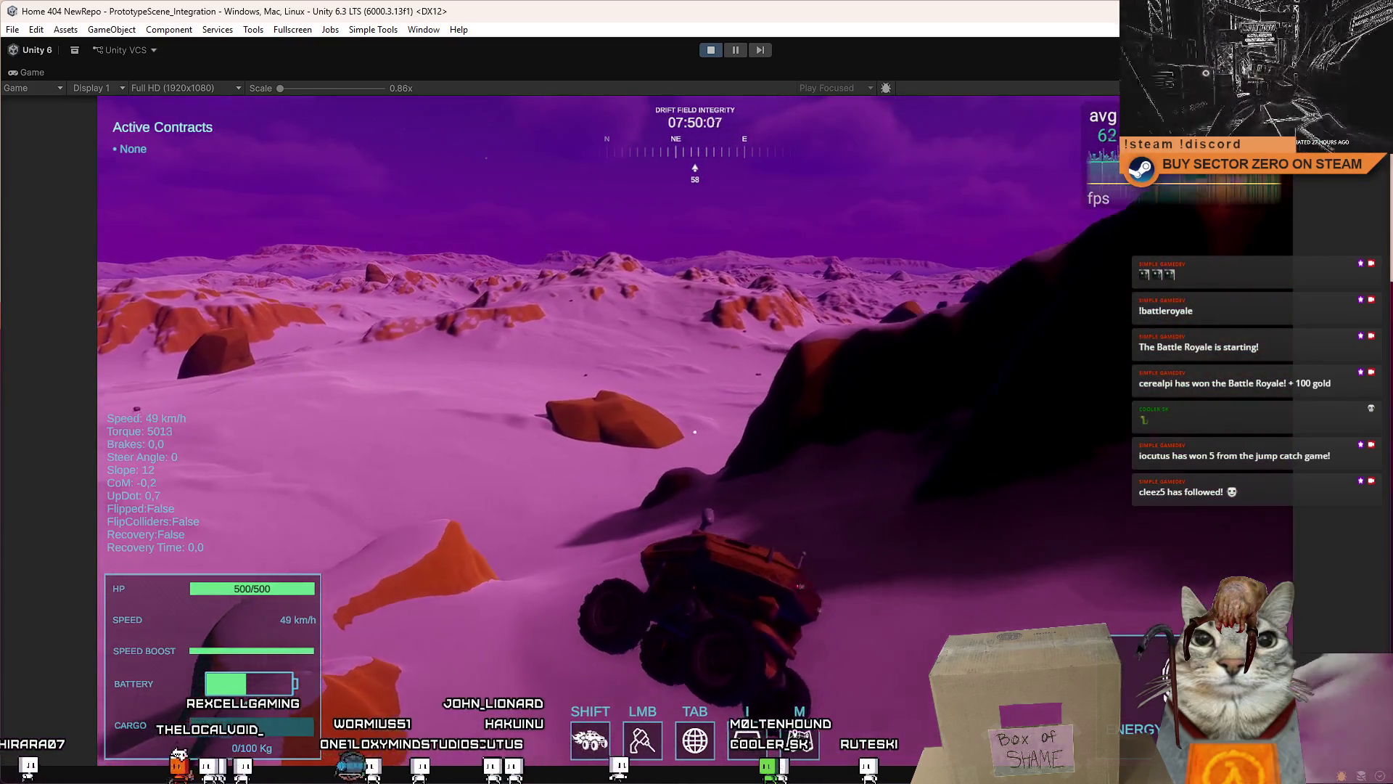
pyautogui.press('a')
pyautogui.press('a')
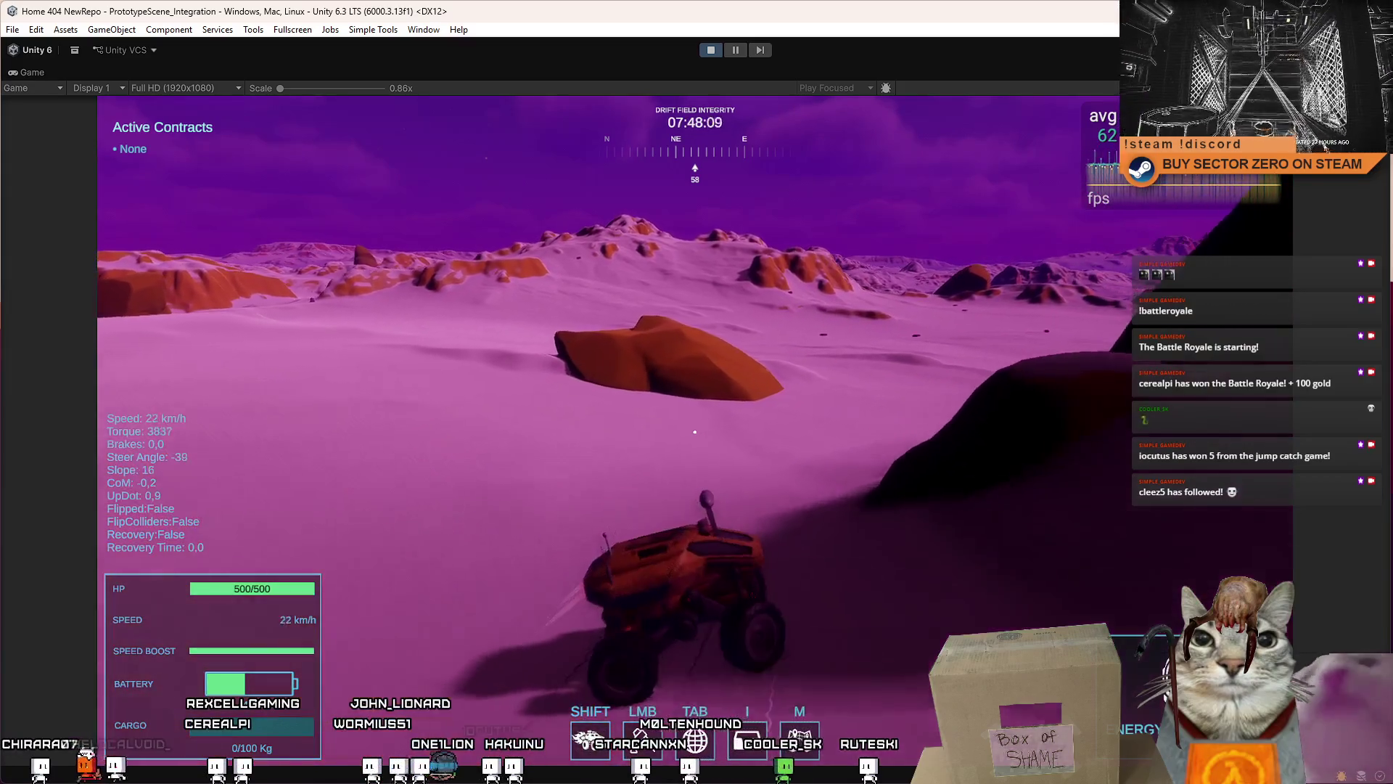
pyautogui.press('s')
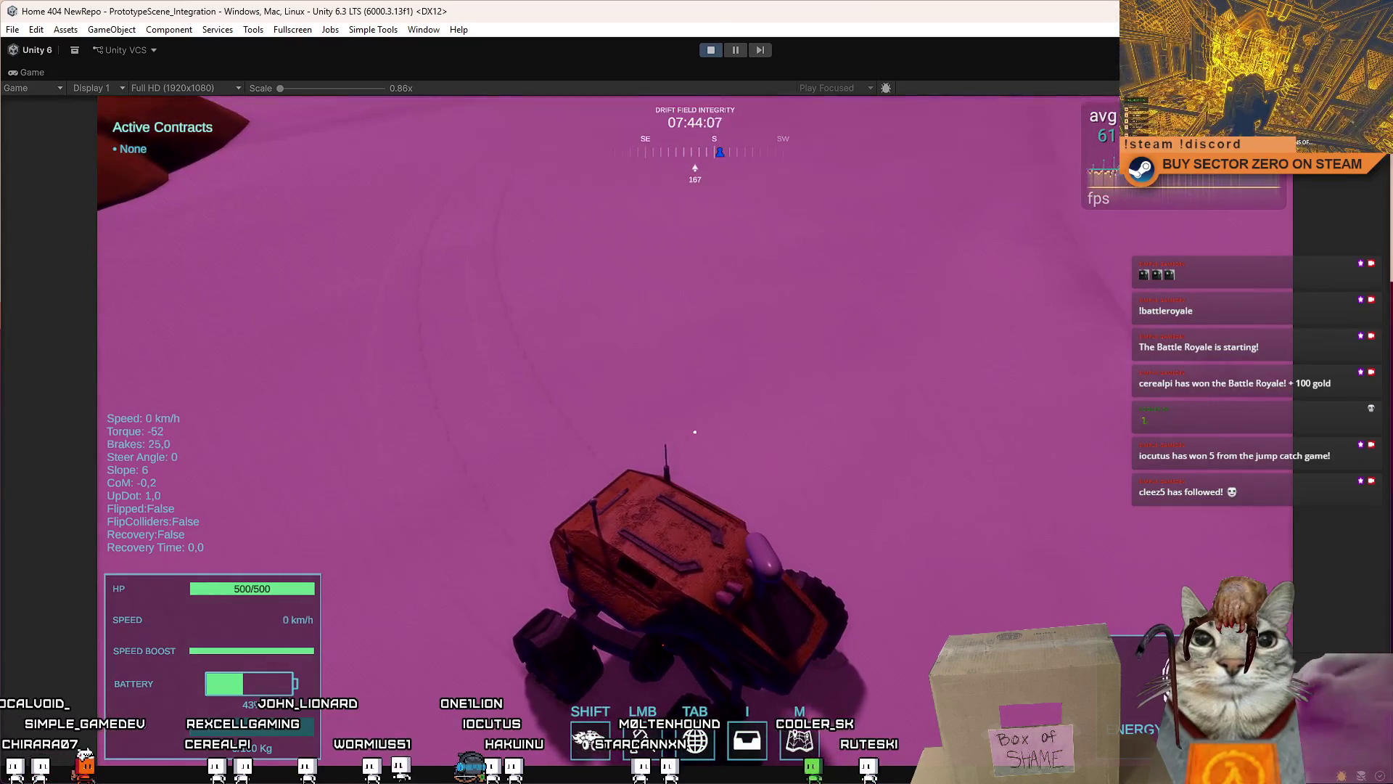
pyautogui.press('w')
pyautogui.press('shift')
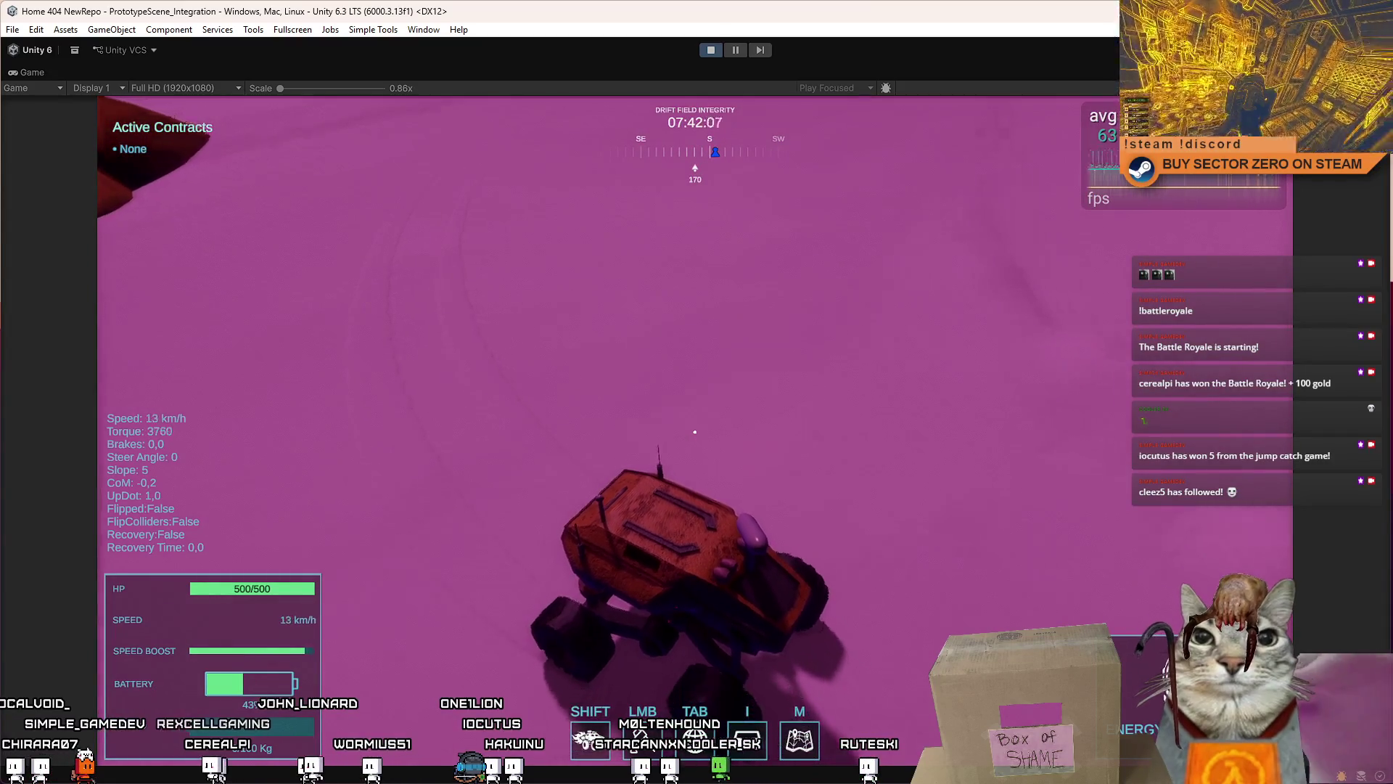
pyautogui.press('d')
pyautogui.press('w')
pyautogui.press('d')
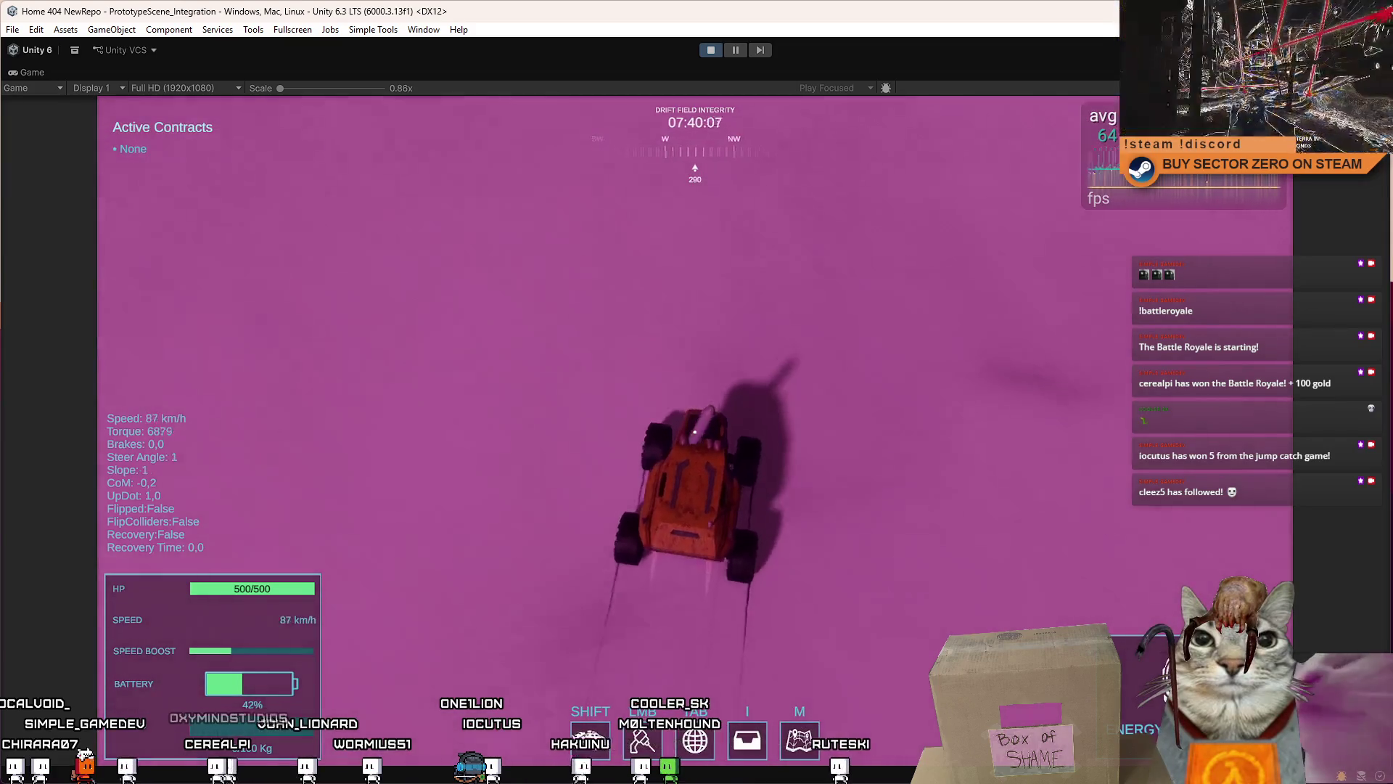
pyautogui.press('w')
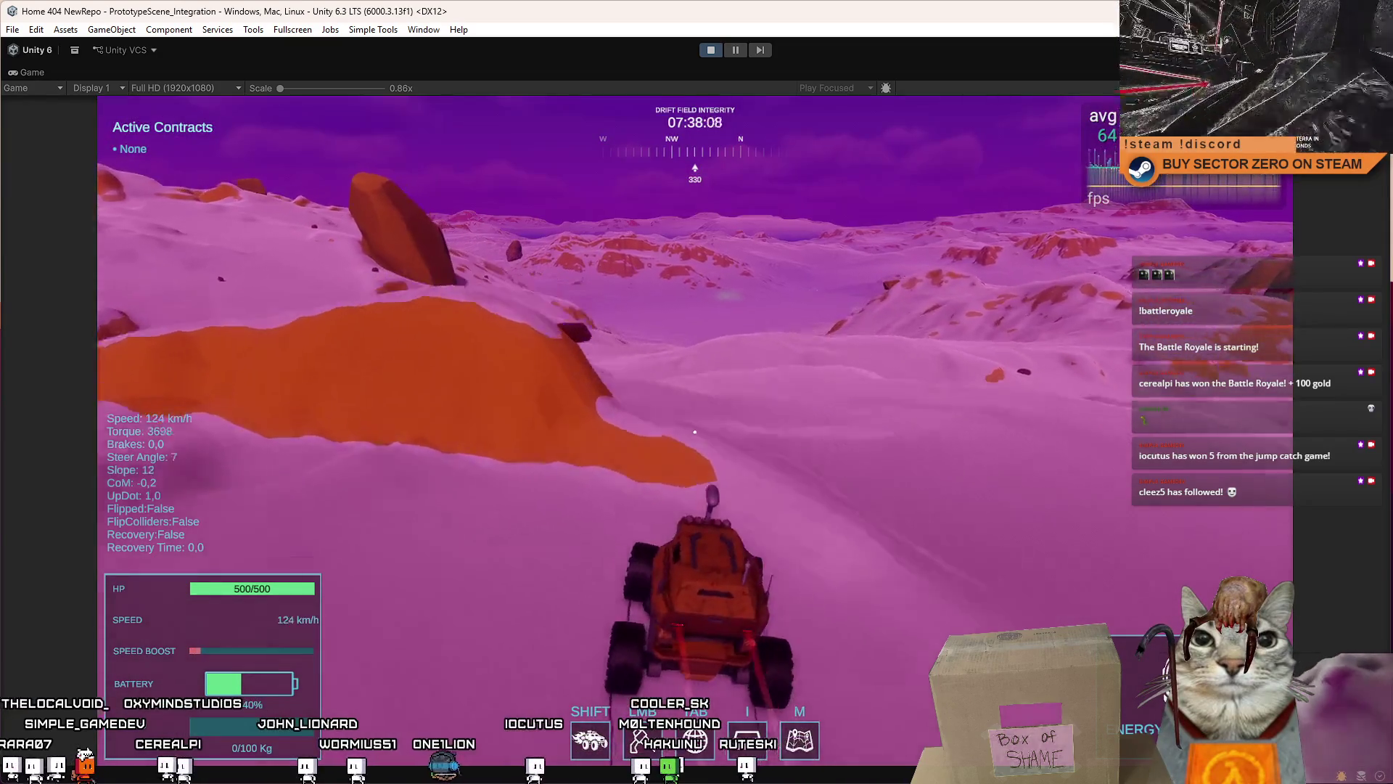
pyautogui.press('w')
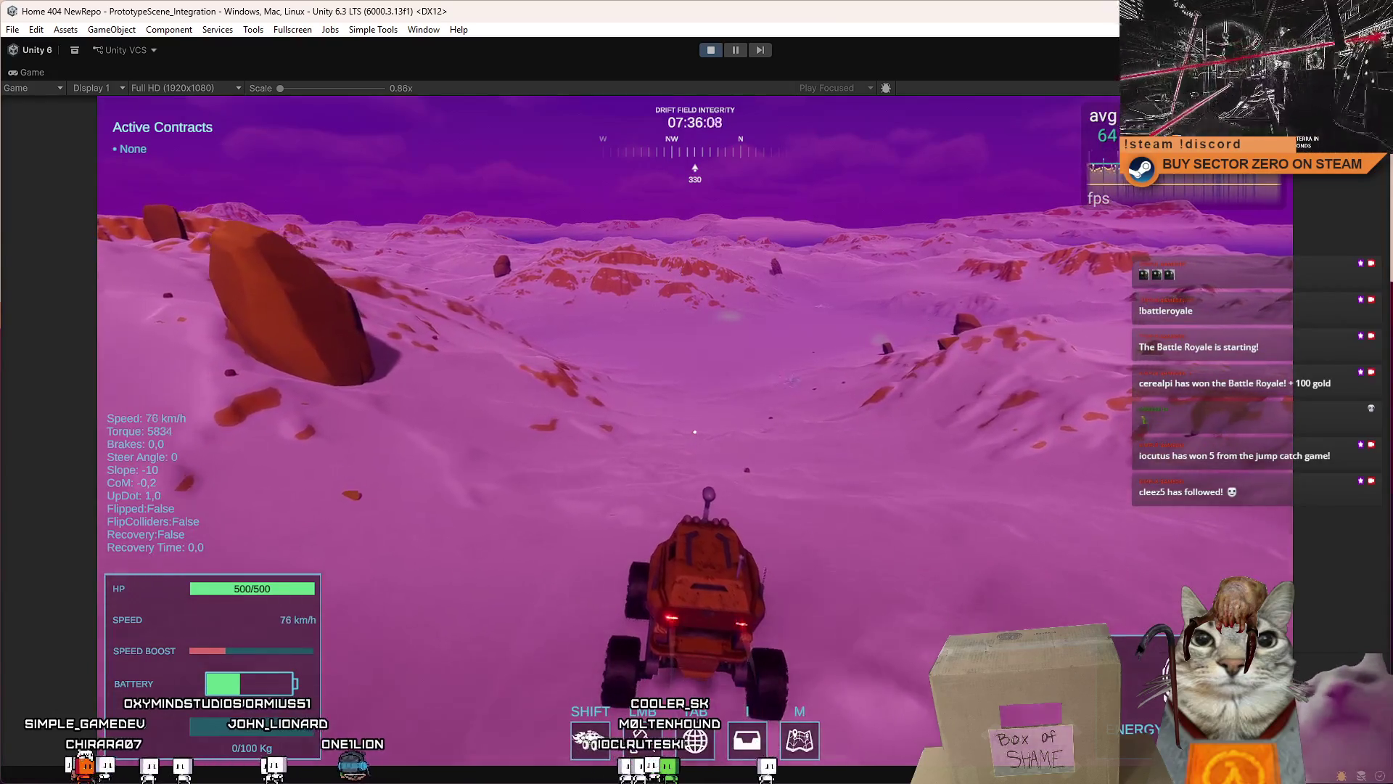
pyautogui.press('w')
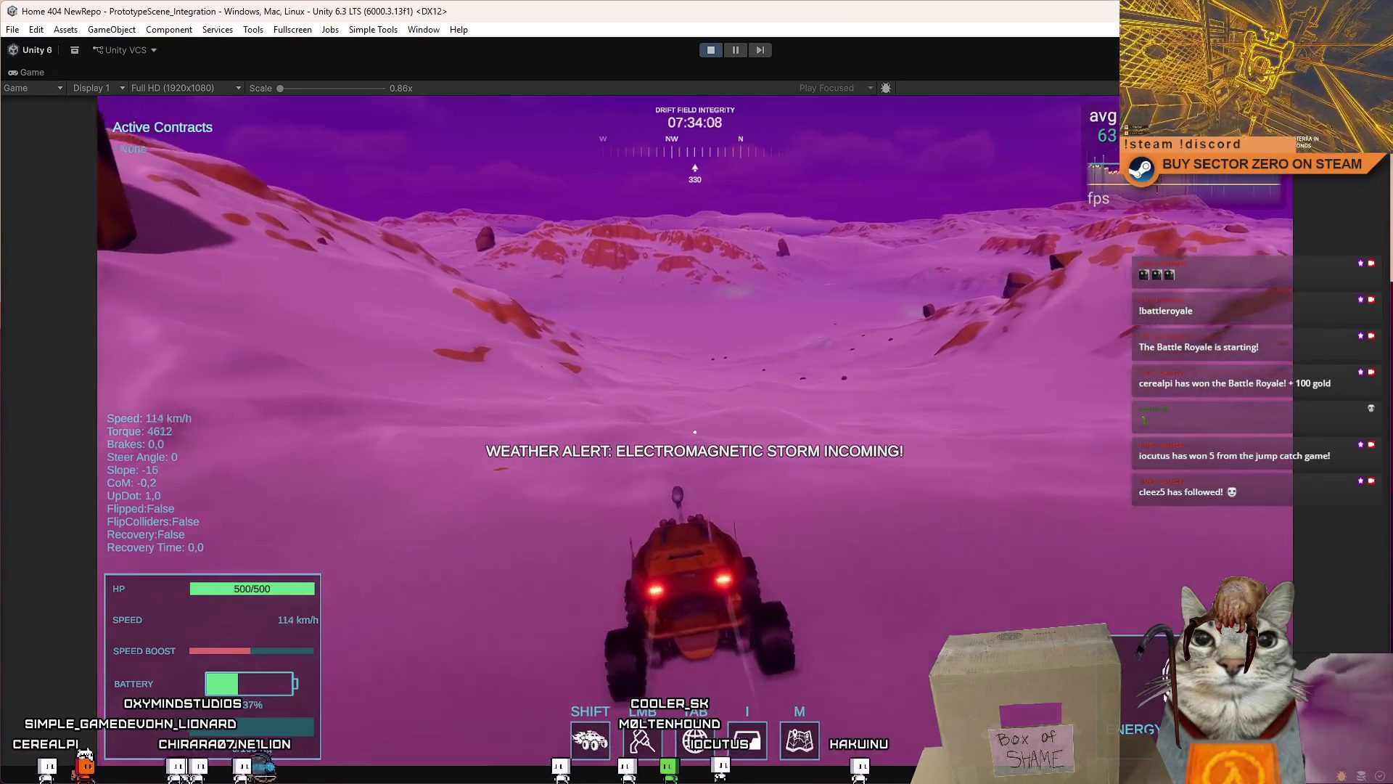
pyautogui.press('w')
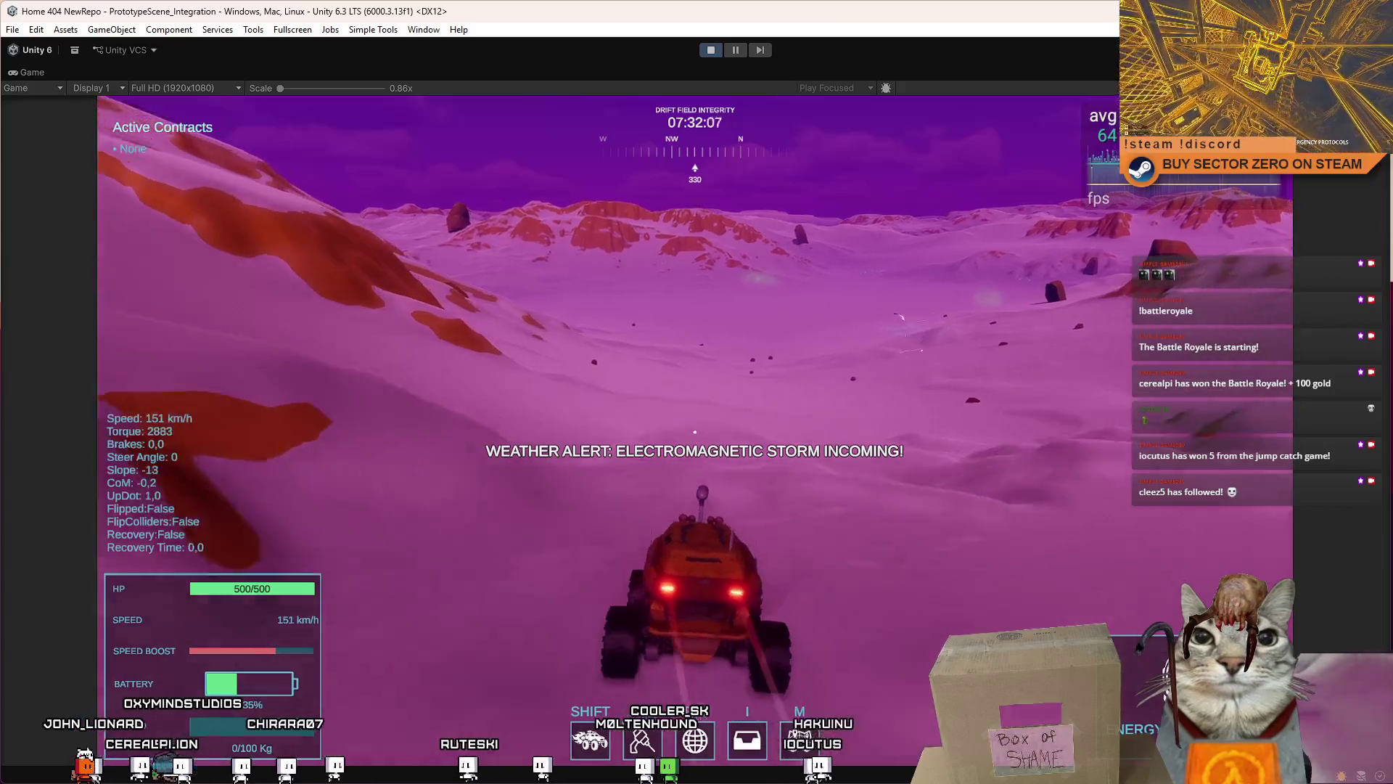
pyautogui.press('w')
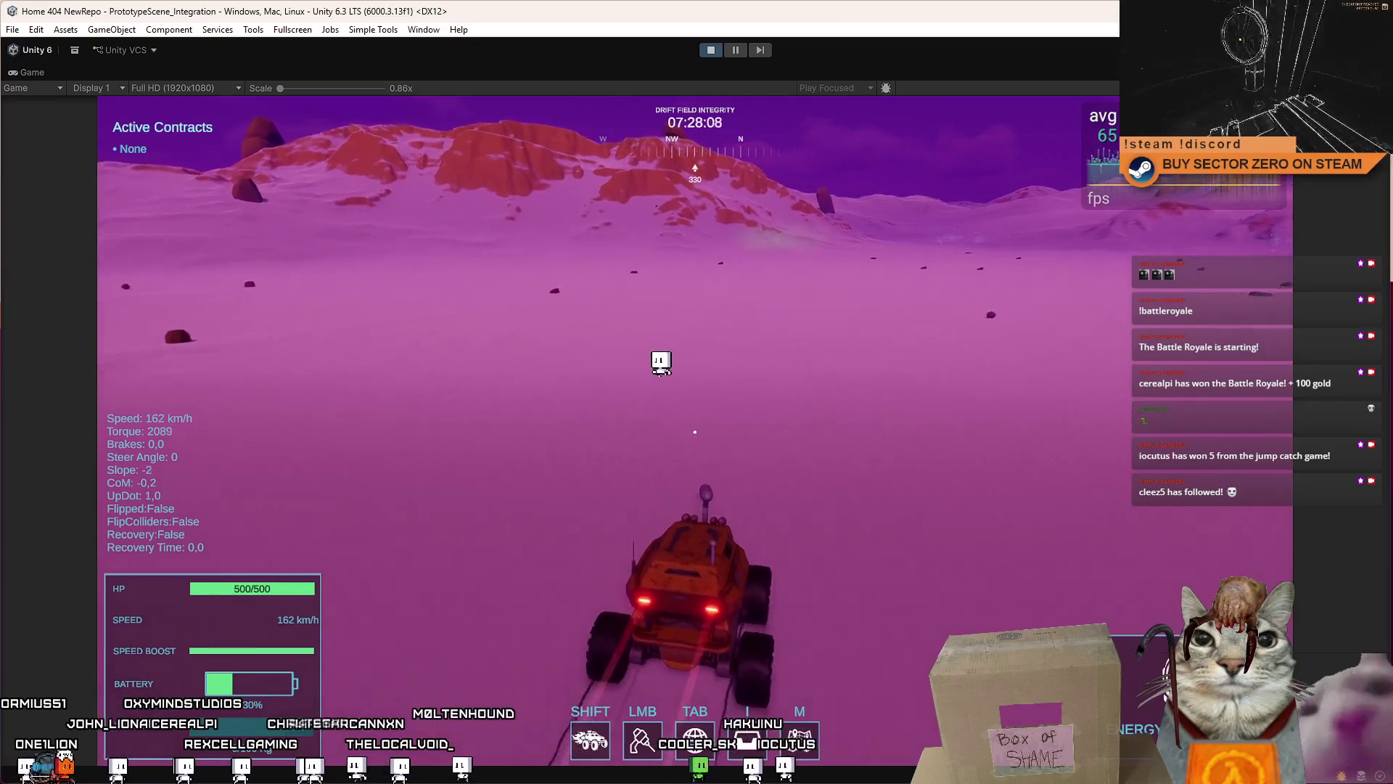
# Step: Turn the rover fully around to the left, then pause the game with Esc
pyautogui.press('a')
pyautogui.press('a')
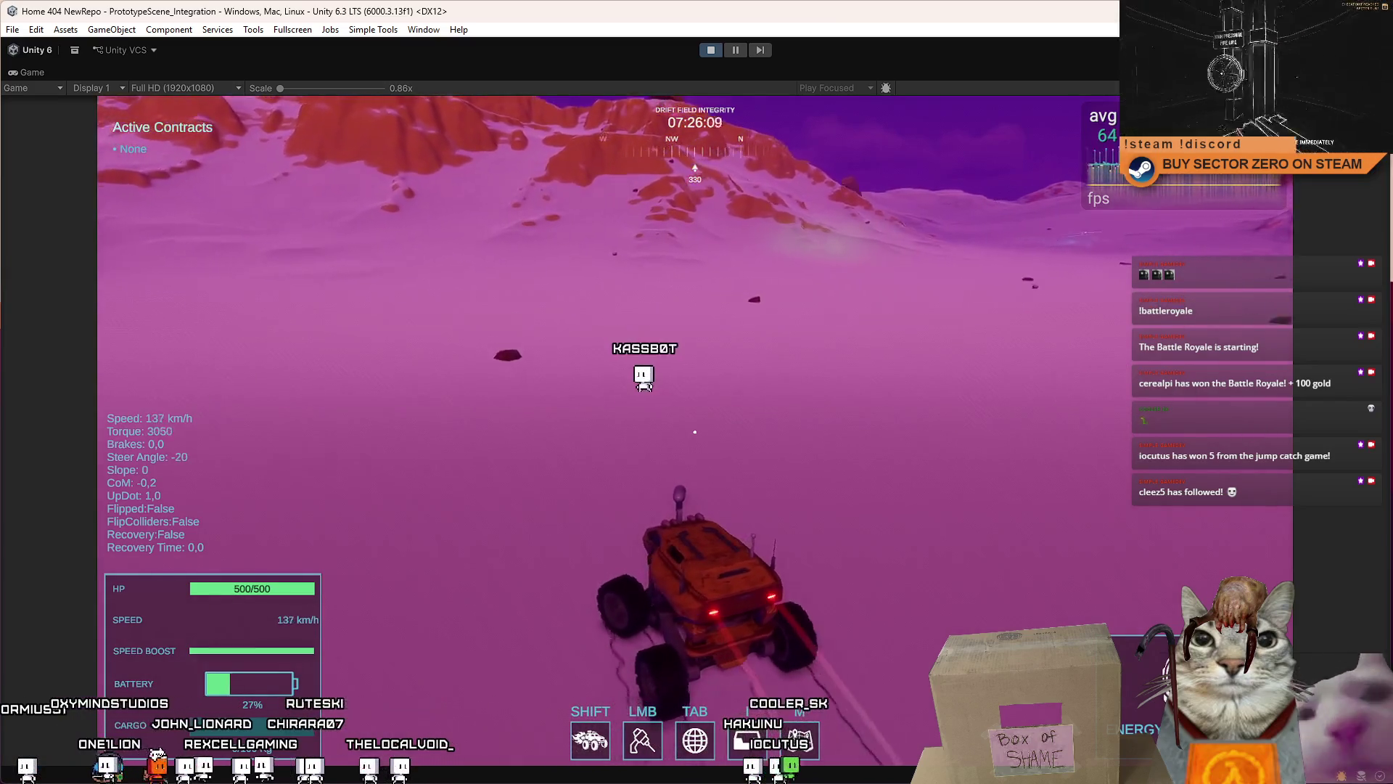
pyautogui.press('a')
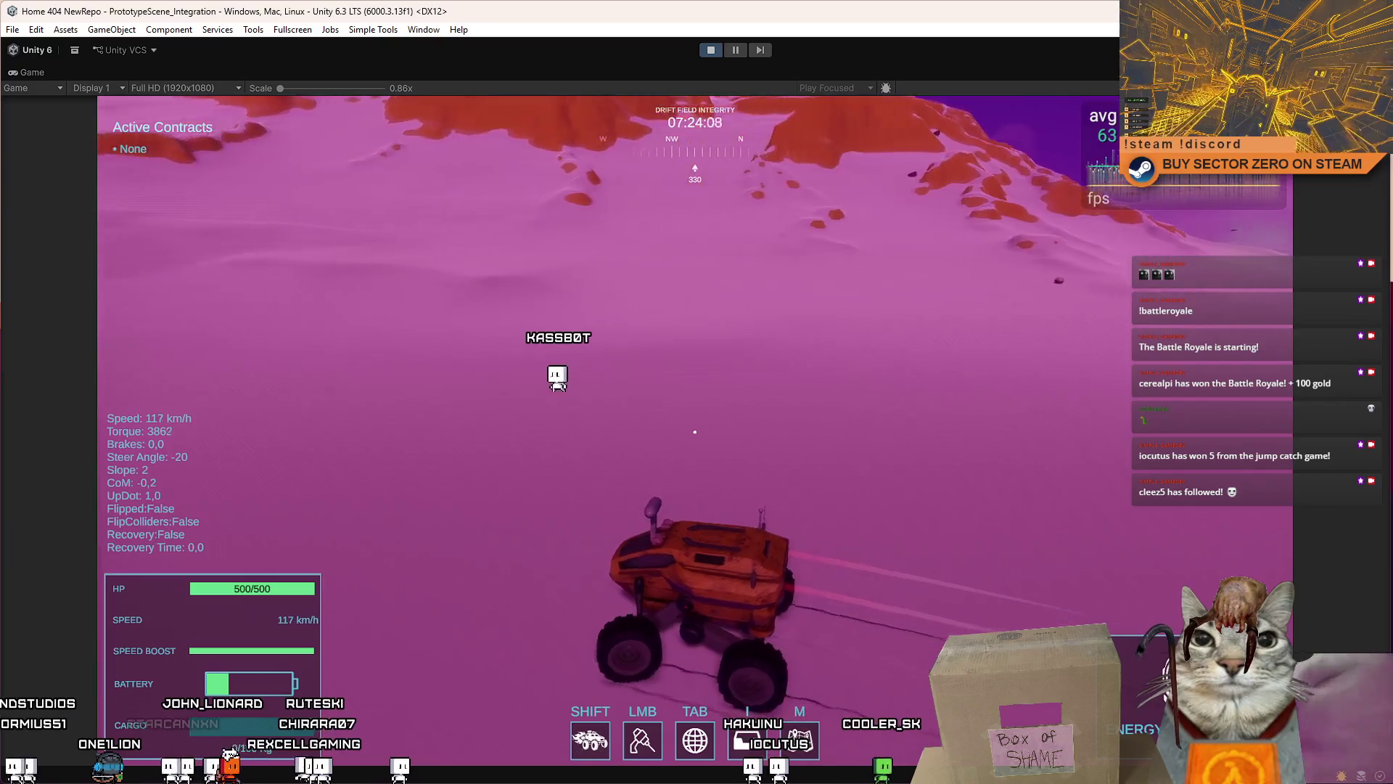
pyautogui.press('a')
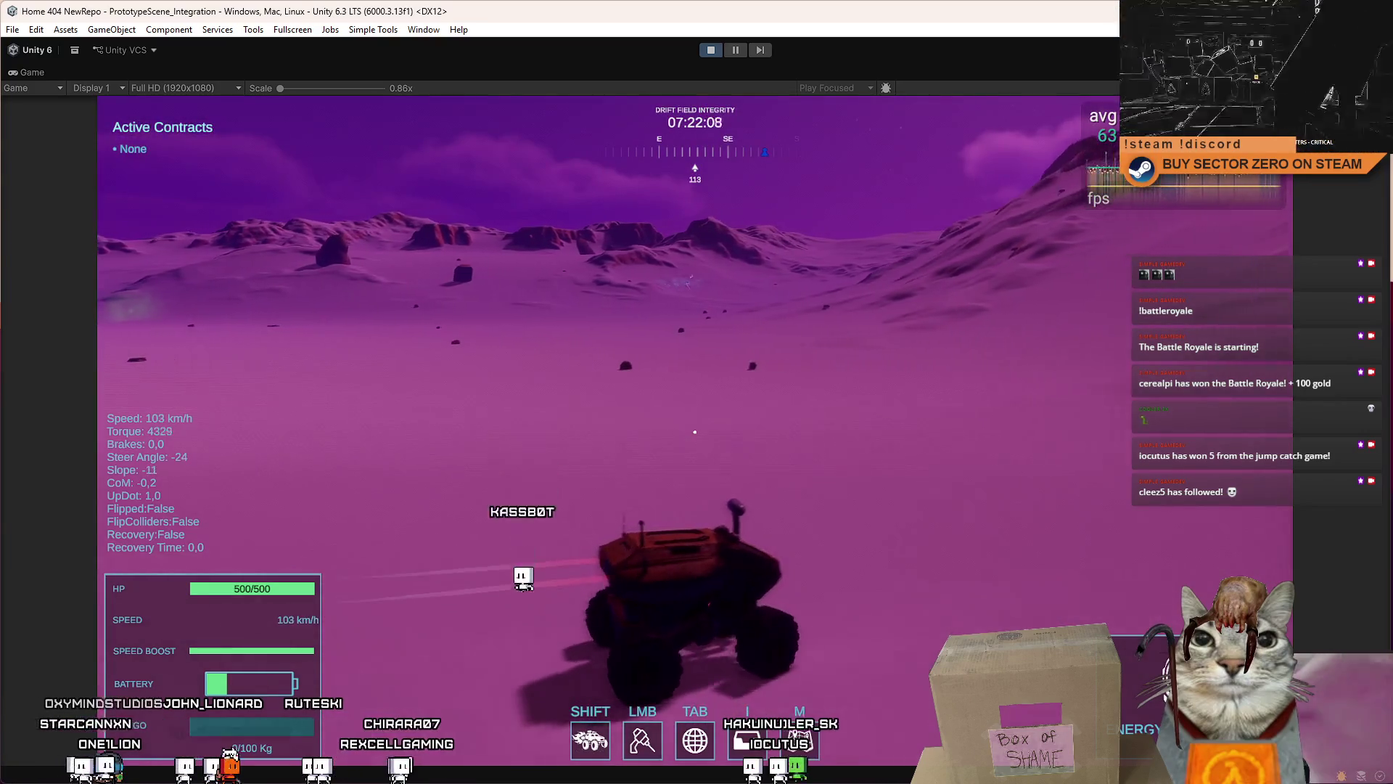
pyautogui.press('w')
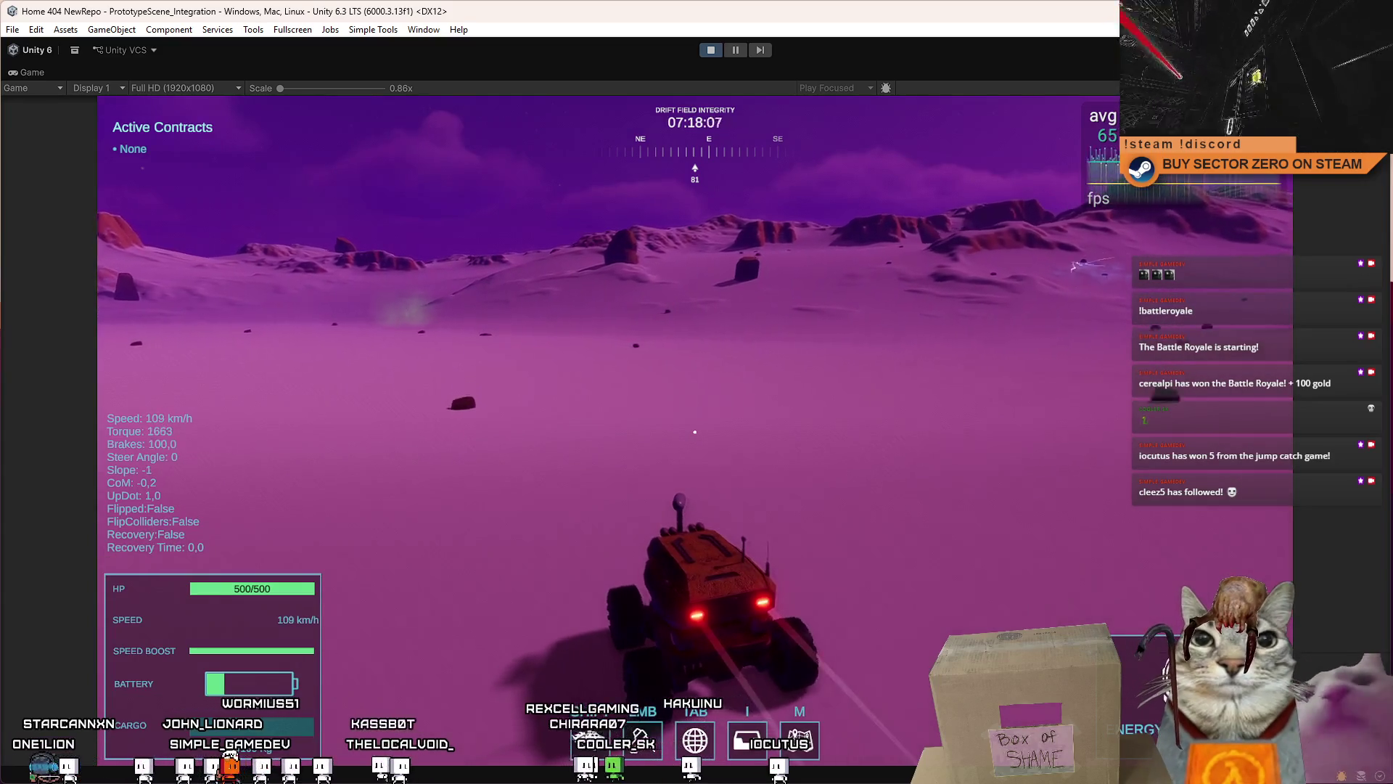
pyautogui.press('Escape')
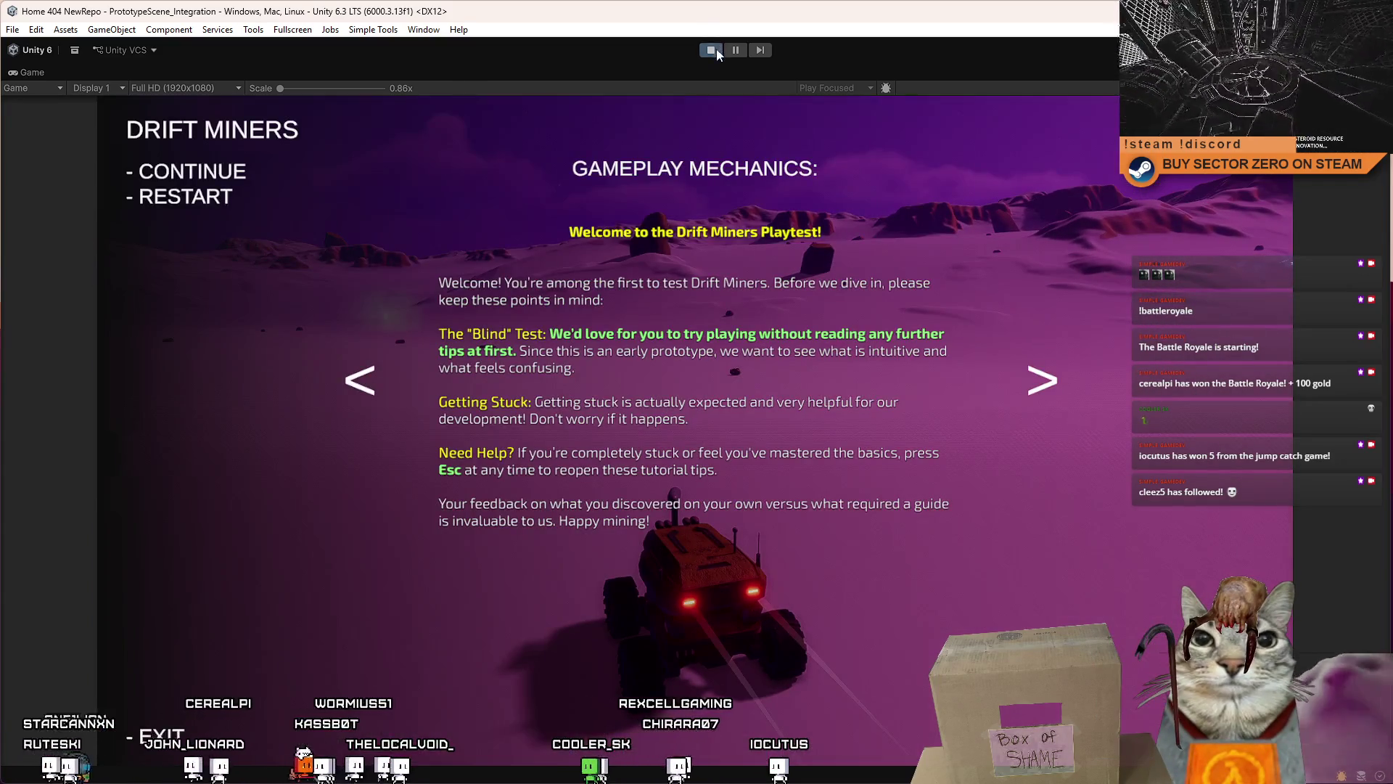
# Step: Use the toolbar Stop button to end the rover playtest
pyautogui.click(716, 48)
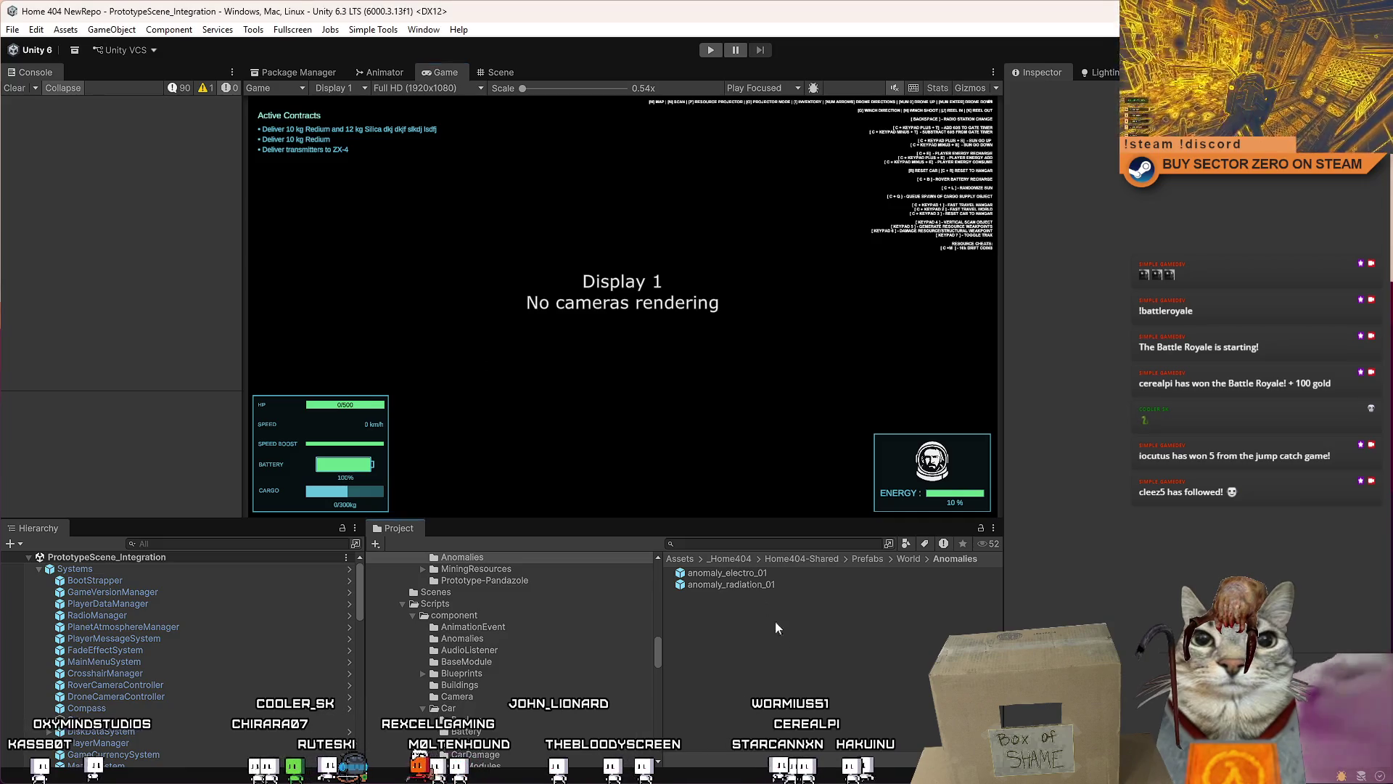
# Step: Clear the Console, glance around the Scene view, then run the game from the Game view
pyautogui.click(13, 88)
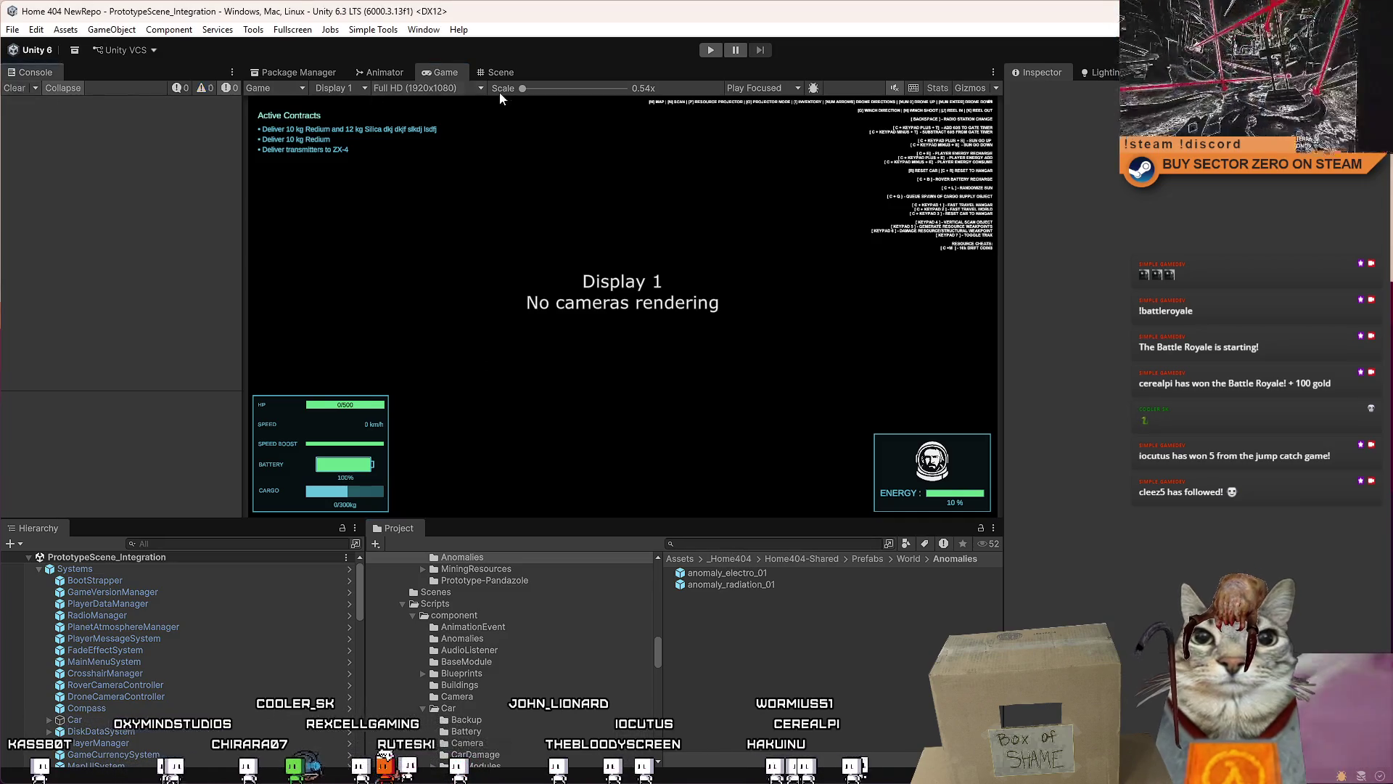
pyautogui.click(503, 78)
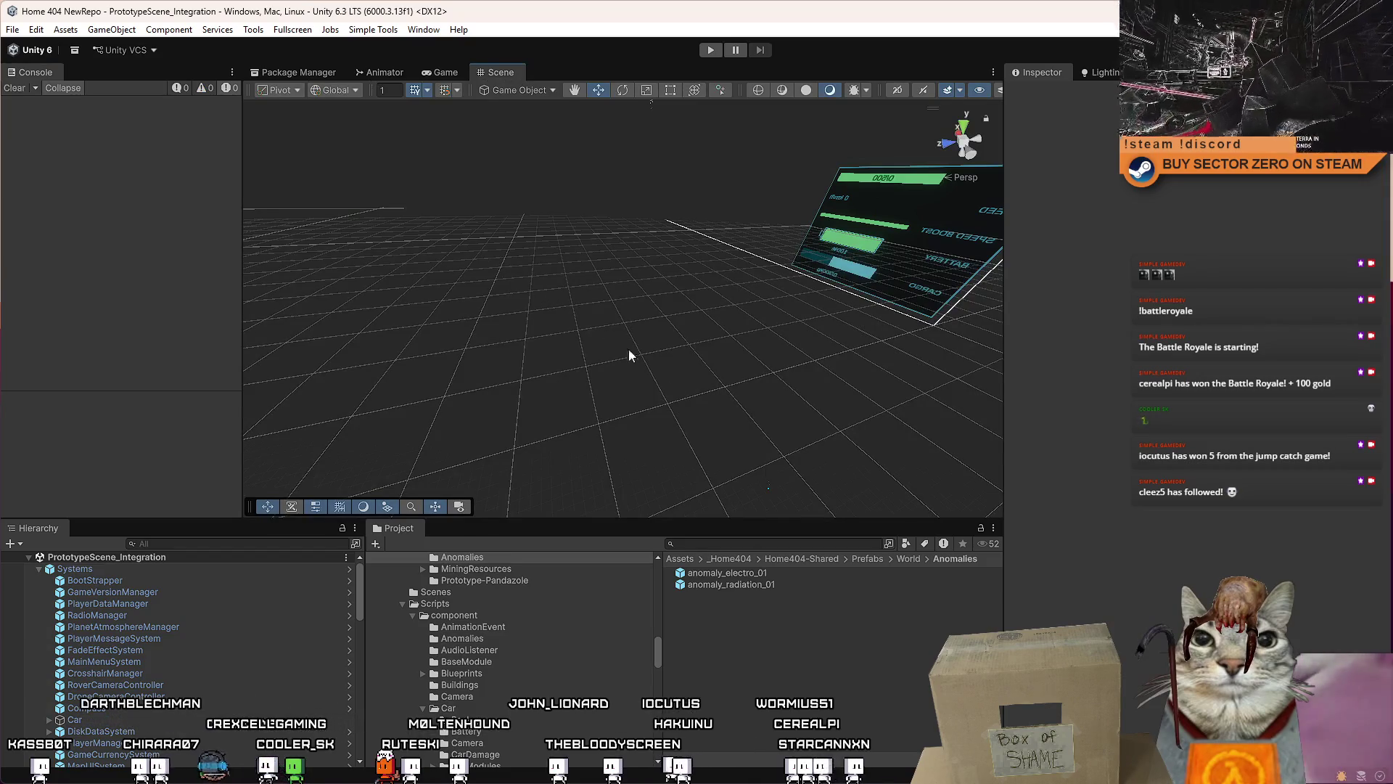
pyautogui.moveTo(748, 501)
pyautogui.mouseDown()
pyautogui.moveTo(697, 391)
pyautogui.moveTo(637, 380)
pyautogui.moveTo(660, 344)
pyautogui.moveTo(140, 398)
pyautogui.moveTo(707, 468)
pyautogui.mouseUp()
pyautogui.click(444, 72)
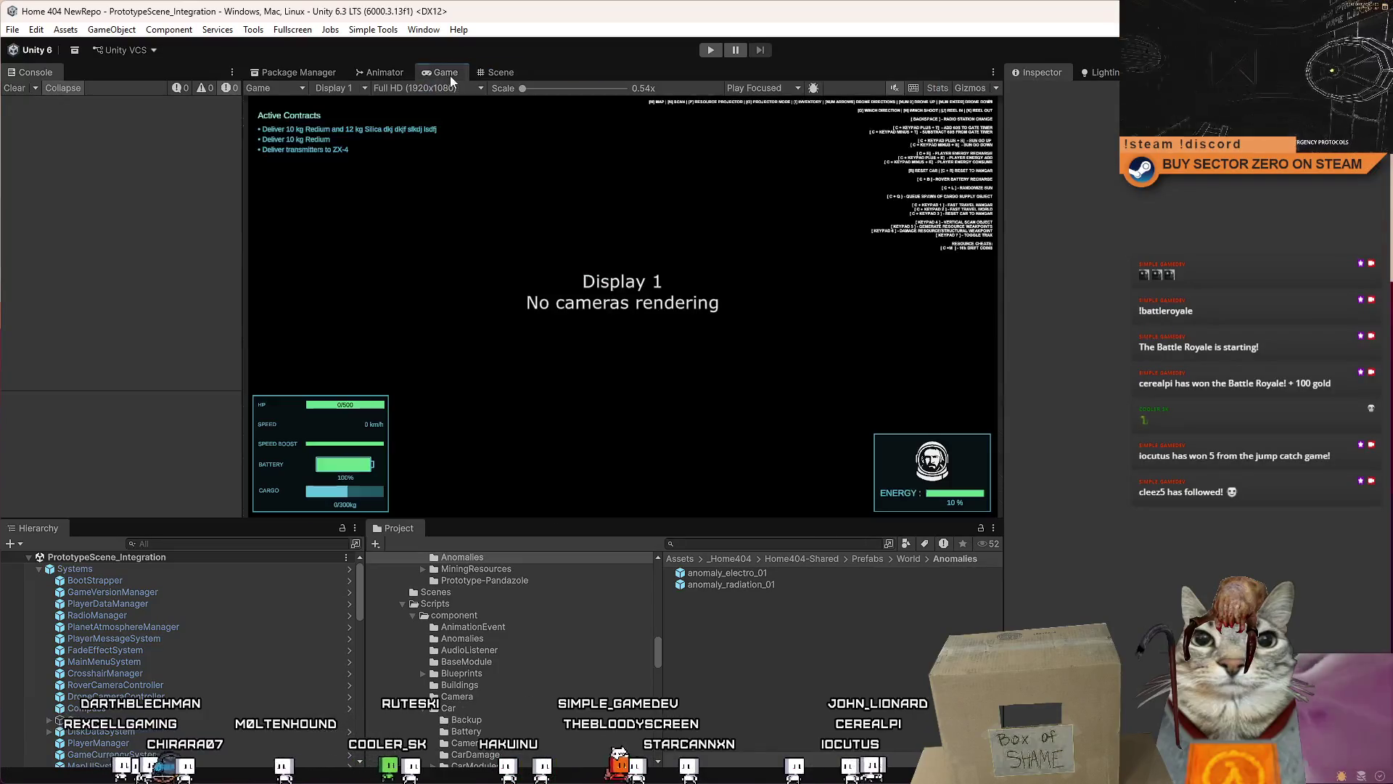
pyautogui.click(710, 49)
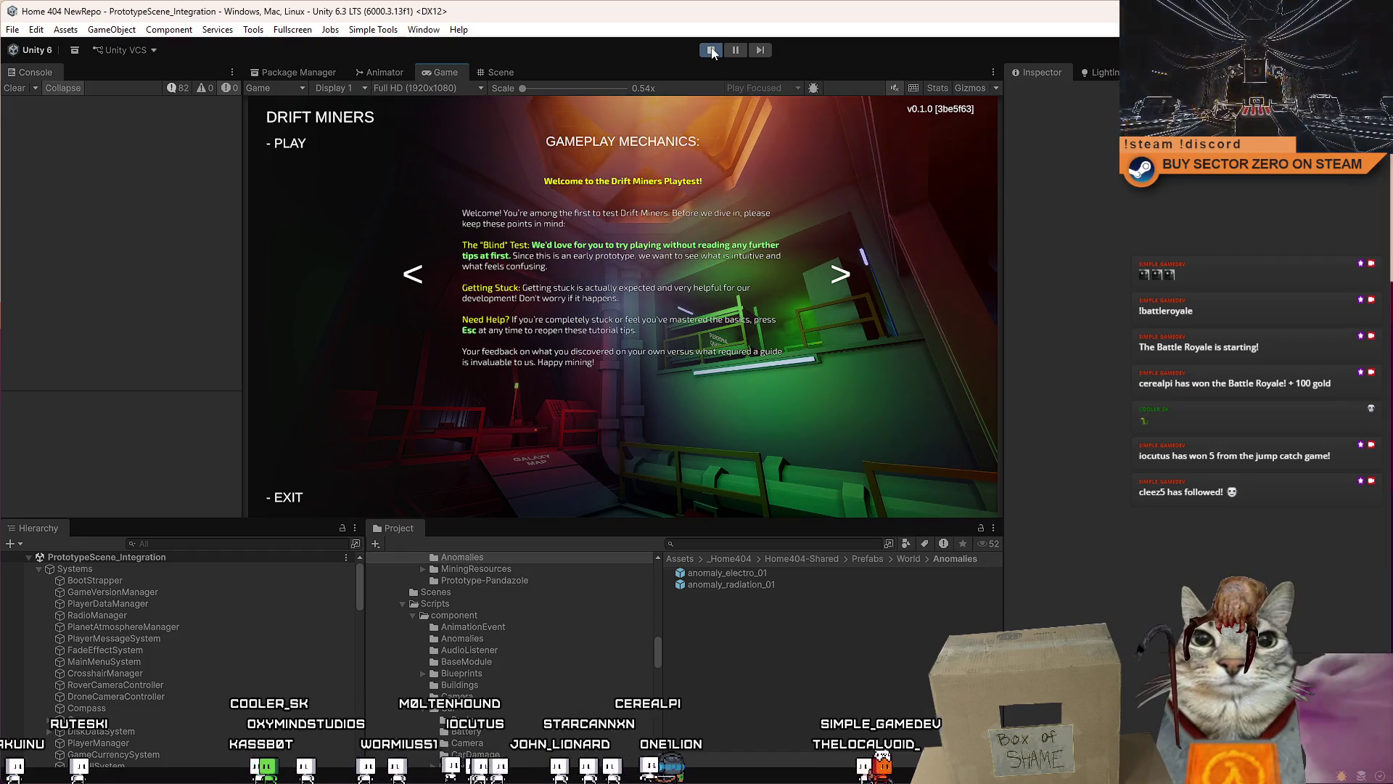
# Step: Start gameplay, walk to the Upgrades Terminal, open and close its menu, then walk away
pyautogui.click(288, 164)
pyautogui.press('w')
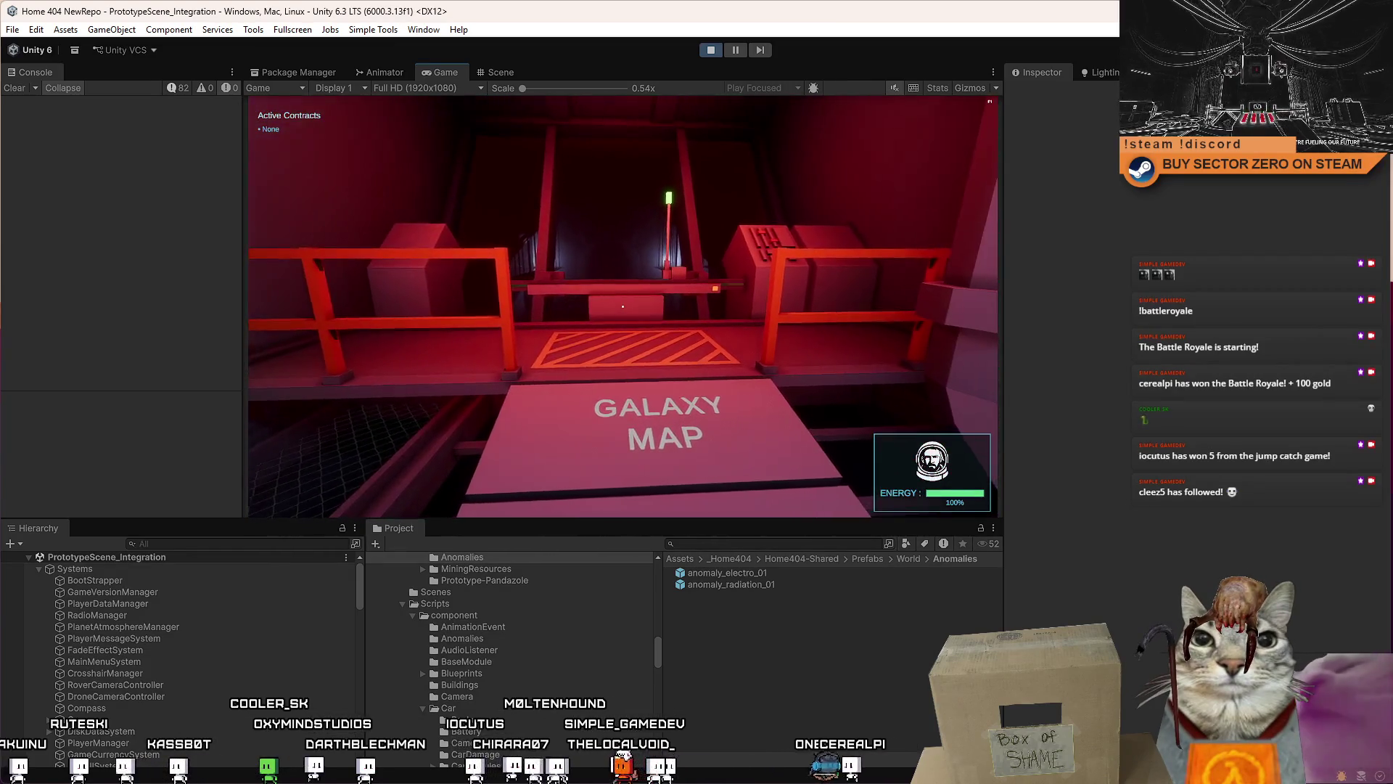
pyautogui.press('w')
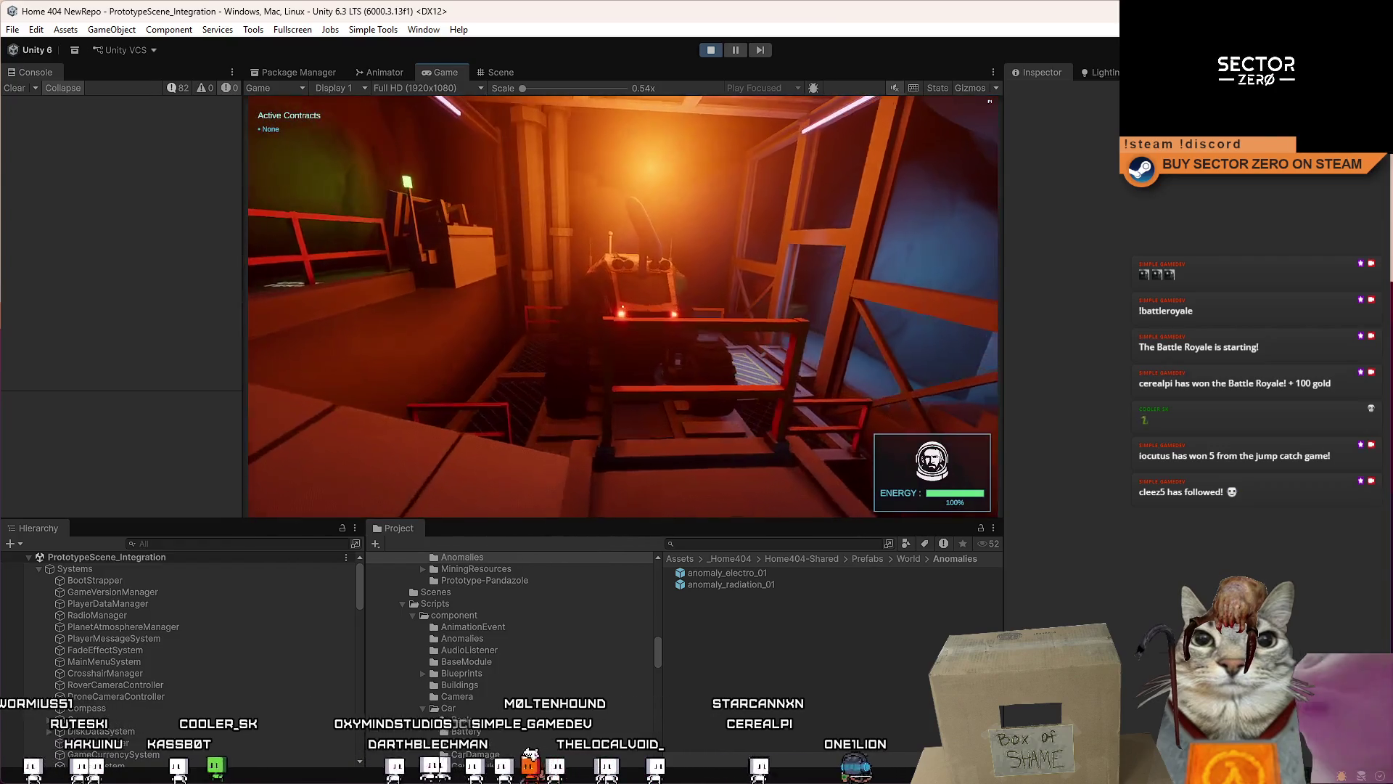
pyautogui.press('w')
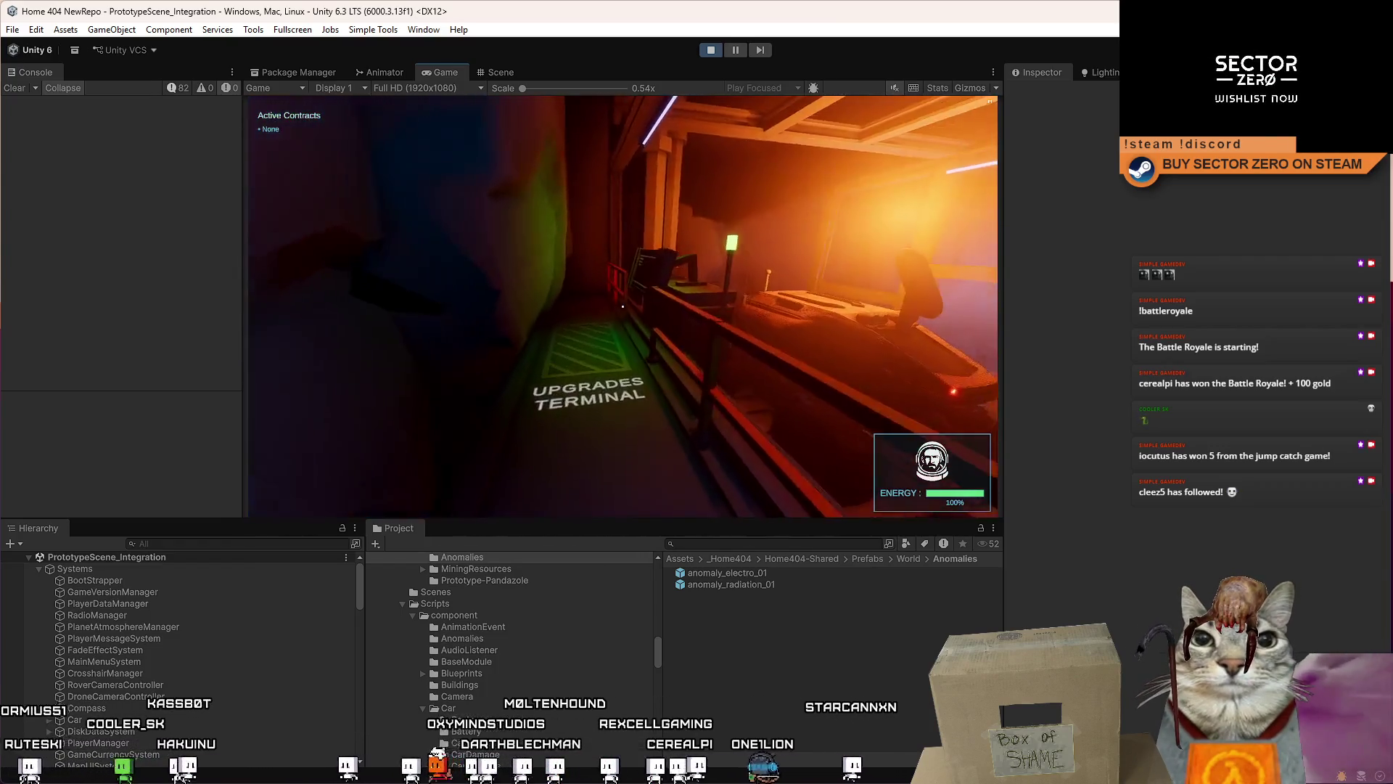
pyautogui.press('w')
pyautogui.press('e')
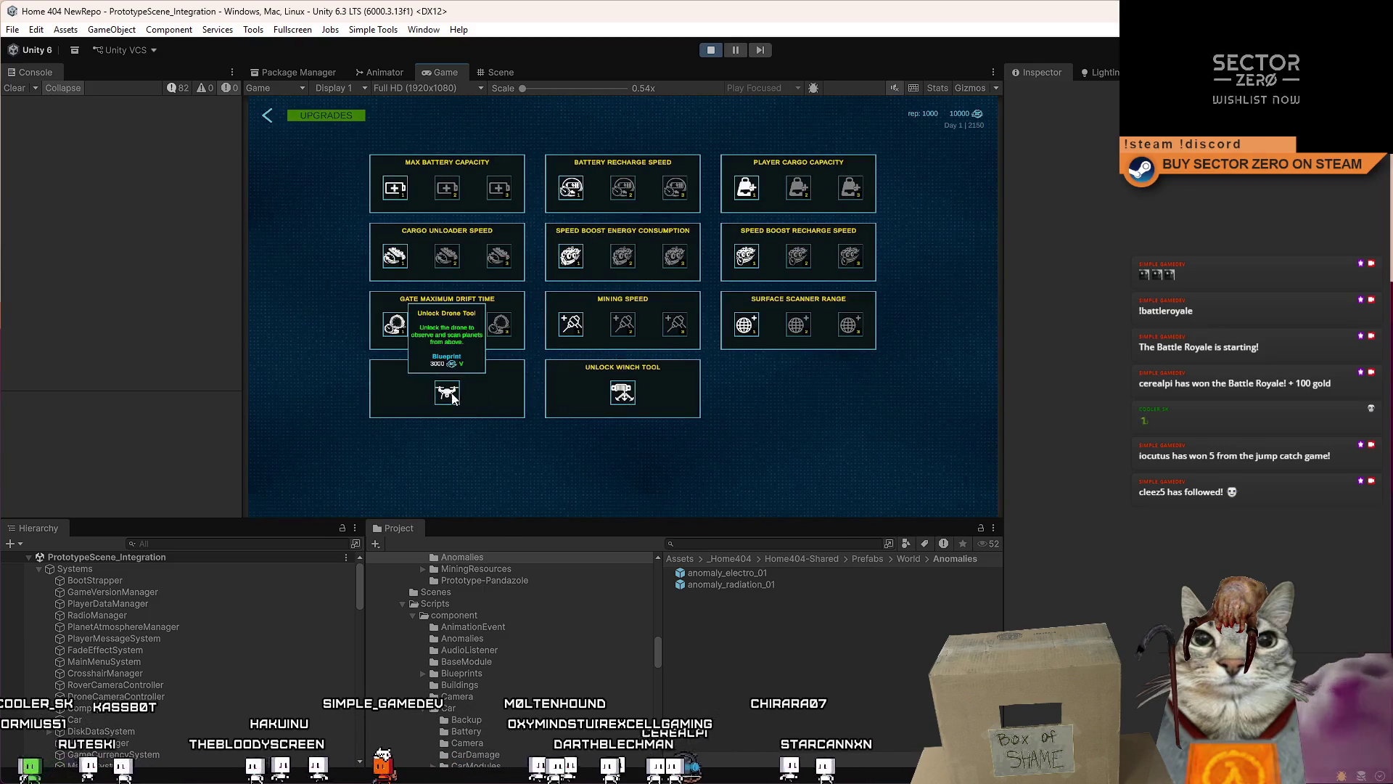
pyautogui.press('Escape')
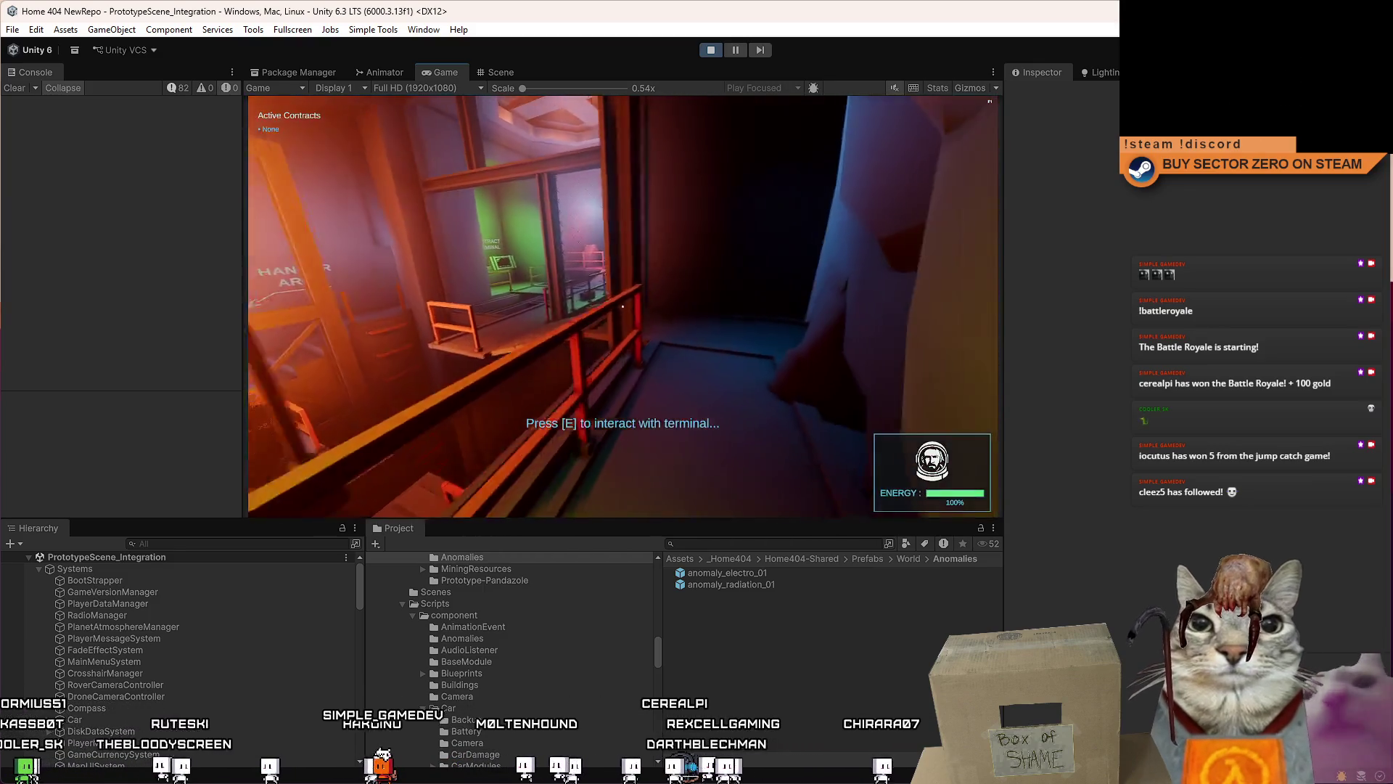
pyautogui.press('w')
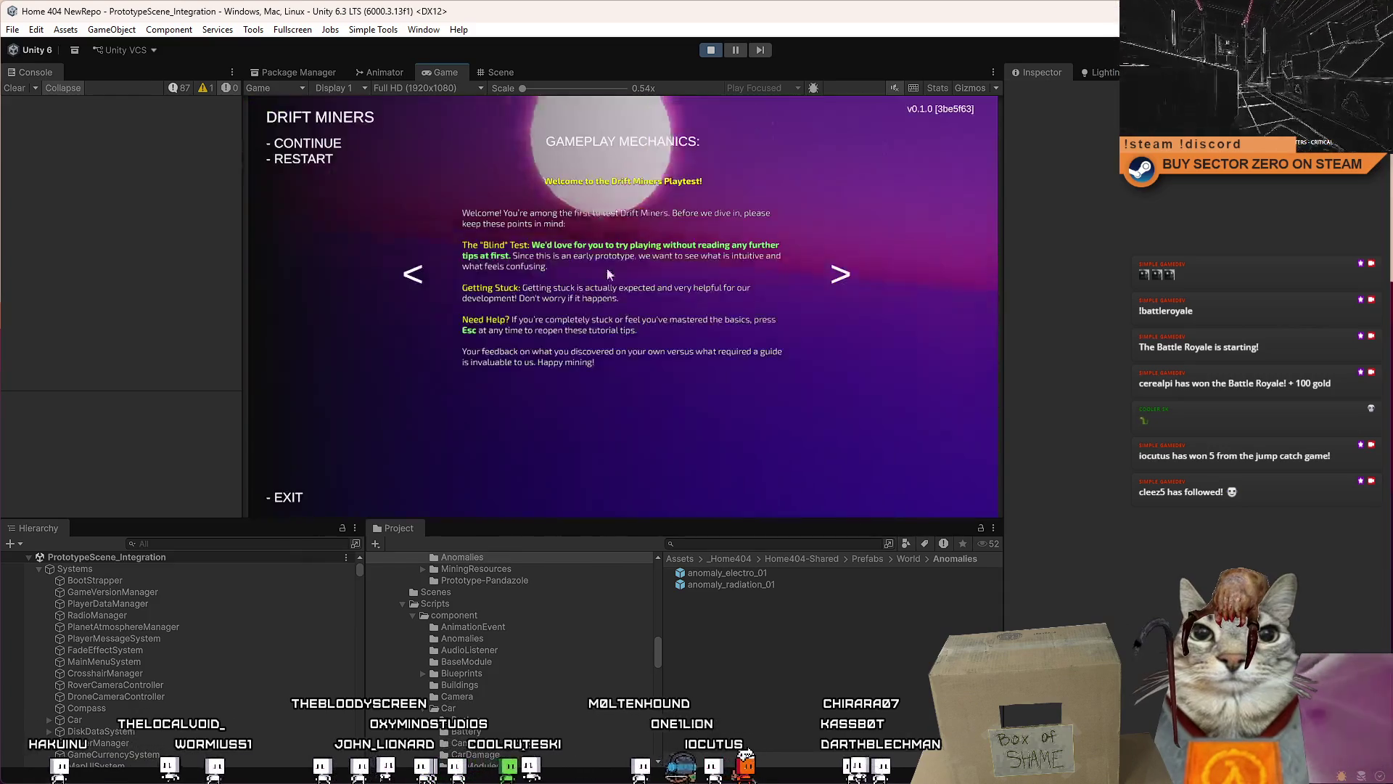
# Step: Enlarge the Game view to full editor size while flying over the pink terrain
pyautogui.doubleClick(445, 72)
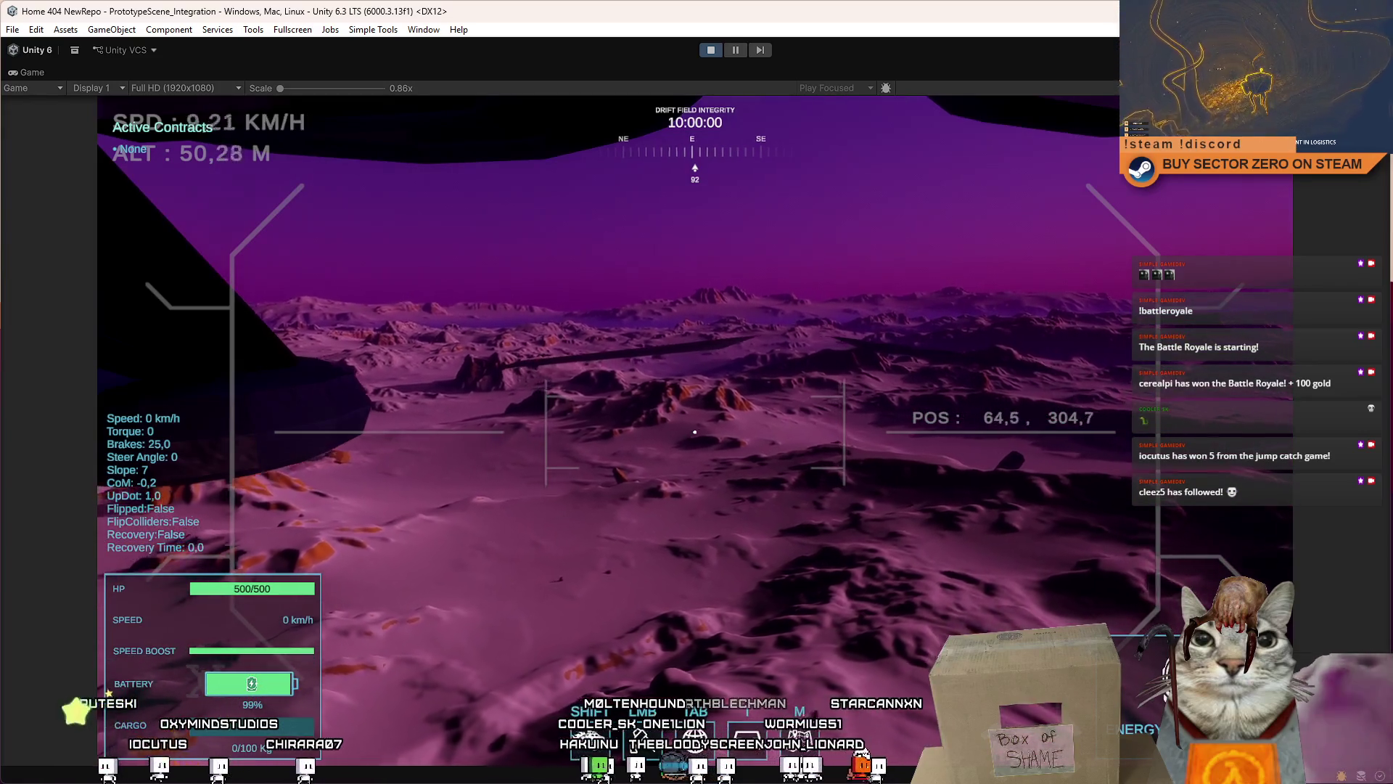
# Step: Fly the rover forward and to the right, then open and close the pause menu
pyautogui.press('w')
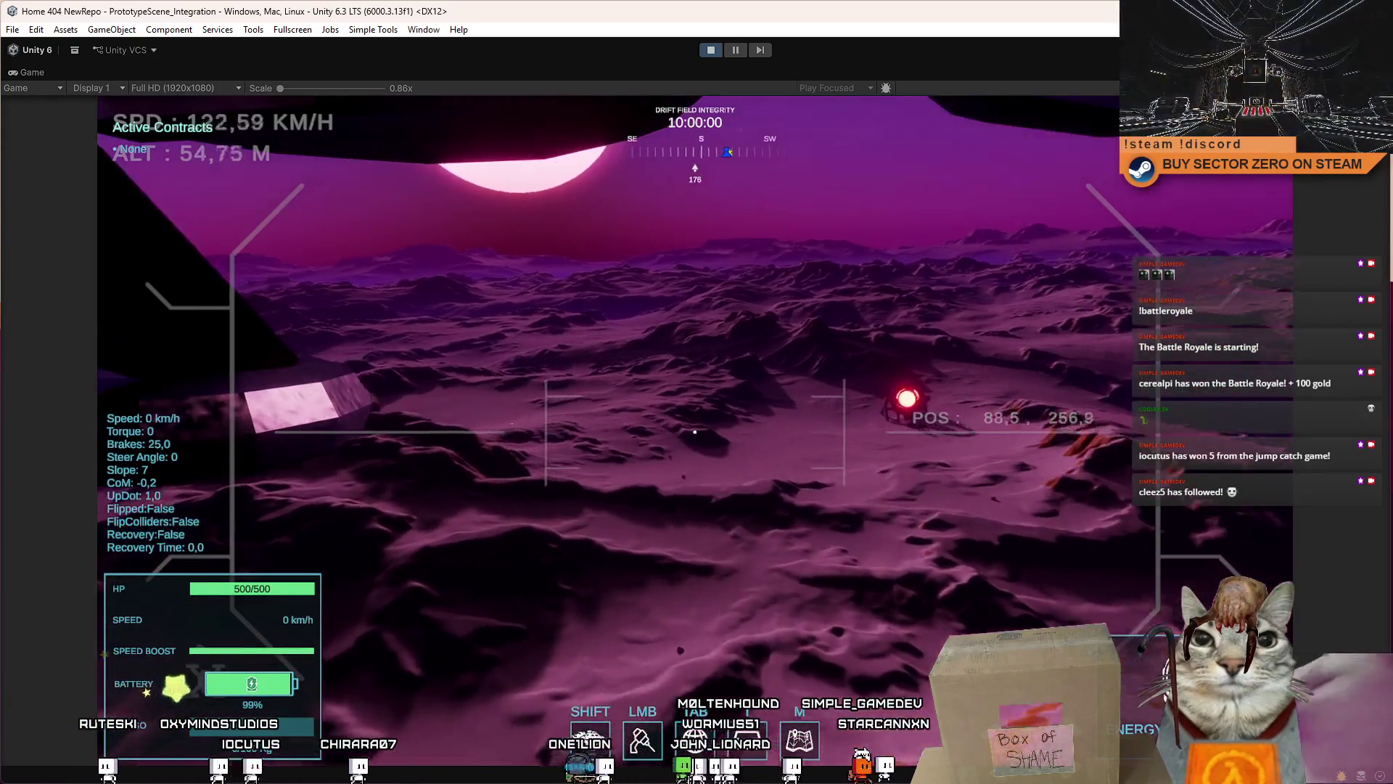
pyautogui.press('d')
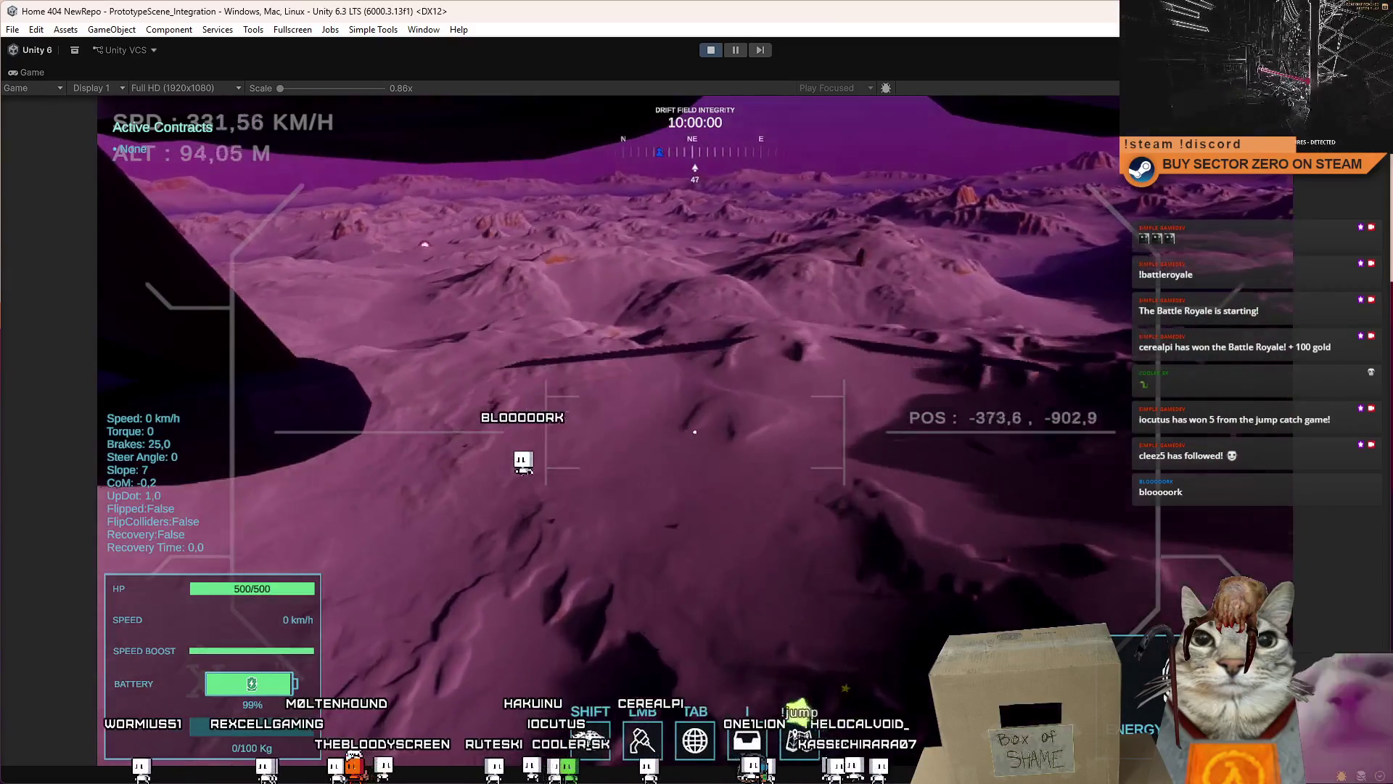
pyautogui.press('Escape')
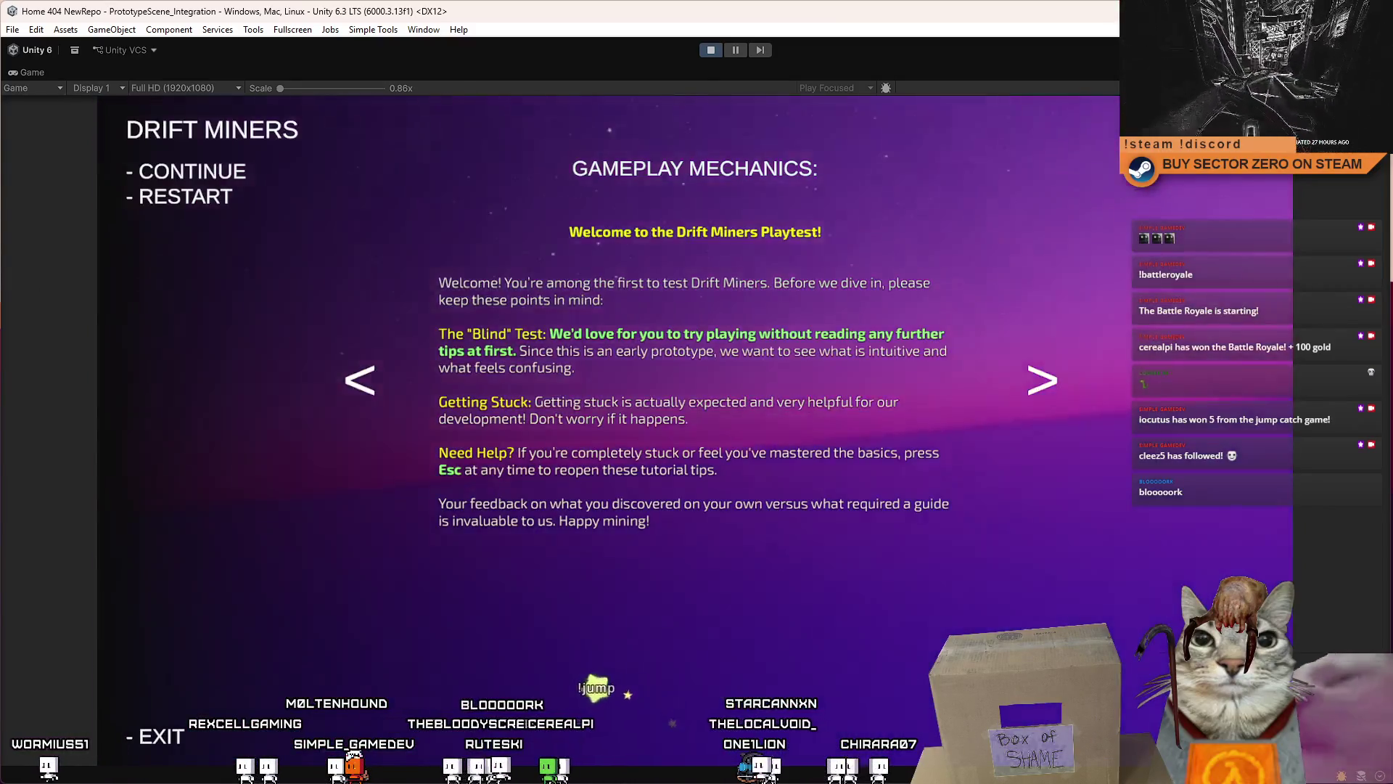
pyautogui.press('Escape')
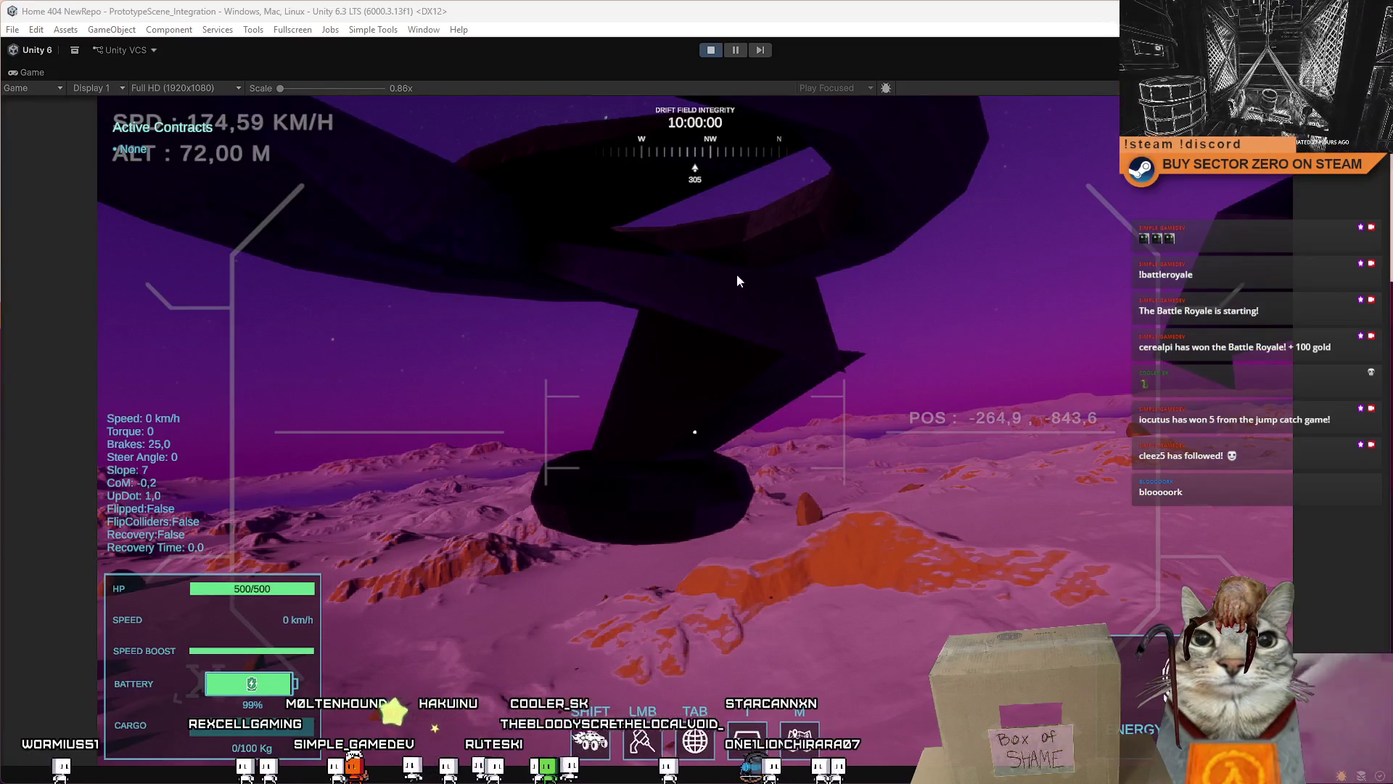
# Step: Open and dismiss the Drift Miners tutorial, then pause and restore the normal editor layout
pyautogui.press('Escape')
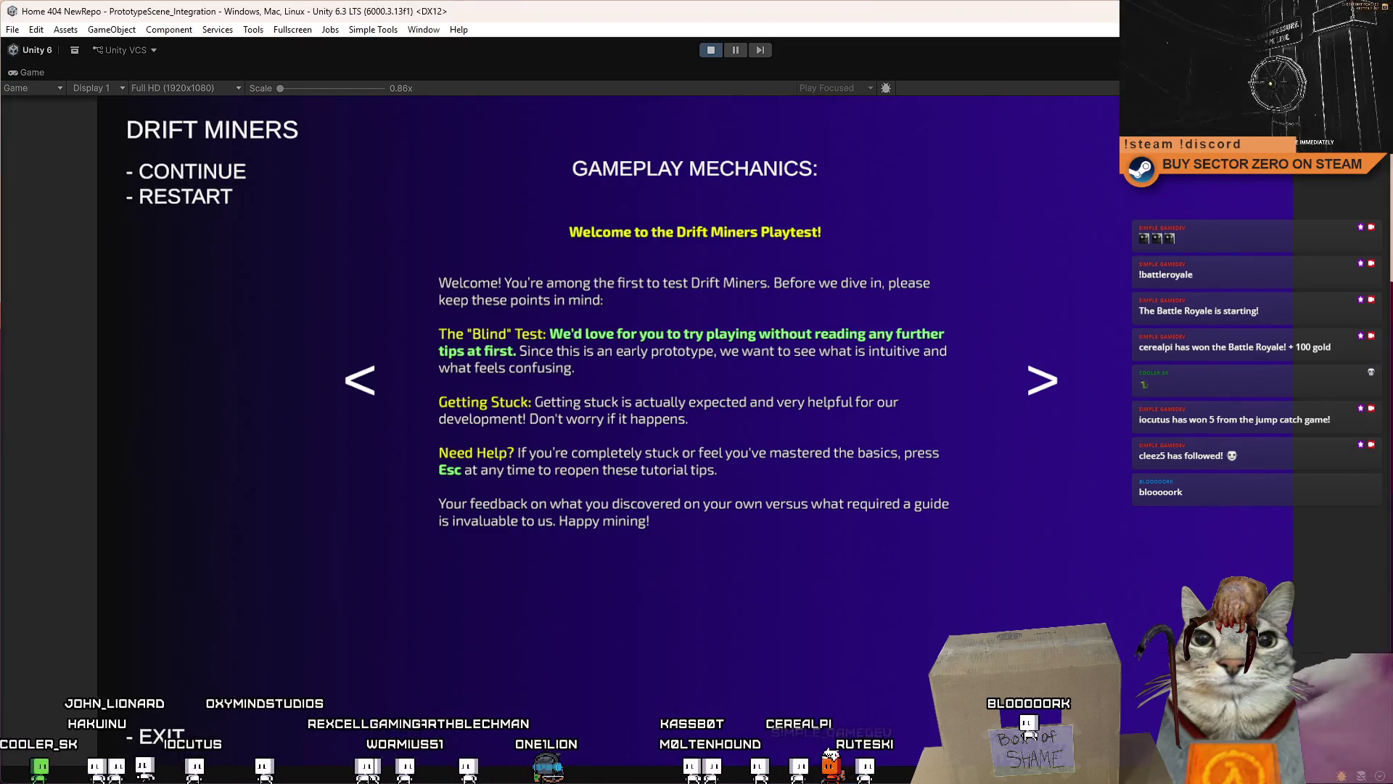
pyautogui.click(726, 626)
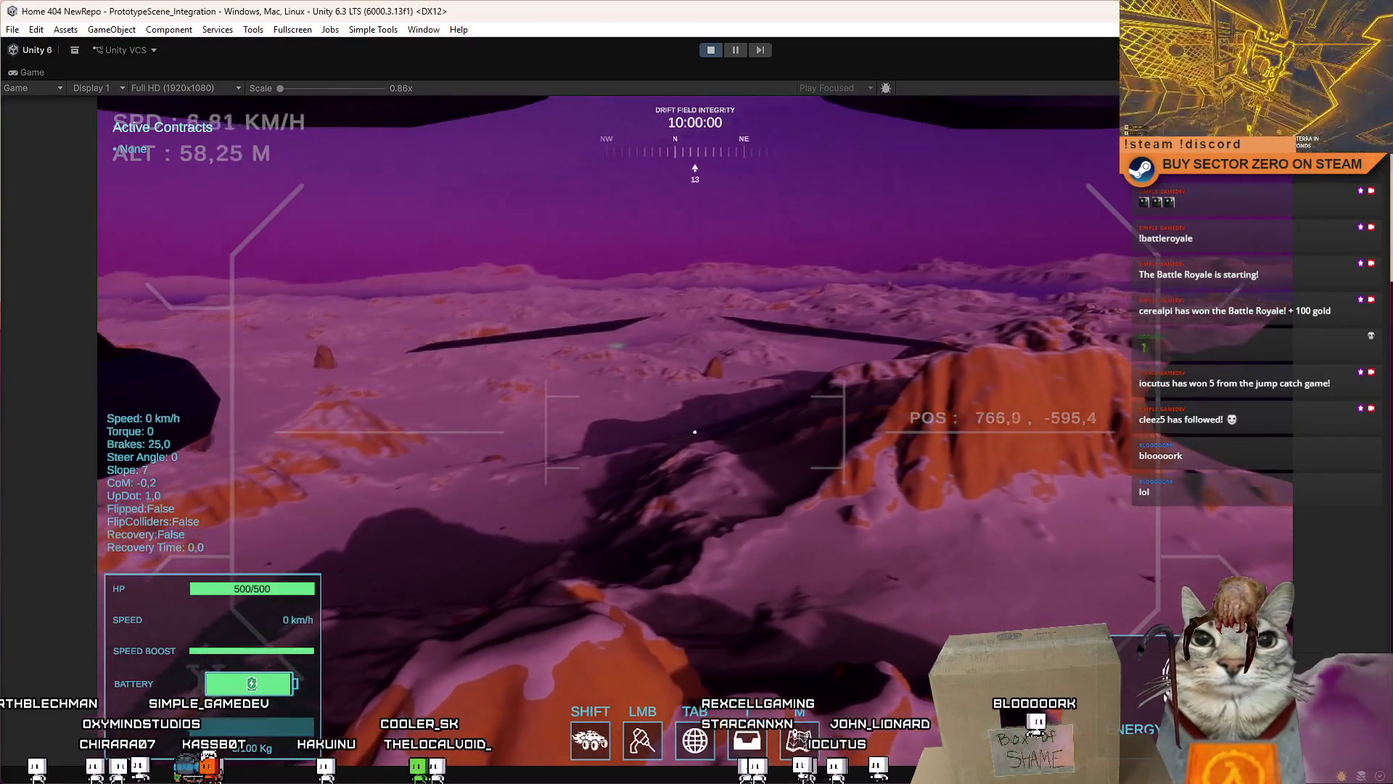
pyautogui.press('Escape')
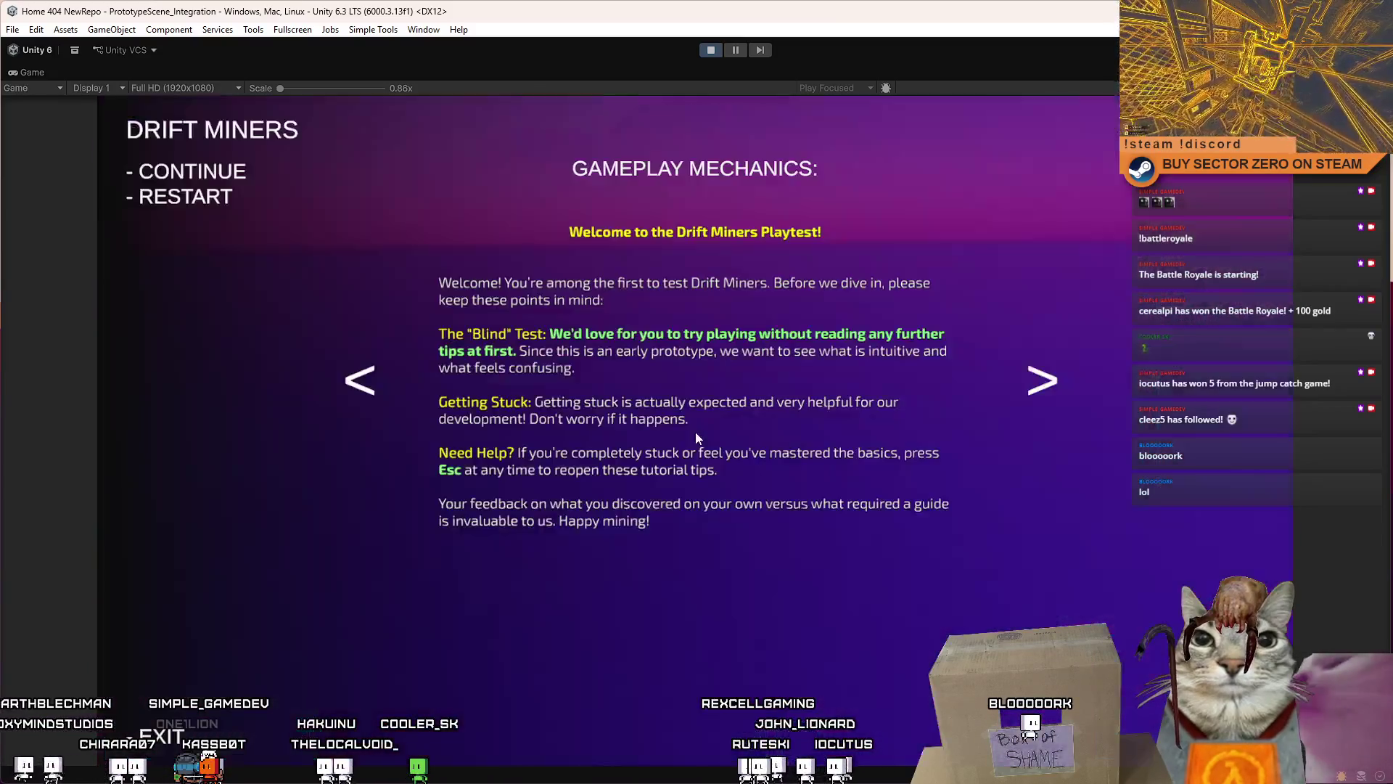
pyautogui.hotkey('shift', 'space')
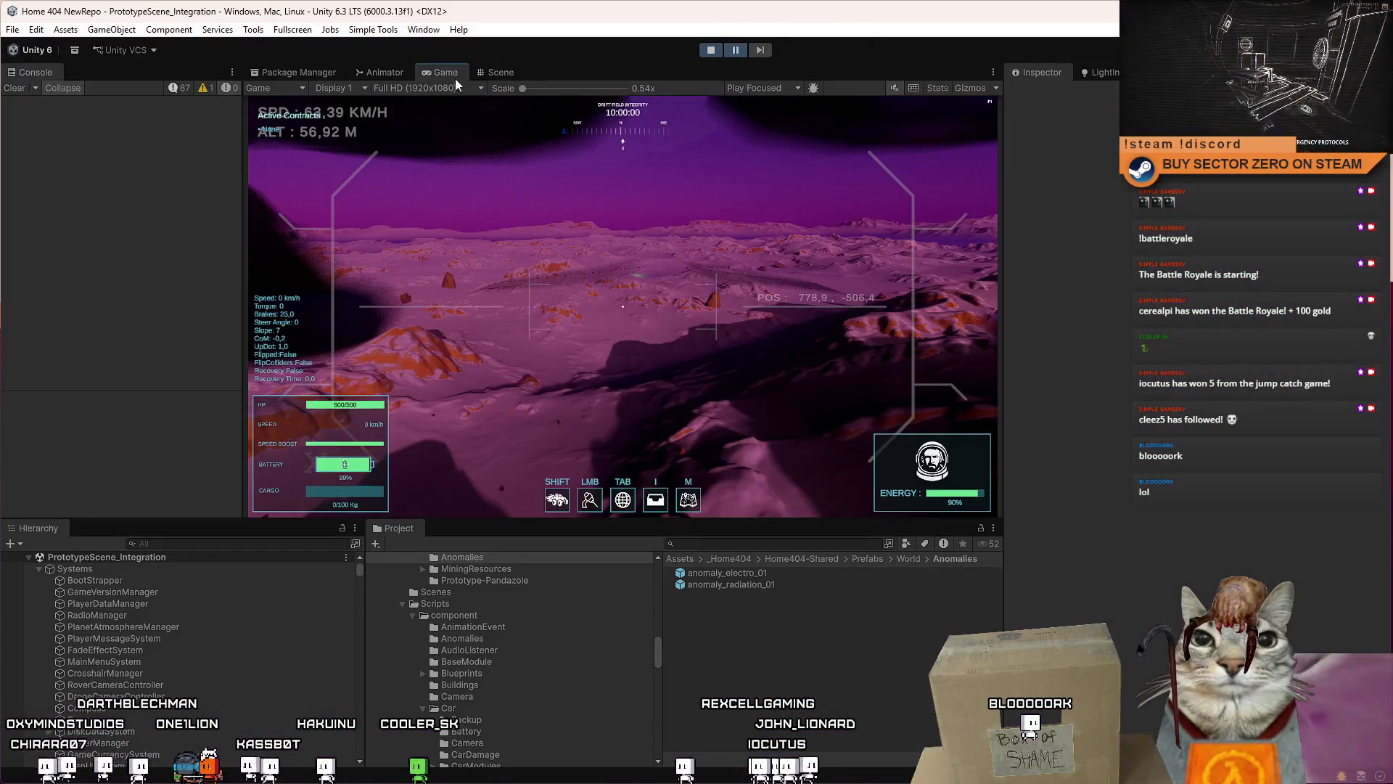
# Step: Switch to the Scene view, filter the Hierarchy for anomalies and inspect an anomaly_radiation_01 clone
pyautogui.click(499, 72)
pyautogui.moveTo(630, 194); pyautogui.dragTo(707, 341)
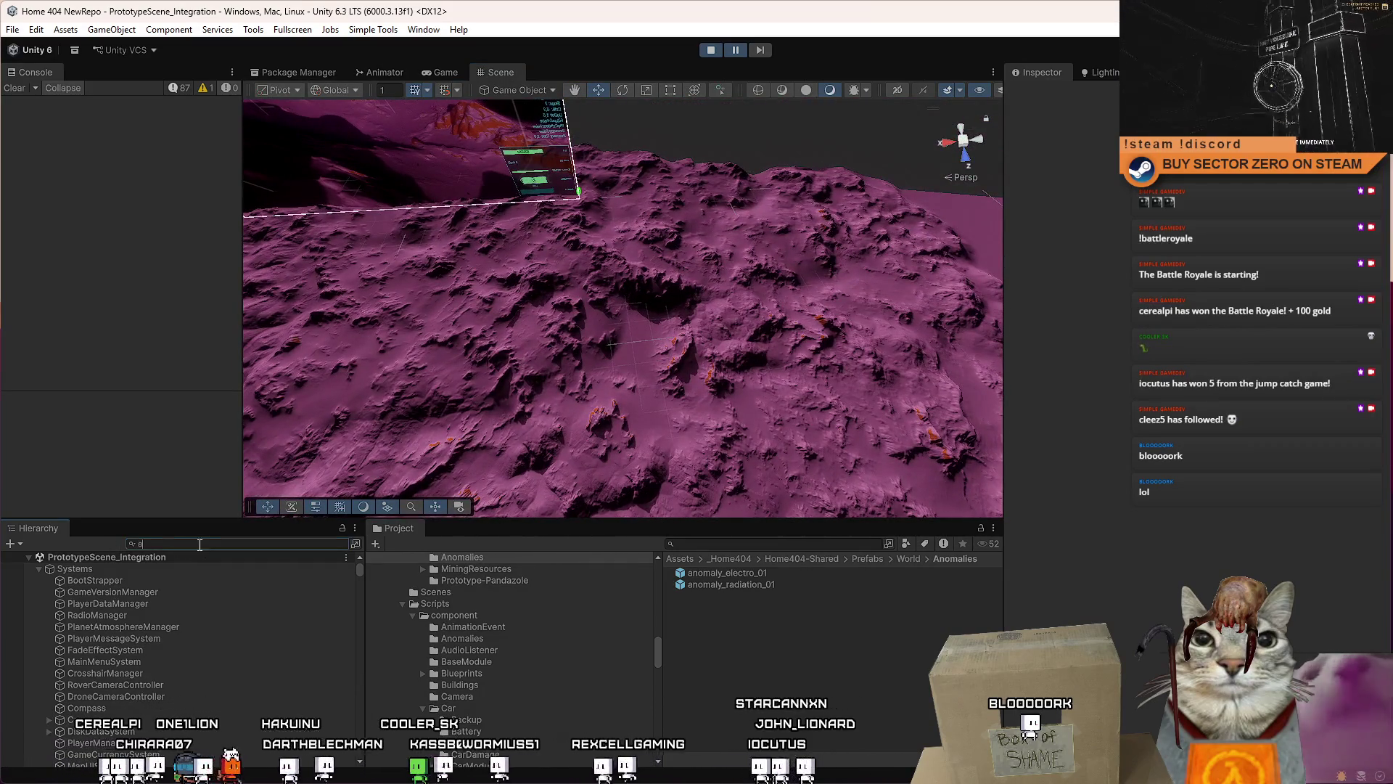
pyautogui.write('nomaly')
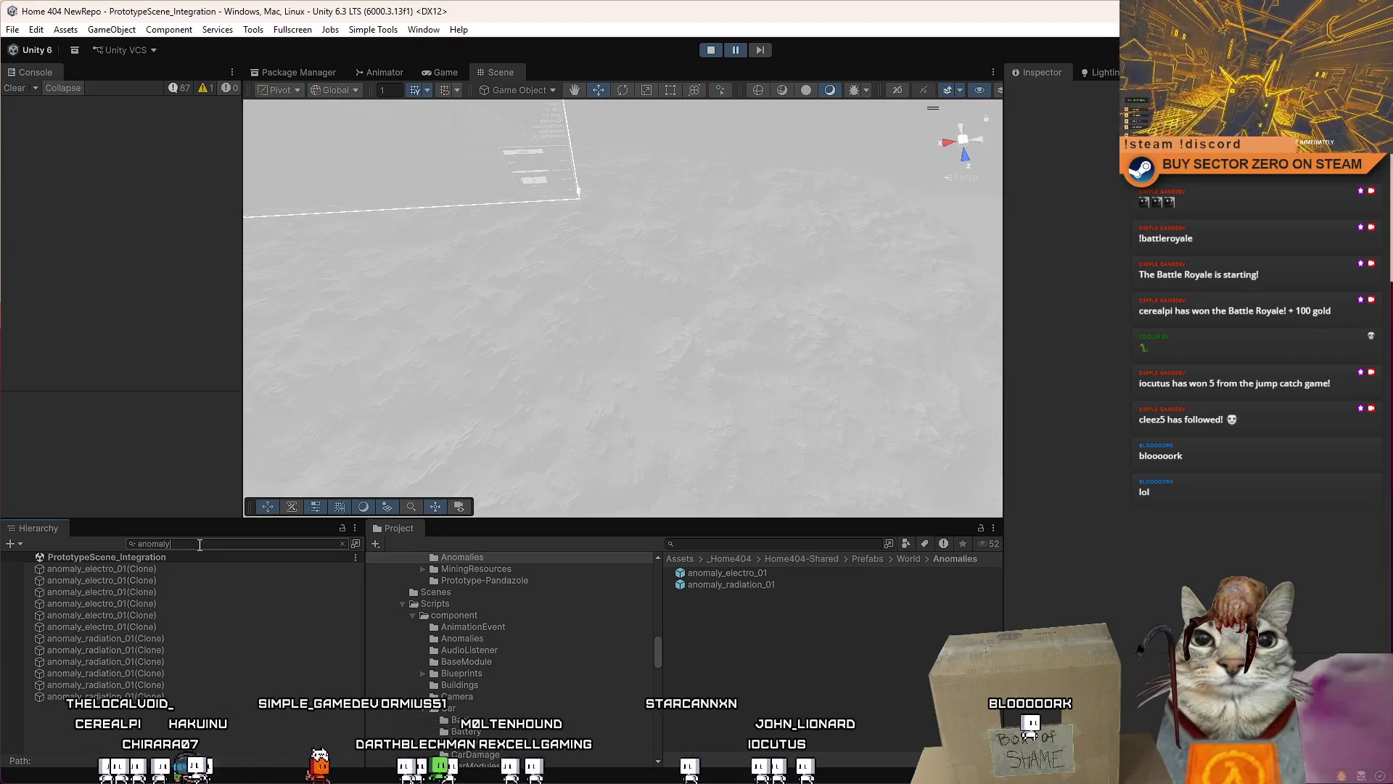
pyautogui.click(154, 651)
pyautogui.click(178, 641)
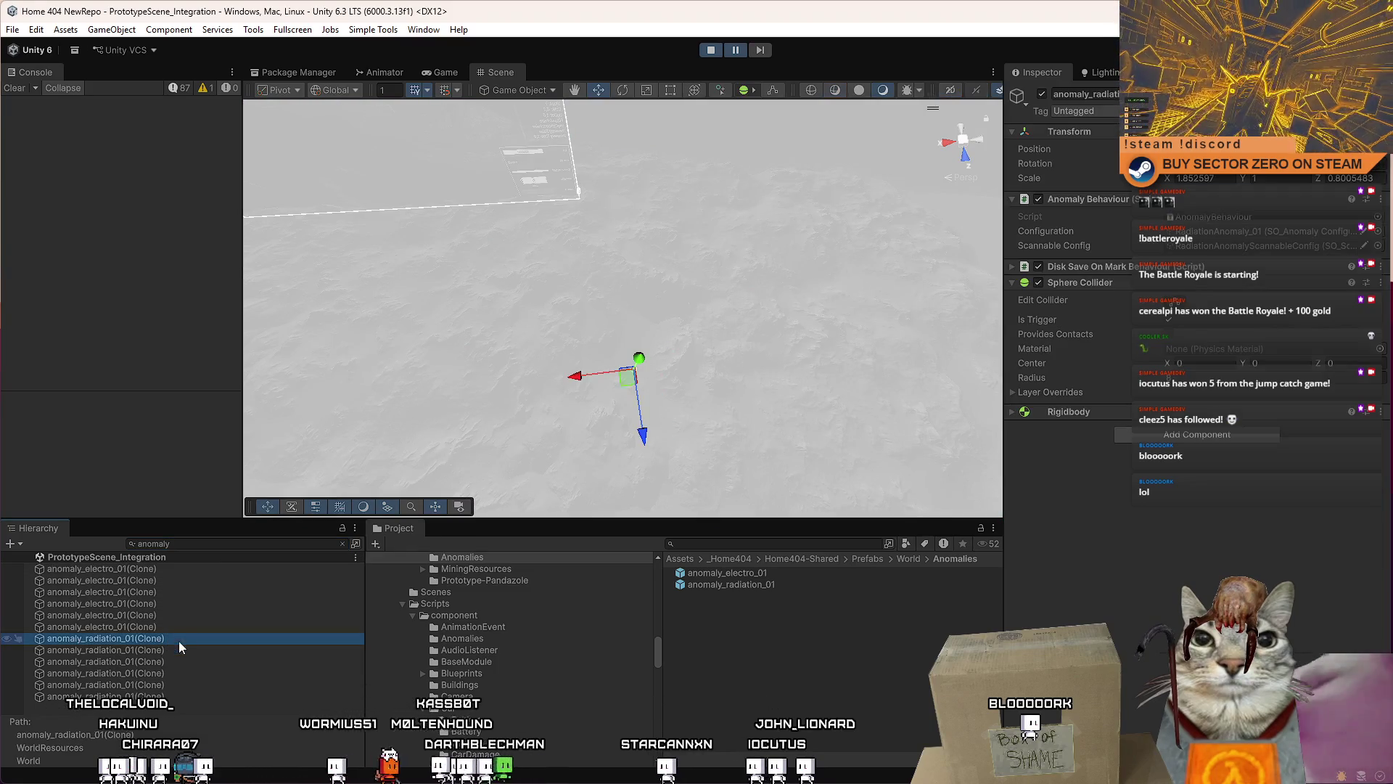
pyautogui.click(208, 546)
pyautogui.hotkey('ctrl', 'a')
pyautogui.press('BackSpace')
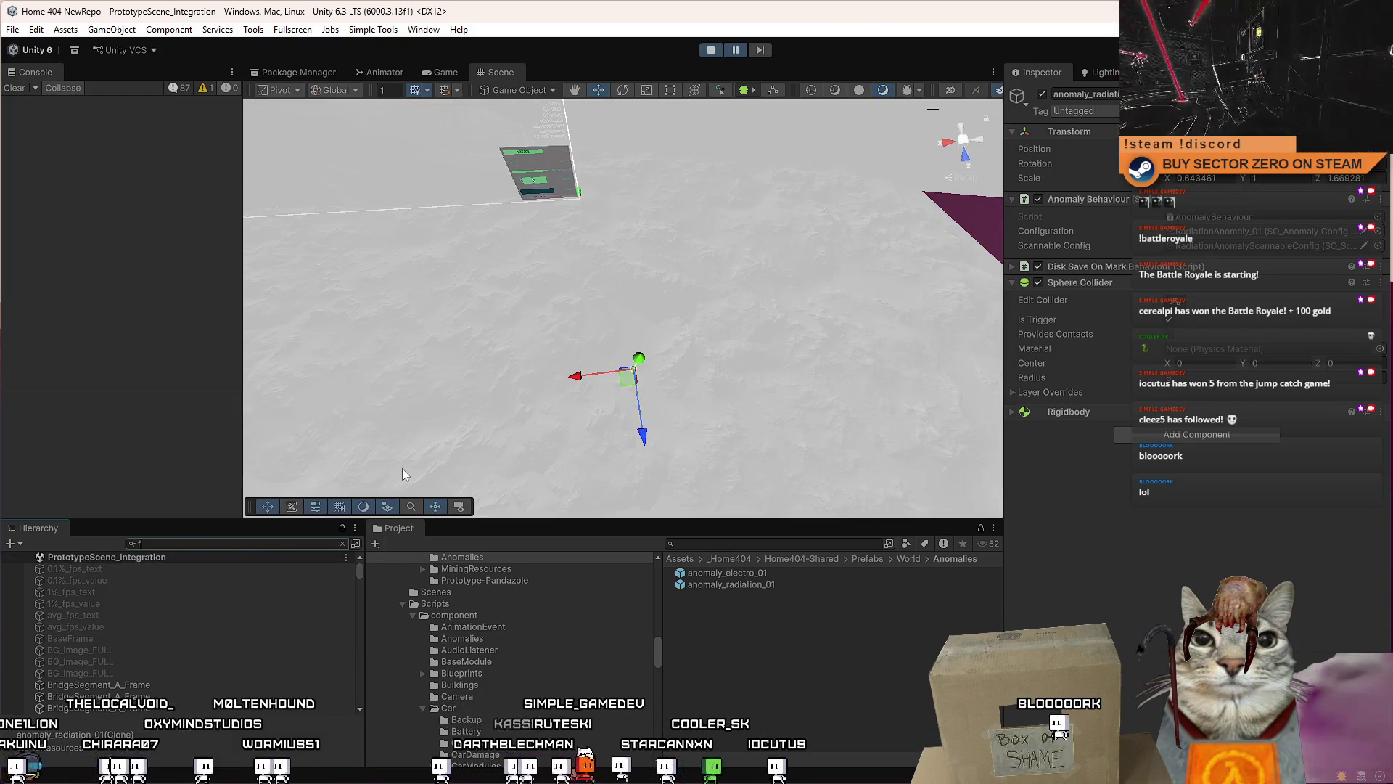
# Step: Re-search the Hierarchy for 'anomaly' and frame an anomaly_radiation_01 clone in the Scene view
pyautogui.press('BackSpace')
pyautogui.write('anomalu')
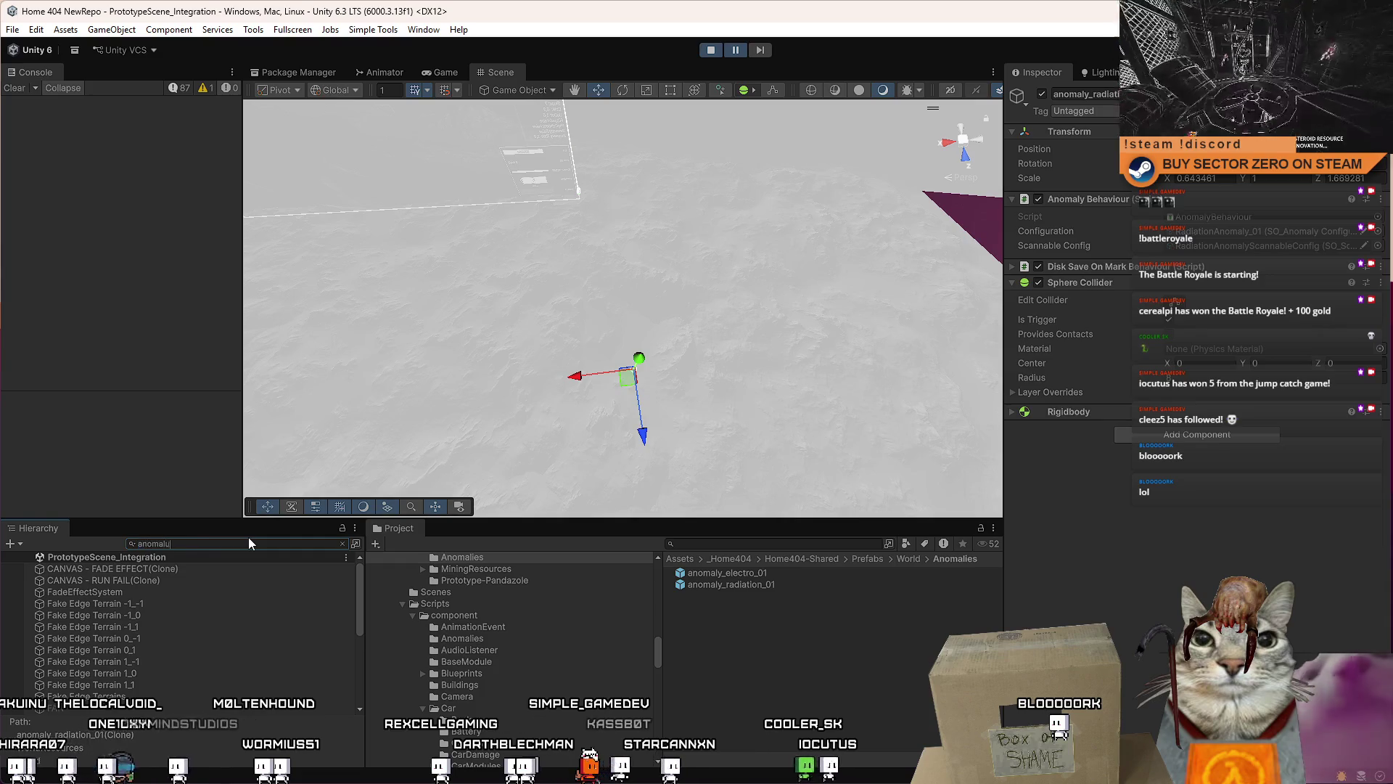
pyautogui.press('BackSpace')
pyautogui.write('y')
pyautogui.click(208, 649)
pyautogui.doubleClick(222, 639)
pyautogui.press('Escape')
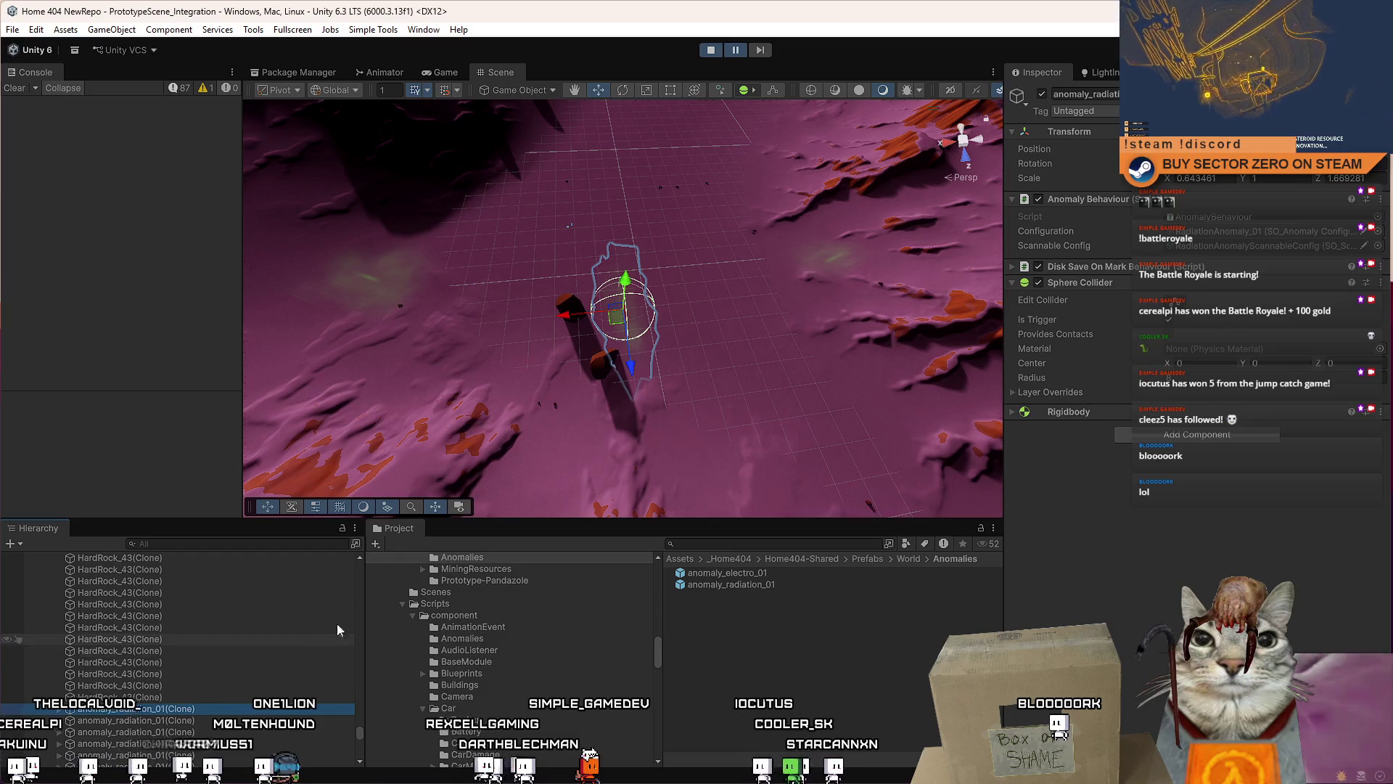
pyautogui.moveTo(803, 288)
pyautogui.mouseDown()
pyautogui.moveTo(680, 246)
pyautogui.moveTo(595, 261)
pyautogui.mouseUp()
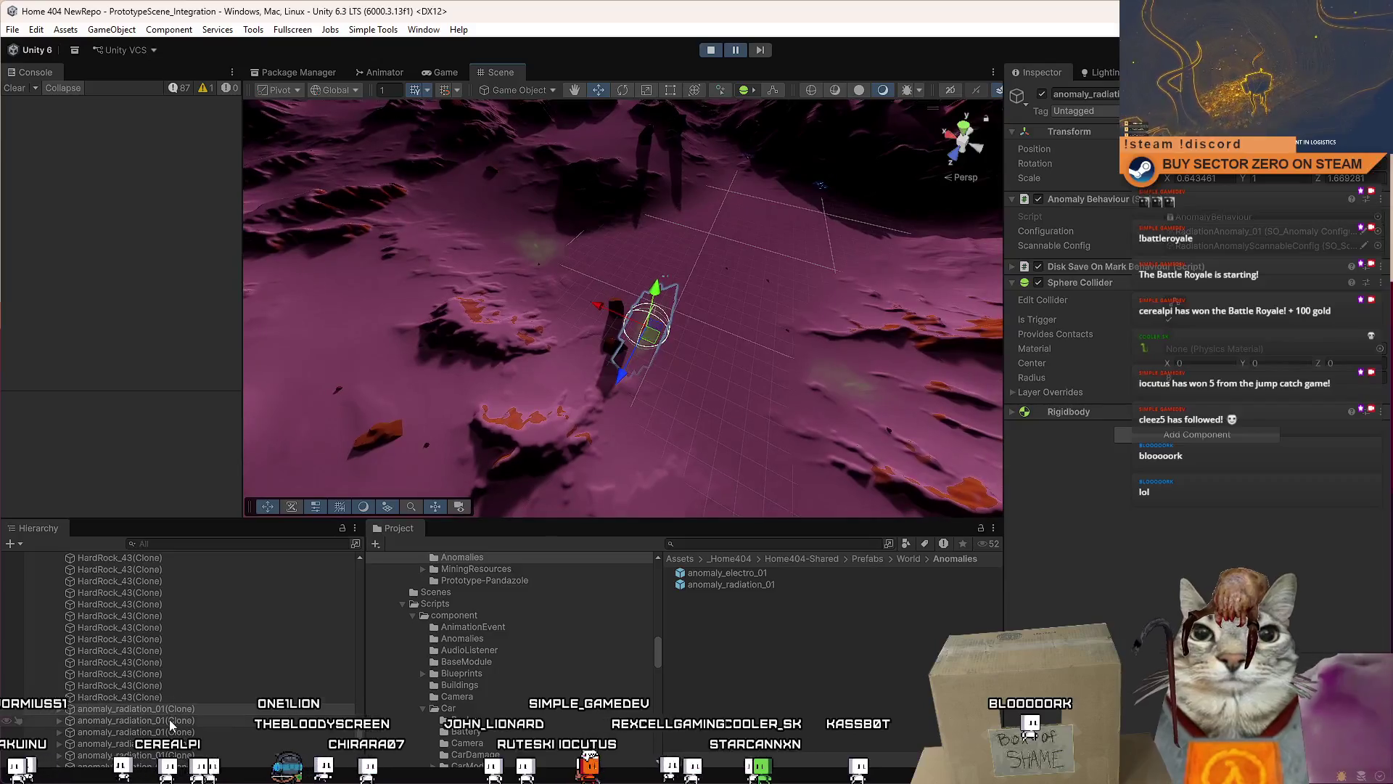
# Step: Select the next anomaly_radiation_01 clone and frame it with F
pyautogui.click(171, 720)
pyautogui.click(172, 731)
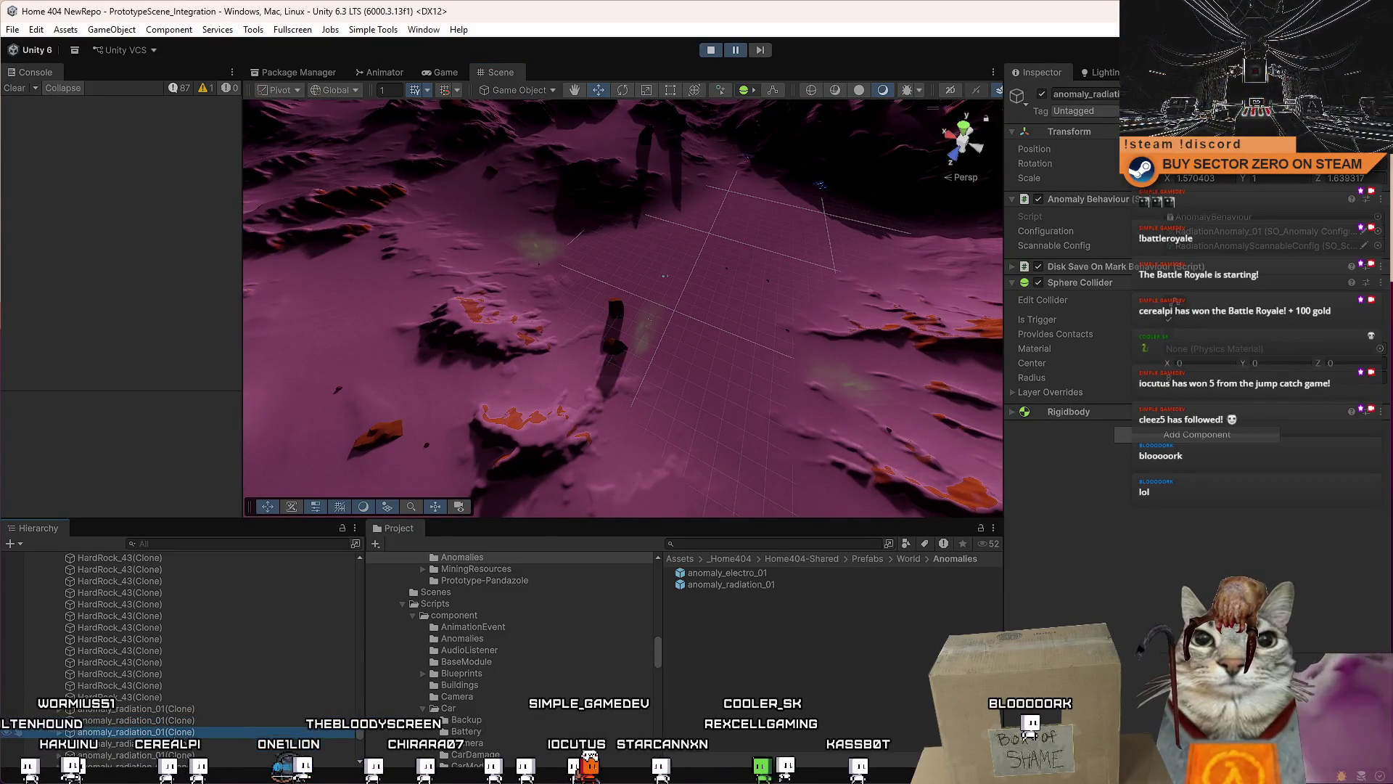
pyautogui.press('f')
pyautogui.moveTo(774, 373)
pyautogui.mouseDown()
pyautogui.moveTo(1266, 316)
pyautogui.moveTo(745, 199)
pyautogui.moveTo(811, 284)
pyautogui.moveTo(690, 285)
pyautogui.moveTo(1030, 326)
pyautogui.moveTo(621, 445)
pyautogui.mouseUp()
# Step: Frame DroneCamera(Clone), orbit around its frustum and HUD, then filter the Hierarchy for 'anomaly'
pyautogui.scroll(-4, 166, 703)
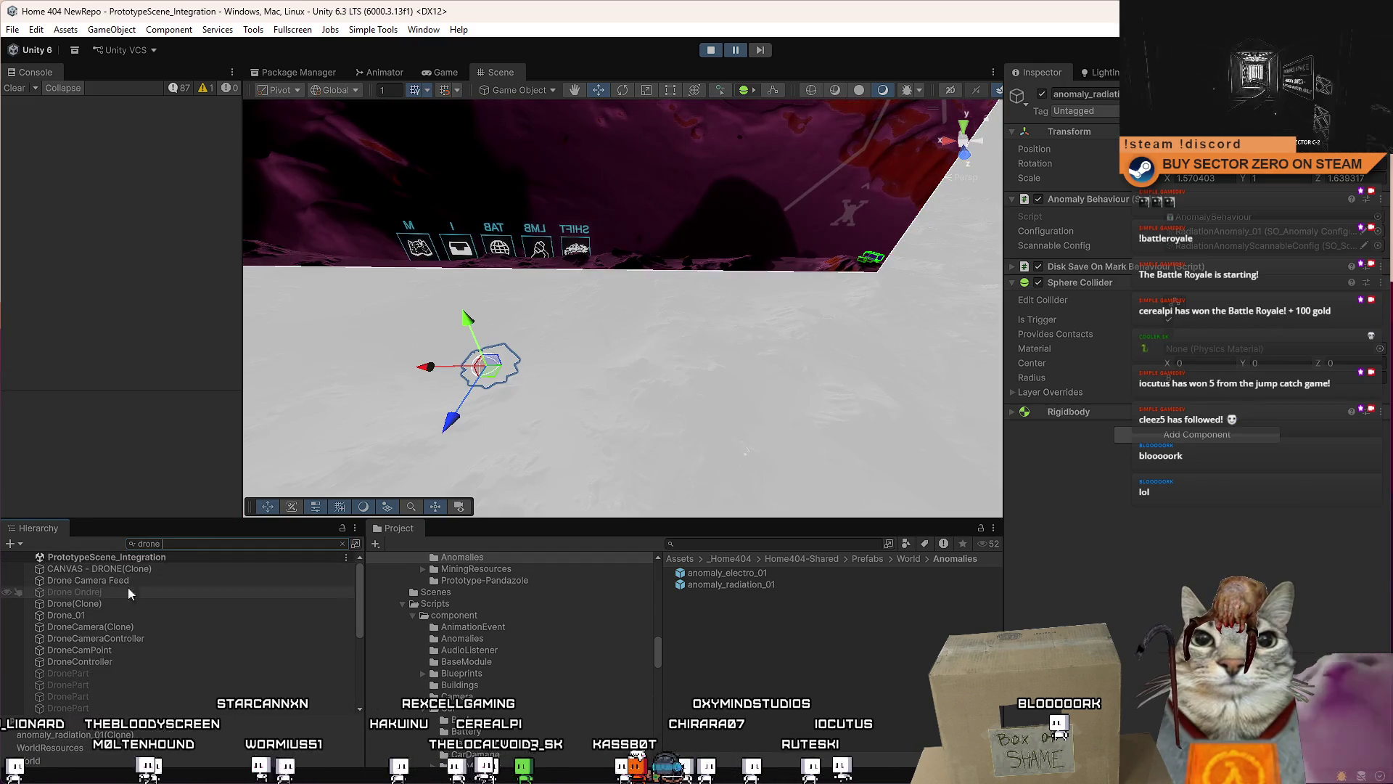
pyautogui.click(150, 627)
pyautogui.doubleClick(150, 627)
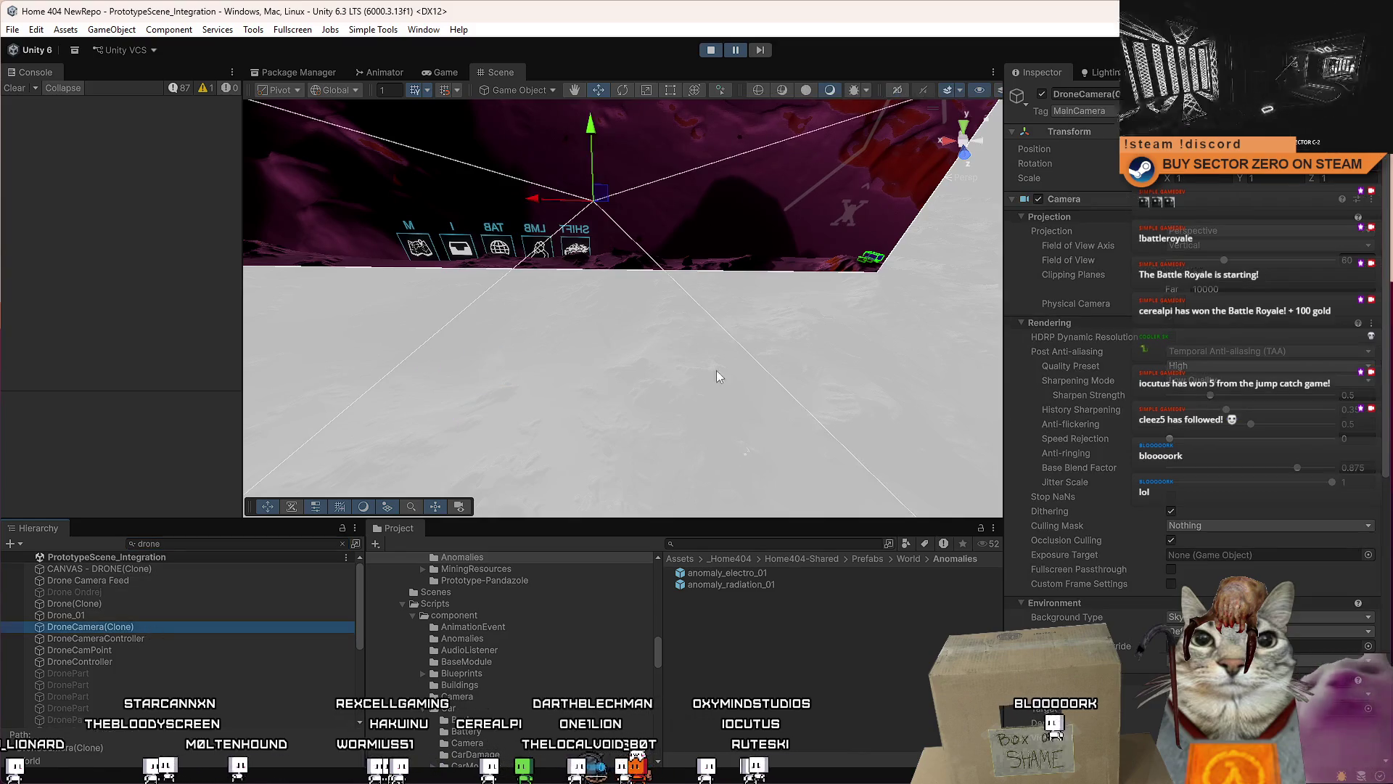
pyautogui.moveTo(684, 305); pyautogui.dragTo(613, 325)
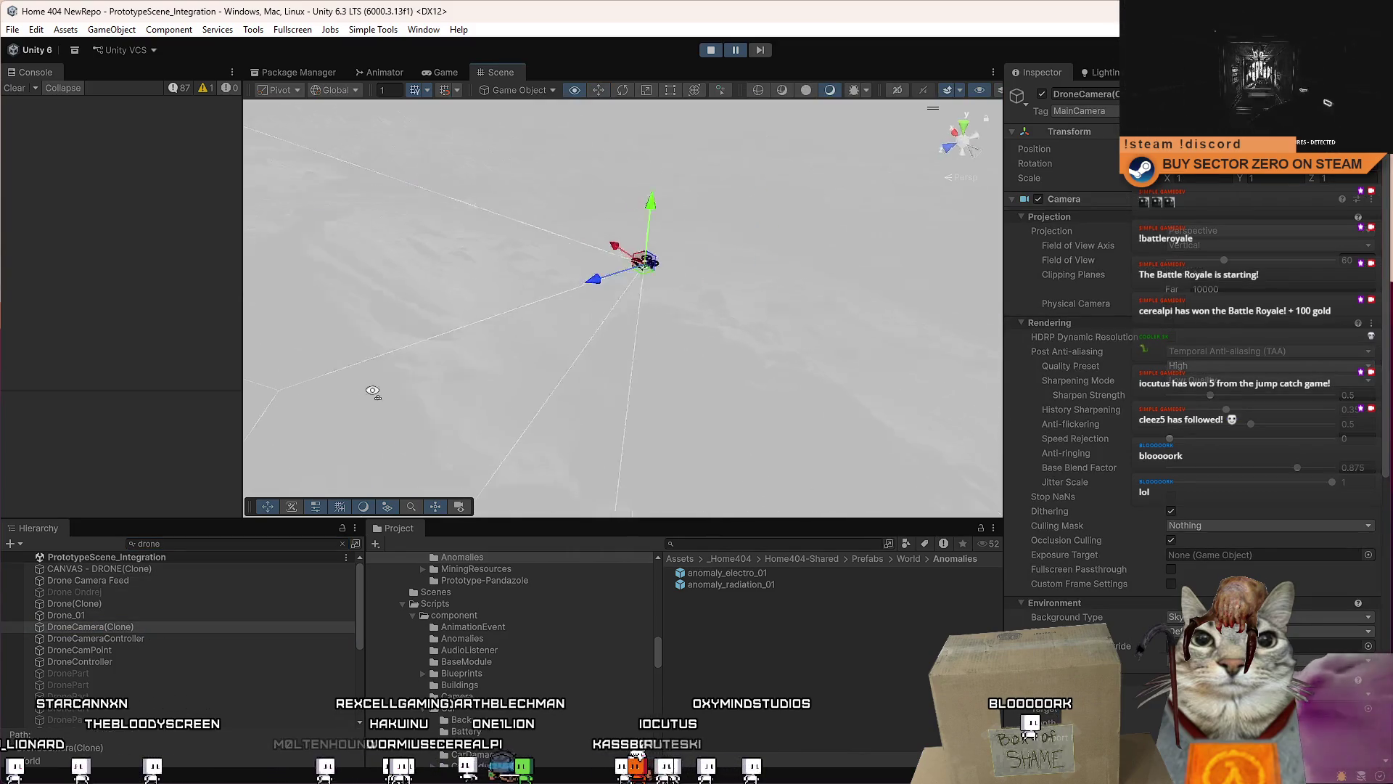
pyautogui.moveTo(419, 391); pyautogui.dragTo(377, 435)
pyautogui.moveTo(552, 327)
pyautogui.mouseDown()
pyautogui.moveTo(638, 312)
pyautogui.moveTo(446, 308)
pyautogui.moveTo(506, 208)
pyautogui.moveTo(438, 375)
pyautogui.moveTo(102, 367)
pyautogui.moveTo(327, 395)
pyautogui.moveTo(193, 438)
pyautogui.mouseUp()
pyautogui.moveTo(290, 385)
pyautogui.mouseDown()
pyautogui.moveTo(501, 248)
pyautogui.moveTo(566, 254)
pyautogui.moveTo(503, 248)
pyautogui.moveTo(725, 407)
pyautogui.moveTo(1001, 377)
pyautogui.moveTo(856, 454)
pyautogui.moveTo(893, 460)
pyautogui.moveTo(145, 509)
pyautogui.mouseUp()
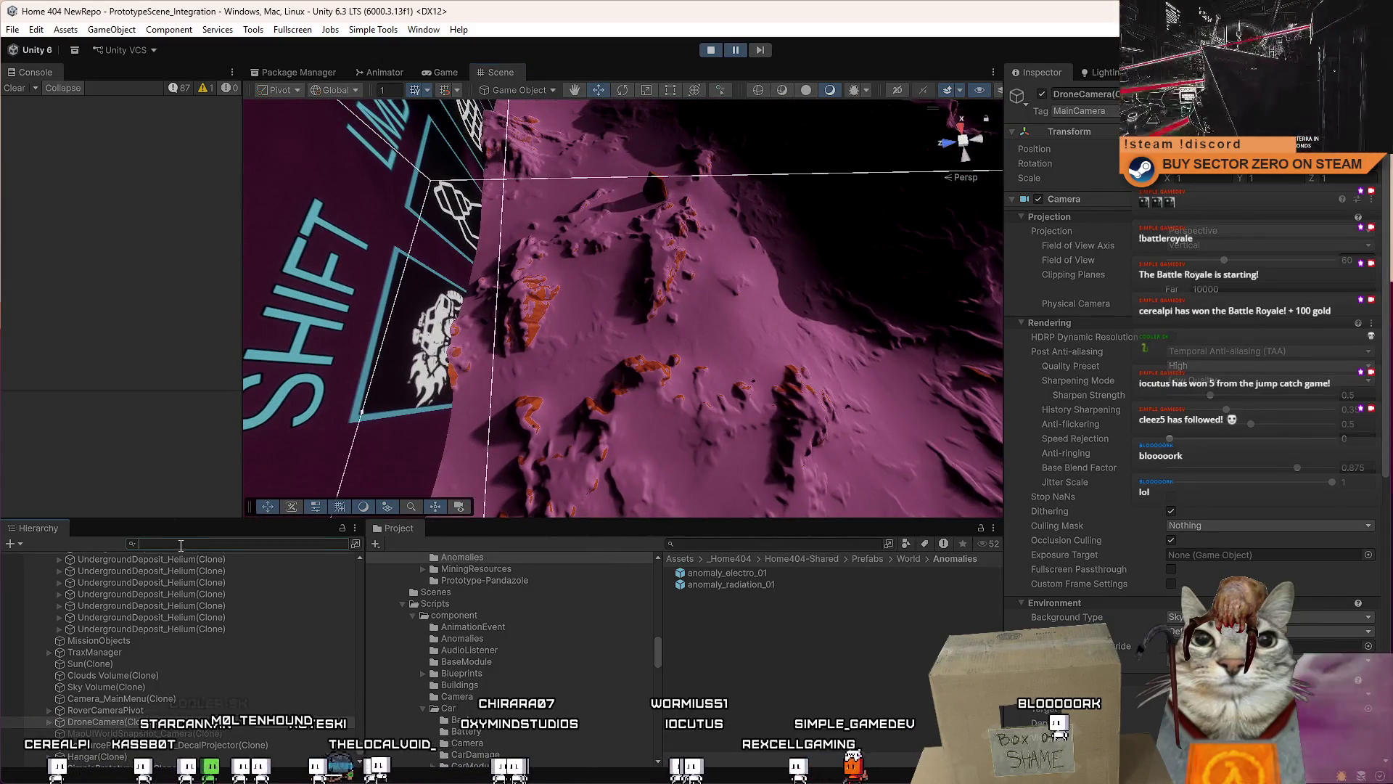
pyautogui.write('anomaly')
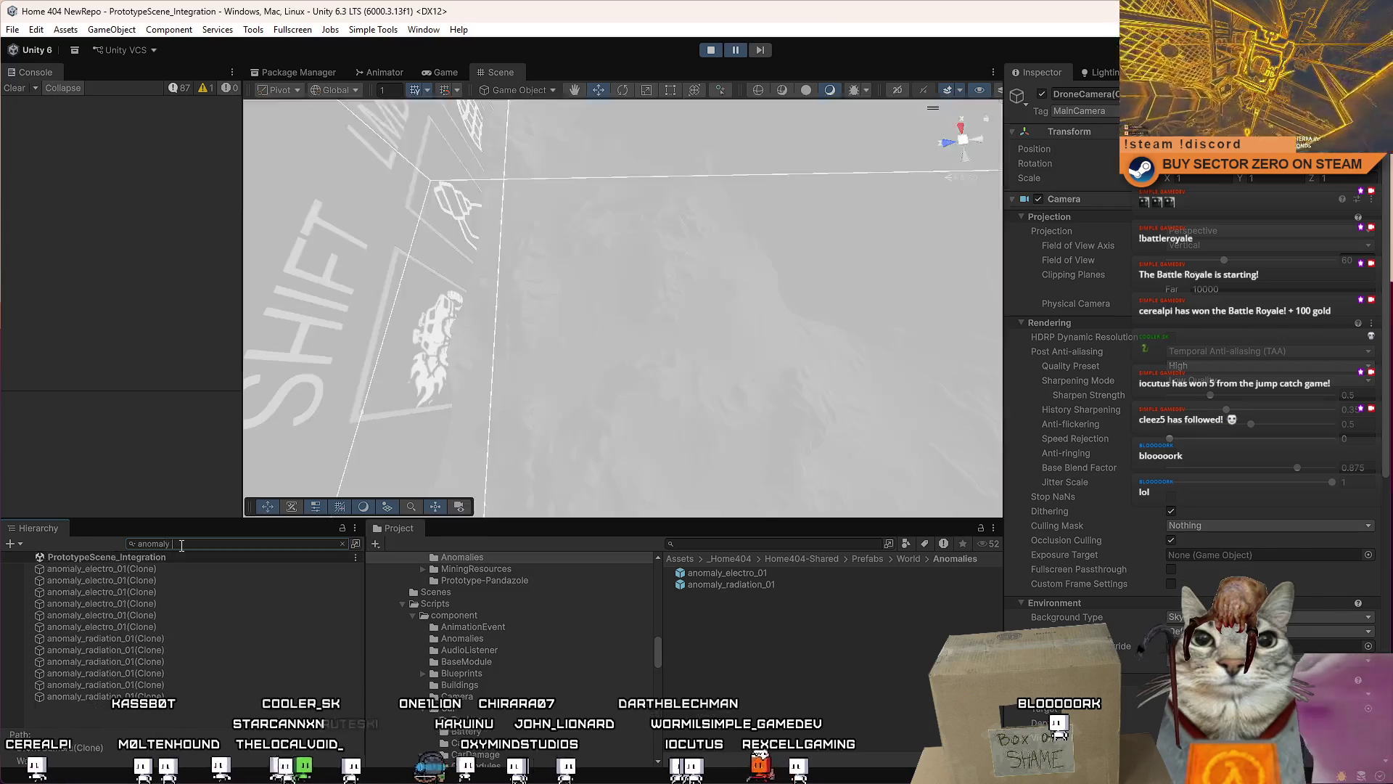
# Step: Step through the anomaly_radiation_01 clones in the Hierarchy while orbiting the Scene view across the terrain
pyautogui.click(173, 639)
pyautogui.press('Down')
pyautogui.press('Down')
pyautogui.press('Down')
pyautogui.press('Down')
pyautogui.press('Down')
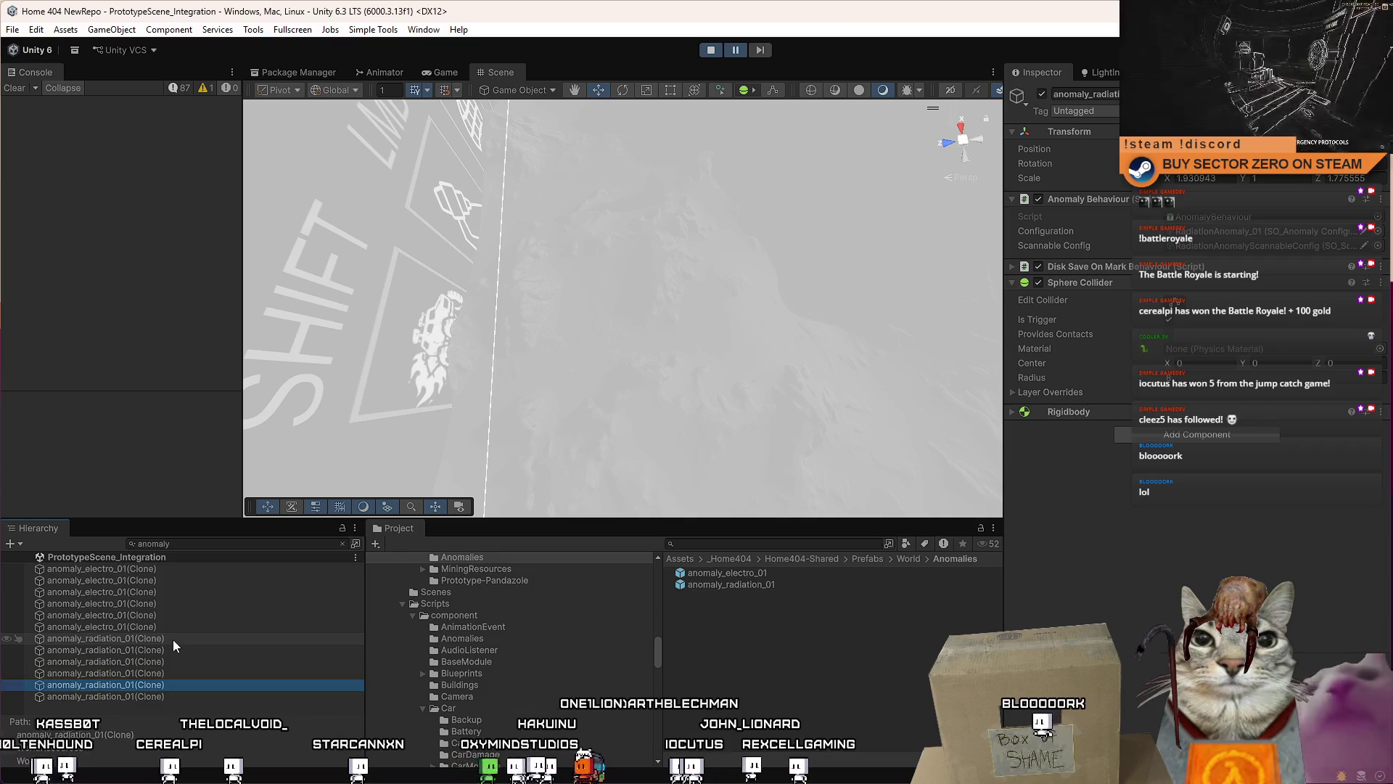
pyautogui.moveTo(550, 443); pyautogui.dragTo(796, 289)
pyautogui.click(178, 635)
pyautogui.press('Down')
pyautogui.press('Down')
pyautogui.press('Down')
pyautogui.moveTo(577, 387)
pyautogui.mouseDown()
pyautogui.moveTo(367, 457)
pyautogui.moveTo(320, 401)
pyautogui.moveTo(408, 397)
pyautogui.mouseUp()
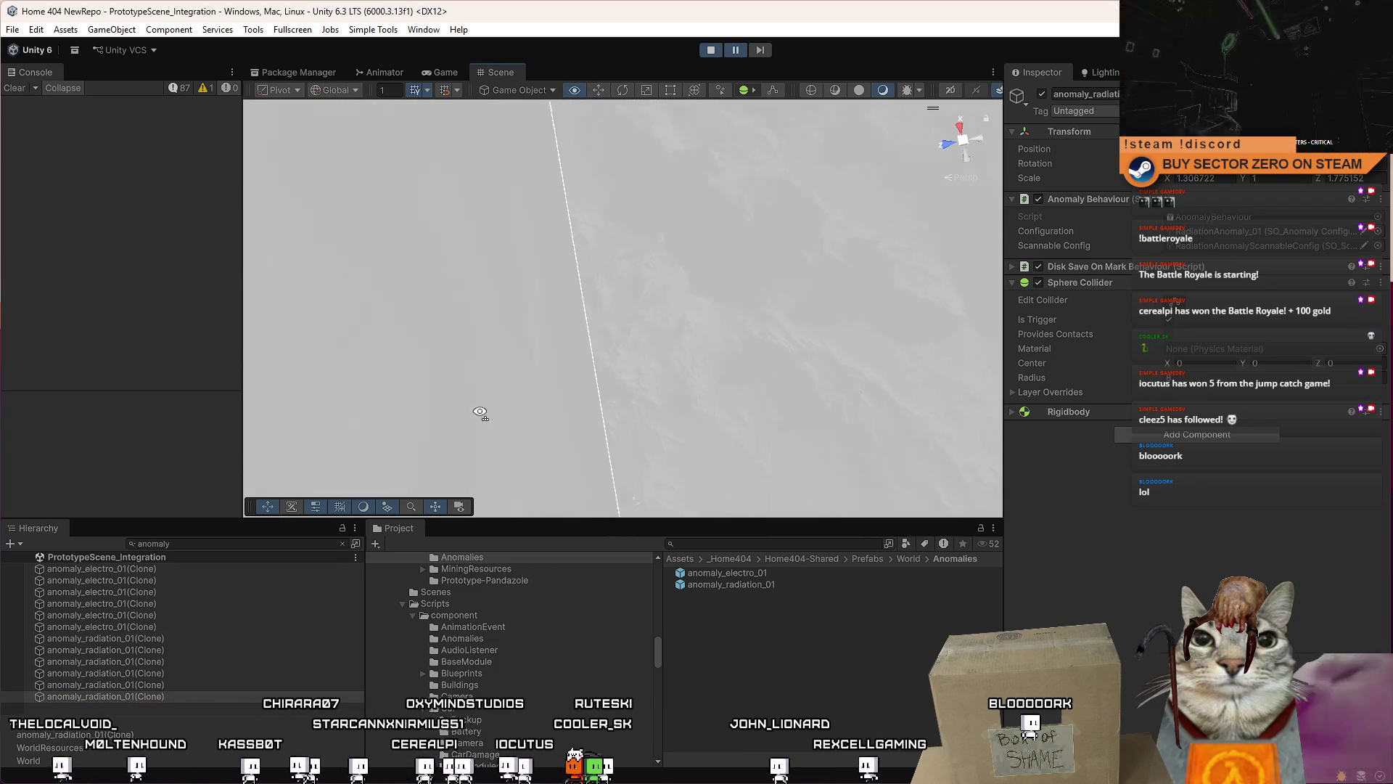
pyautogui.moveTo(537, 372)
pyautogui.mouseDown()
pyautogui.moveTo(485, 389)
pyautogui.moveTo(570, 348)
pyautogui.mouseUp()
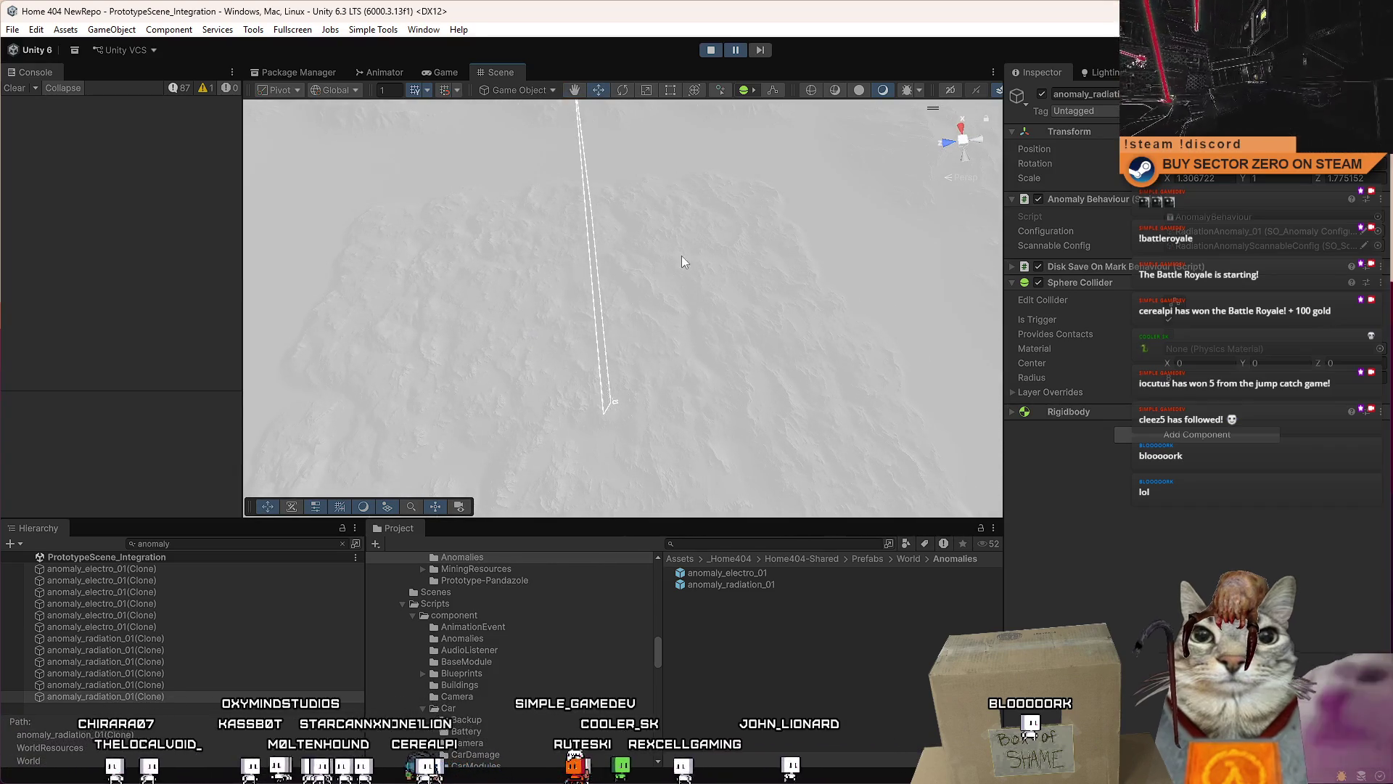
# Step: Review the radiation clones again with the arrow keys, then bring up the running Game view
pyautogui.click(193, 638)
pyautogui.press('Down')
pyautogui.press('Down')
pyautogui.press('Down')
pyautogui.press('Down')
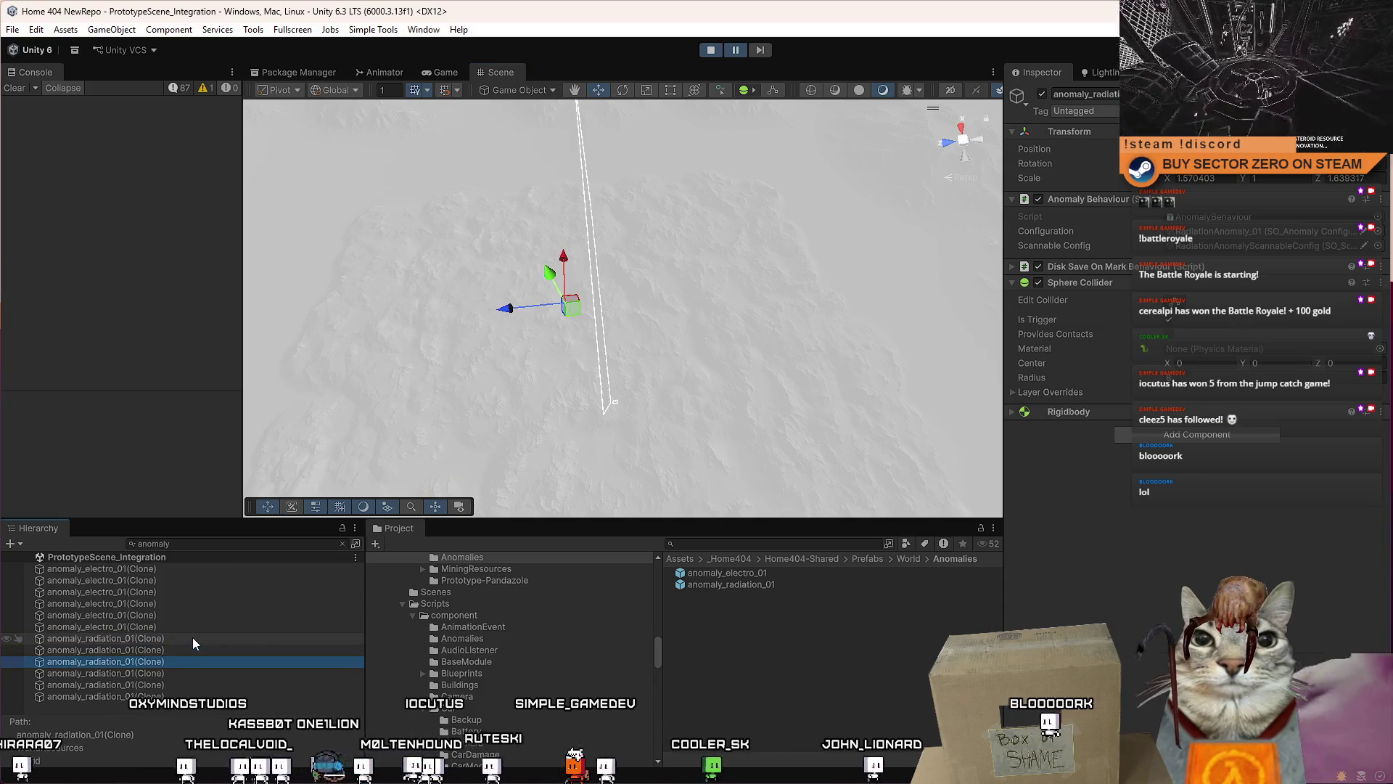
pyautogui.press('Up')
pyautogui.press('Up')
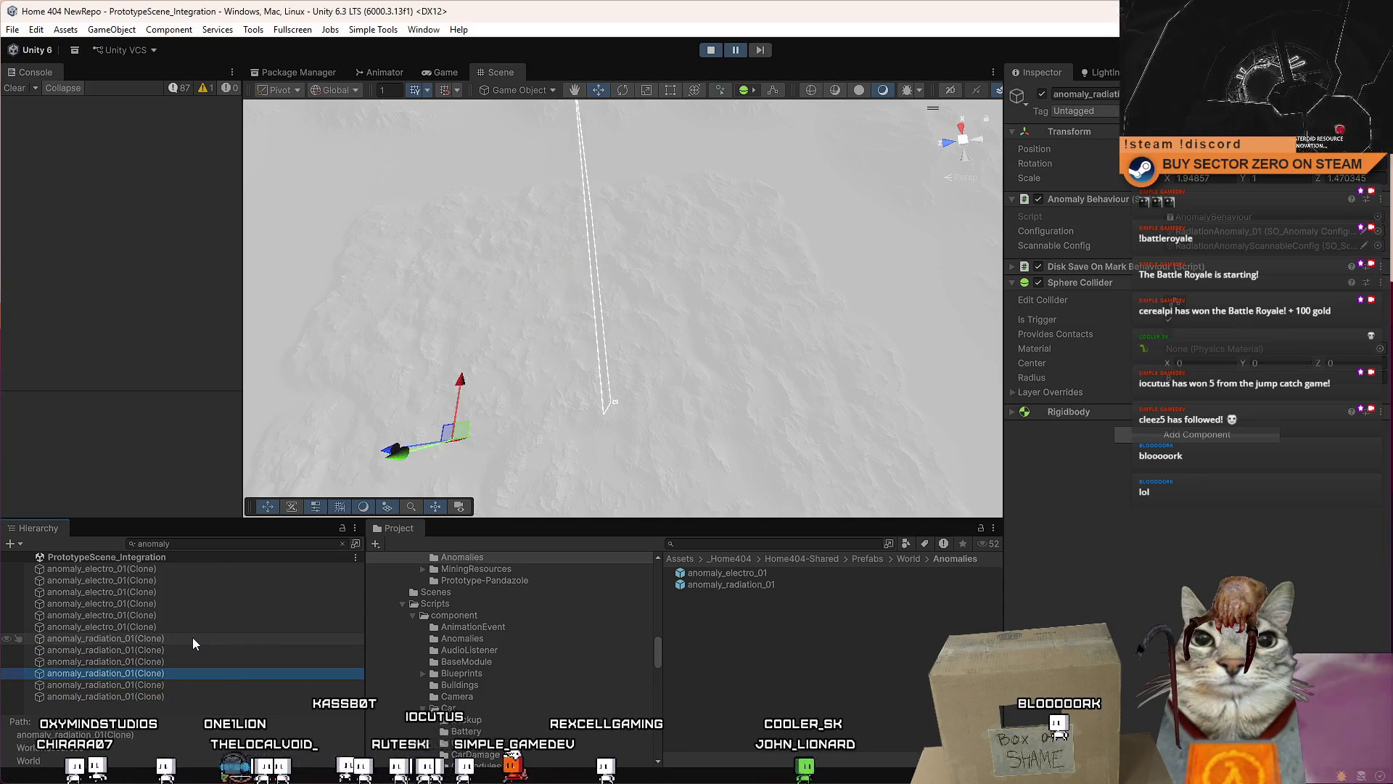
pyautogui.press('Up')
pyautogui.press('Up')
pyautogui.press('Up')
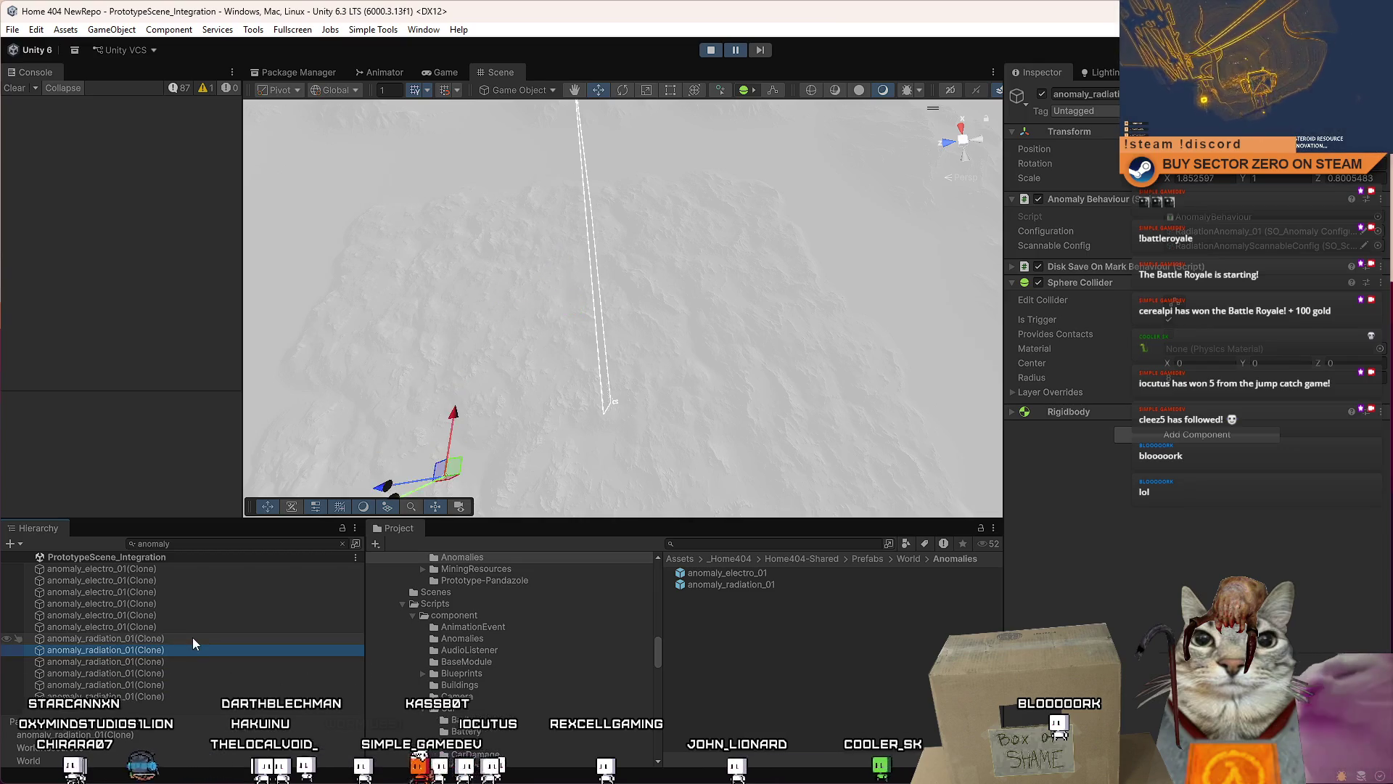
pyautogui.press('Down')
pyautogui.press('Down')
pyautogui.press('Down')
pyautogui.press('Down')
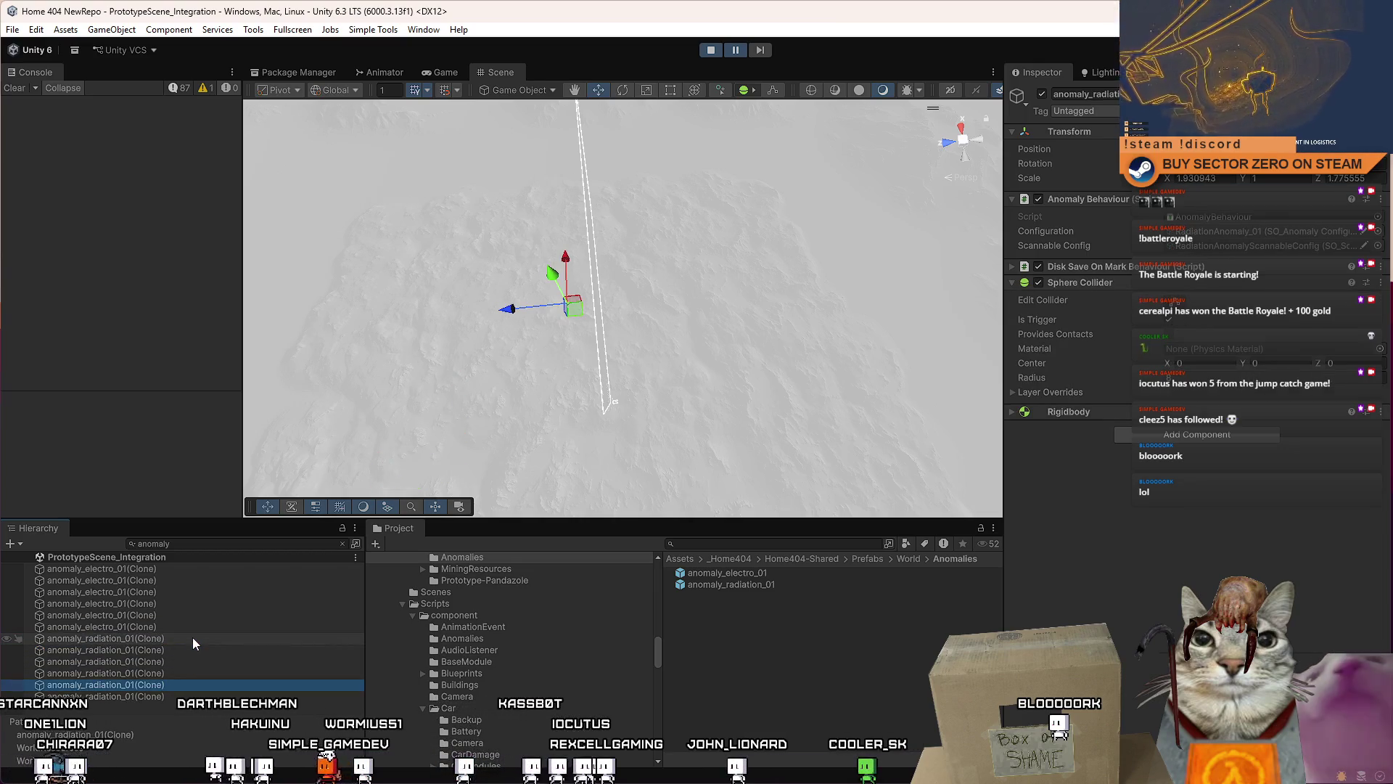
pyautogui.click(444, 72)
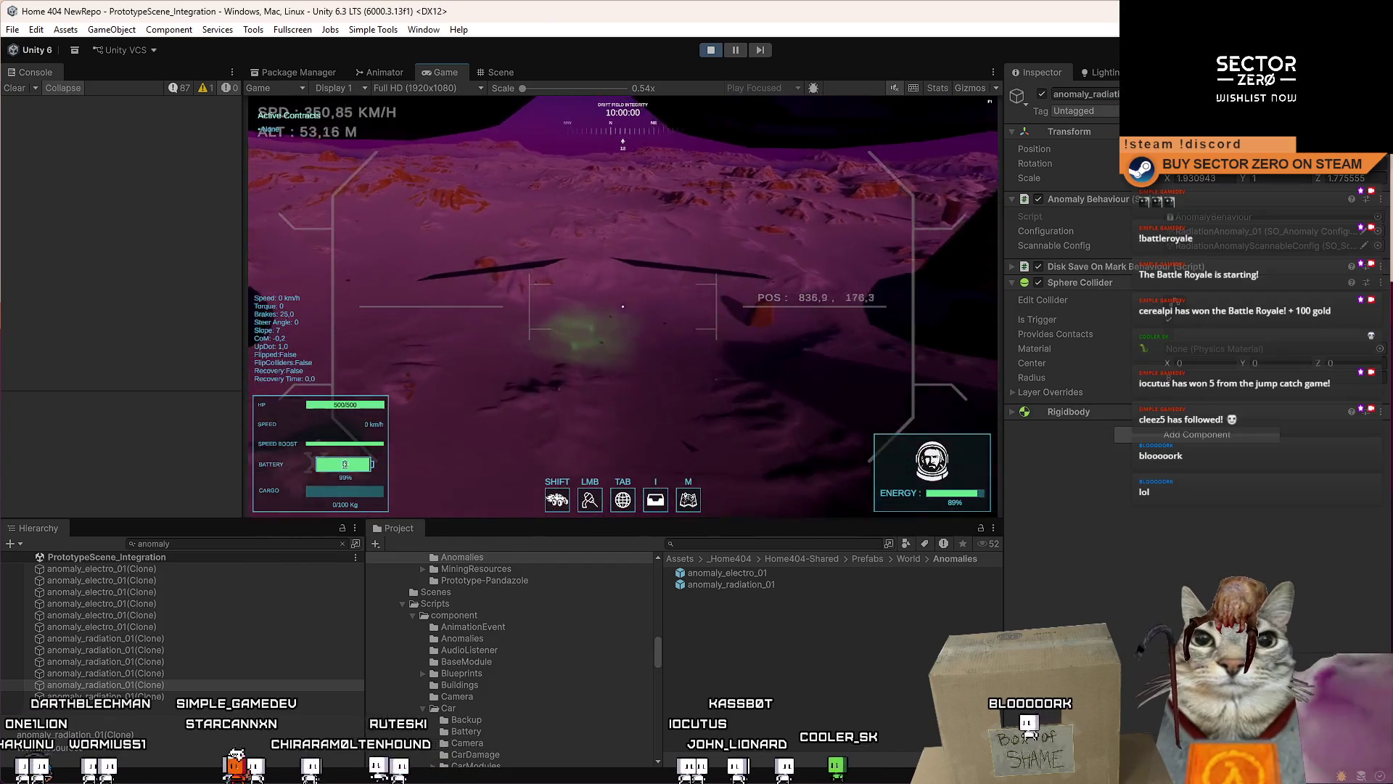
# Step: Leave the running game, return to the Scene view, clear the Hierarchy filter and frame the anomaly
pyautogui.press('Escape')
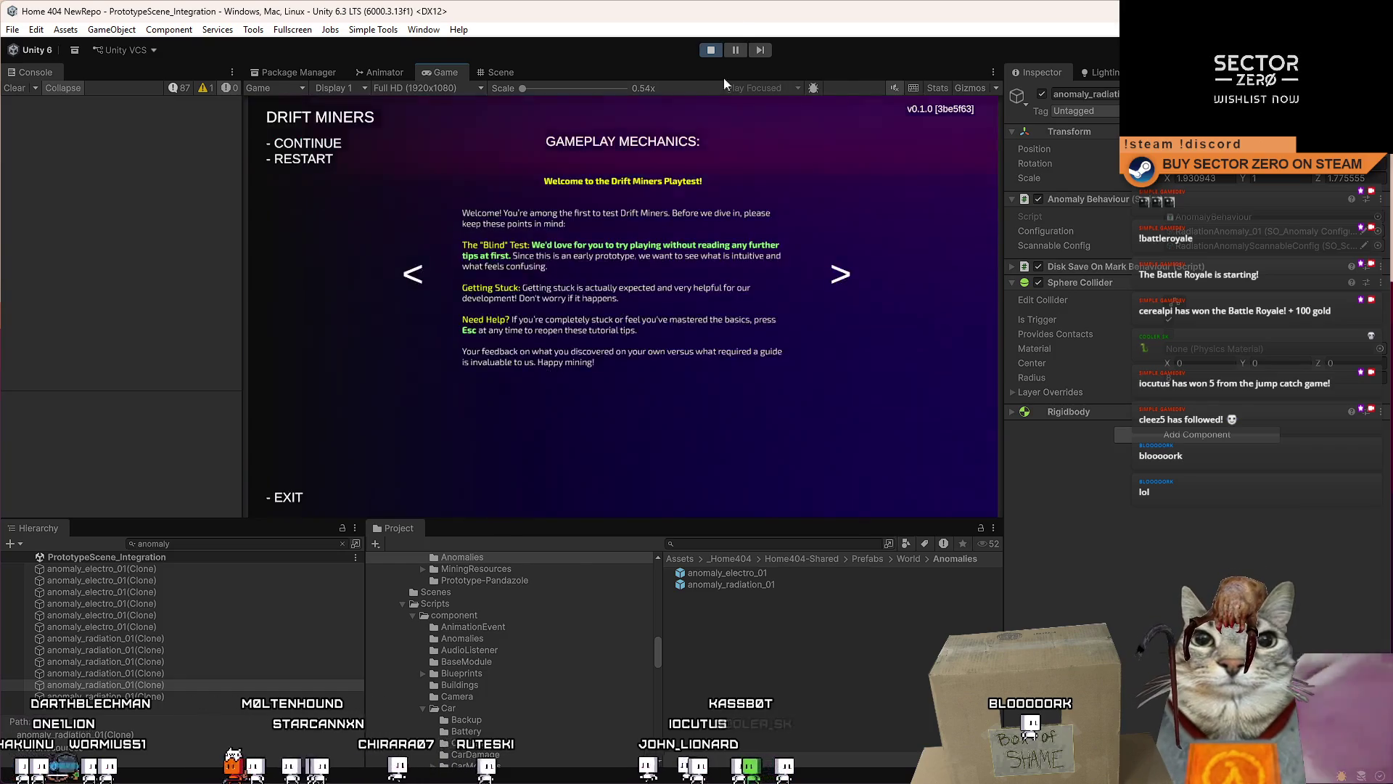
pyautogui.click(500, 72)
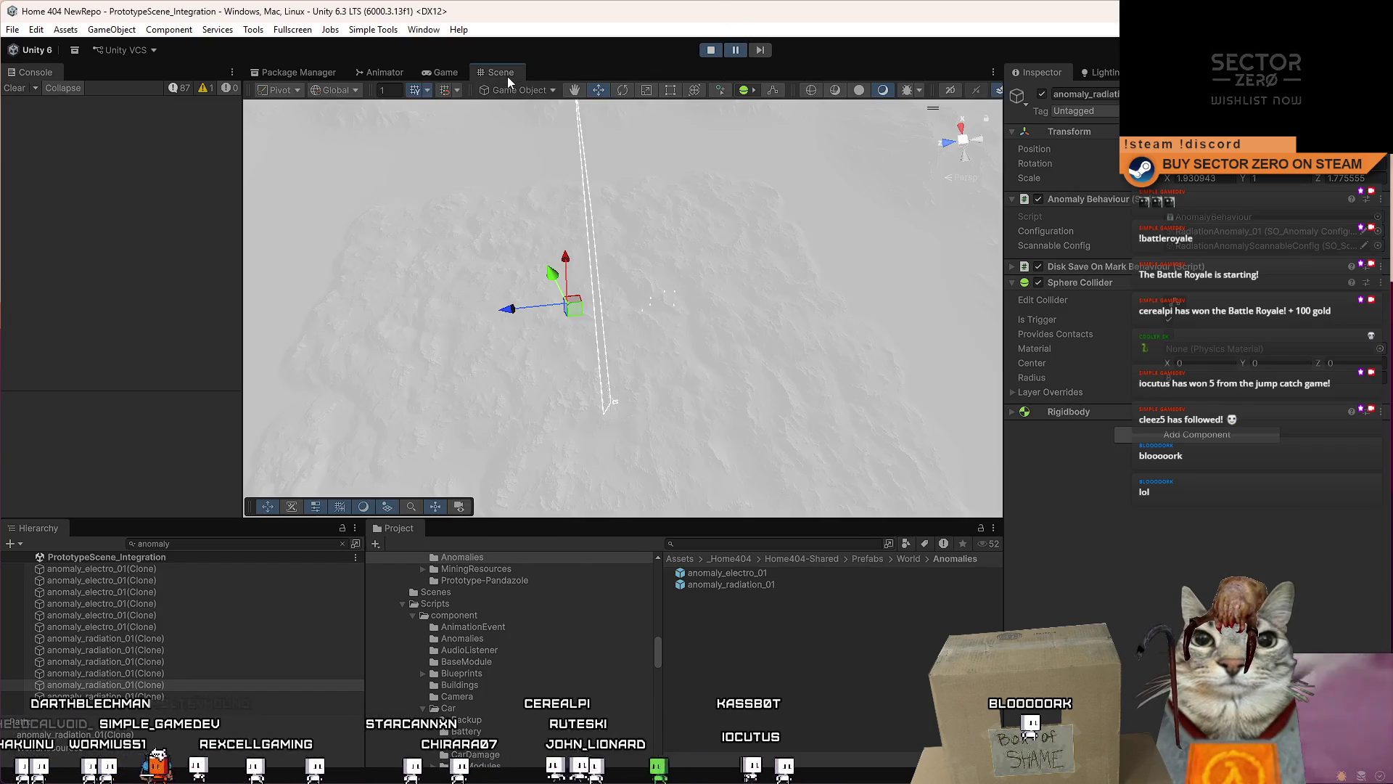
pyautogui.doubleClick(161, 659)
pyautogui.moveTo(595, 363)
pyautogui.mouseDown()
pyautogui.moveTo(631, 392)
pyautogui.moveTo(679, 305)
pyautogui.mouseUp()
pyautogui.press('f')
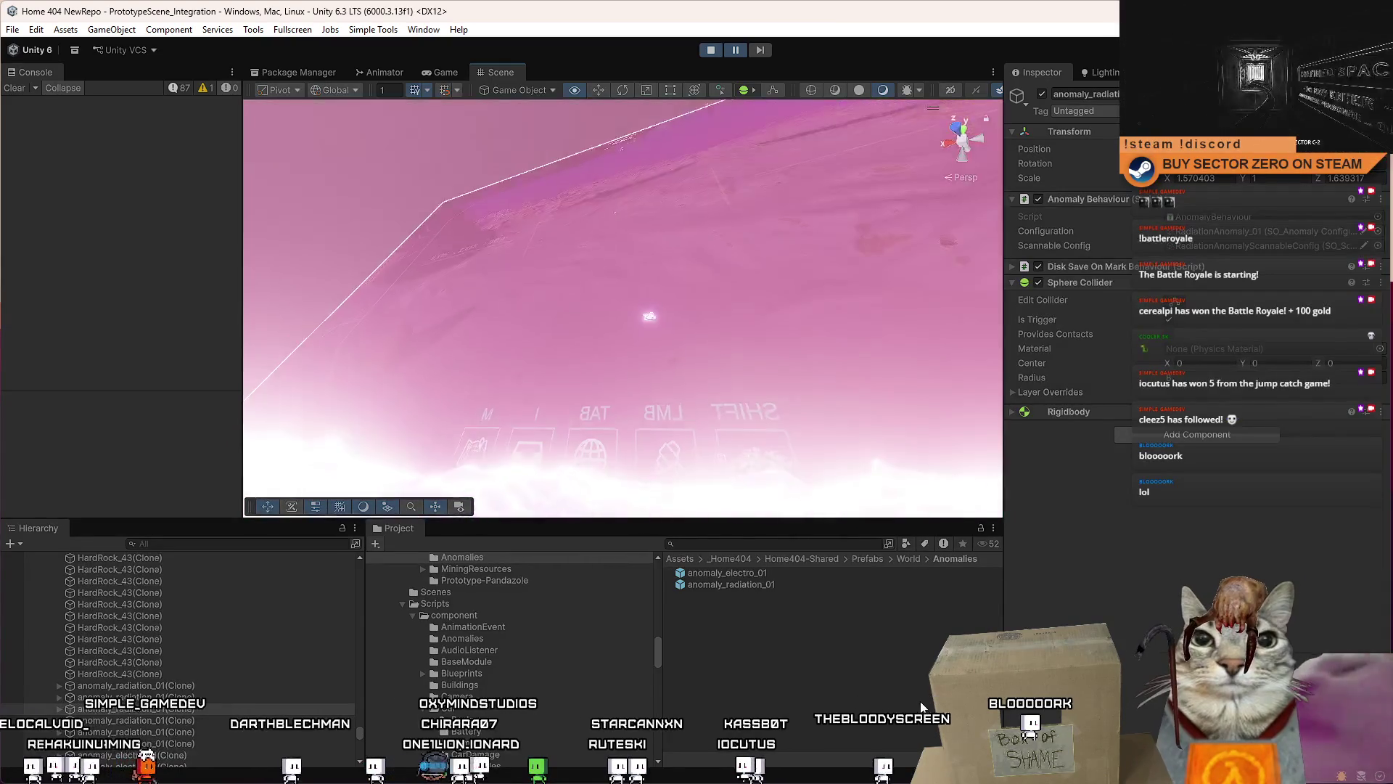
pyautogui.moveTo(326, 218); pyautogui.dragTo(383, 236)
pyautogui.scroll(5, 522, 316)
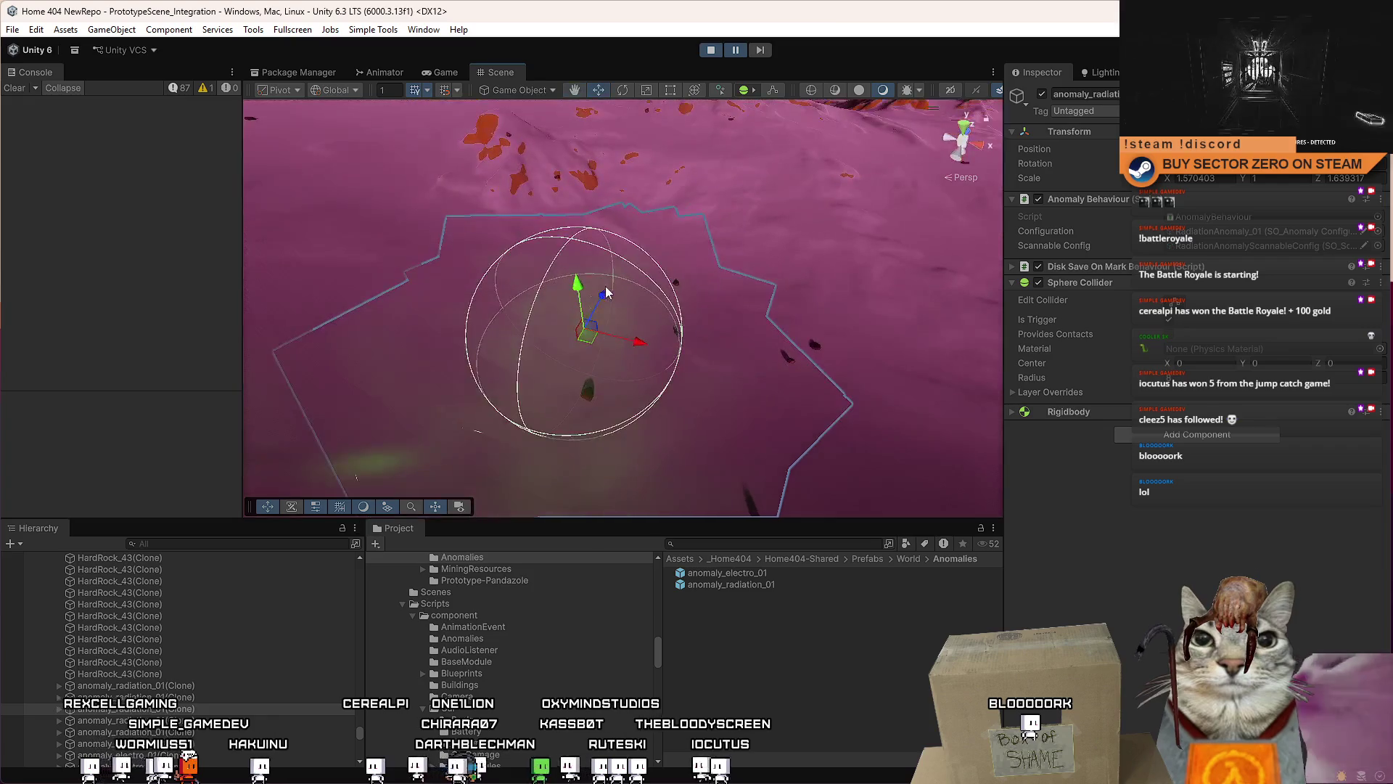
# Step: Reselect and frame the radiation anomaly clone, then select its ProximityEnabler child to show its LOD Group
pyautogui.click(522, 316)
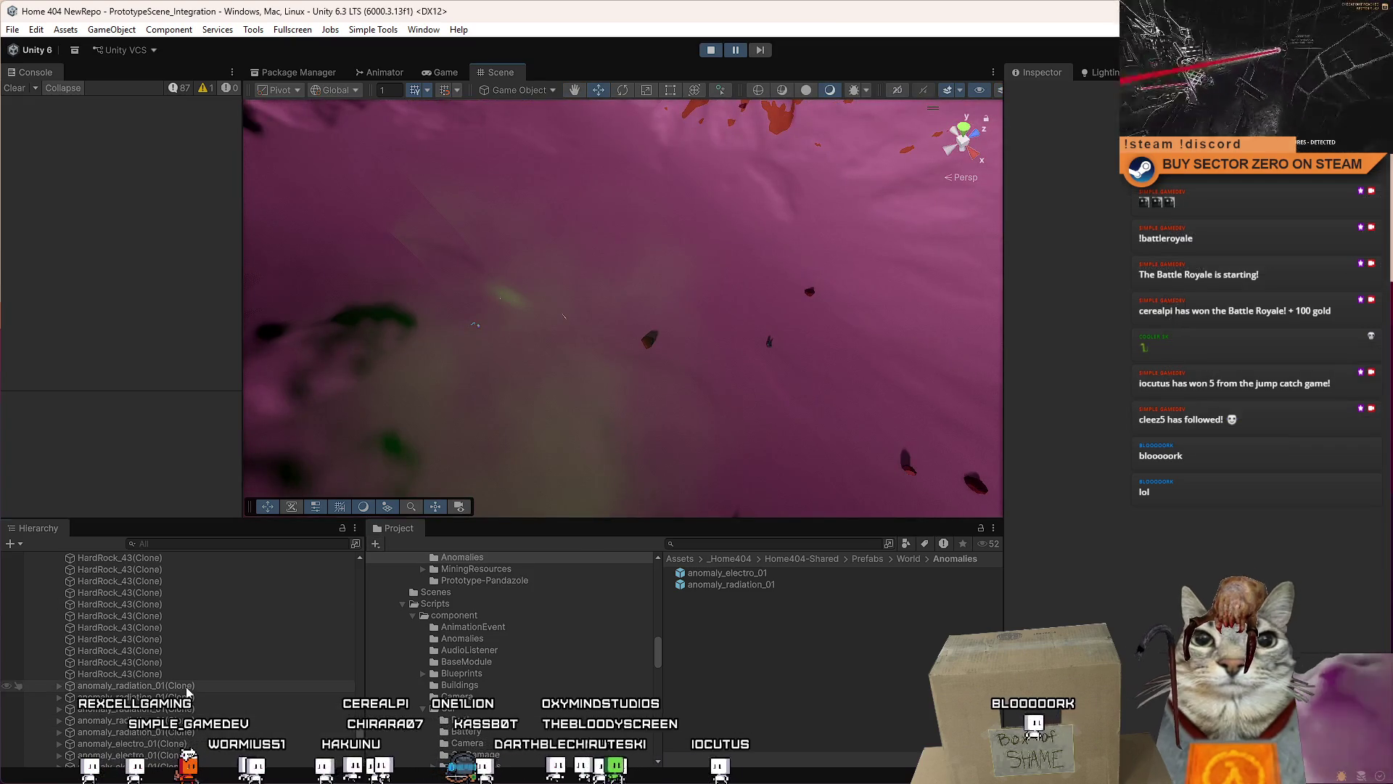
pyautogui.click(101, 720)
pyautogui.press('f')
pyautogui.moveTo(689, 304)
pyautogui.keyDown('alt'); pyautogui.mouseDown()
pyautogui.moveTo(791, 259)
pyautogui.moveTo(776, 266)
pyautogui.mouseUp(); pyautogui.keyUp('alt')
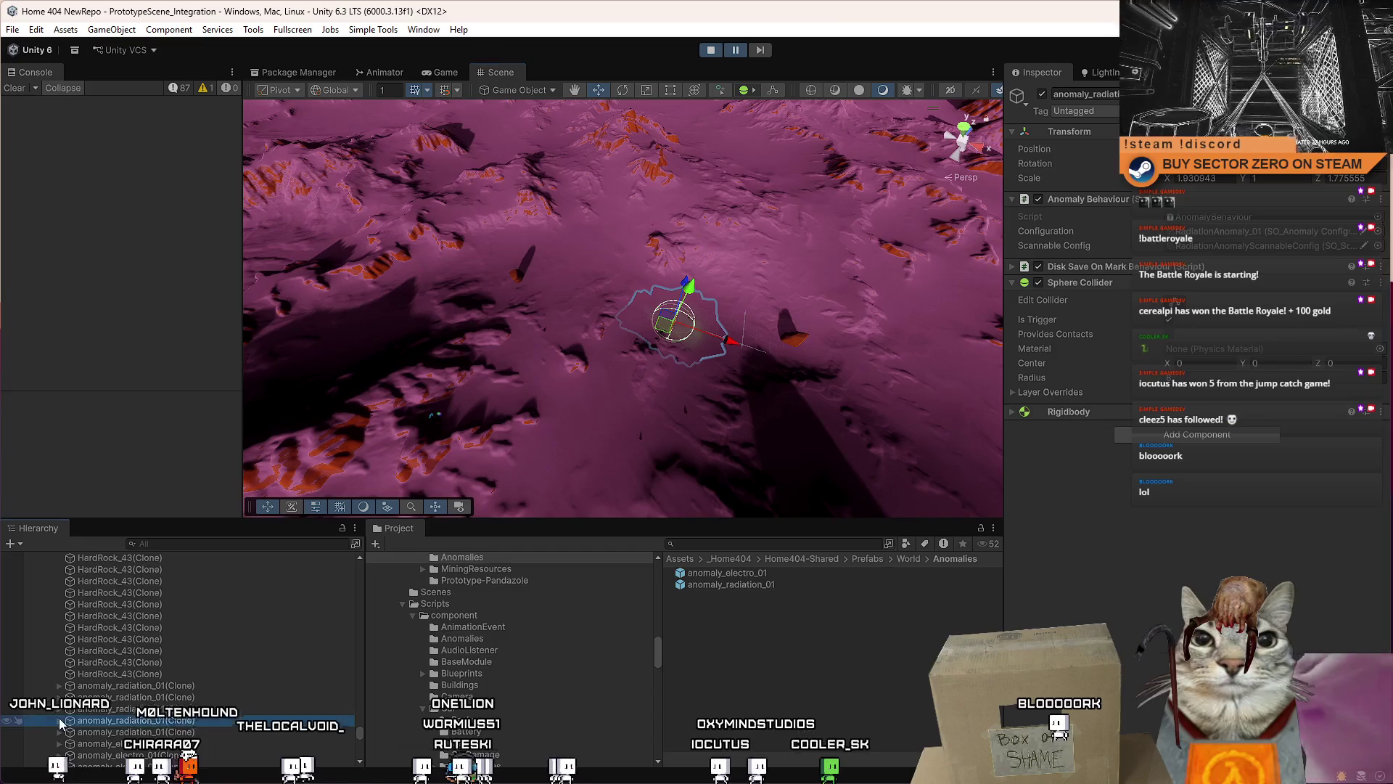
pyautogui.click(116, 731)
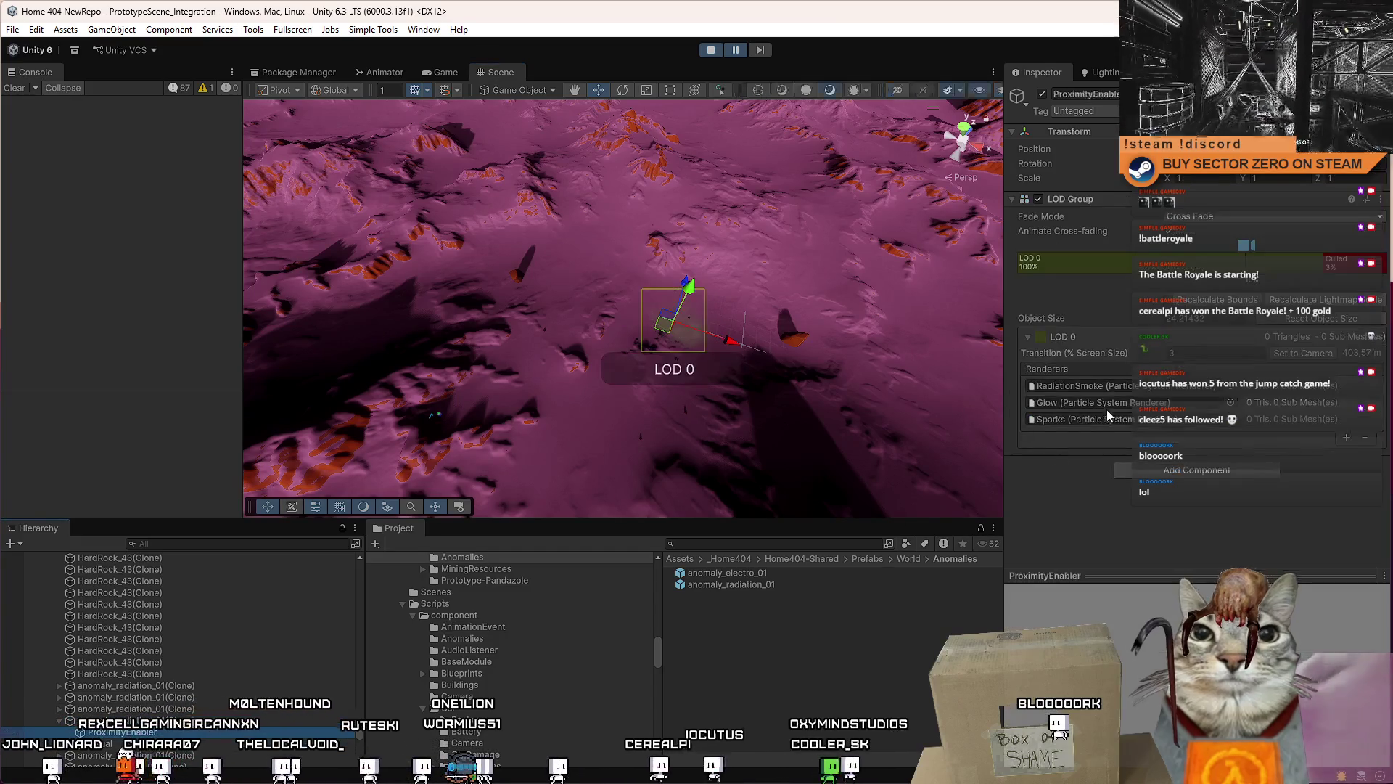
# Step: Raise the ProximityEnabler's LOD 0 transition from 3% to 5% and orbit to check the anomaly culls
pyautogui.moveTo(856, 327)
pyautogui.keyDown('alt'); pyautogui.mouseDown()
pyautogui.moveTo(1046, 277)
pyautogui.moveTo(1081, 181)
pyautogui.mouseUp(); pyautogui.keyUp('alt')
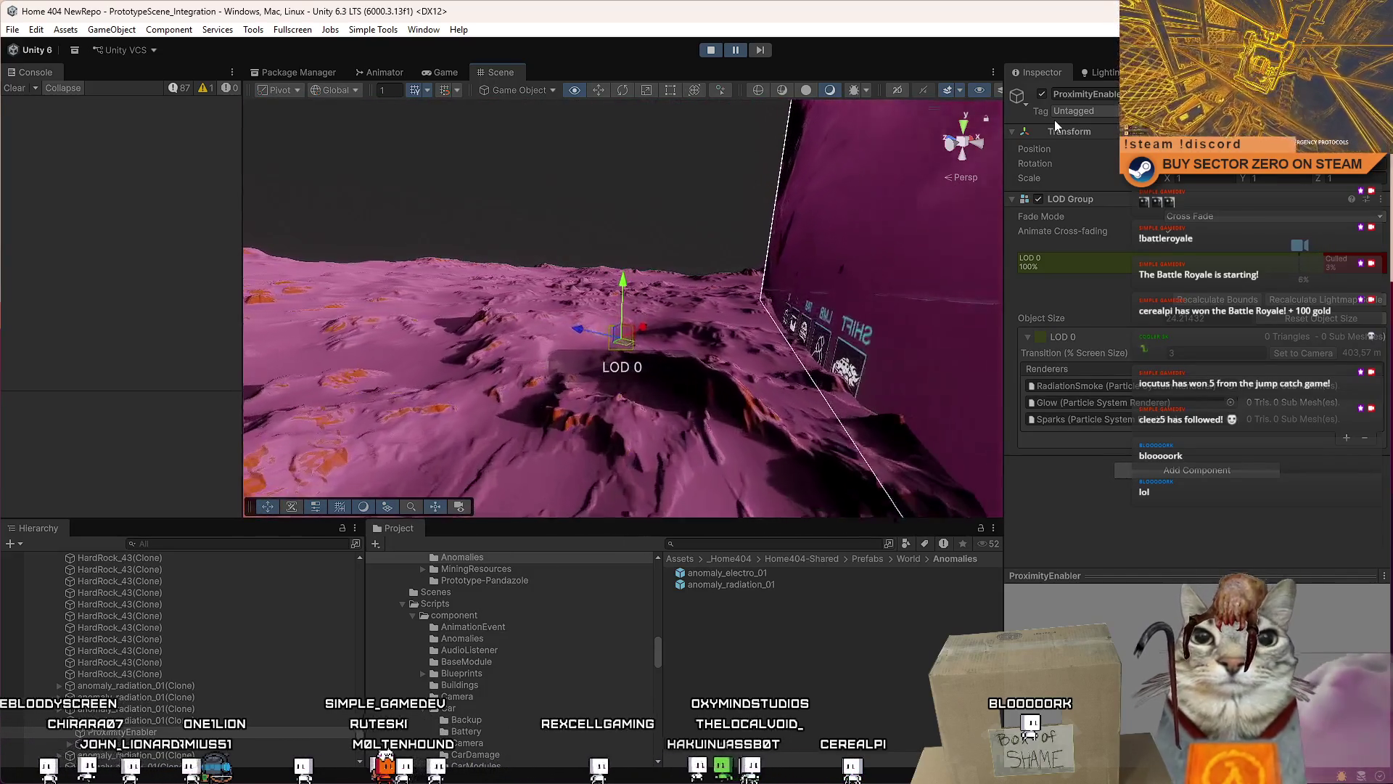
pyautogui.click(1232, 355)
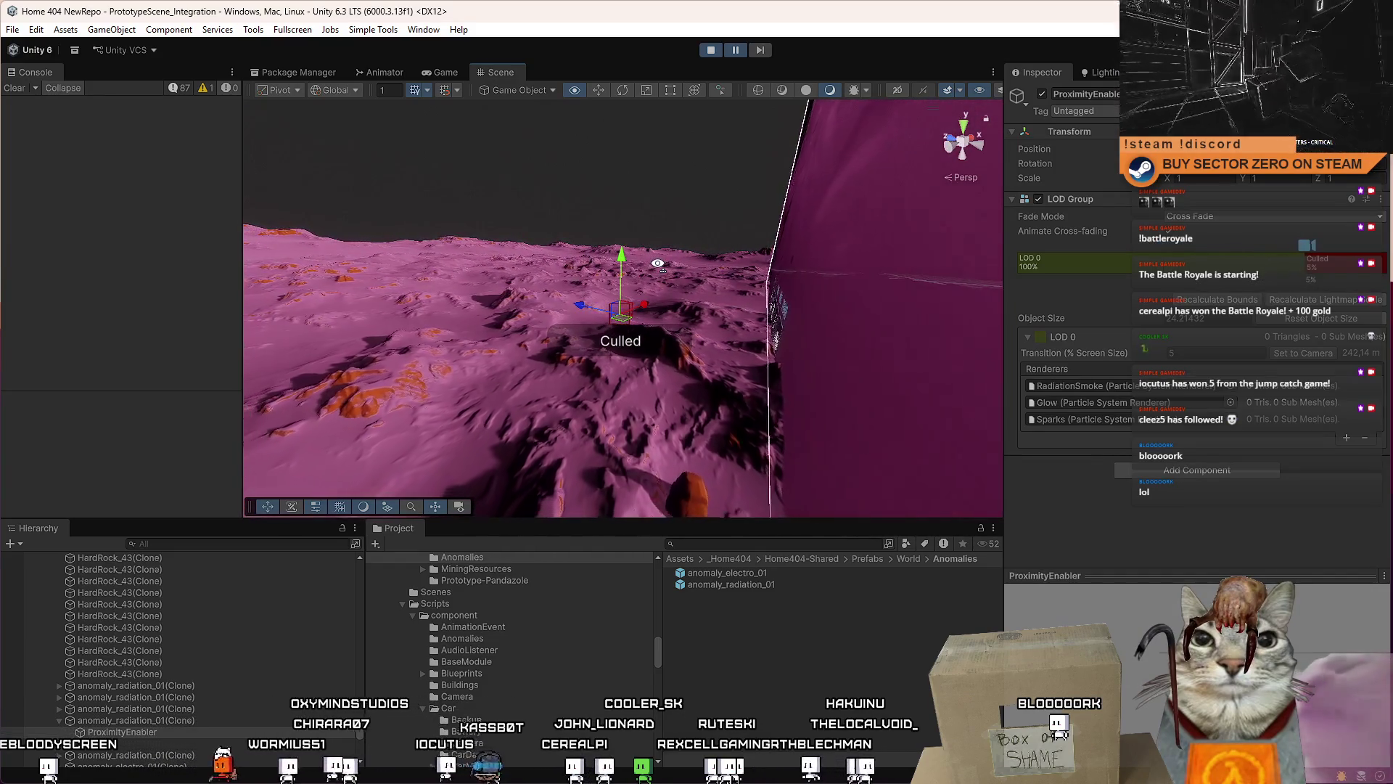
pyautogui.moveTo(742, 315); pyautogui.dragTo(373, 584)
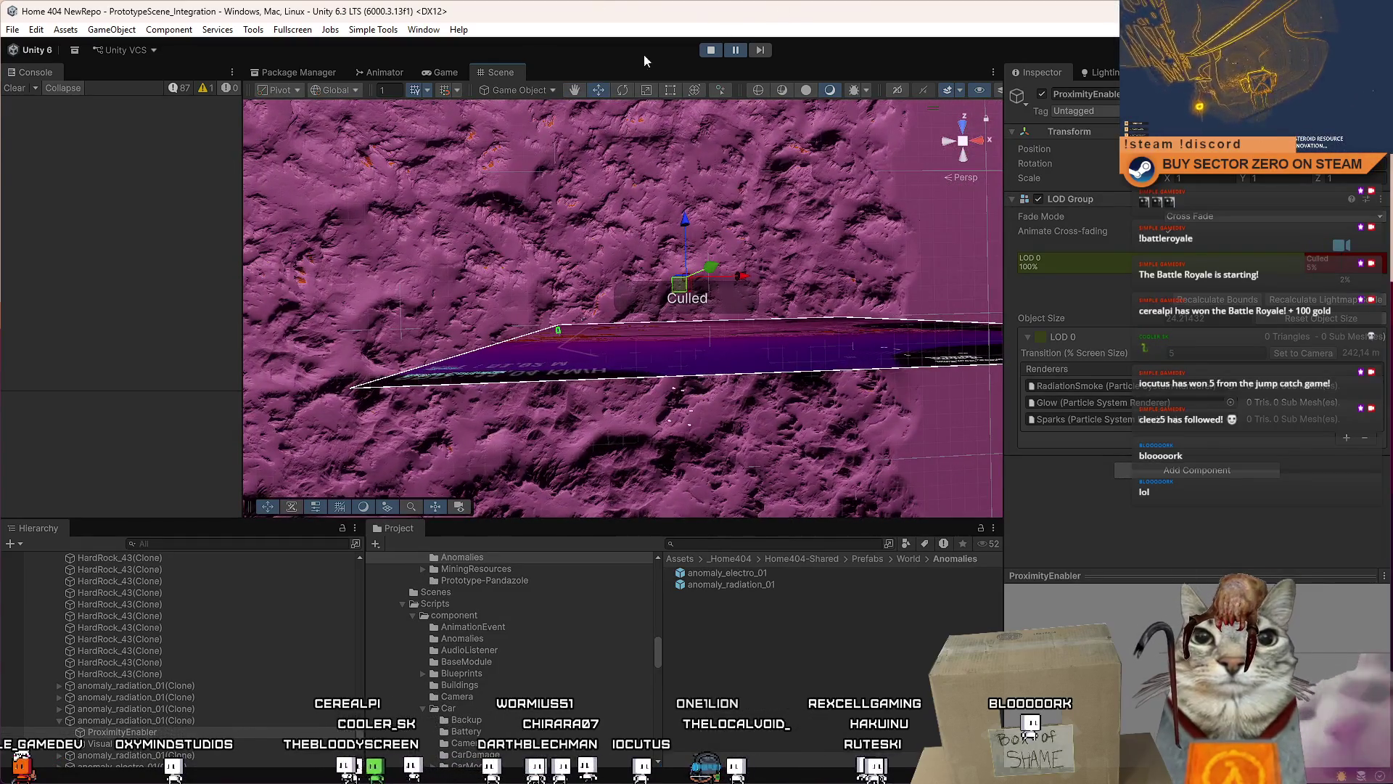
pyautogui.click(734, 51)
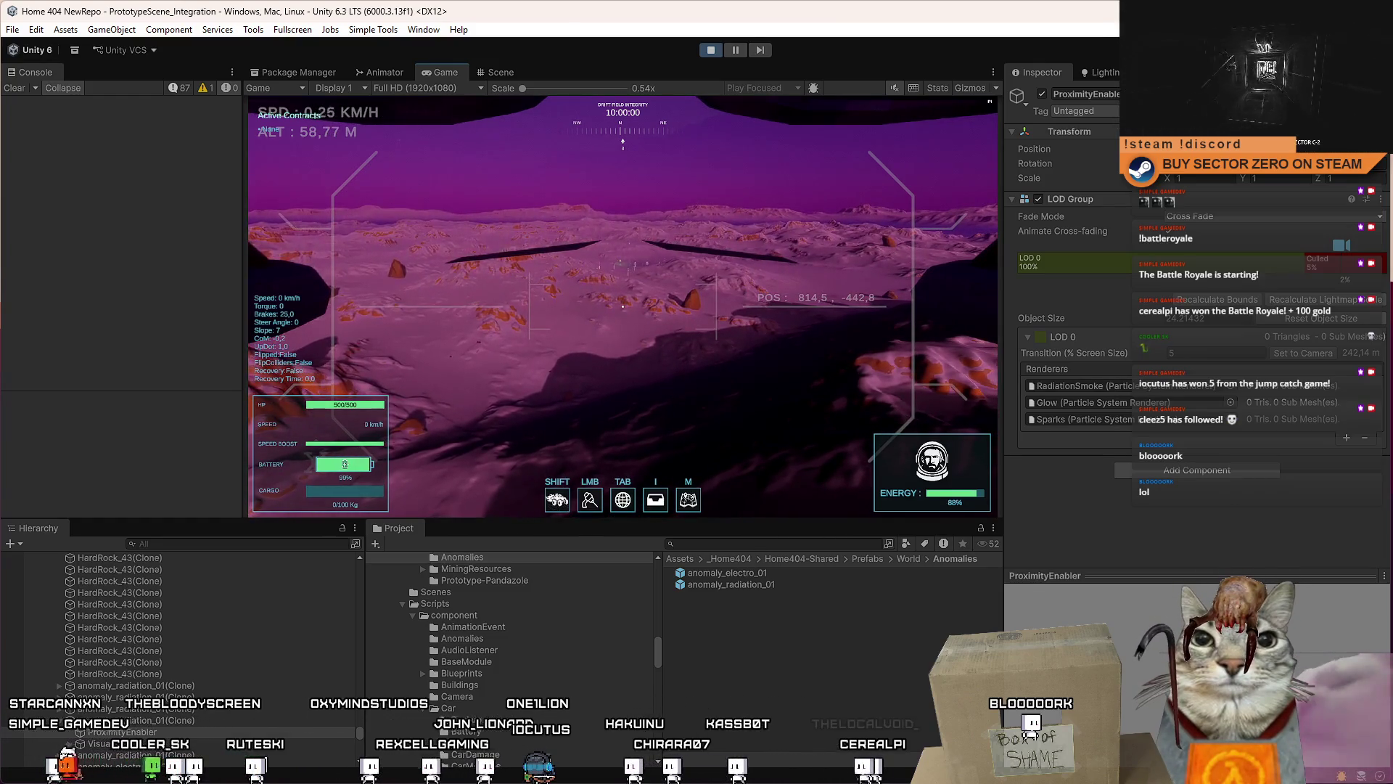
# Step: During play, set the LOD 0 transition to 10%, then a smaller value, and return to the Scene view
pyautogui.press('Escape')
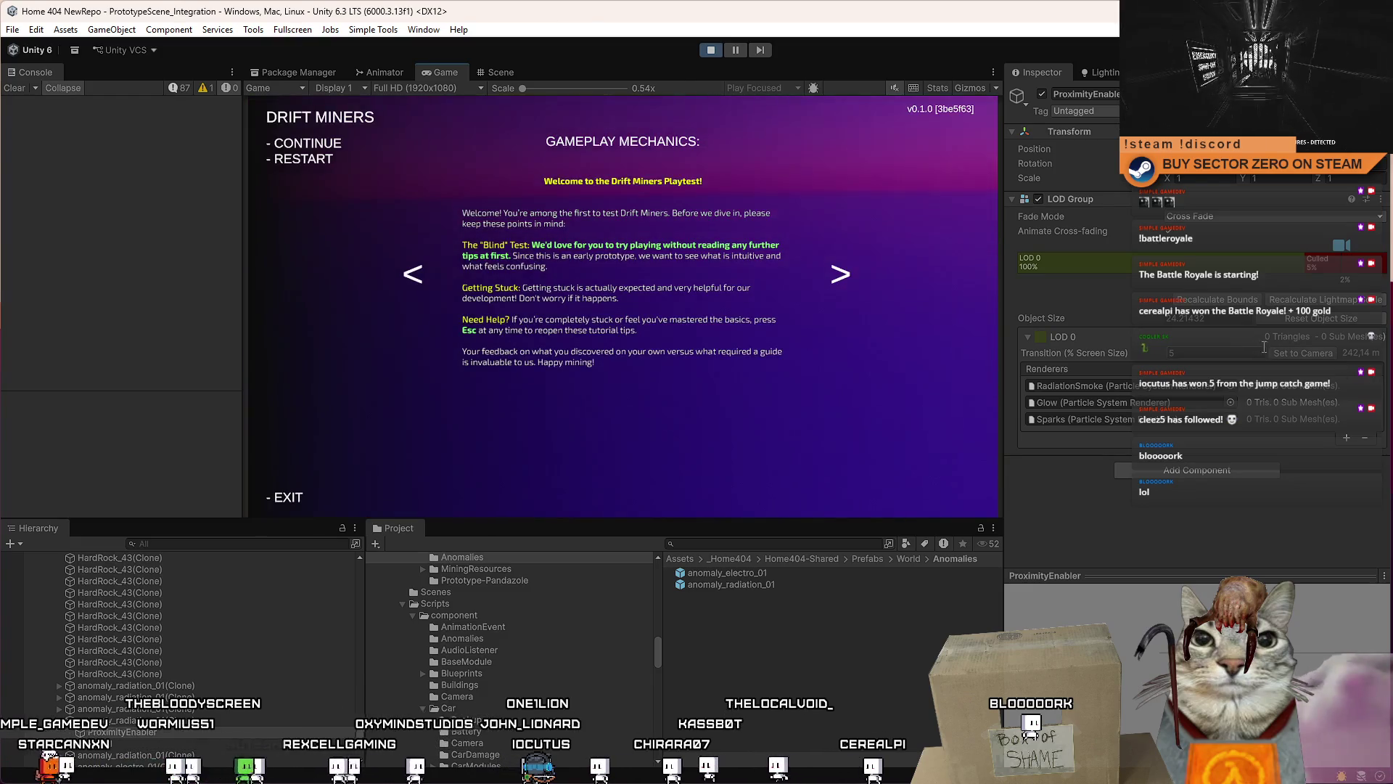
pyautogui.press('Escape')
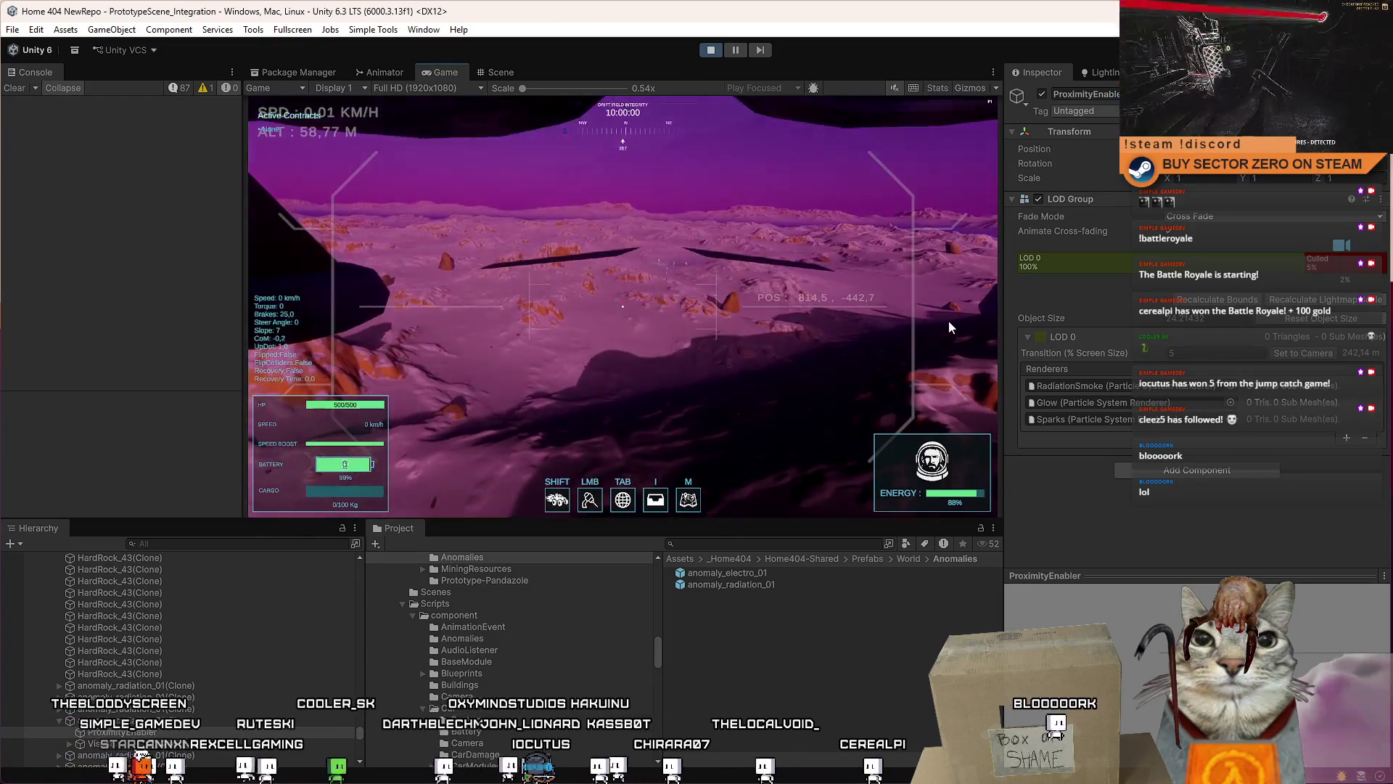
pyautogui.press('Escape')
pyautogui.press('Escape')
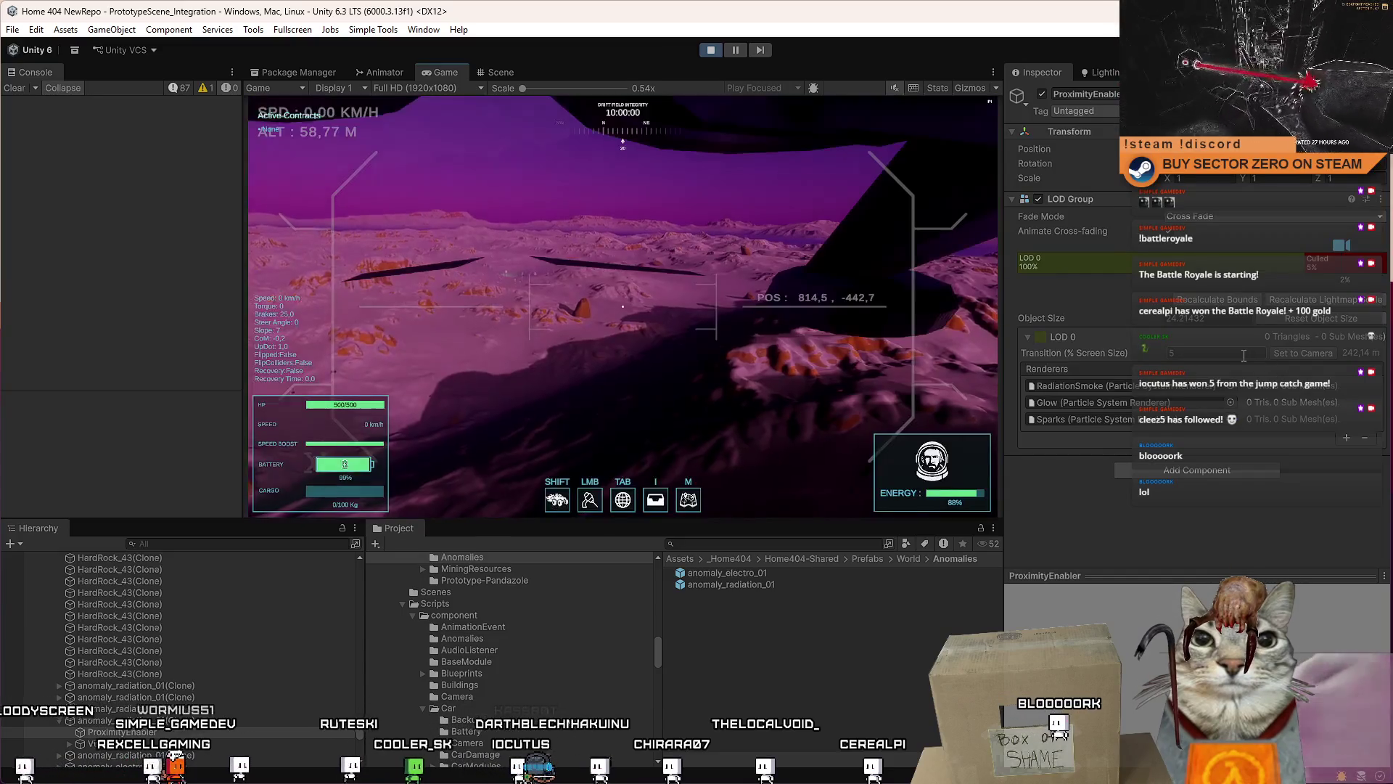
pyautogui.click(1215, 353)
pyautogui.write('100')
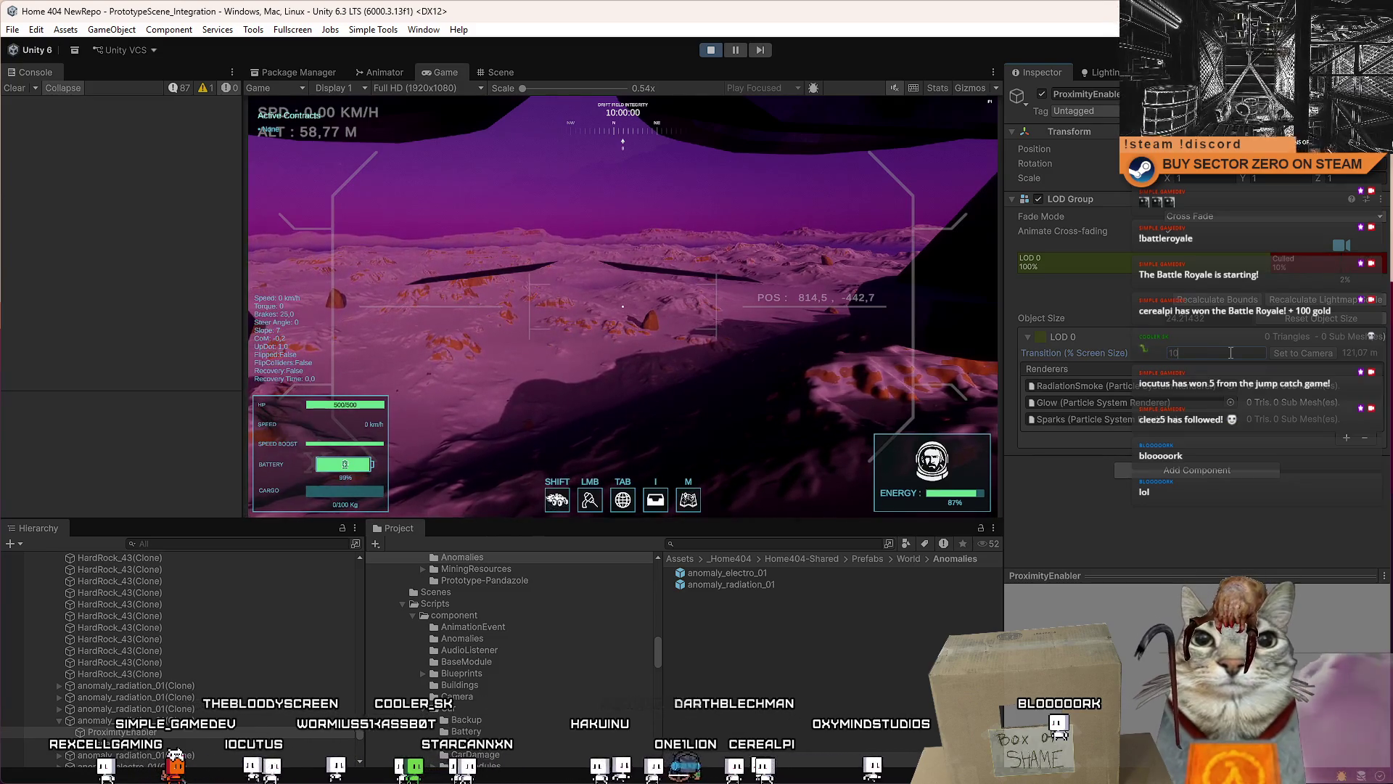
pyautogui.press('Return')
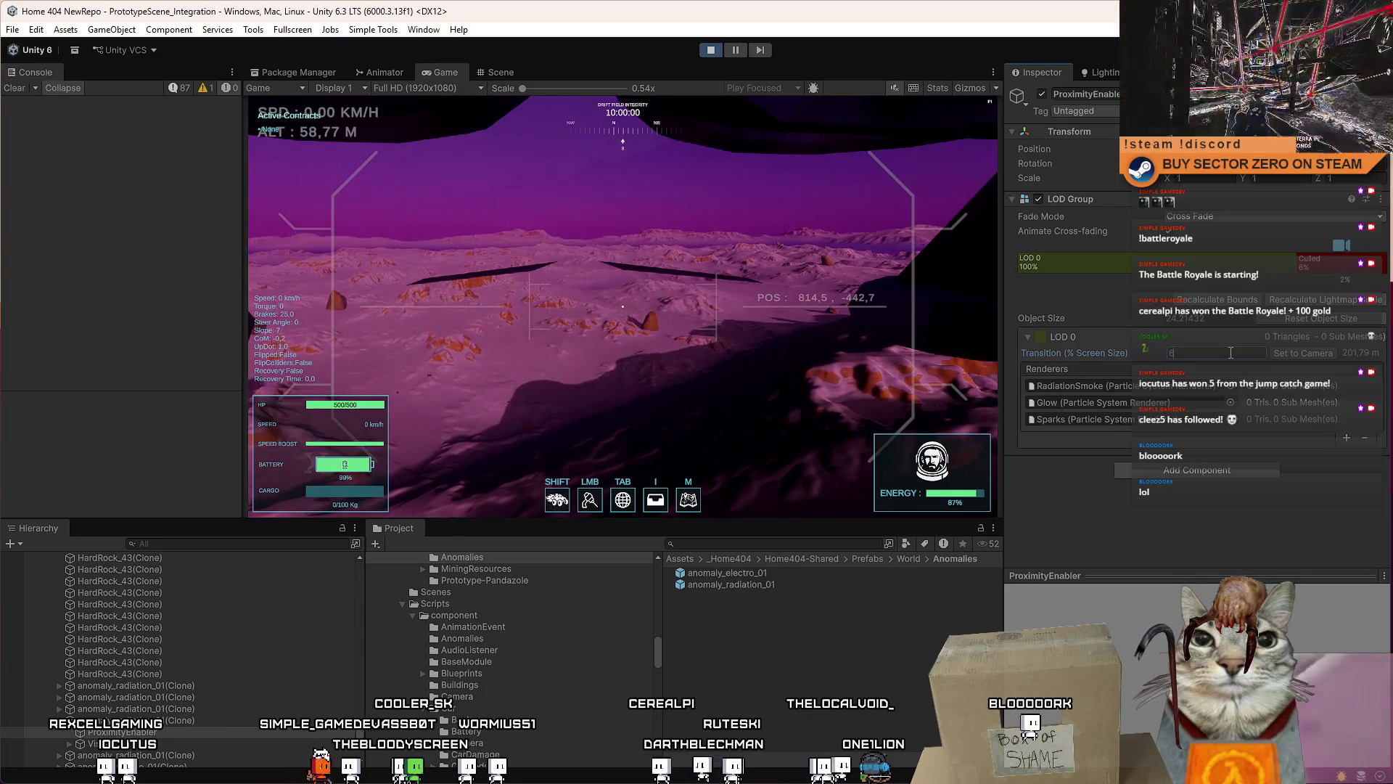
pyautogui.click(902, 645)
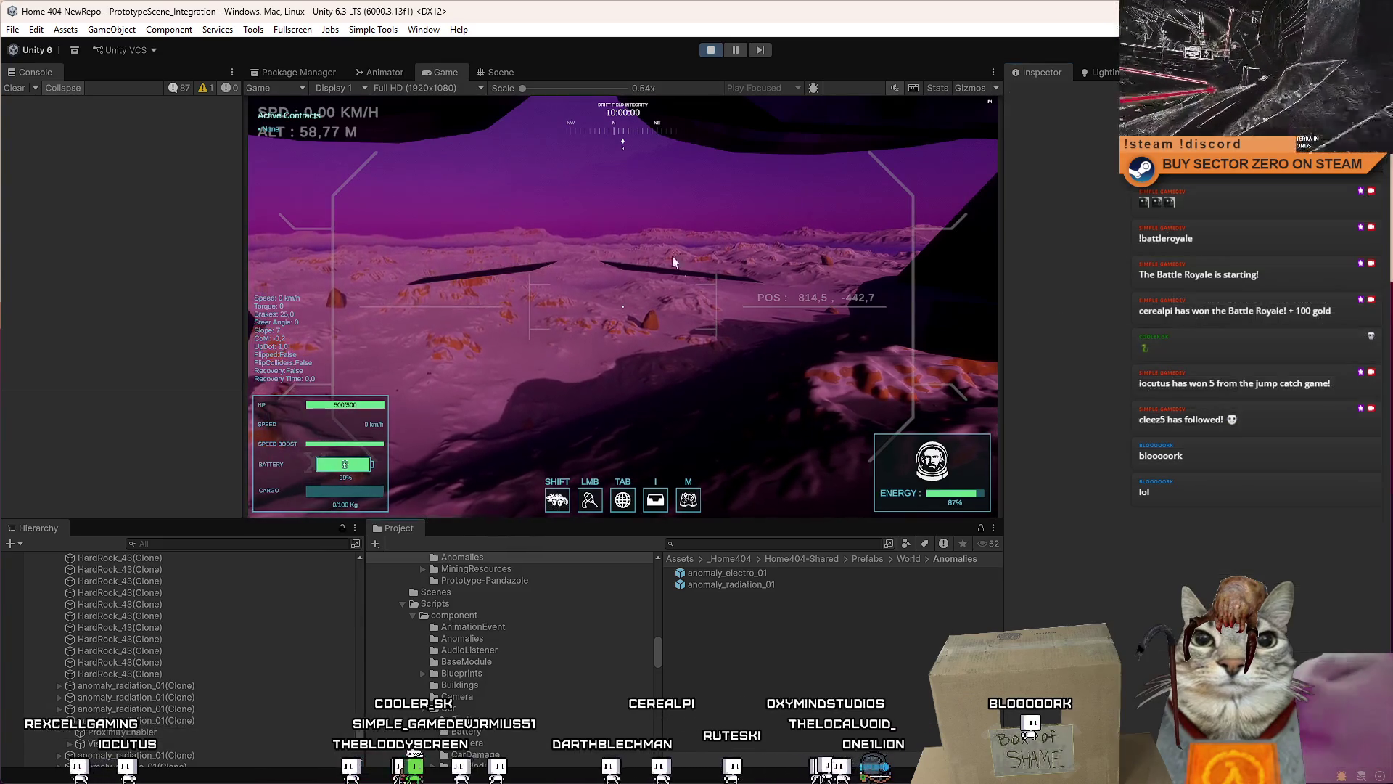
pyautogui.click(506, 72)
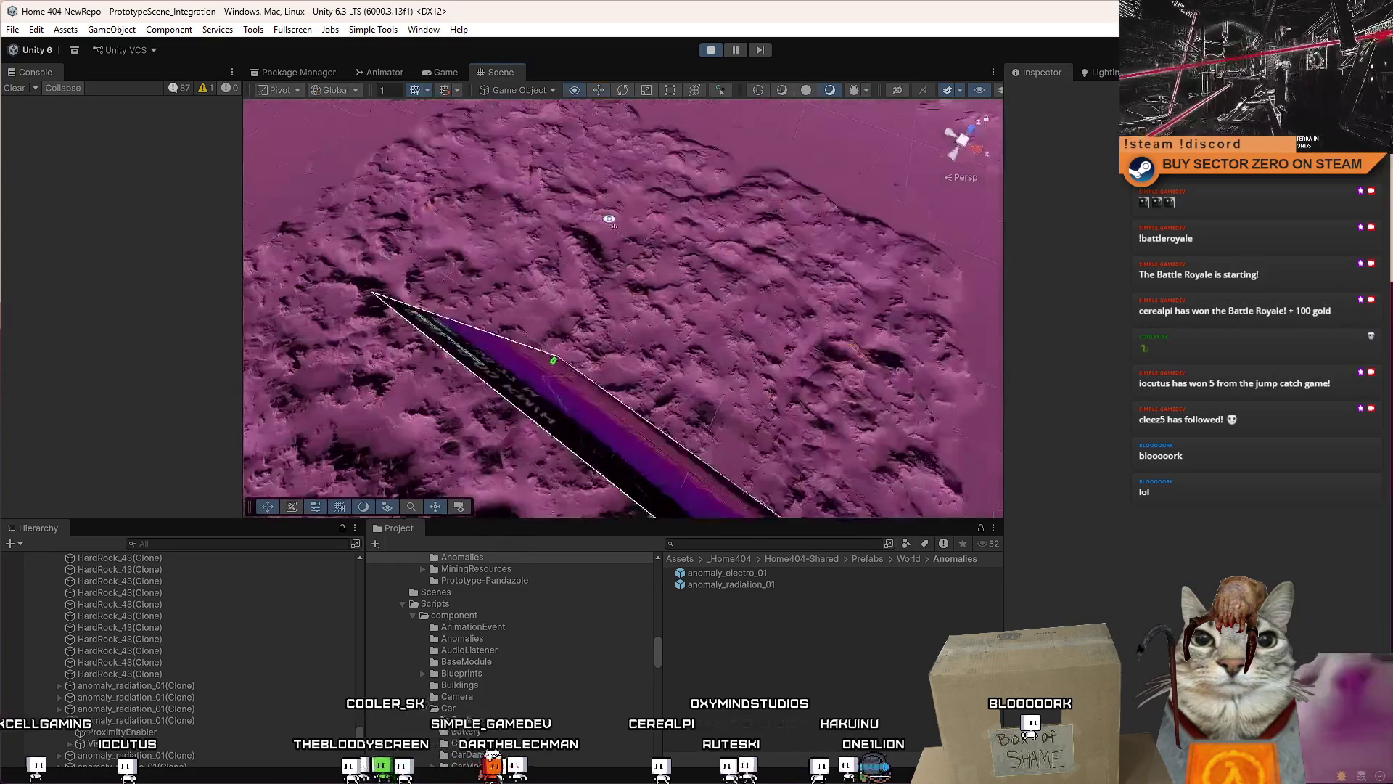
# Step: Filter the Hierarchy for the drone and select Drone(Clone) in the scene
pyautogui.moveTo(174, 158)
pyautogui.mouseDown()
pyautogui.moveTo(394, 323)
pyautogui.moveTo(395, 341)
pyautogui.mouseUp()
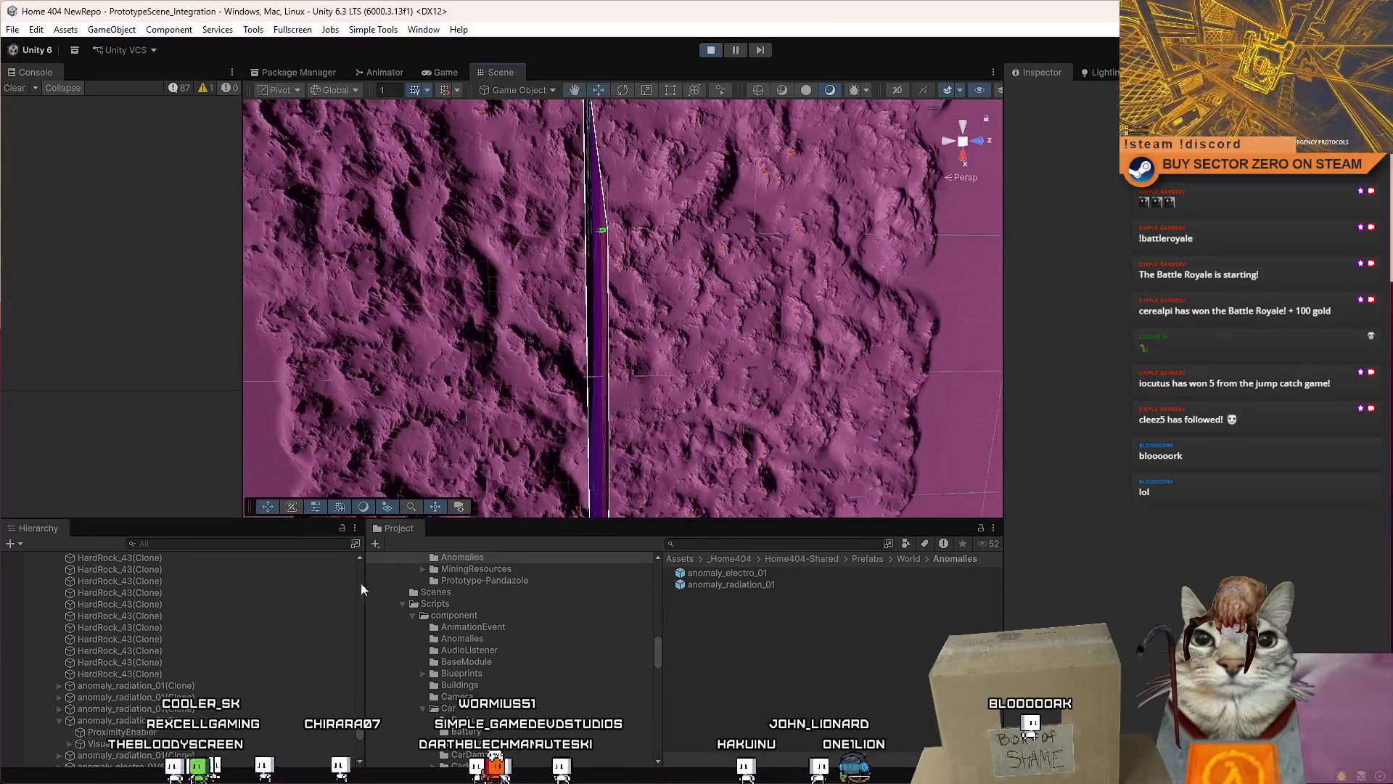
pyautogui.click(181, 721)
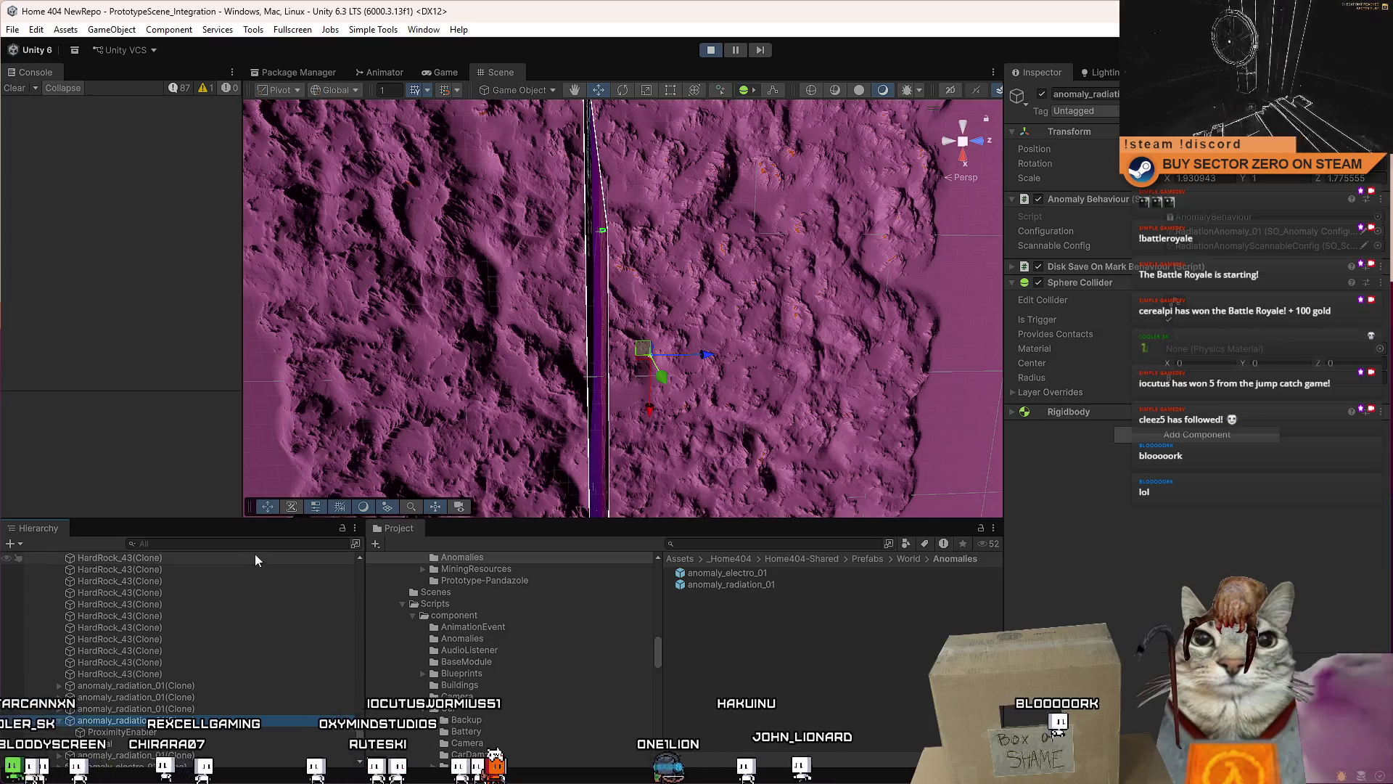
pyautogui.write('drone c')
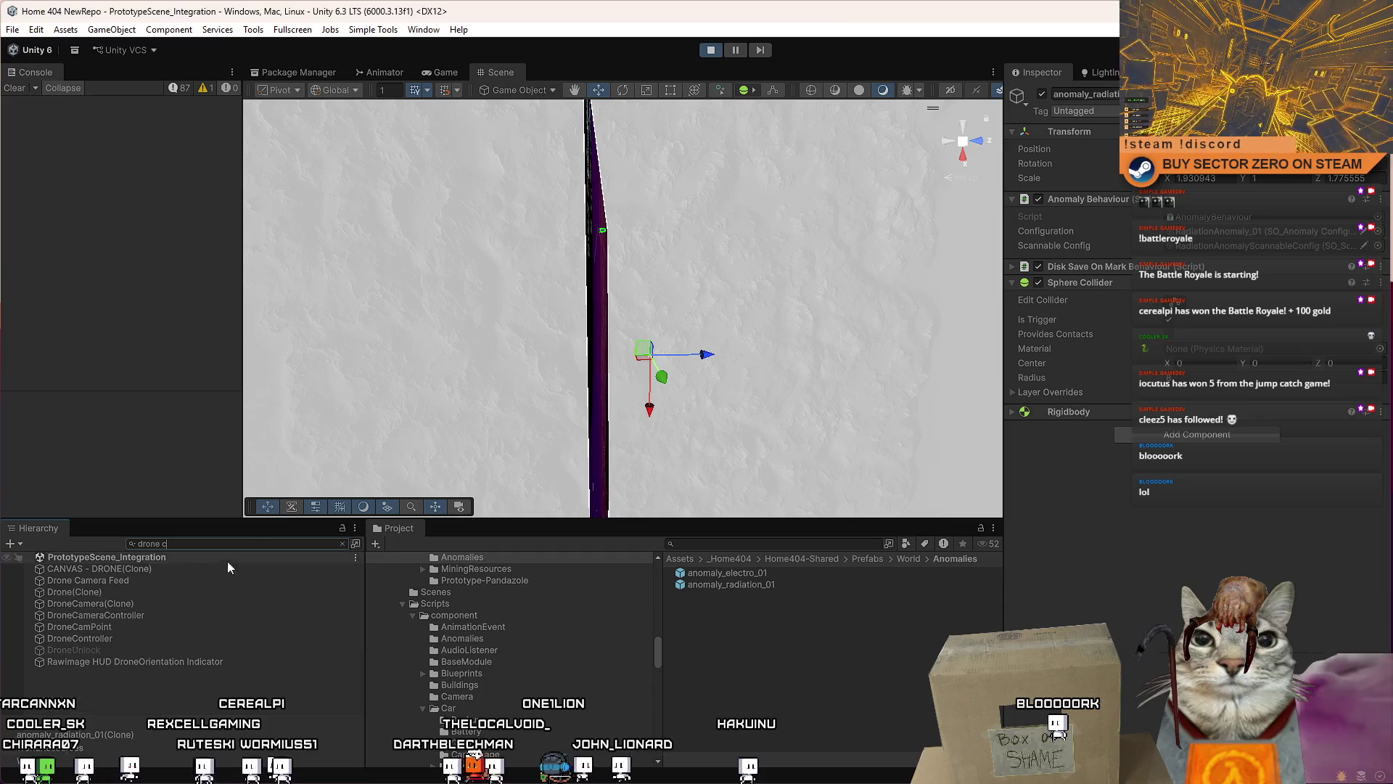
pyautogui.click(139, 591)
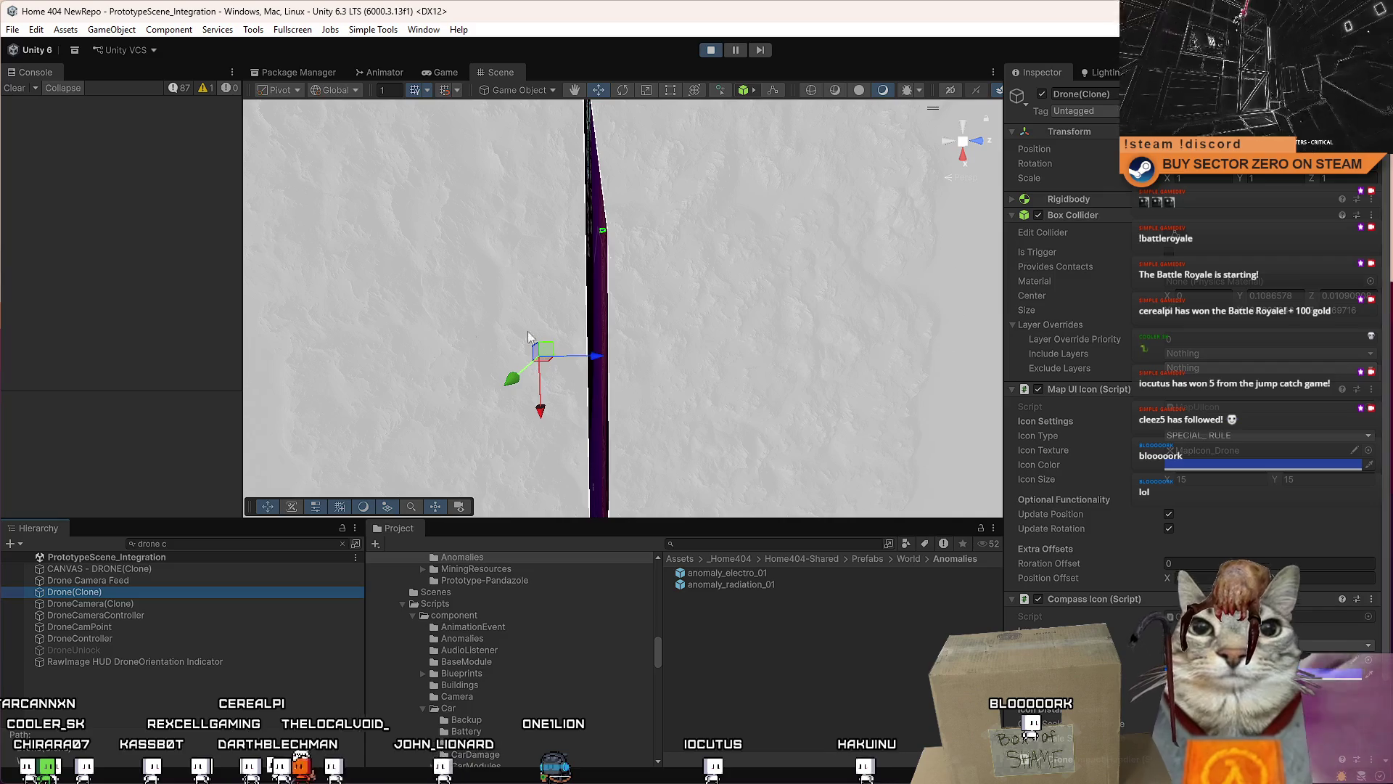
pyautogui.moveTo(793, 363)
pyautogui.mouseDown()
pyautogui.moveTo(460, 206)
pyautogui.moveTo(524, 23)
pyautogui.mouseUp()
# Step: Maximize the Game view and fly the drone fast forward and back over the pink terrain
pyautogui.click(446, 73)
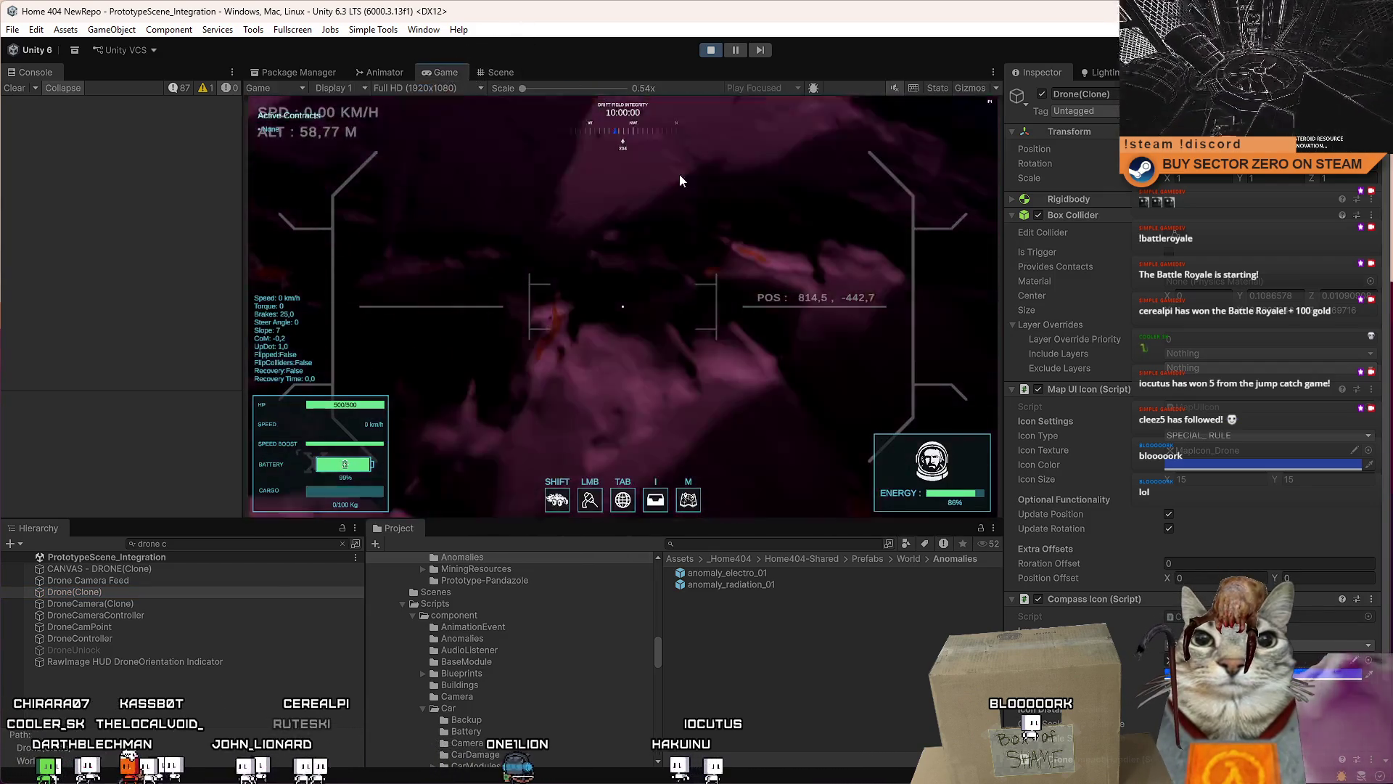
pyautogui.press('Escape')
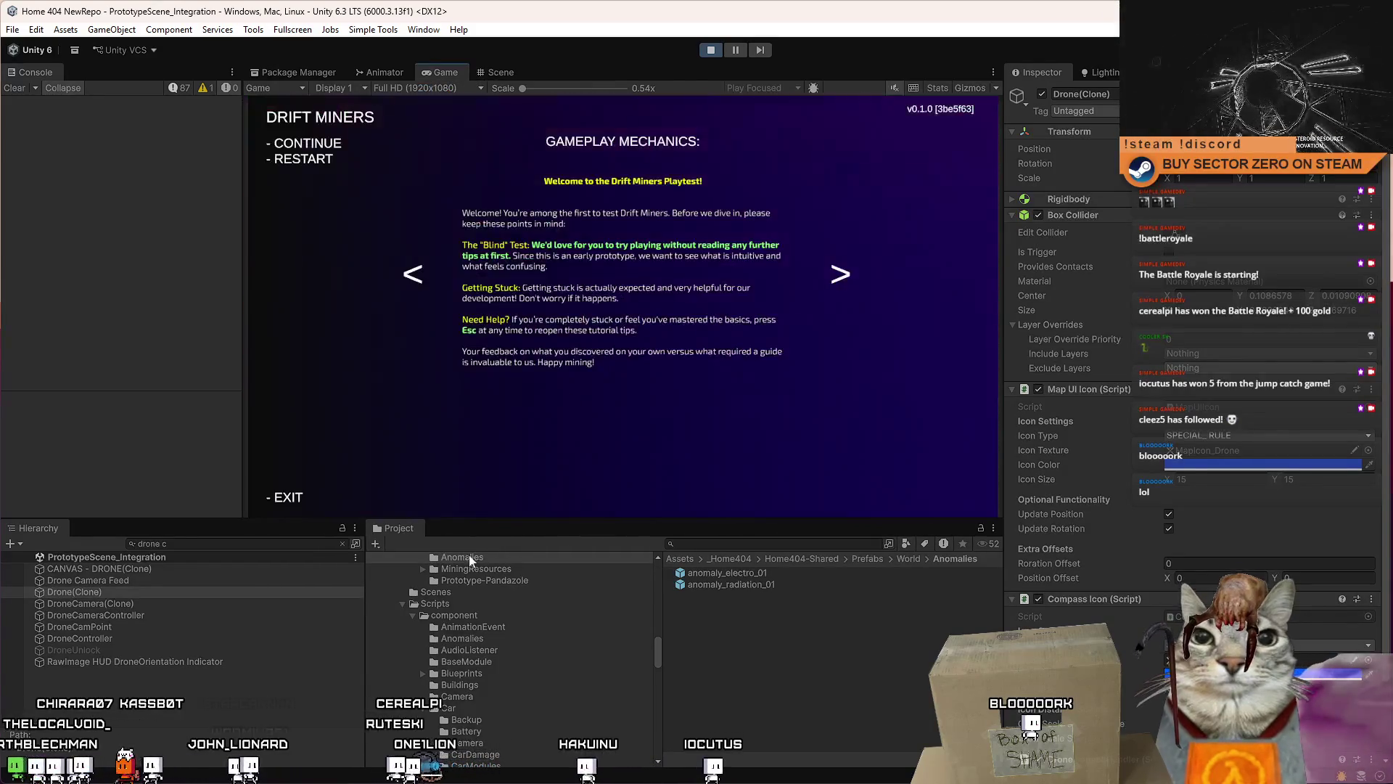
pyautogui.press('Escape')
pyautogui.press('w')
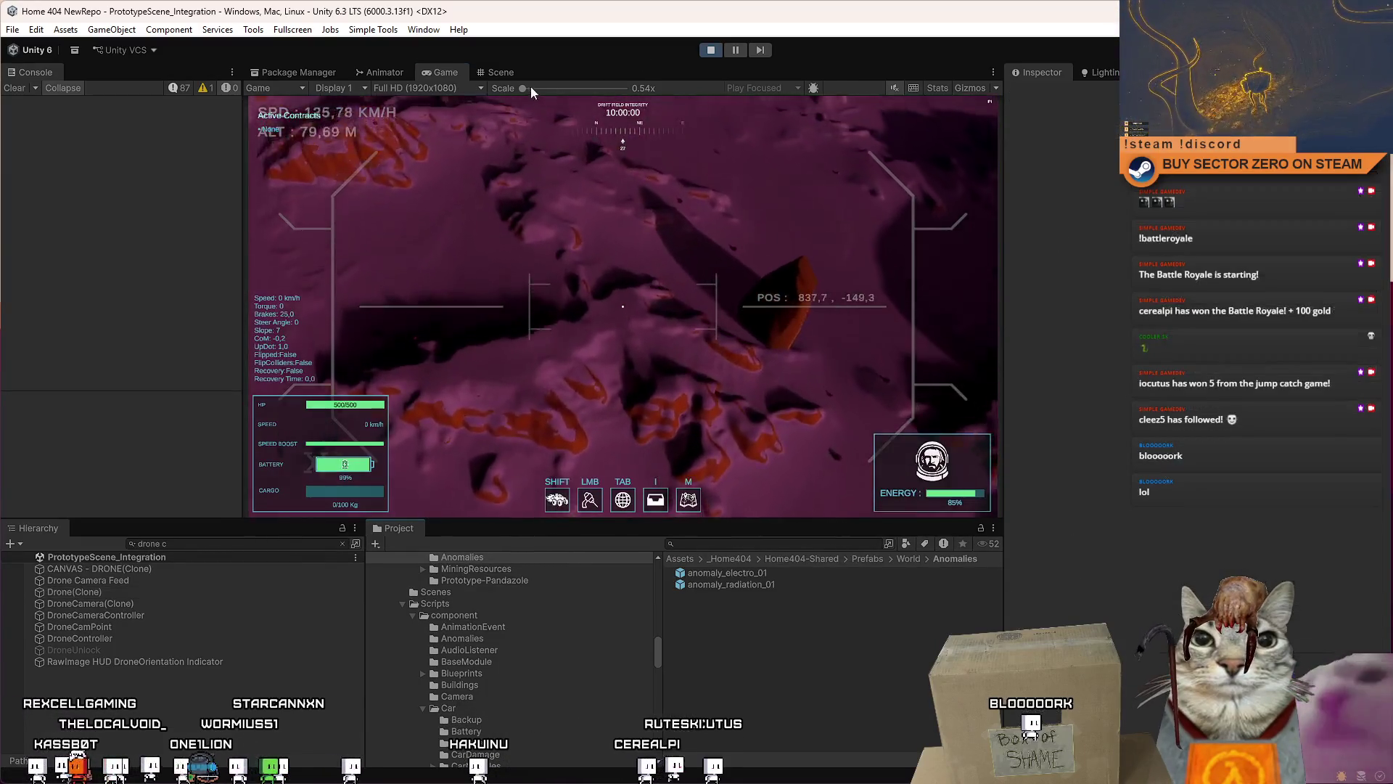
pyautogui.doubleClick(446, 71)
pyautogui.press('w')
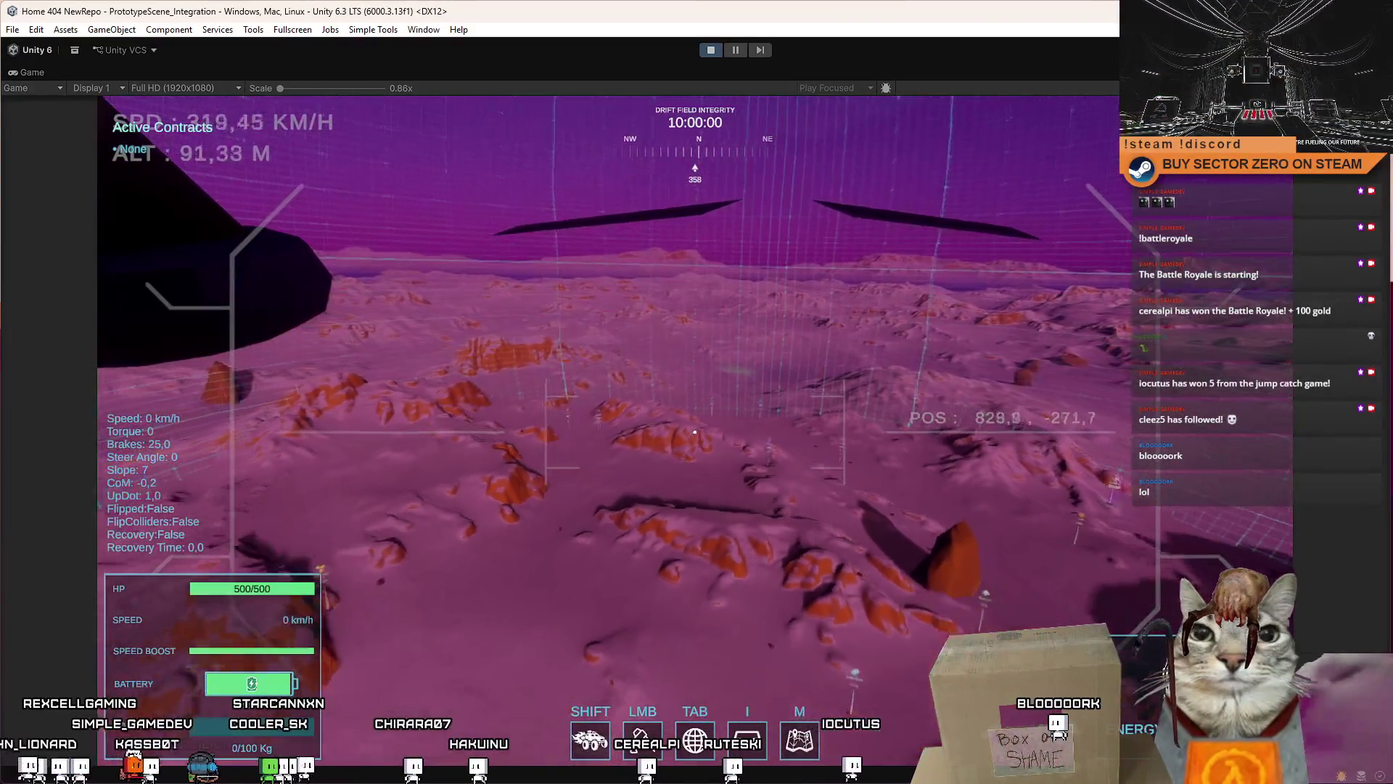
pyautogui.press('s')
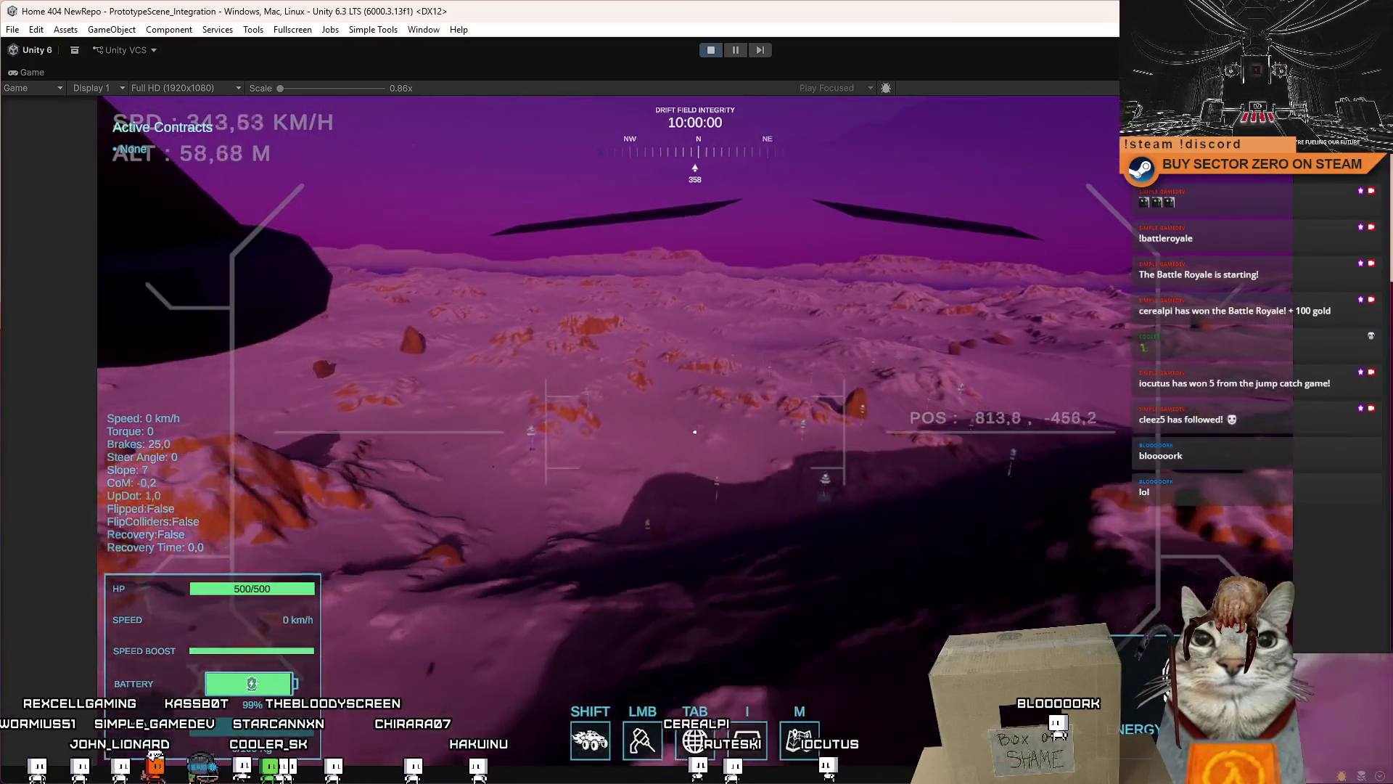
pyautogui.press('w')
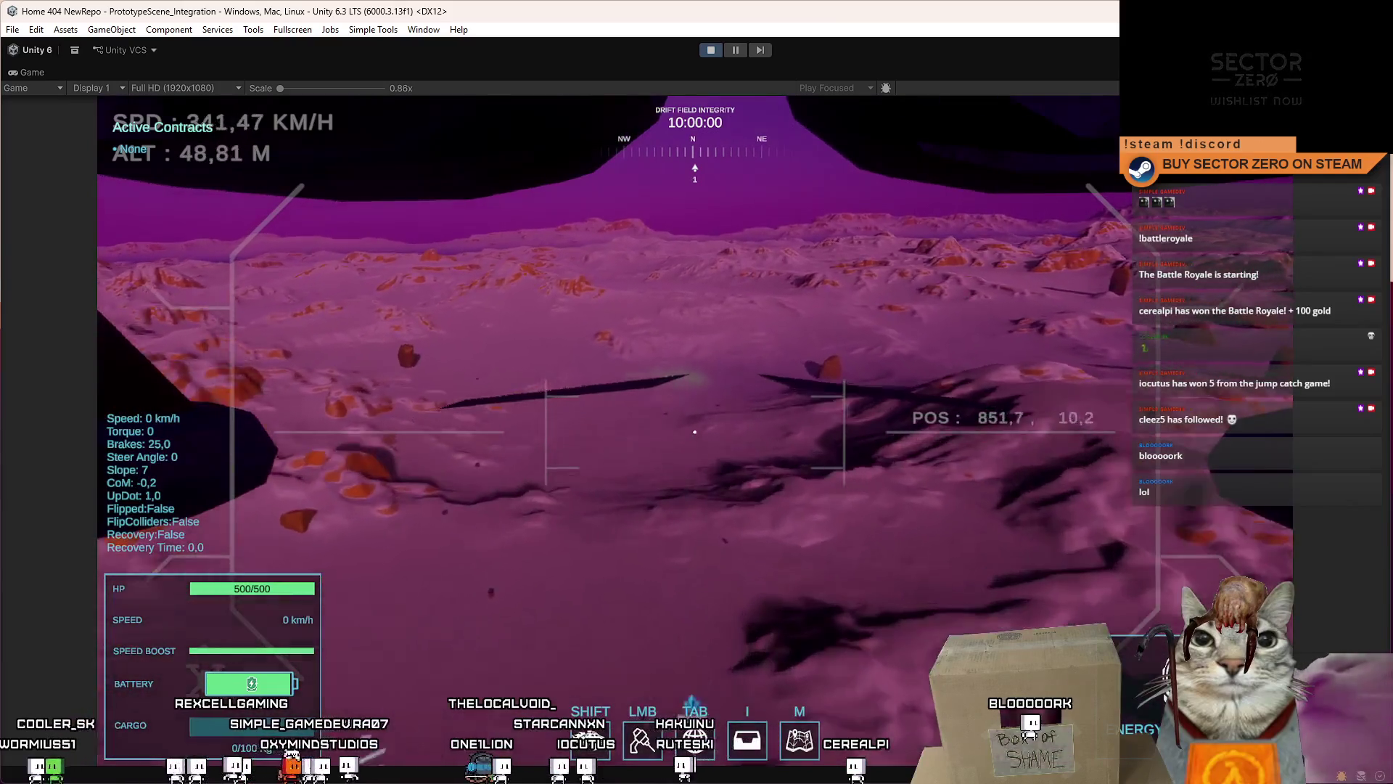
pyautogui.press('s')
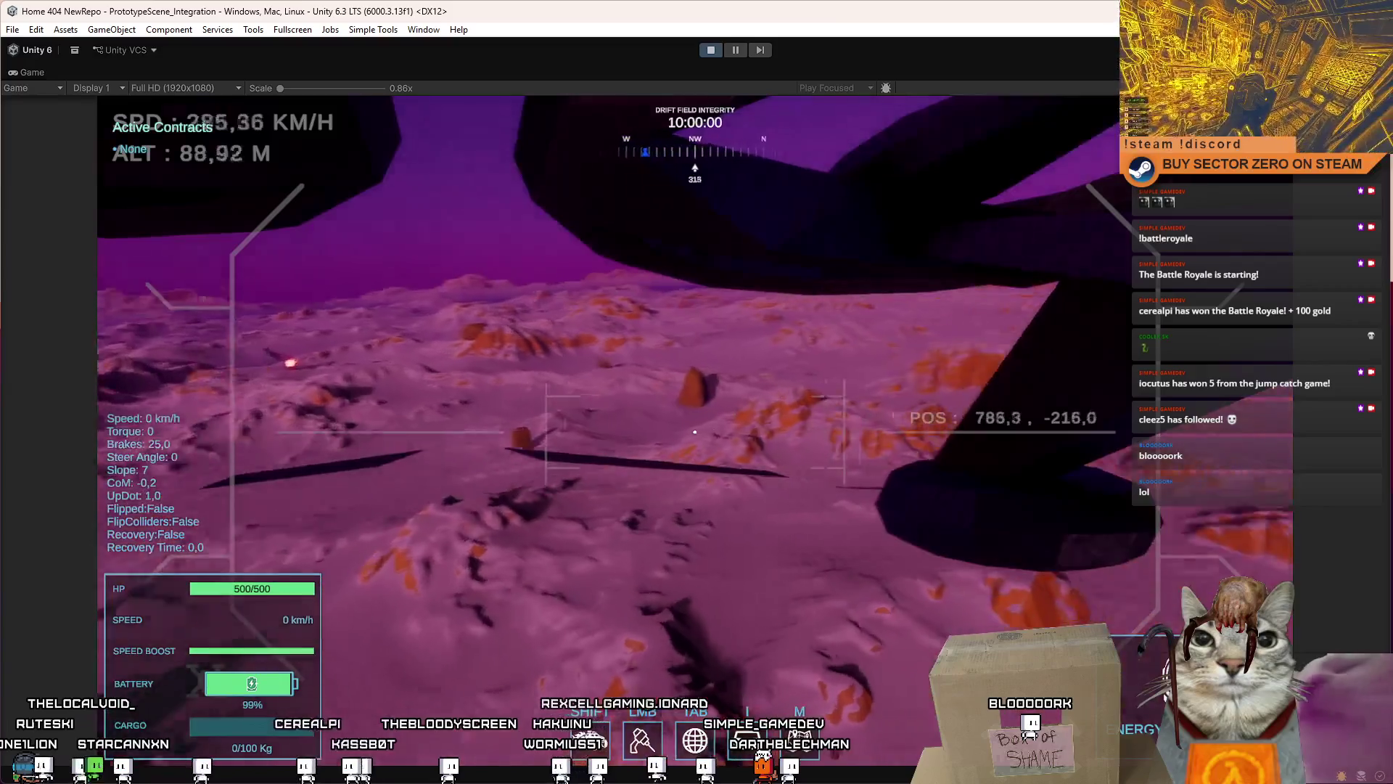
pyautogui.press('Escape')
# Step: Pause the game, search the Hierarchy and select the radiation anomaly's ProximityEnabler
pyautogui.click(734, 51)
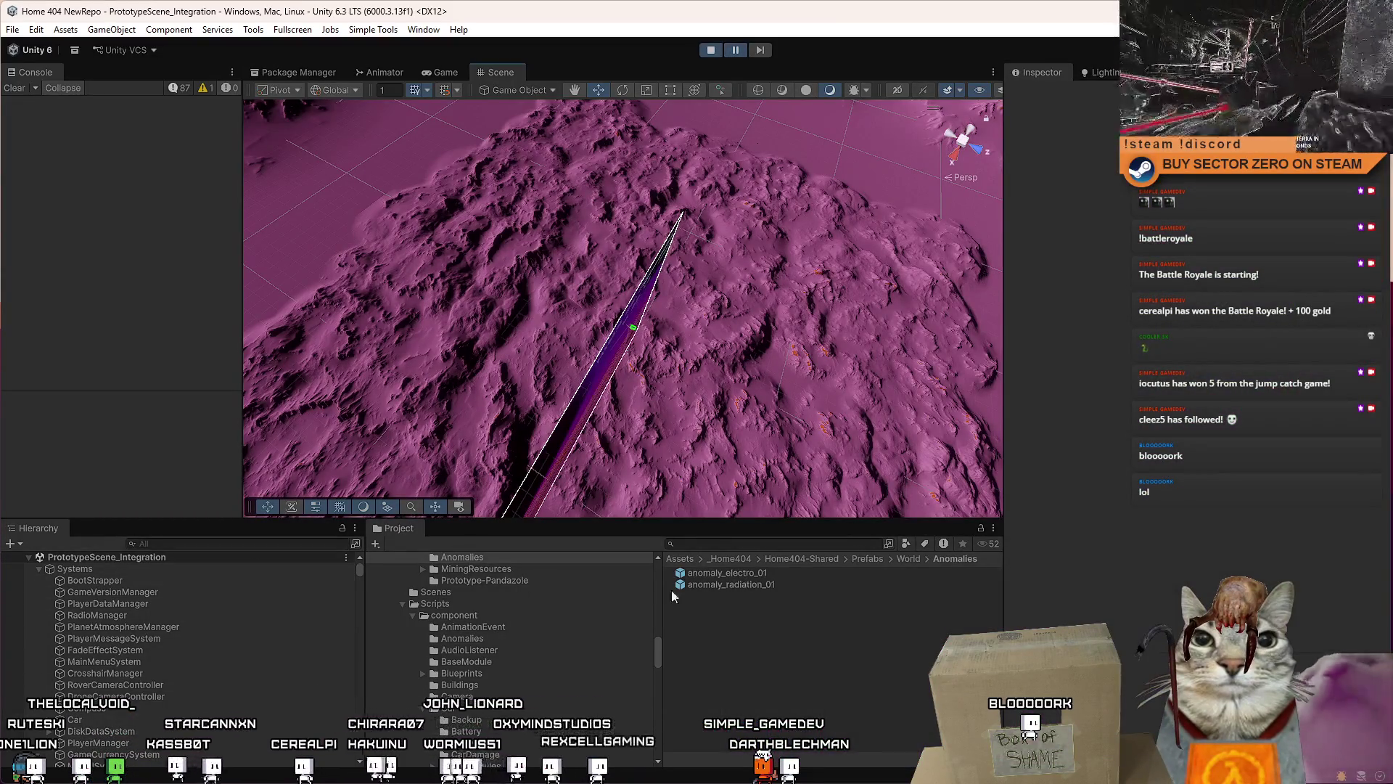
pyautogui.click(206, 544)
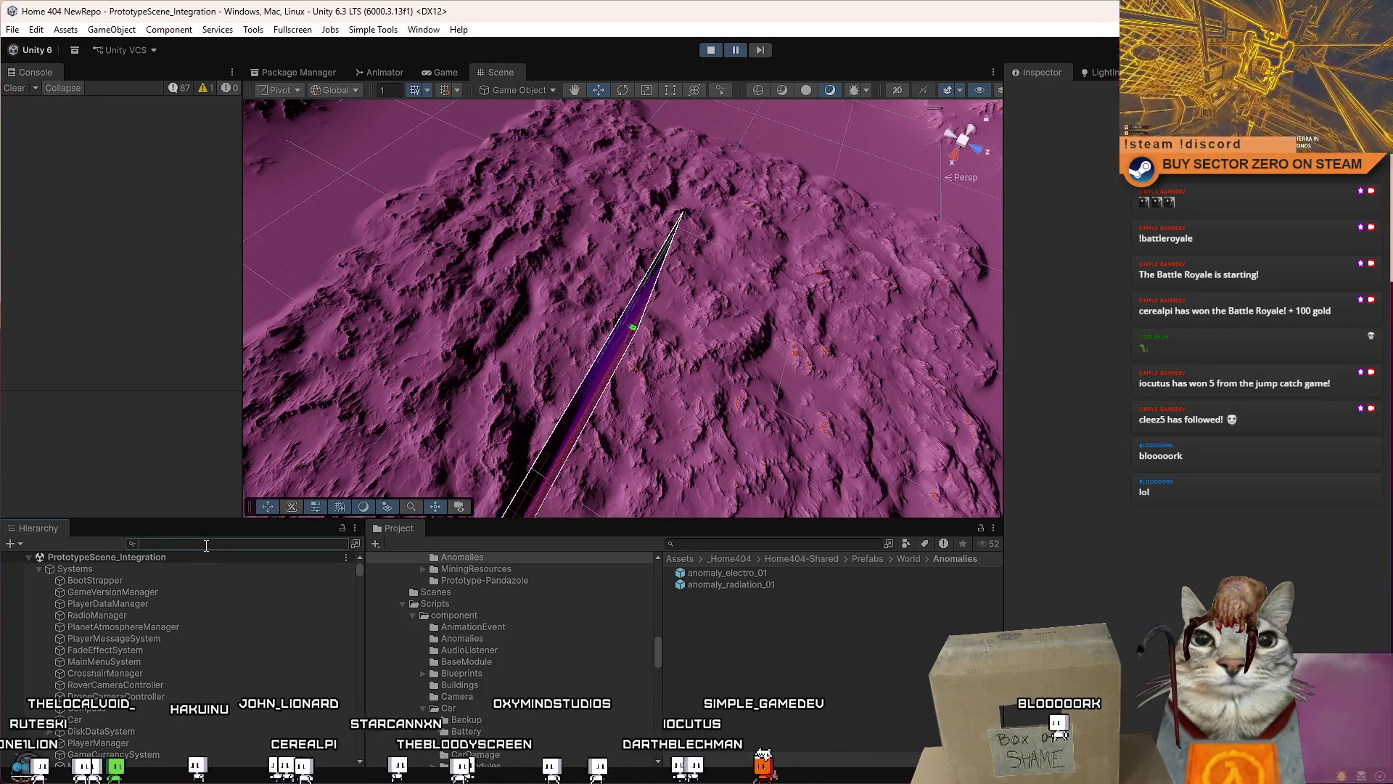
pyautogui.write('radia')
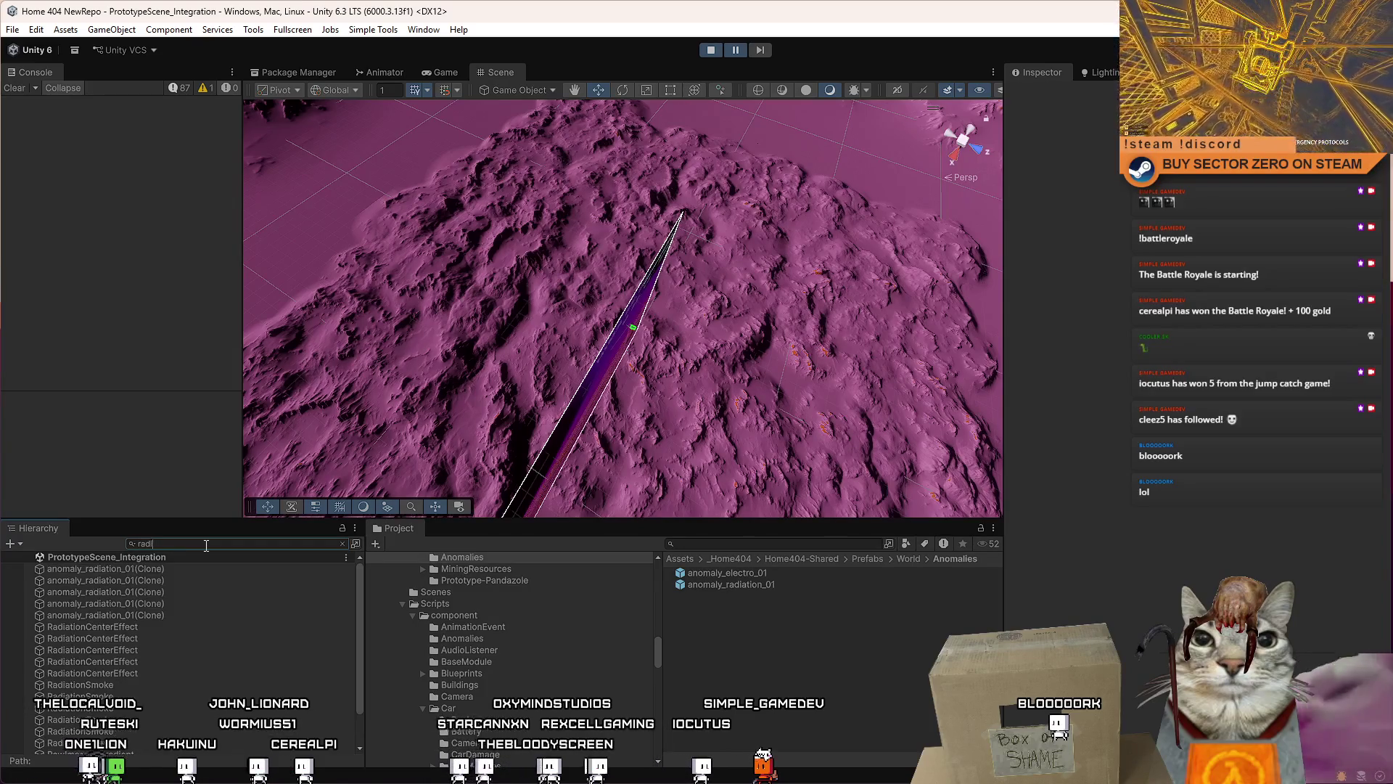
pyautogui.click(195, 568)
pyautogui.click(193, 543)
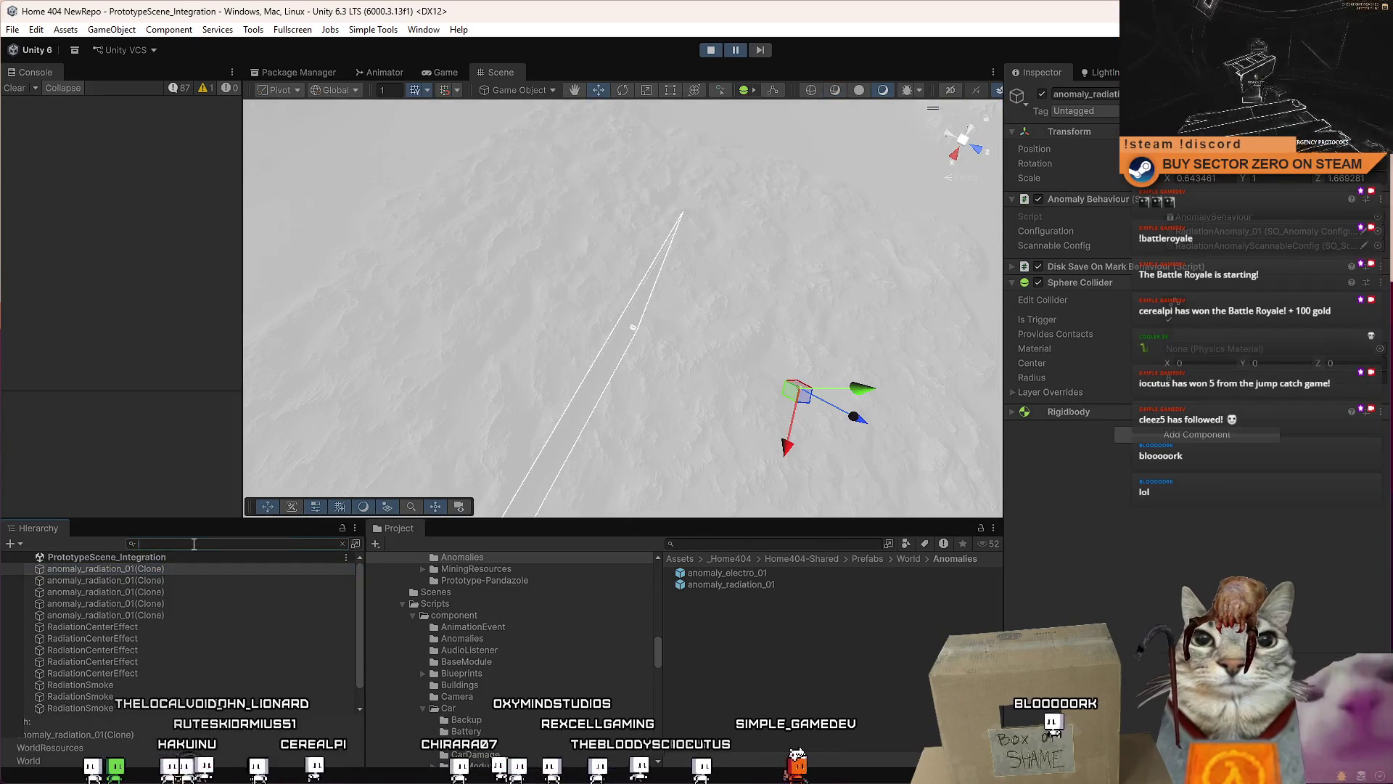
pyautogui.press('BackSpace')
pyautogui.press('BackSpace')
pyautogui.press('BackSpace')
pyautogui.click(193, 711)
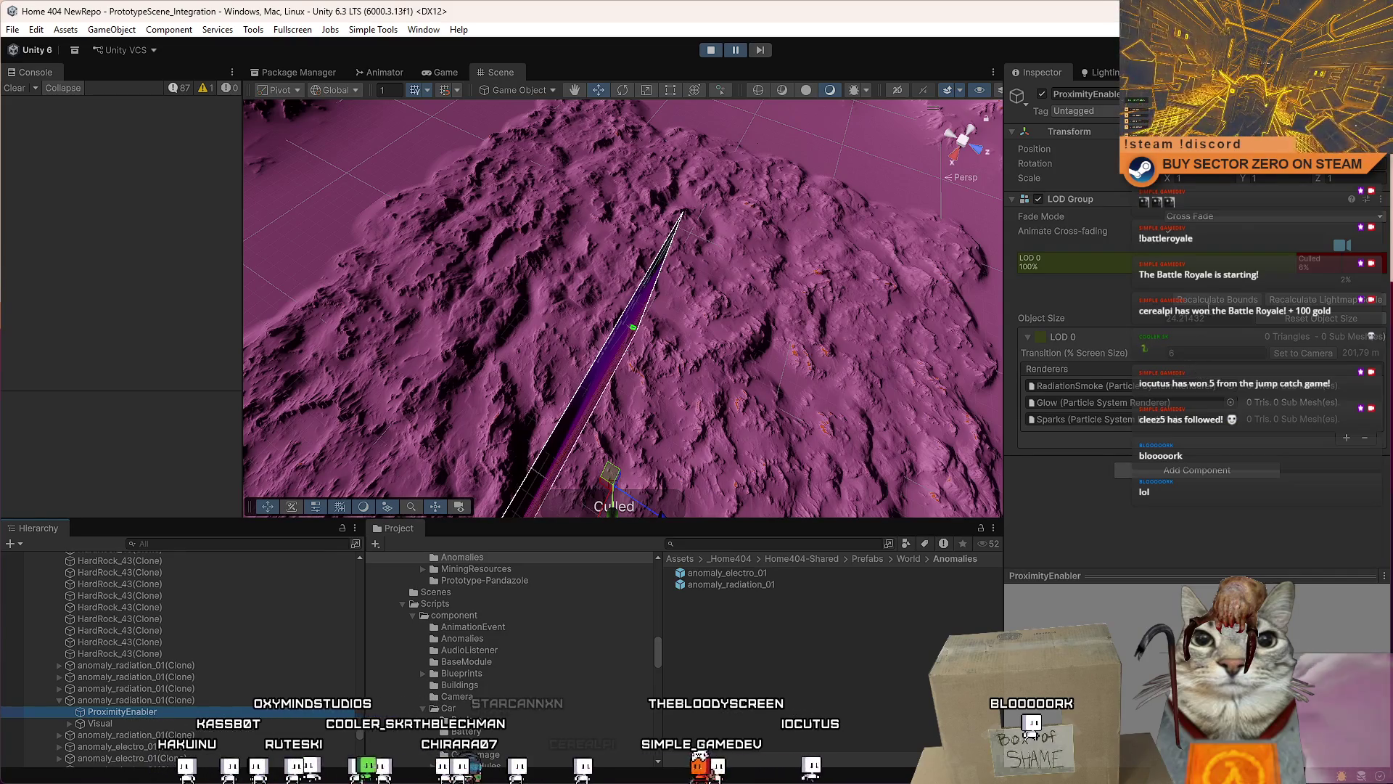
# Step: Toggle Animate Cross-fading, set the LOD Group Fade Mode to None, then stop play mode
pyautogui.click(1189, 217)
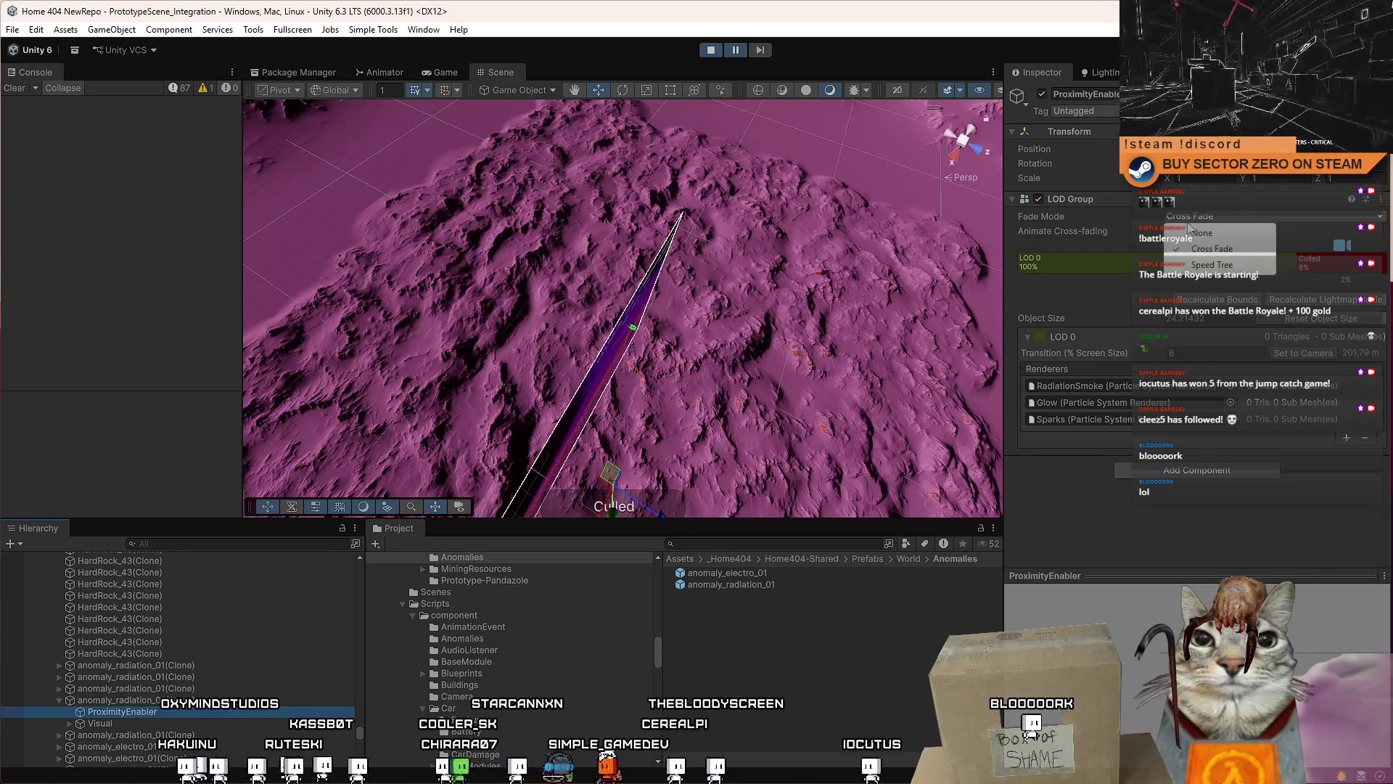
pyautogui.click(1161, 232)
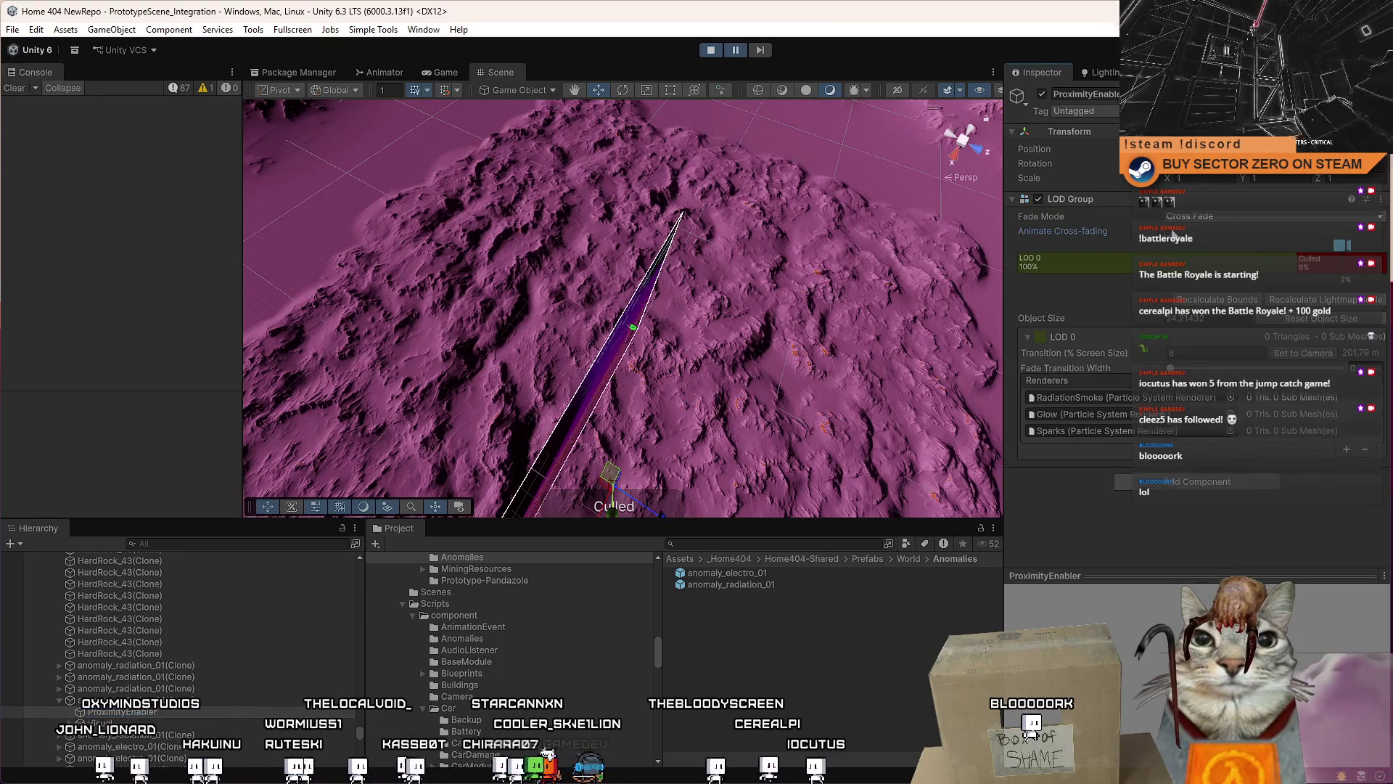
pyautogui.click(1170, 235)
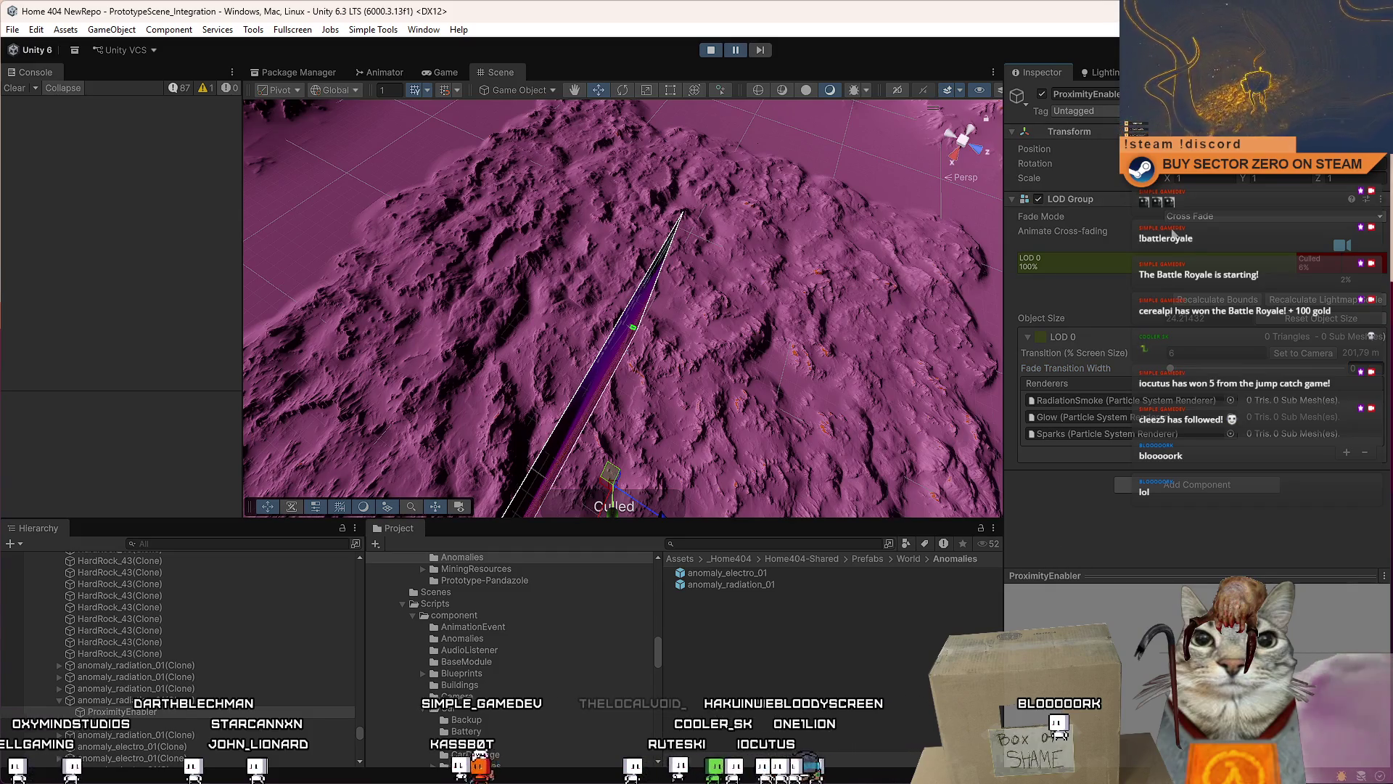
pyautogui.click(1237, 233)
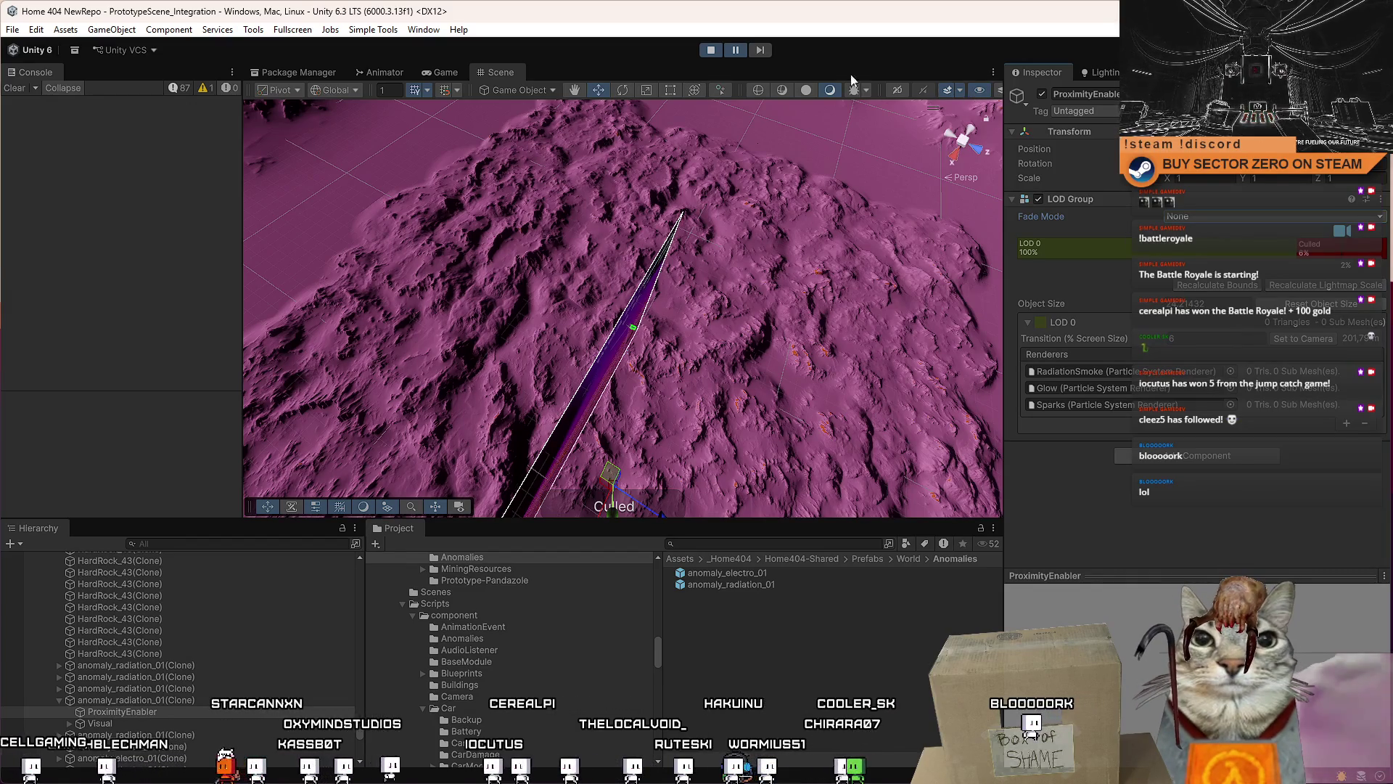
pyautogui.click(713, 52)
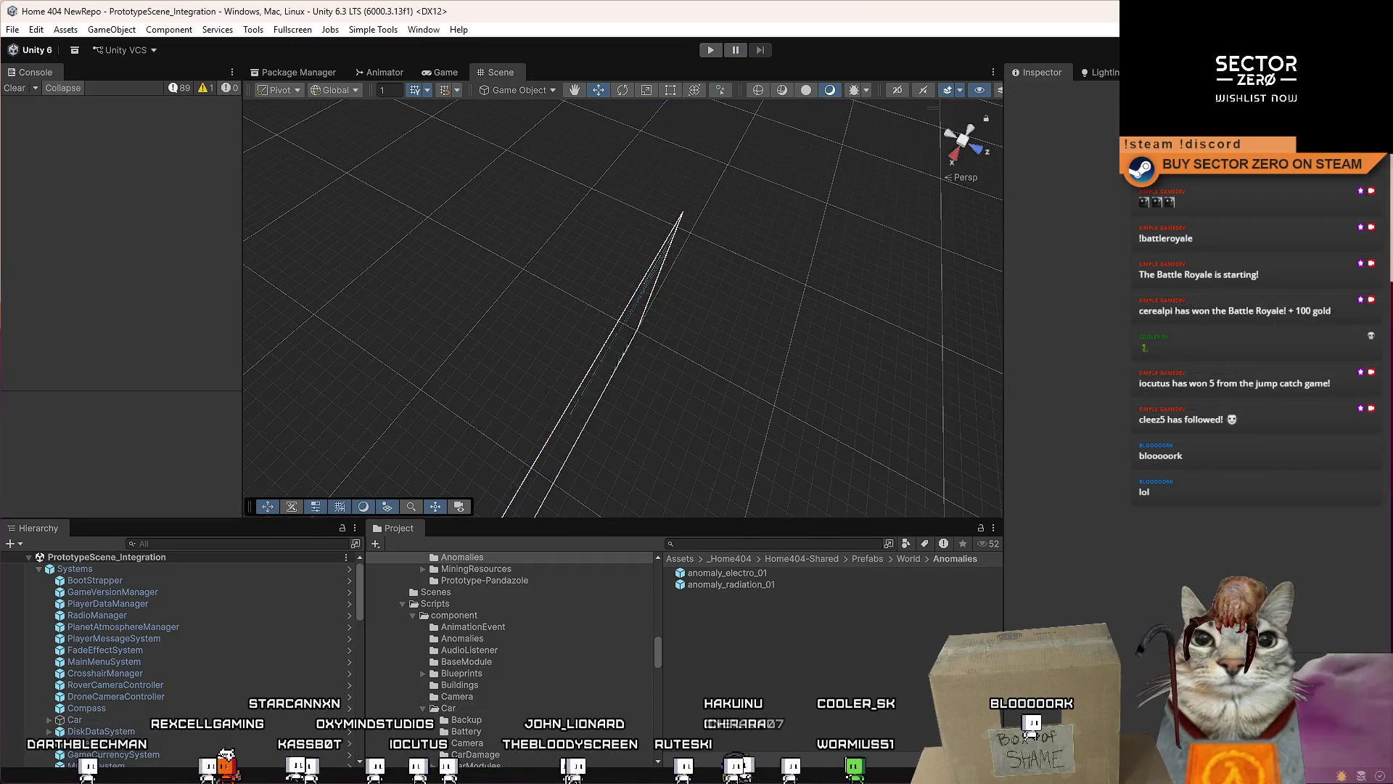
# Step: In Sourcetree's File Status, review the TerrainGeneratorSettings_Islands and WorldObjectSpawnerConfiguration diffs
pyautogui.hotkey('alt', 'Tab')
pyautogui.click(138, 115)
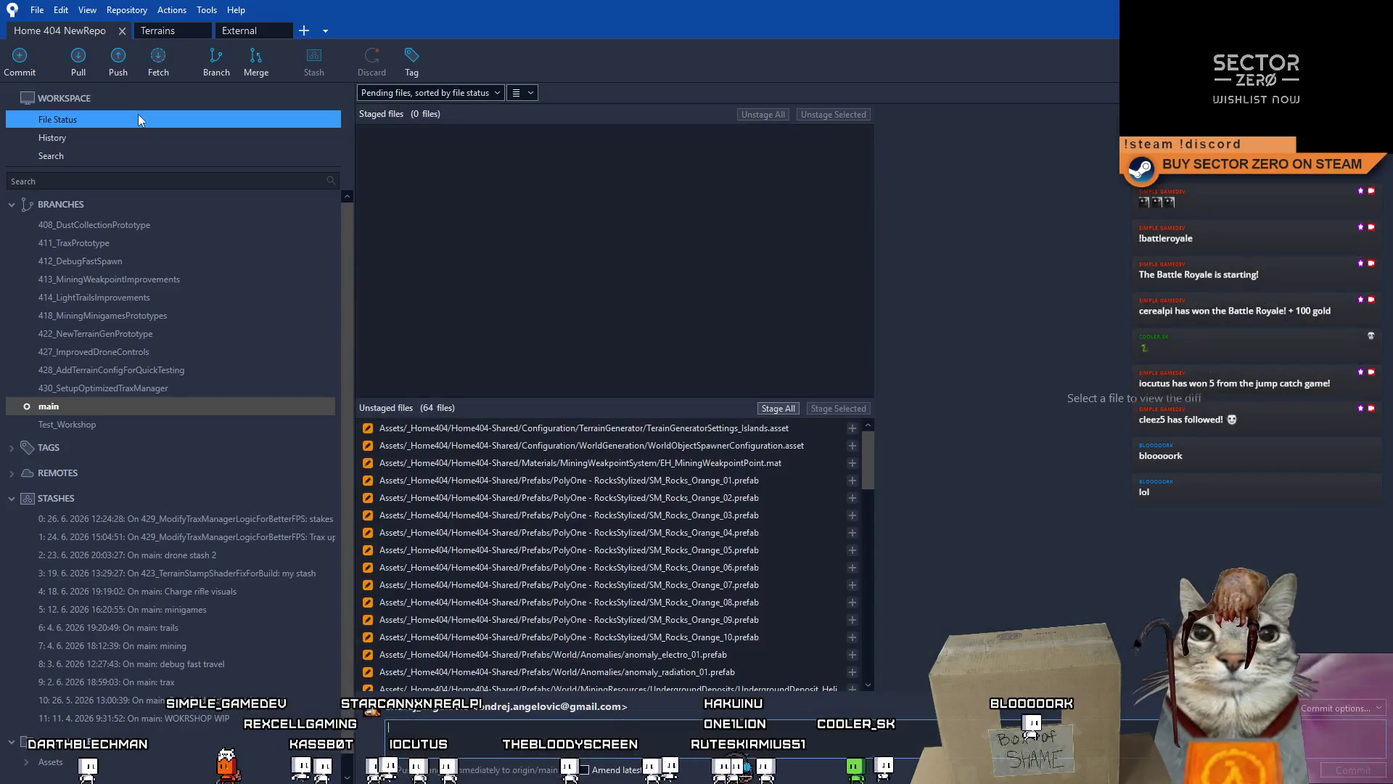
pyautogui.click(766, 428)
pyautogui.click(781, 445)
pyautogui.click(755, 430)
pyautogui.click(740, 439)
pyautogui.click(734, 433)
pyautogui.click(737, 441)
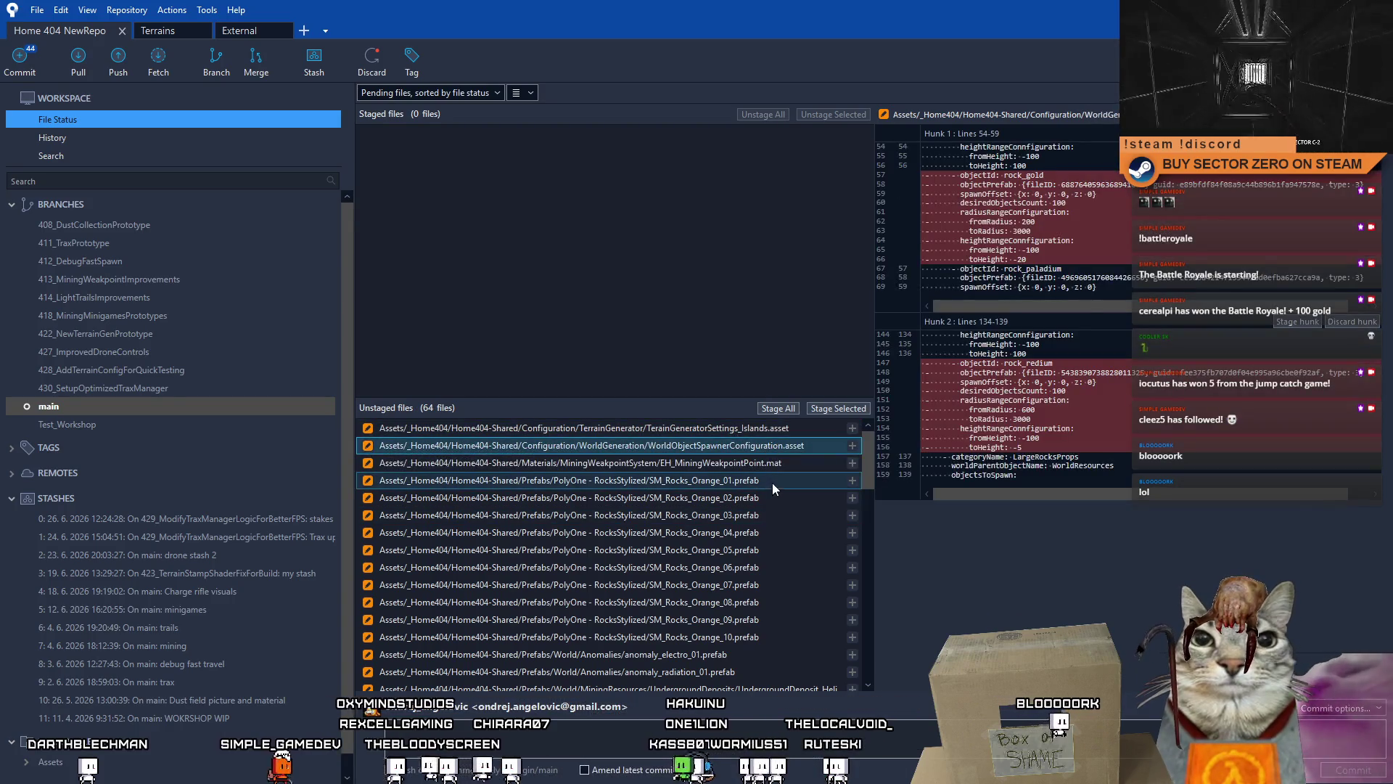
pyautogui.click(715, 434)
# Step: Discard changes to the terrain settings, spawner configuration and mining weakpoint material files
pyautogui.keyDown('shift'); pyautogui.click(702, 462); pyautogui.keyUp('shift')
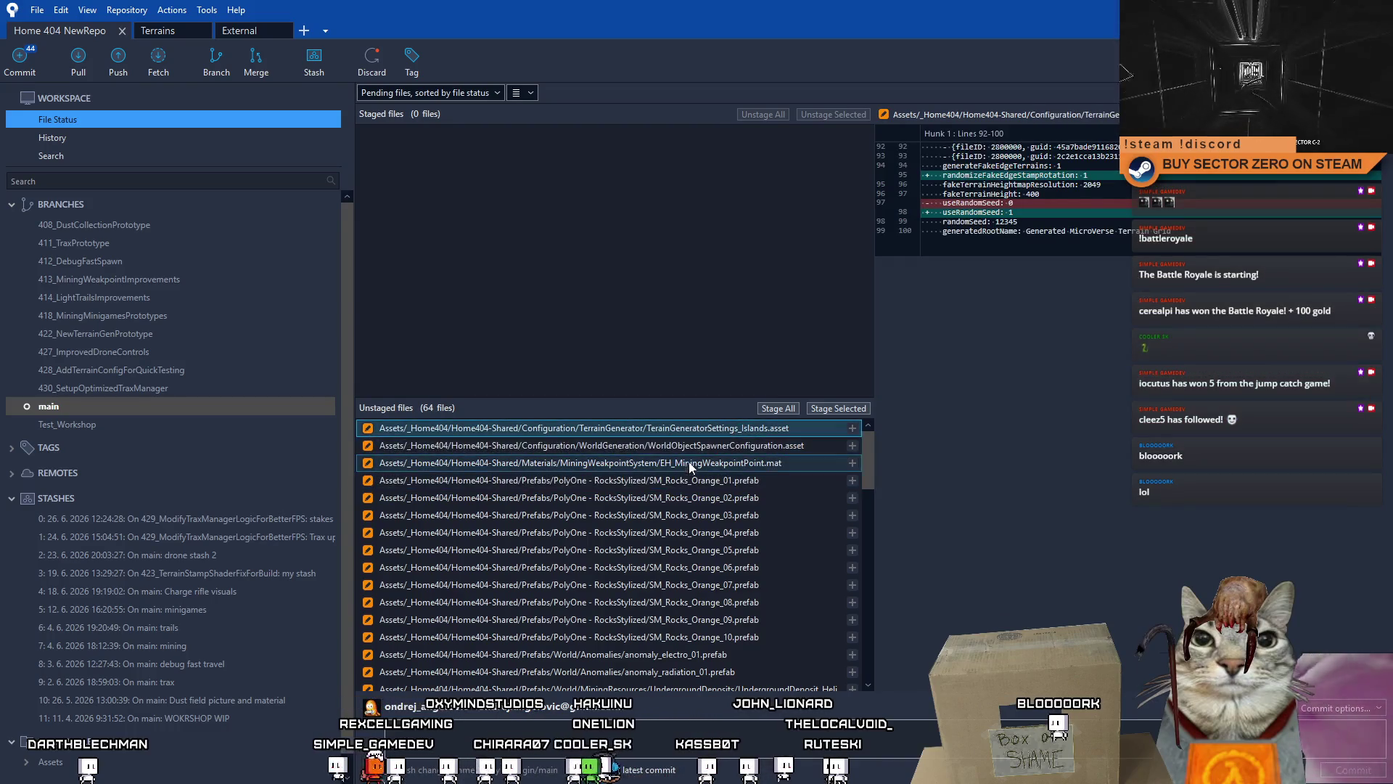
pyautogui.rightClick(703, 464)
pyautogui.click(607, 592)
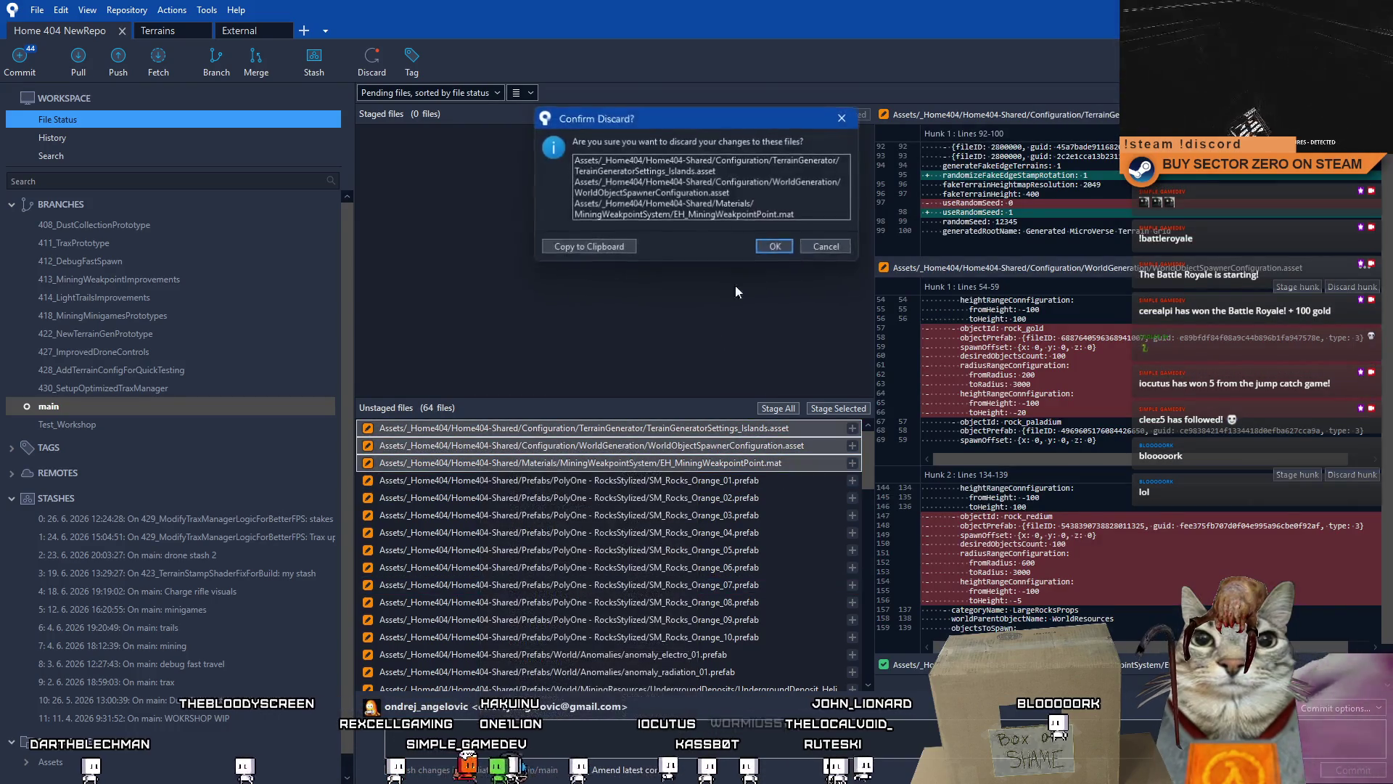
pyautogui.click(778, 247)
# Step: Discard changes to the anomaly_electro_01 and anomaly_radiation_01 prefabs
pyautogui.click(755, 428)
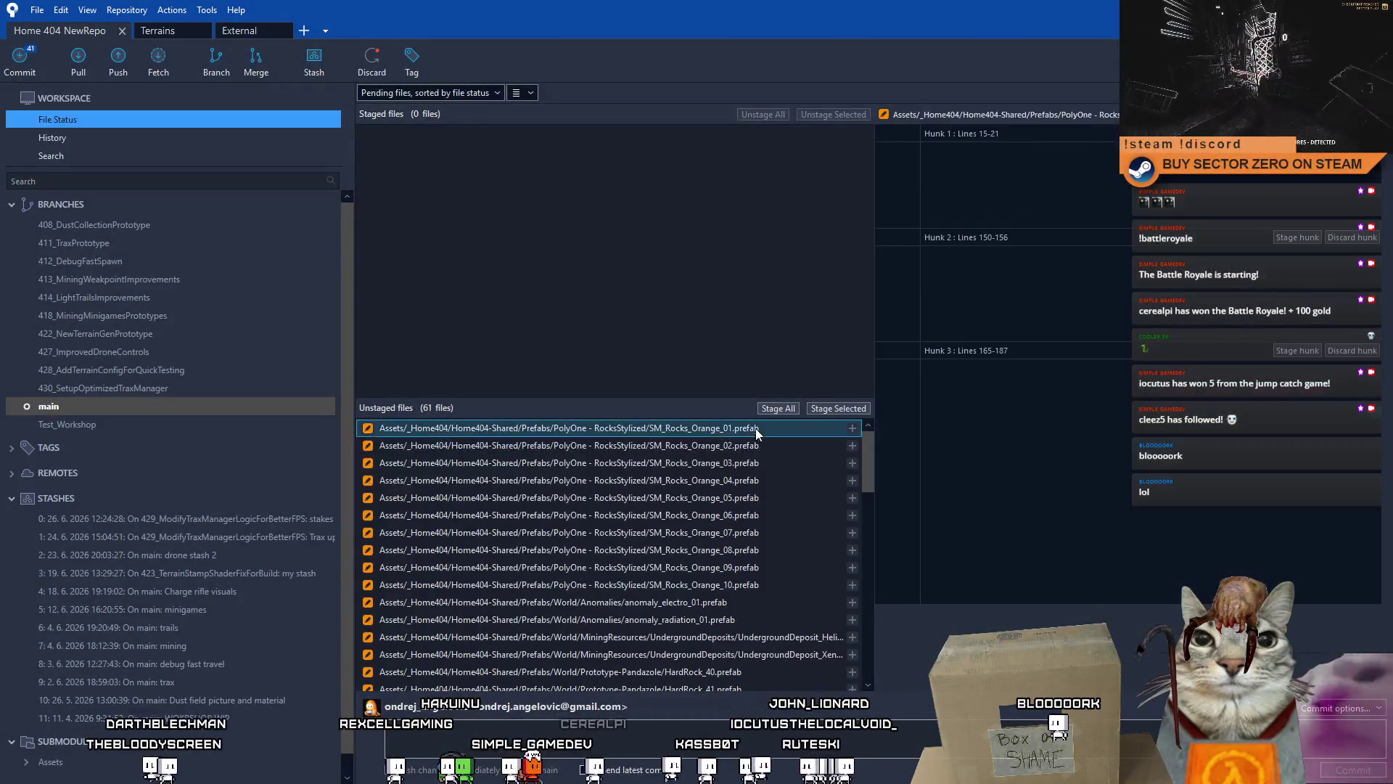
pyautogui.moveTo(867, 463); pyautogui.dragTo(872, 496)
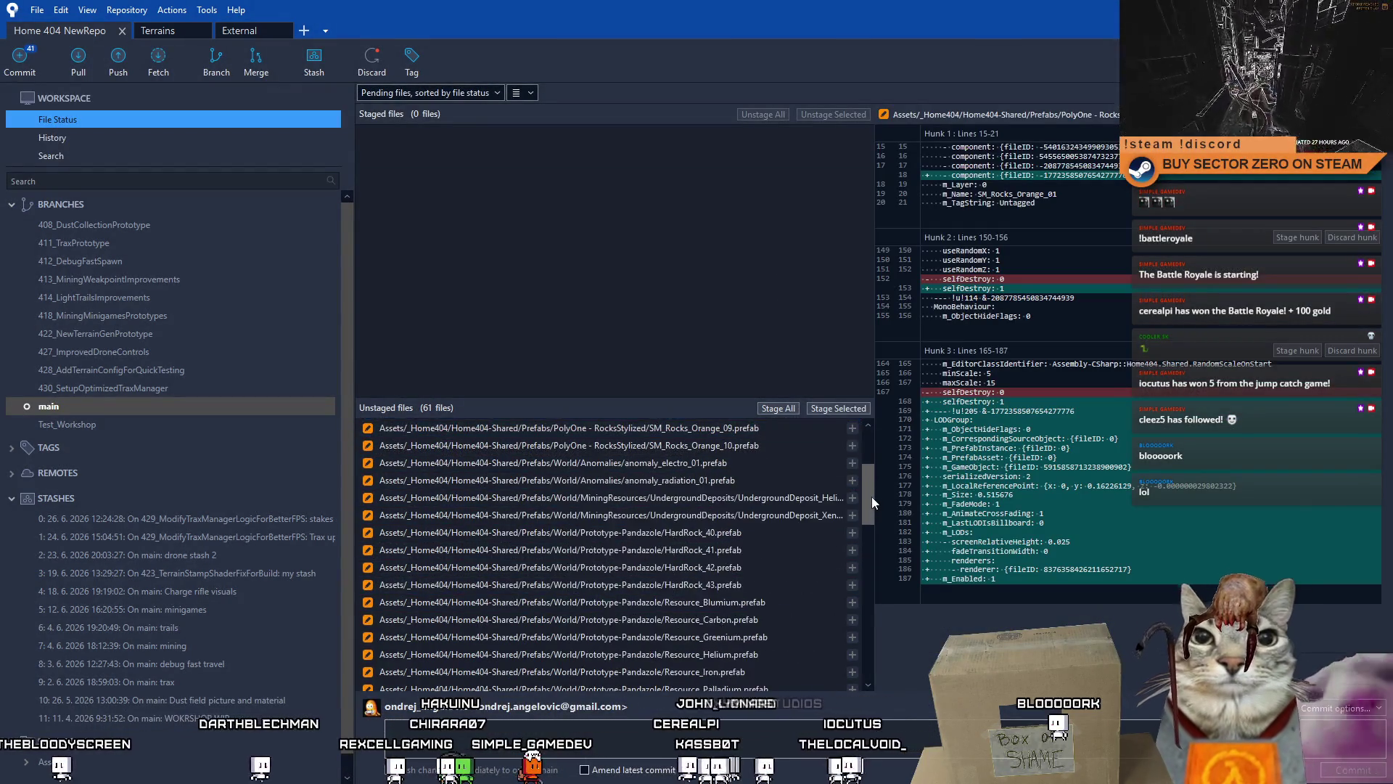
pyautogui.click(714, 462)
pyautogui.keyDown('shift'); pyautogui.click(714, 480); pyautogui.keyUp('shift')
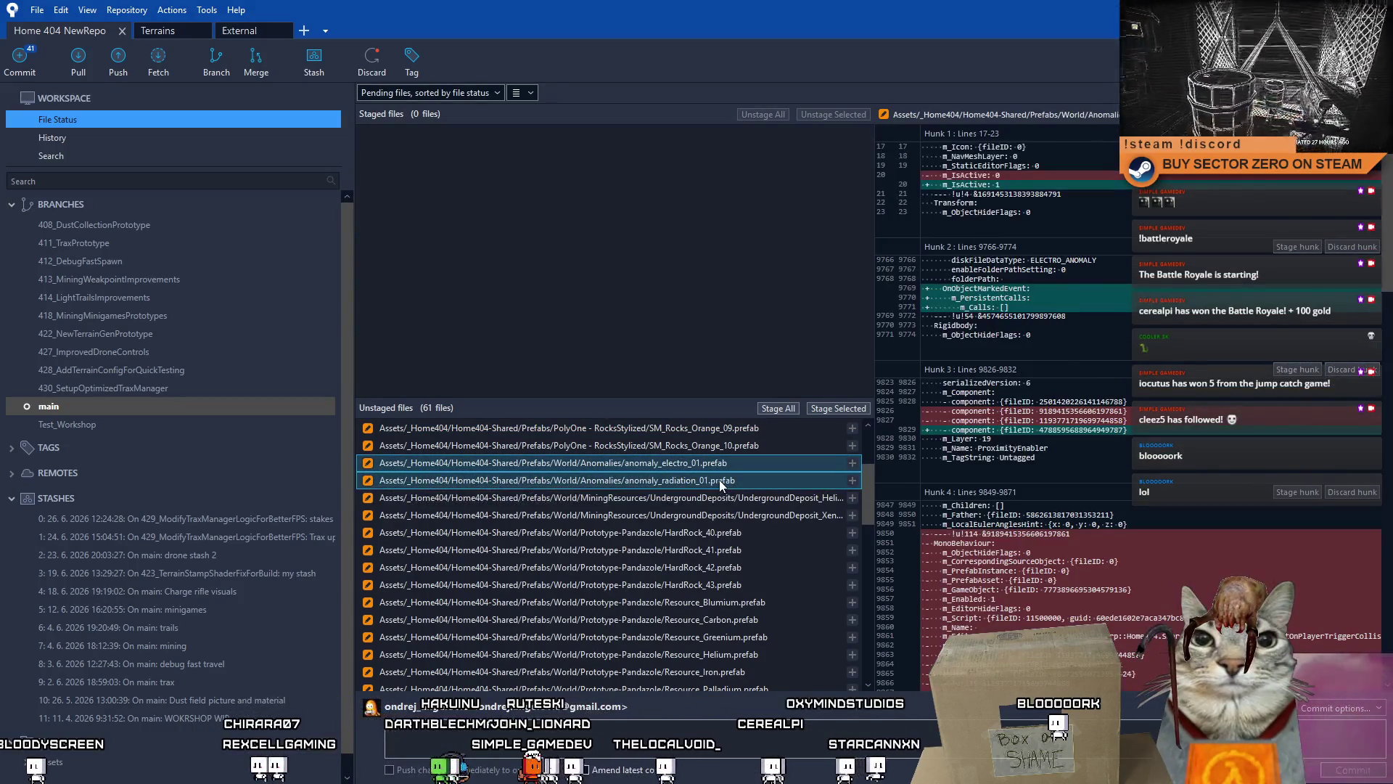
pyautogui.rightClick(502, 483)
pyautogui.click(594, 612)
pyautogui.click(768, 225)
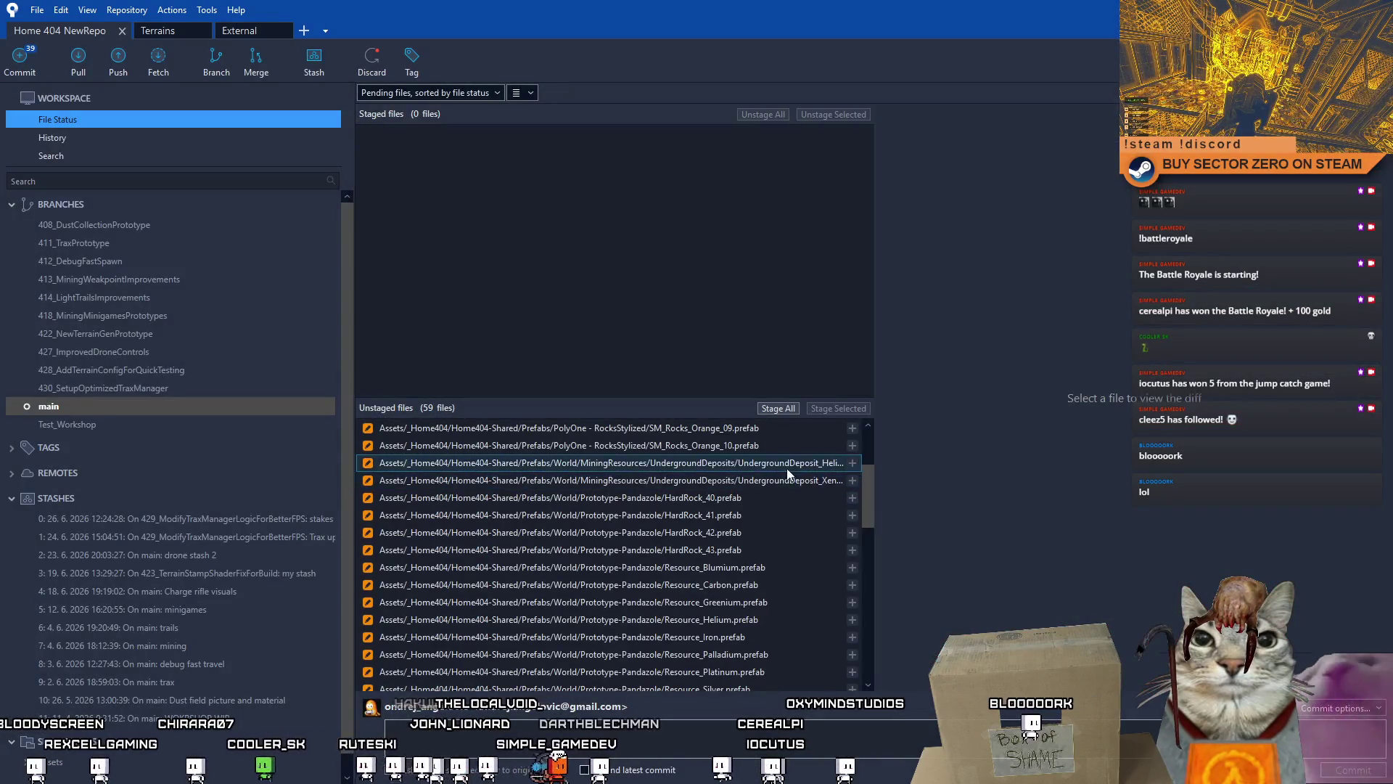
# Step: Inspect the UndergroundDeposit and HardRock_40 prefab diffs in Sourcetree
pyautogui.click(786, 468)
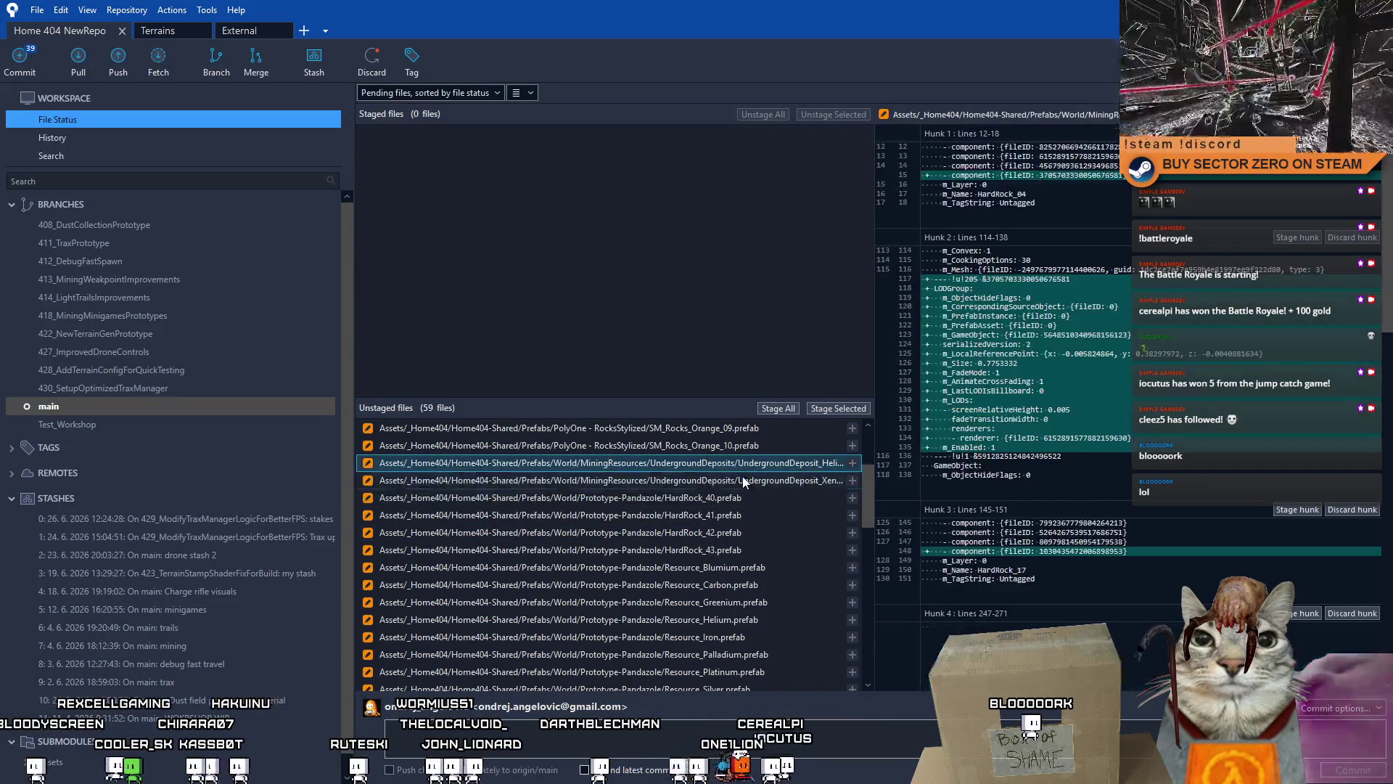
pyautogui.click(755, 498)
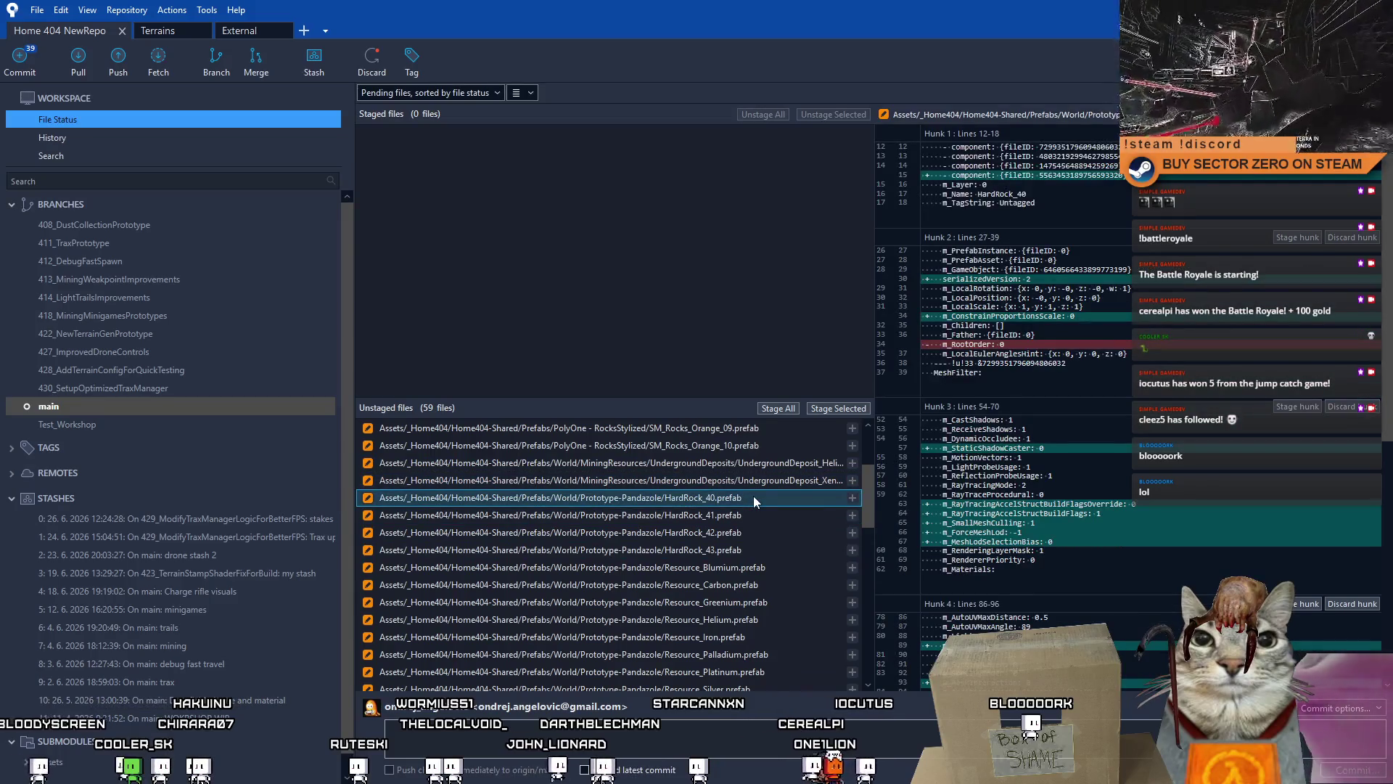
pyautogui.moveTo(866, 492); pyautogui.dragTo(866, 518)
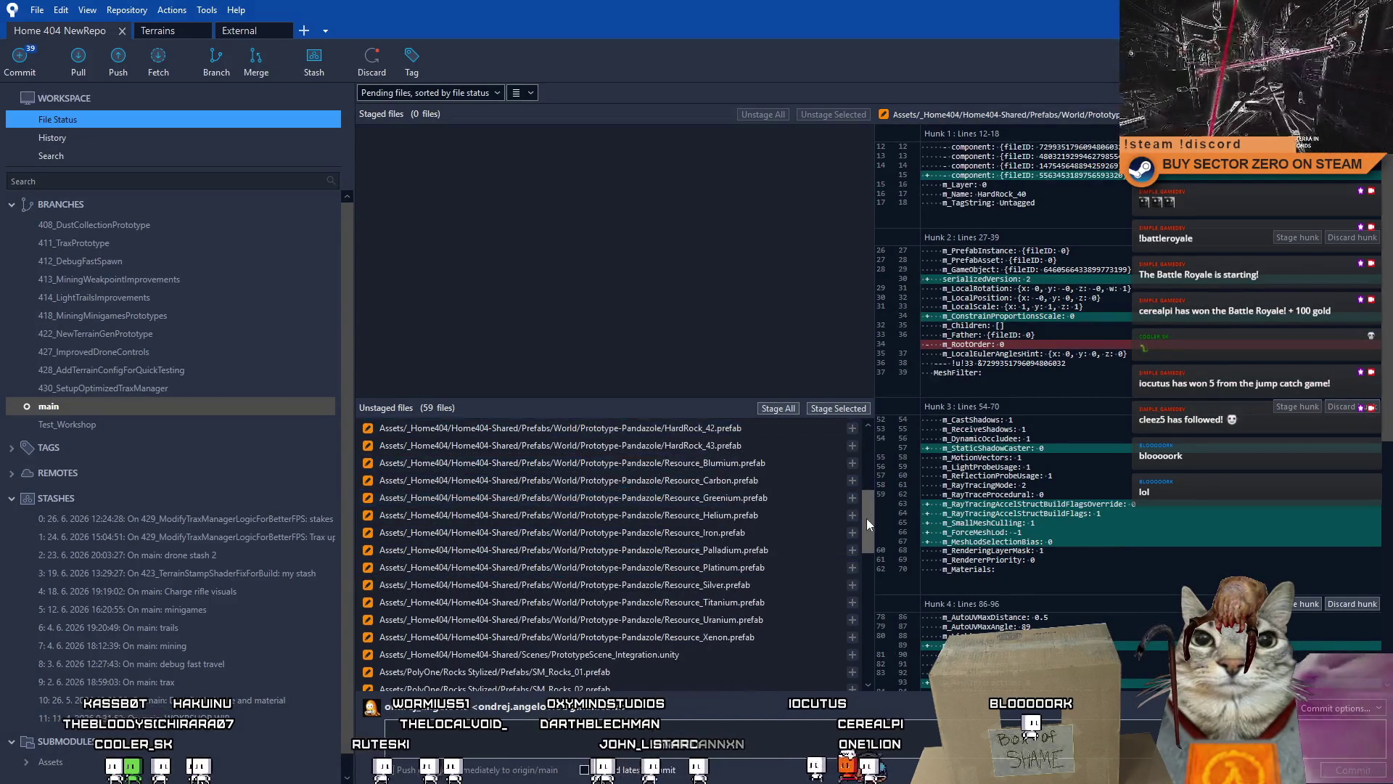
pyautogui.moveTo(866, 520)
pyautogui.mouseDown()
pyautogui.moveTo(861, 563)
pyautogui.moveTo(846, 511)
pyautogui.mouseUp()
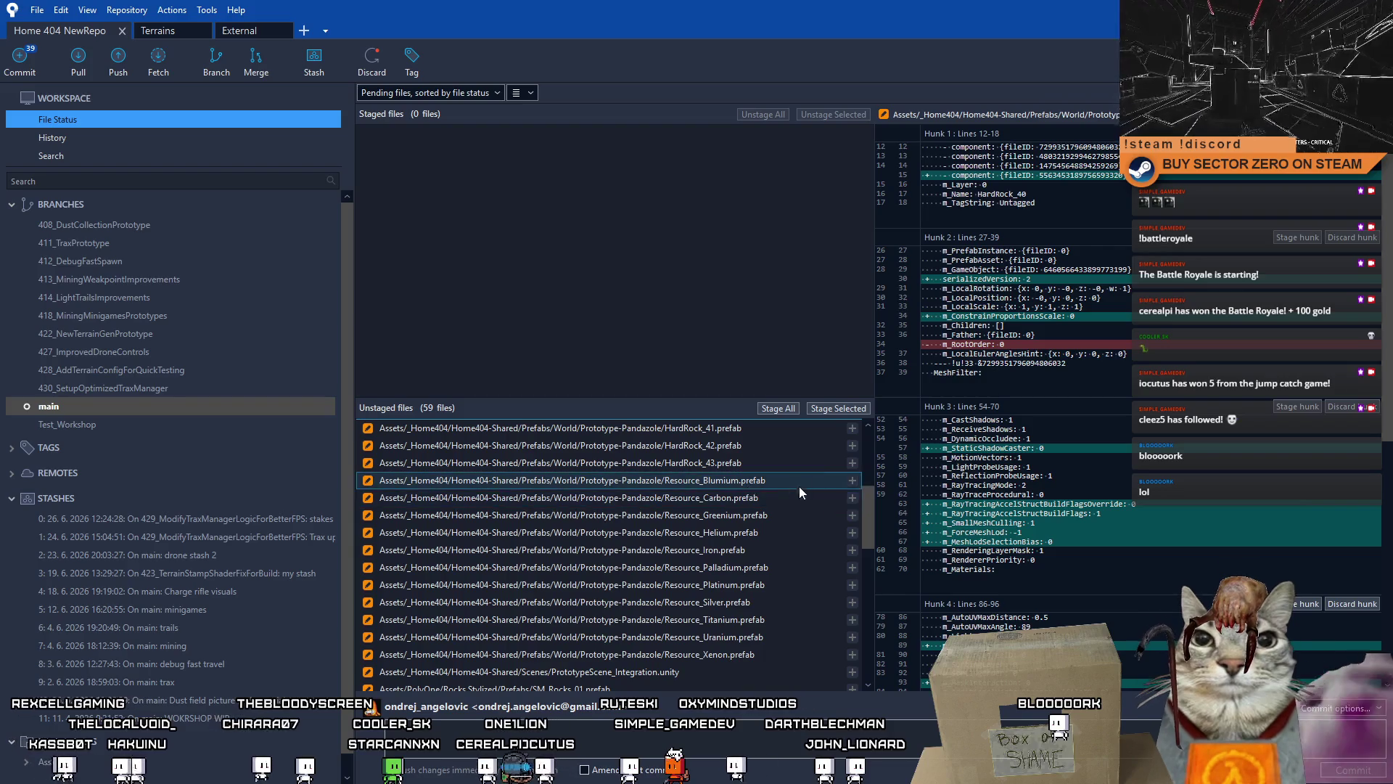
pyautogui.moveTo(864, 524); pyautogui.dragTo(862, 560)
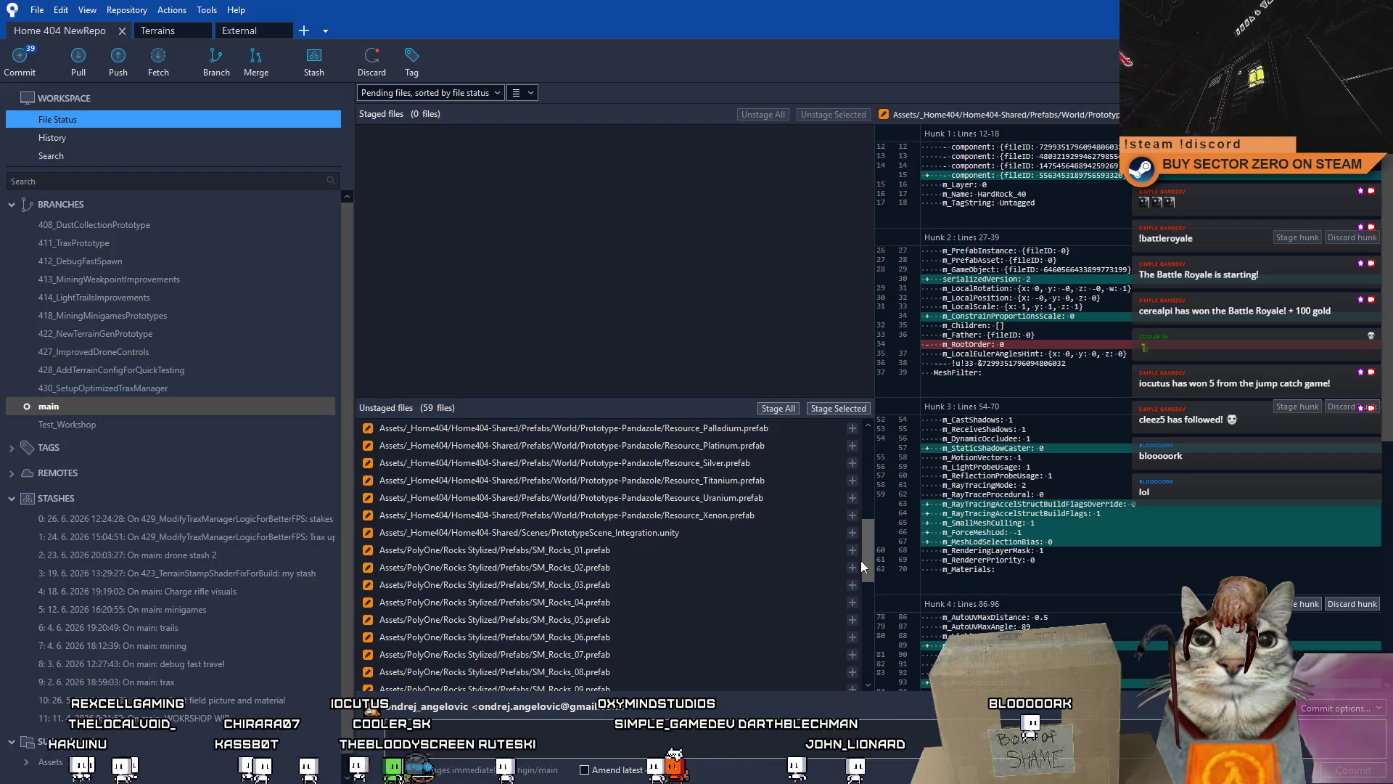
pyautogui.scroll(-2, 846, 579)
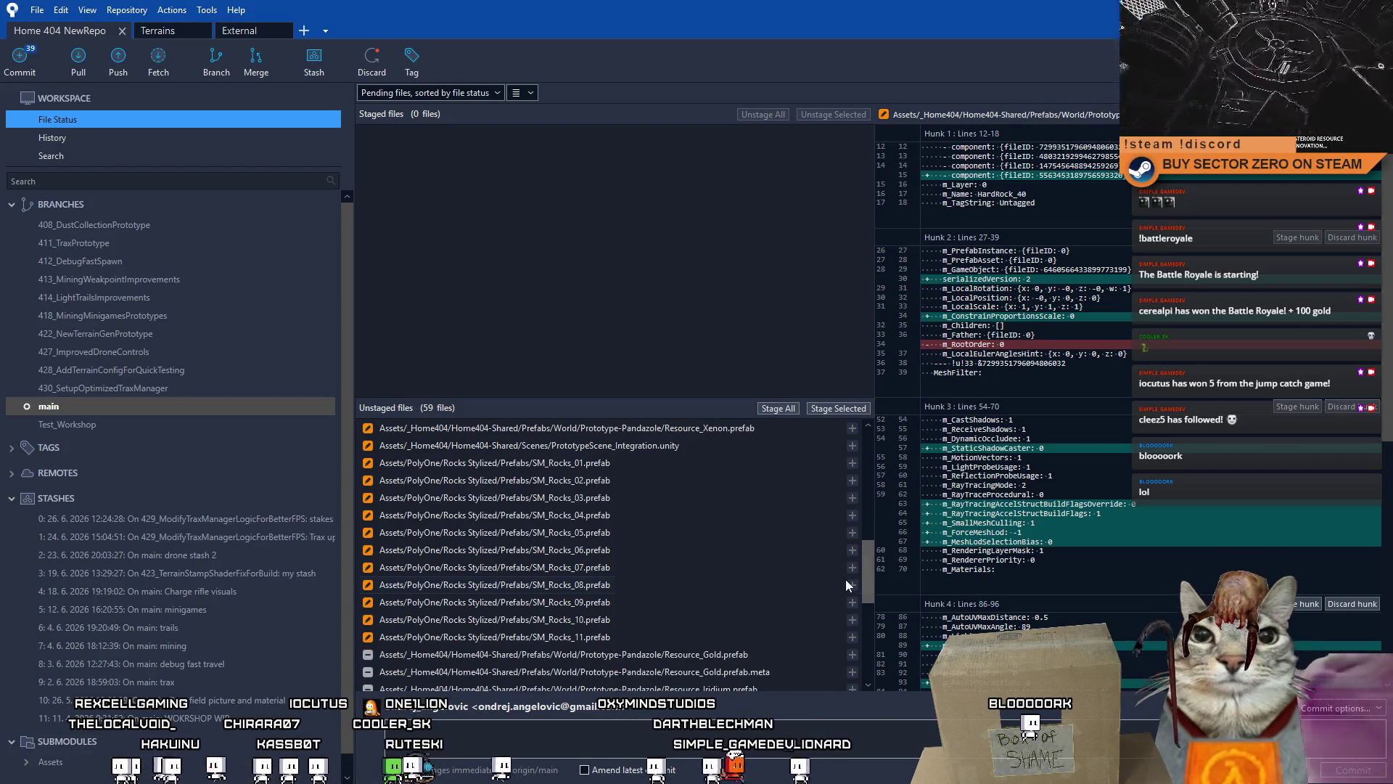
# Step: Discard changes to the SM_Rocks_01 through SM_Rocks_11 prefabs
pyautogui.click(578, 471)
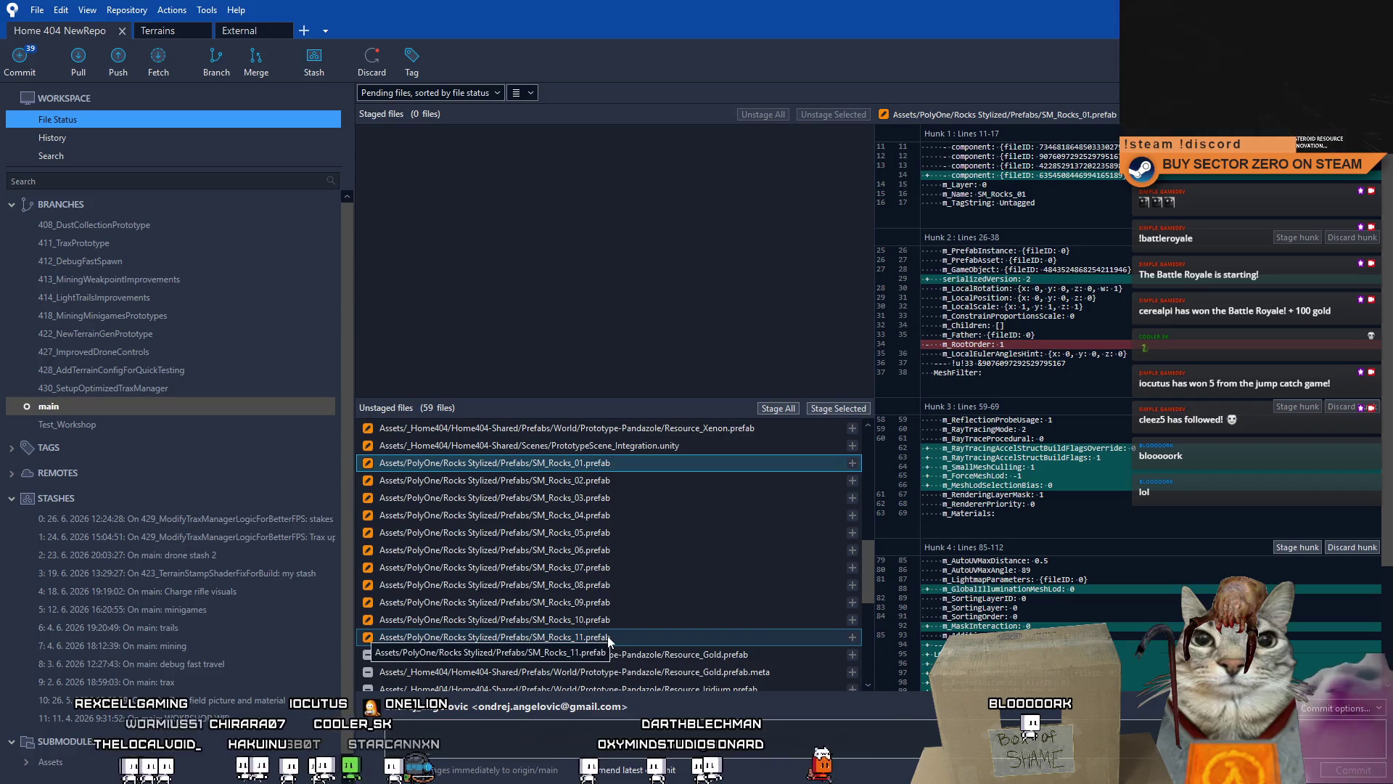
pyautogui.keyDown('shift'); pyautogui.click(608, 637); pyautogui.keyUp('shift')
pyautogui.rightClick(610, 635)
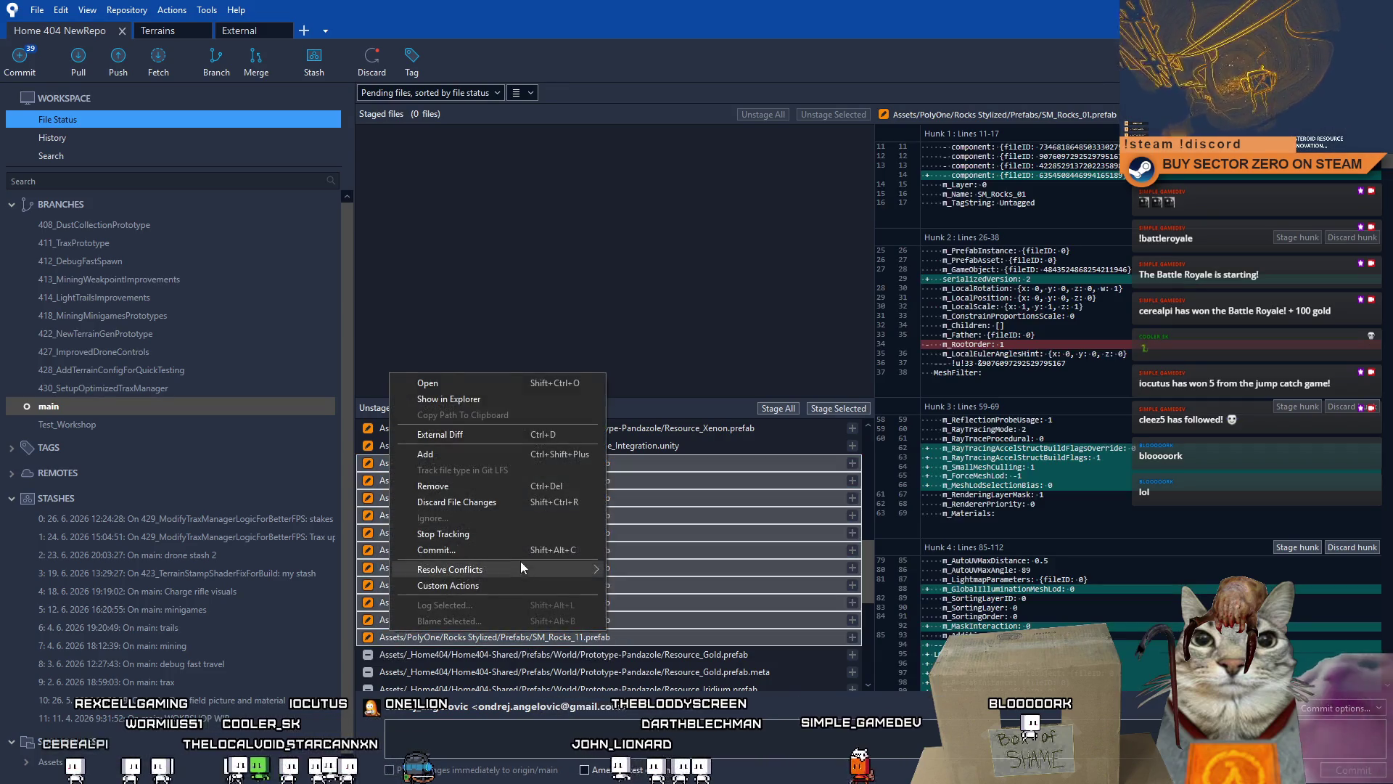
pyautogui.click(489, 503)
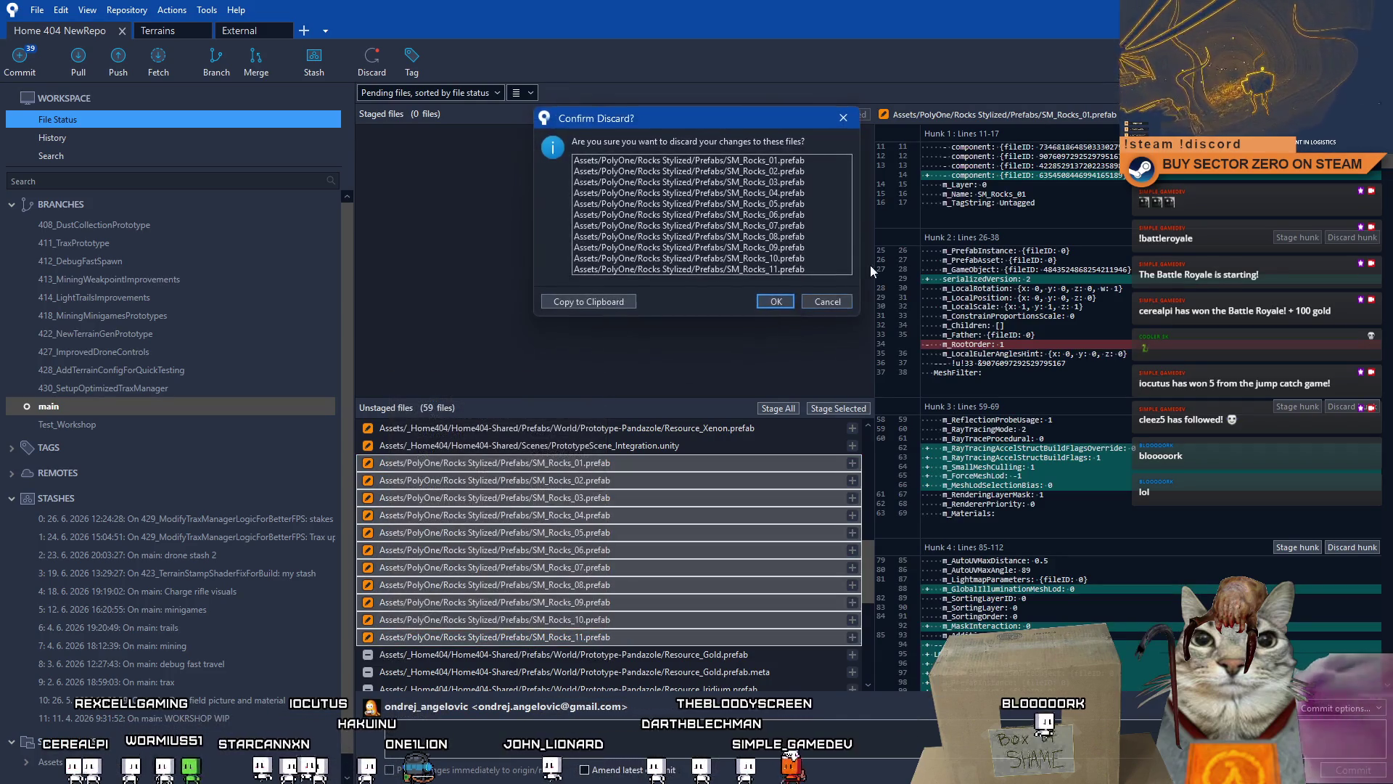
pyautogui.click(783, 302)
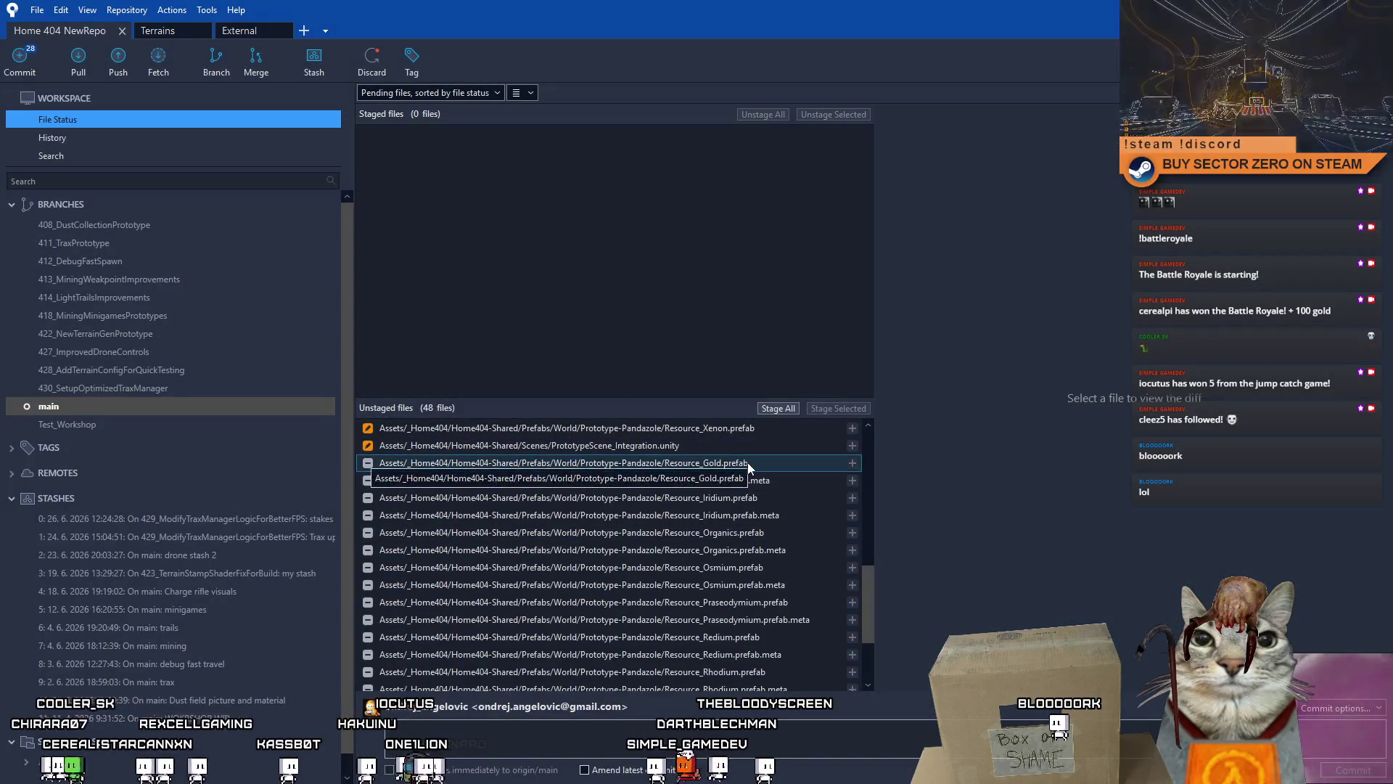
# Step: Discard the deleted resource files from Resource_Gold.prefab down to the WaterIce meta file
pyautogui.click(747, 463)
pyautogui.scroll(-3, 866, 631)
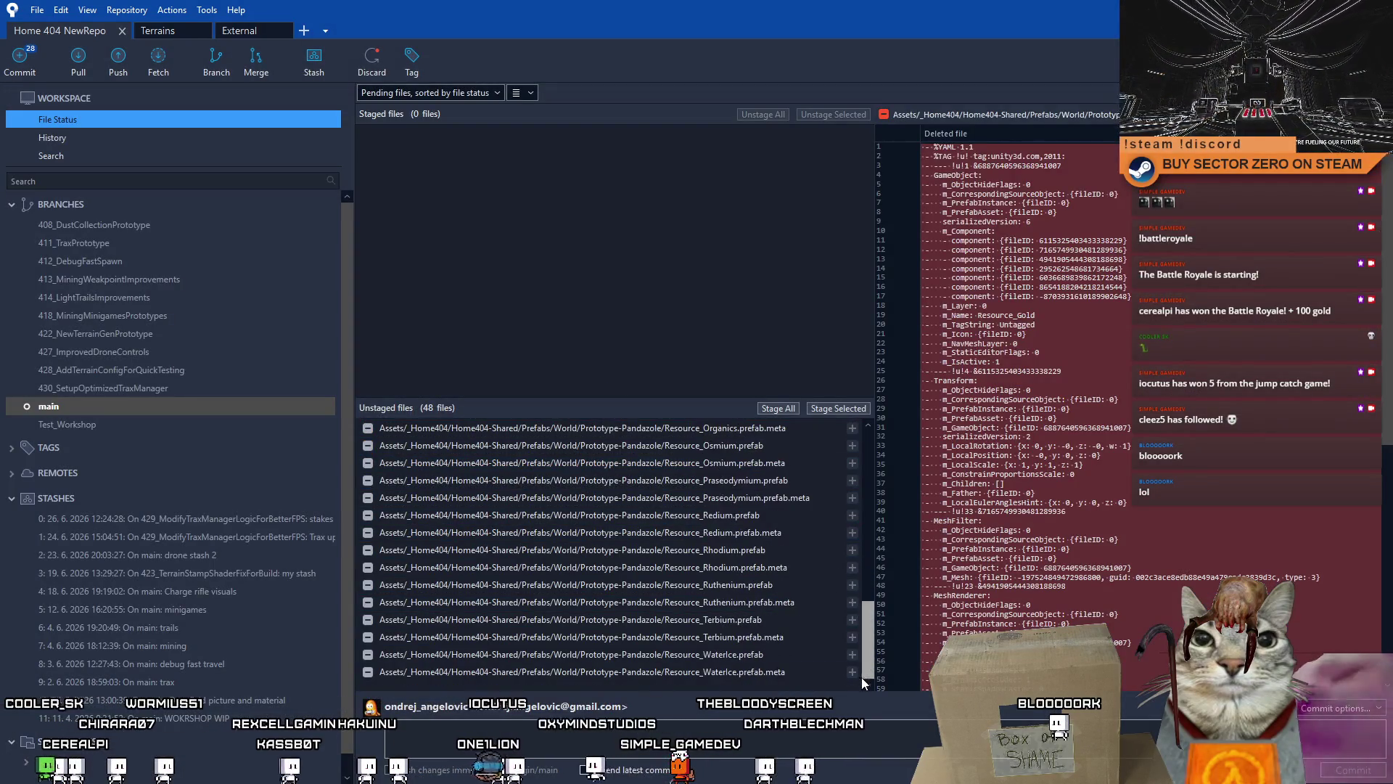
pyautogui.keyDown('shift'); pyautogui.click(714, 672); pyautogui.keyUp('shift')
pyautogui.rightClick(713, 586)
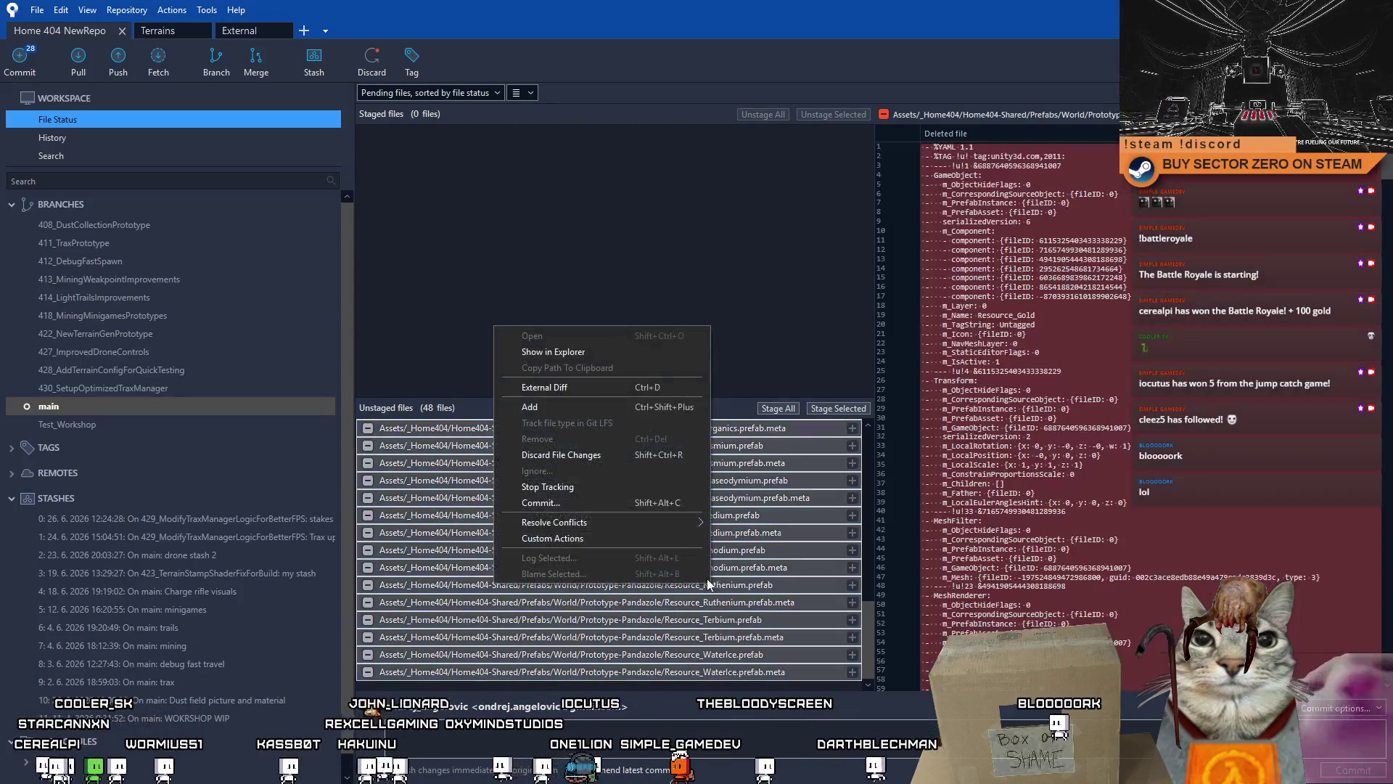
pyautogui.click(617, 455)
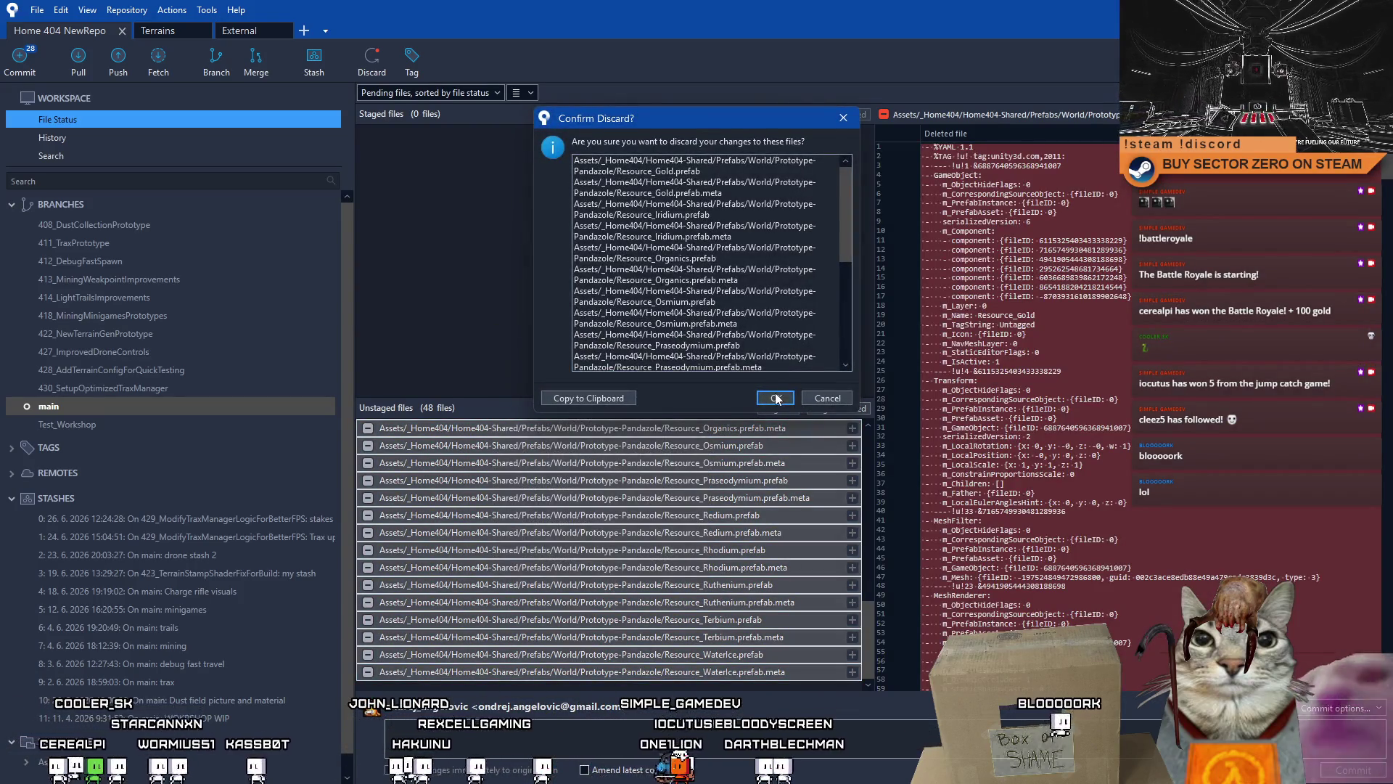
pyautogui.click(769, 394)
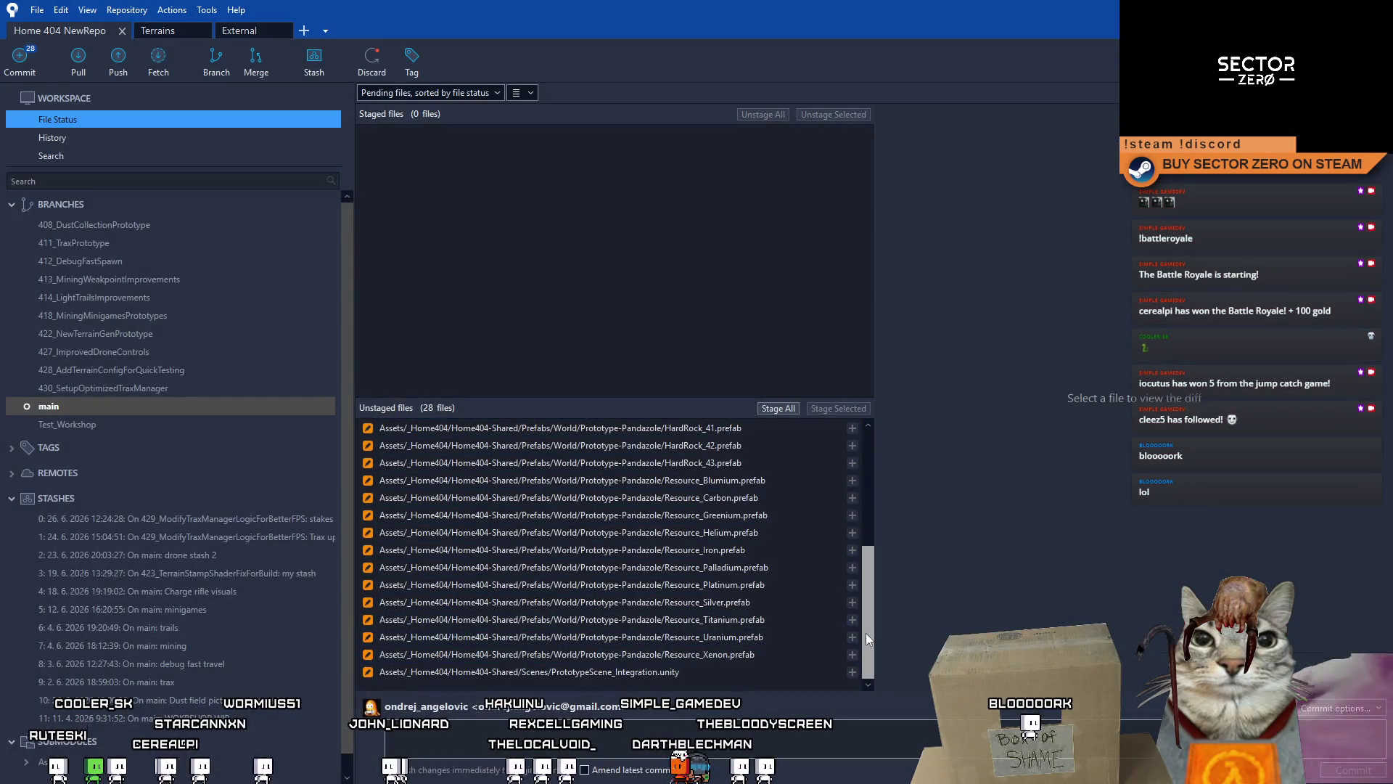
# Step: Discard the PrototypeScene_Integration scene file changes, leaving 27 unstaged files
pyautogui.click(715, 676)
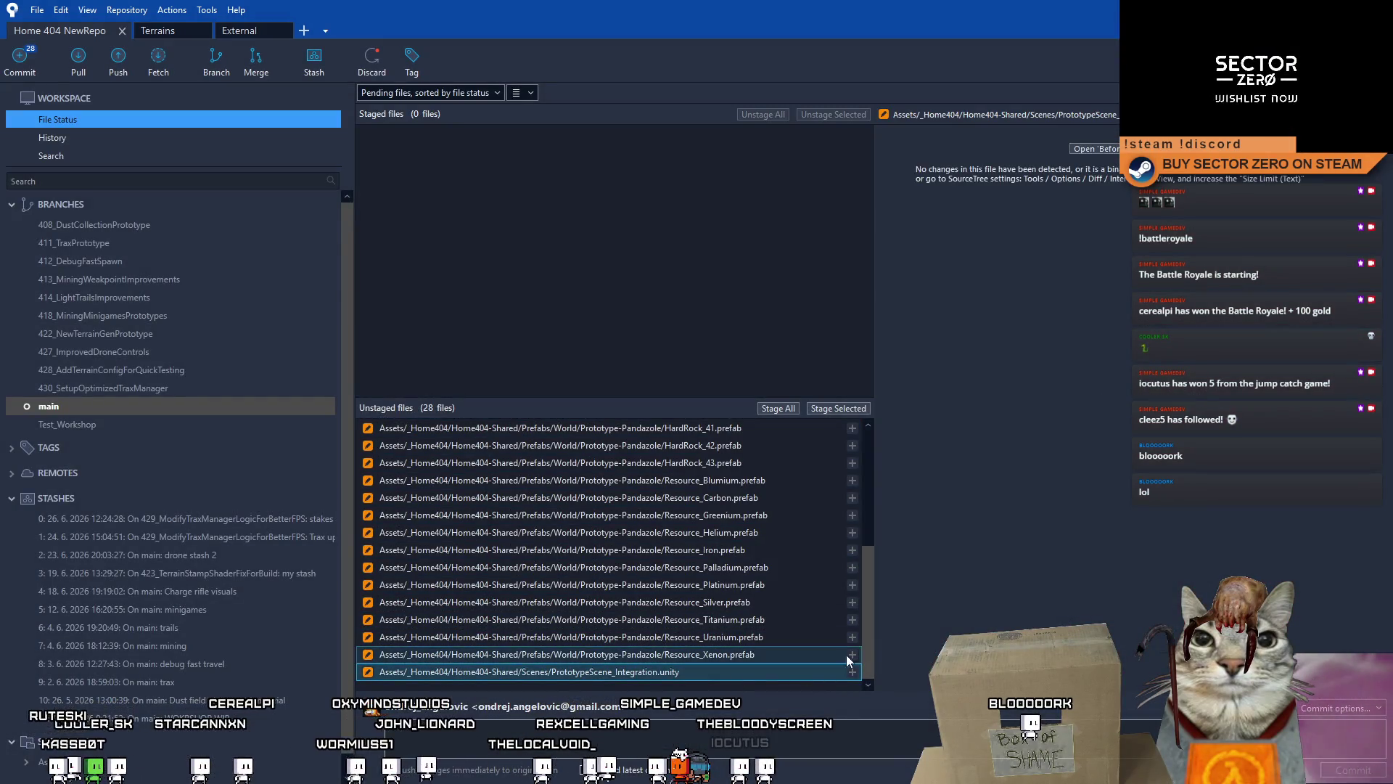
pyautogui.moveTo(869, 633); pyautogui.dragTo(865, 500)
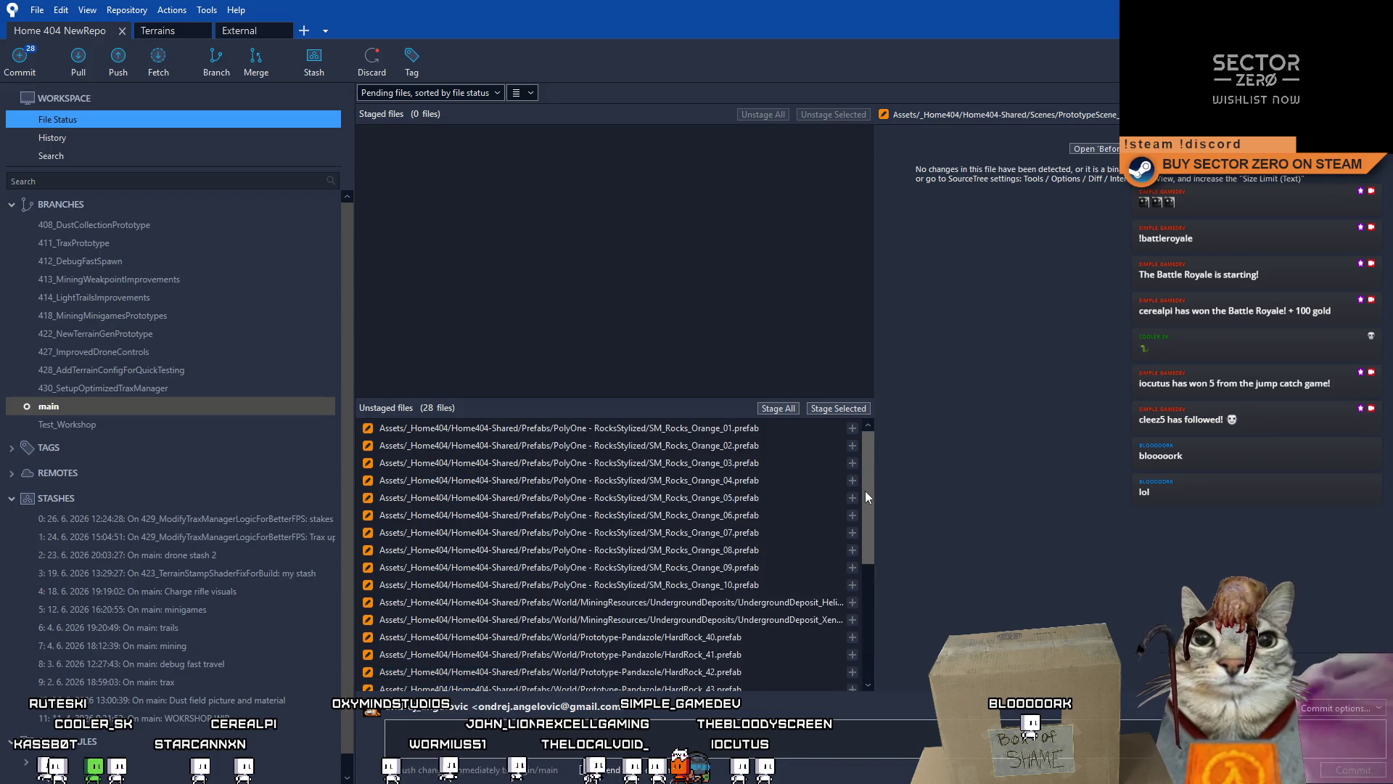
pyautogui.moveTo(865, 490); pyautogui.dragTo(856, 672)
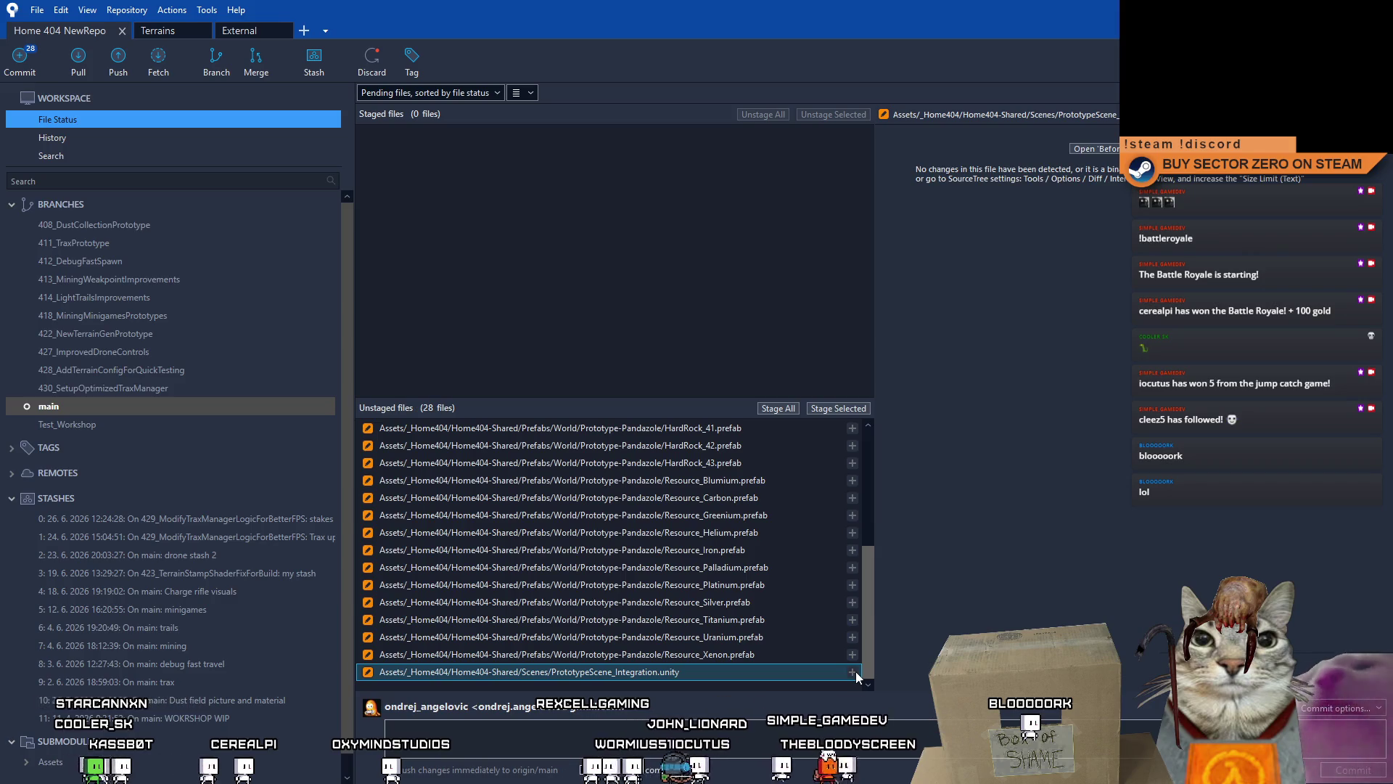
pyautogui.rightClick(720, 673)
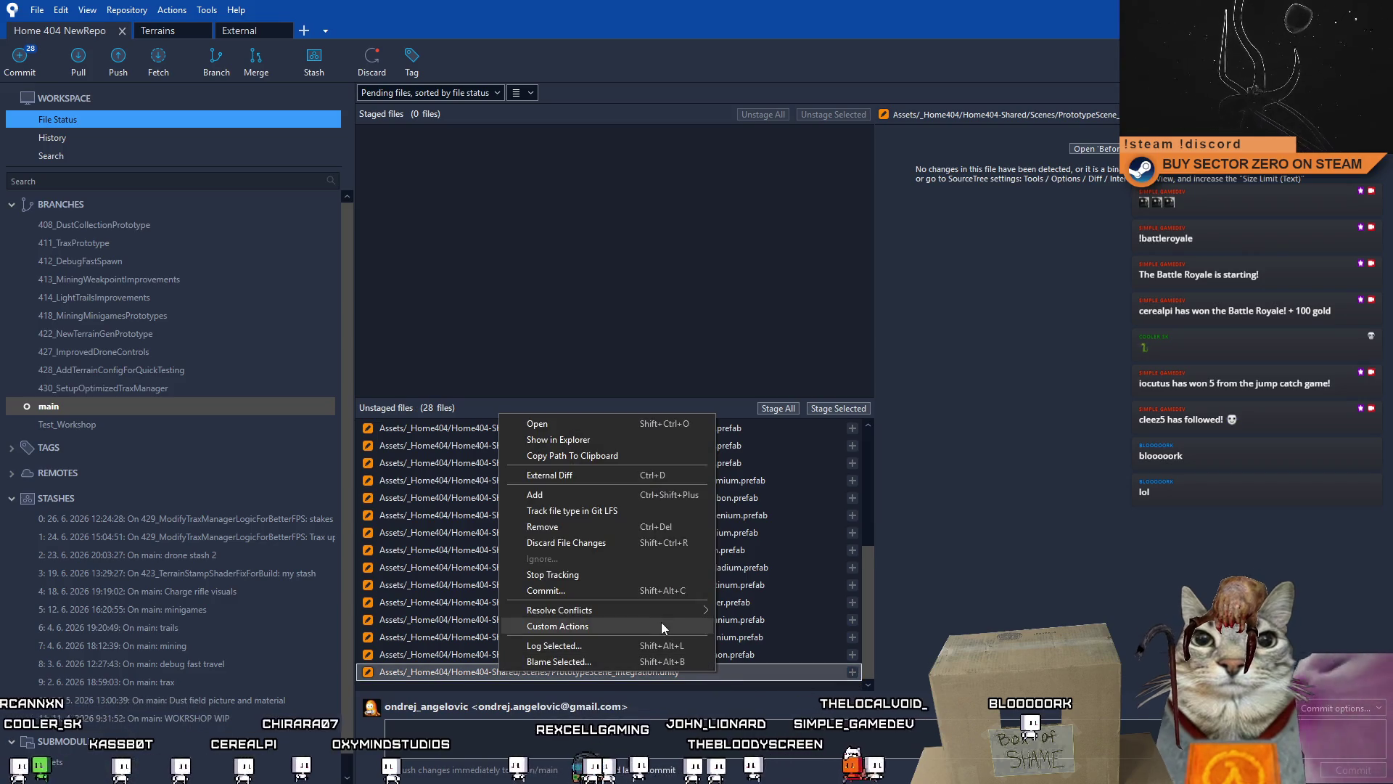
pyautogui.click(602, 542)
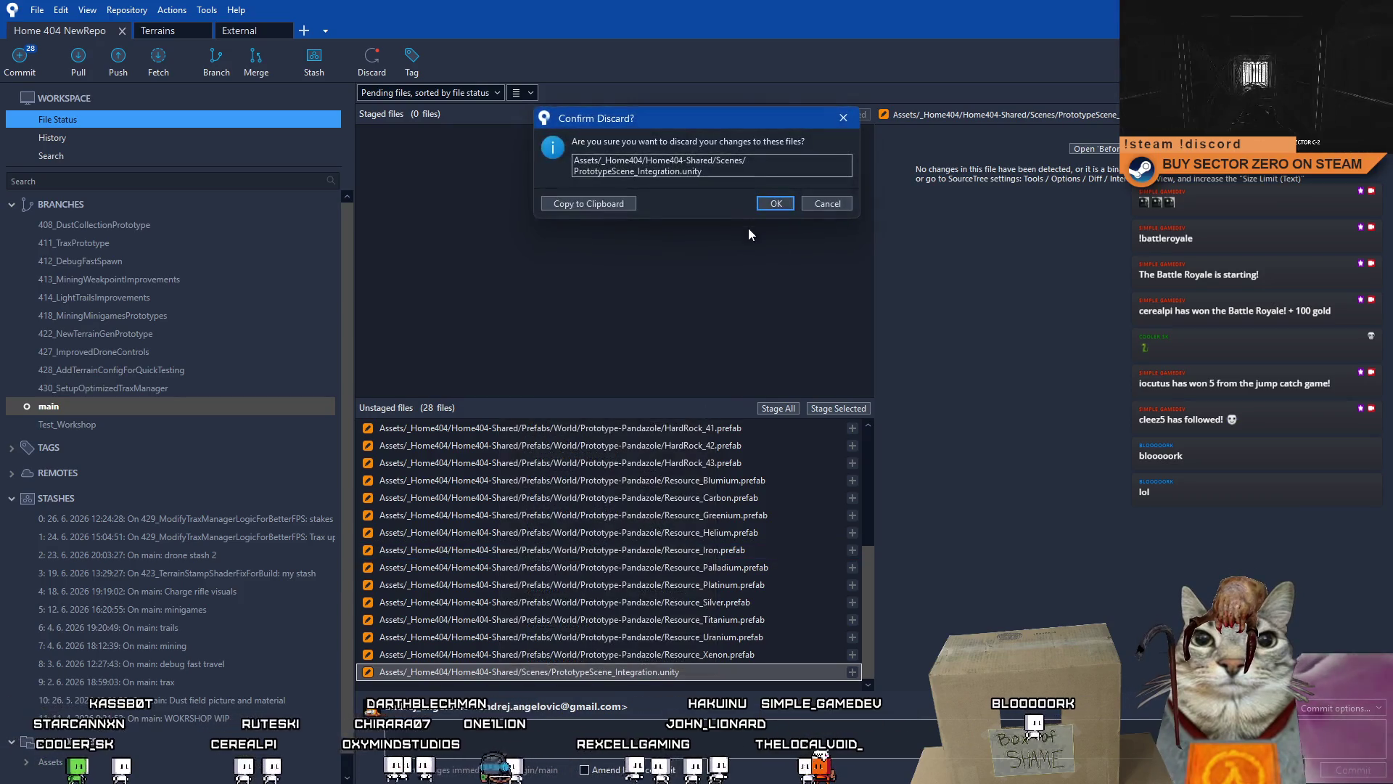
pyautogui.click(775, 204)
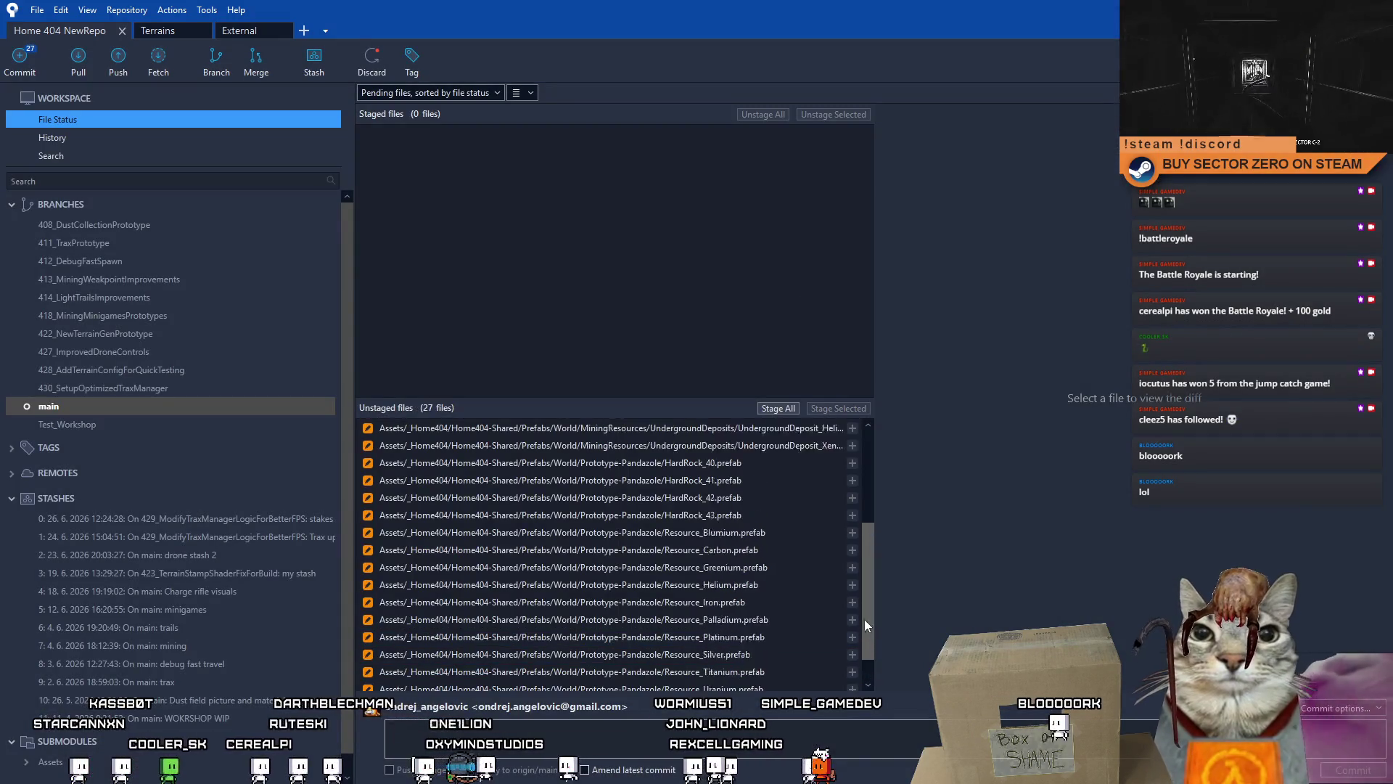
pyautogui.scroll(2, 853, 580)
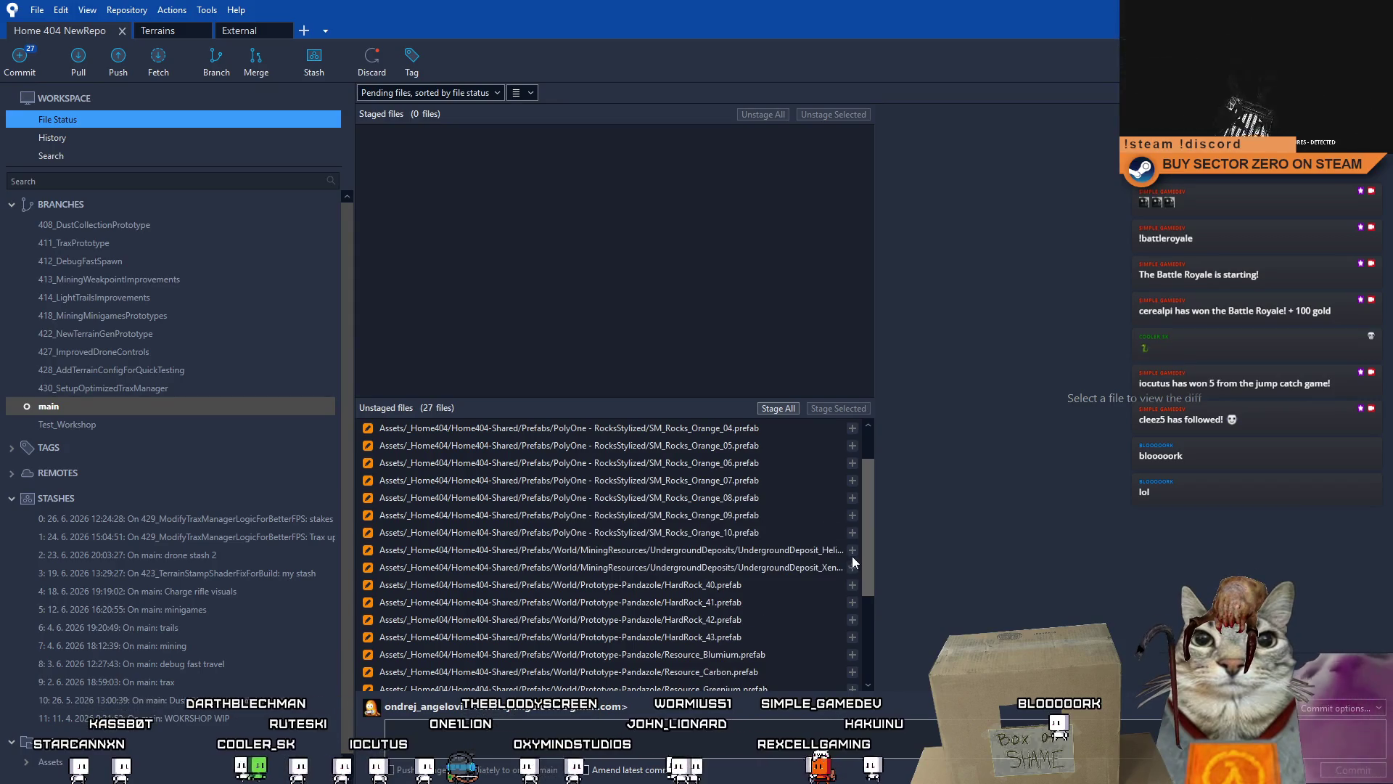
pyautogui.scroll(-4, 846, 534)
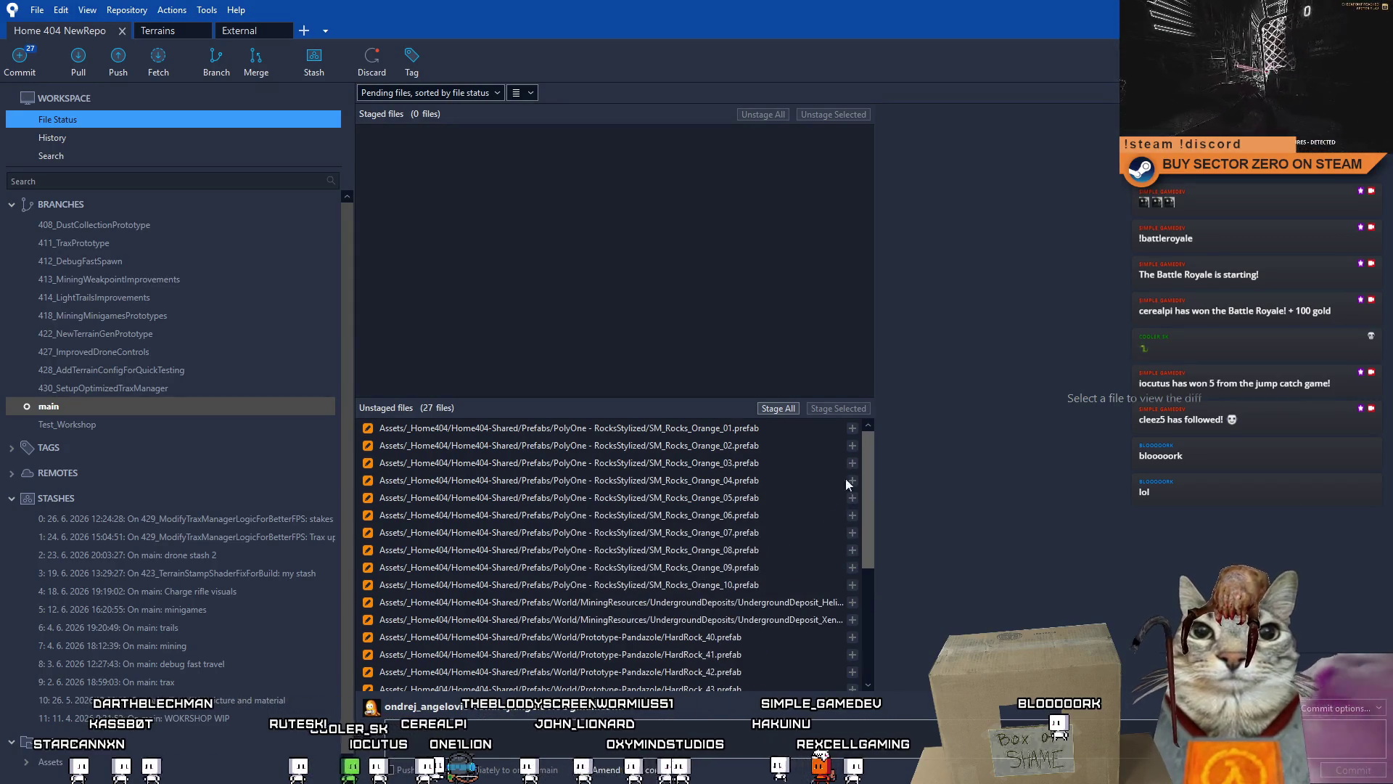
pyautogui.scroll(4, 846, 536)
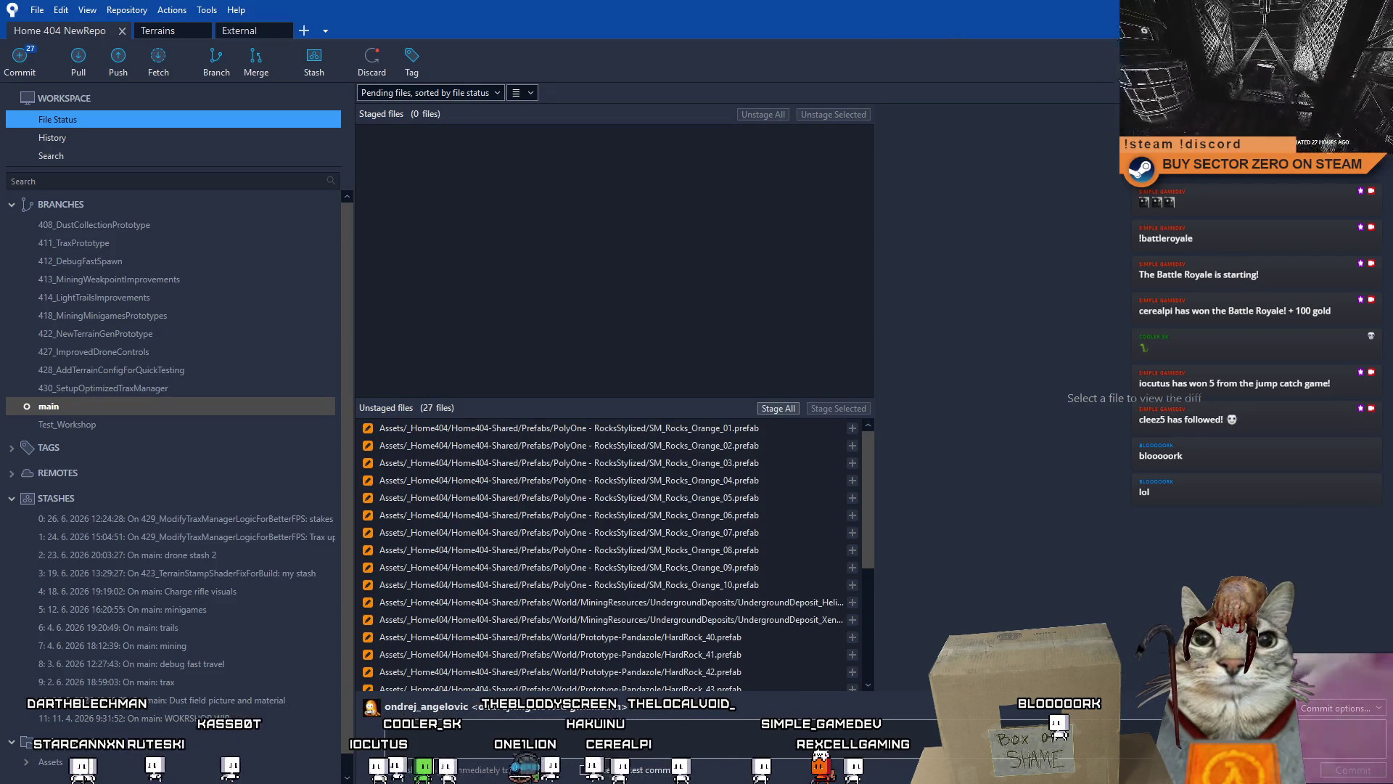
# Step: Reload the externally modified PrototypeScene_Integration scene in Unity
pyautogui.hotkey('alt', 'Tab')
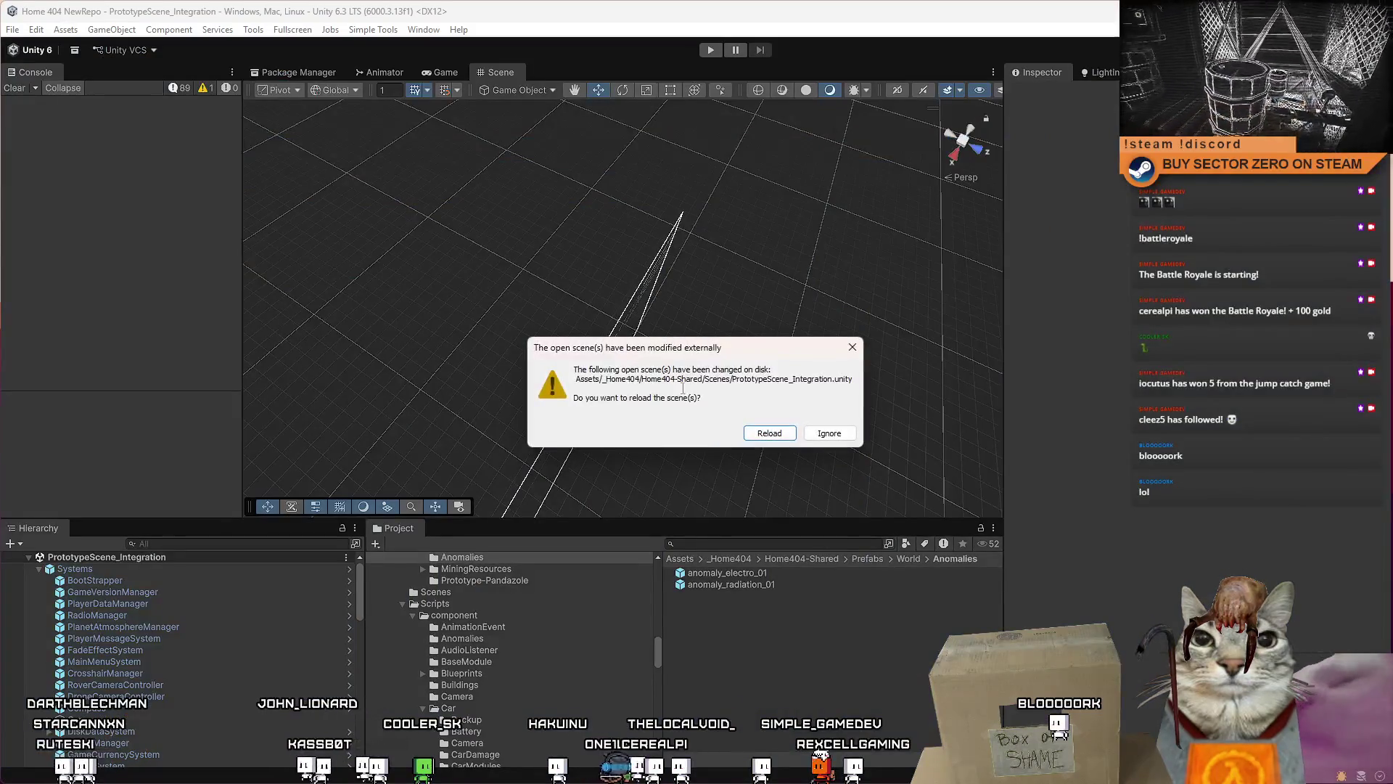
pyautogui.click(740, 429)
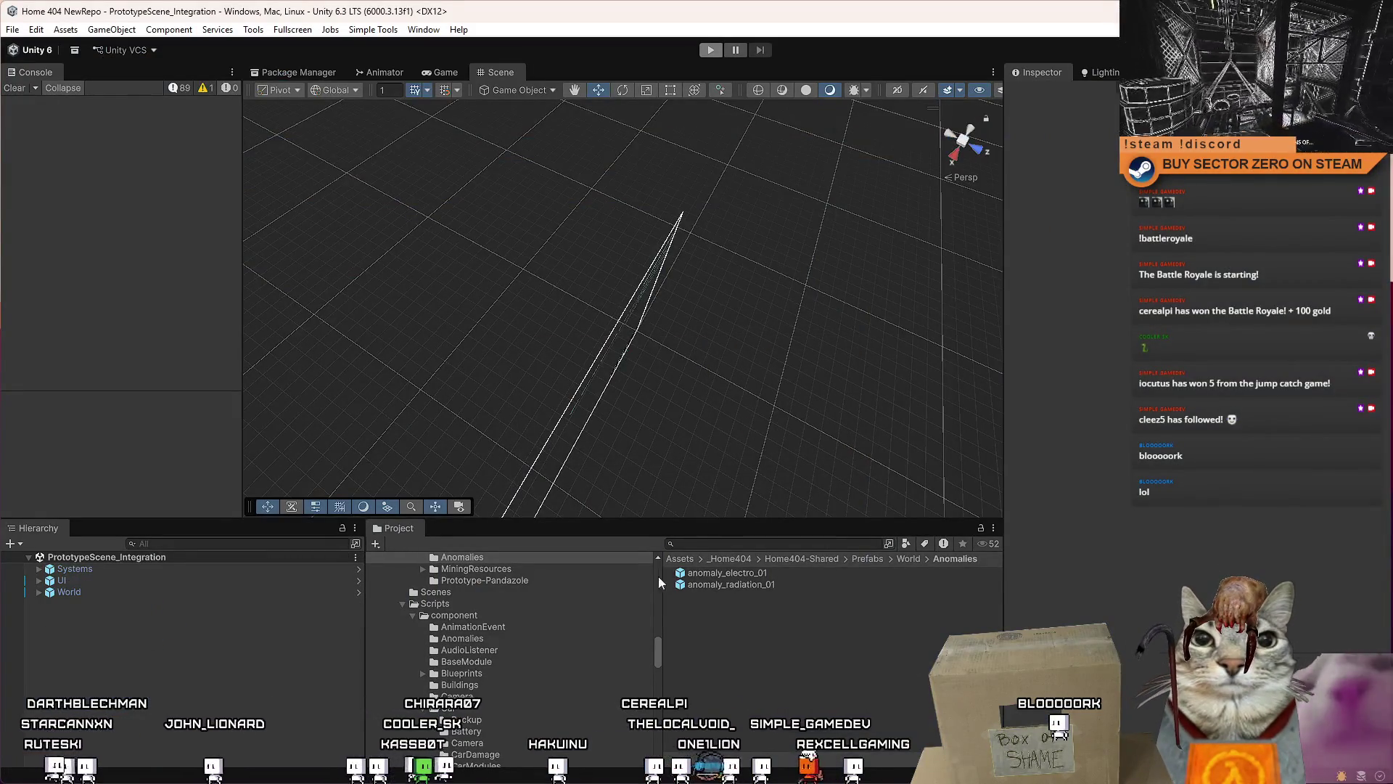
pyautogui.click(716, 542)
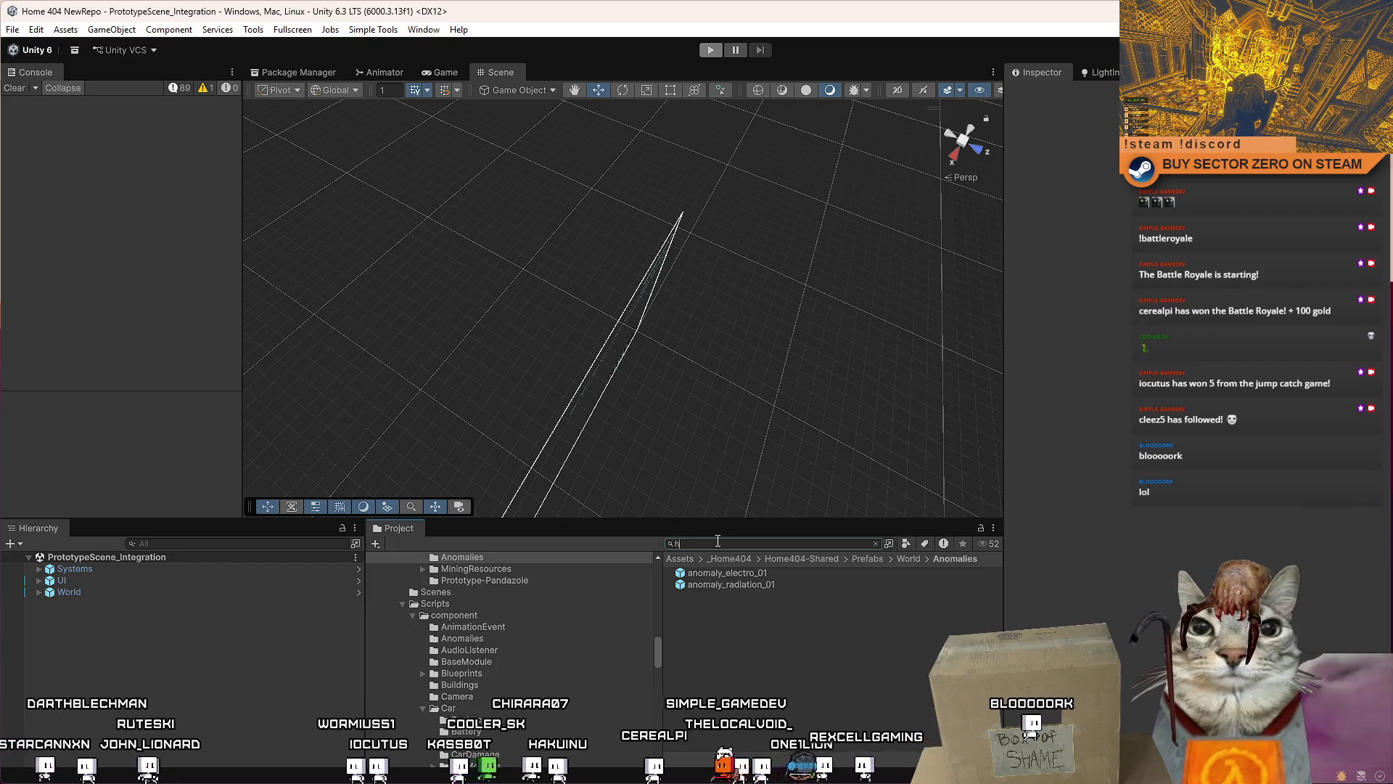
# Step: Search for 'hardrock_', inspect HardRock_01, then clear the search to show the whole prefab folder
pyautogui.write('hardrock_')
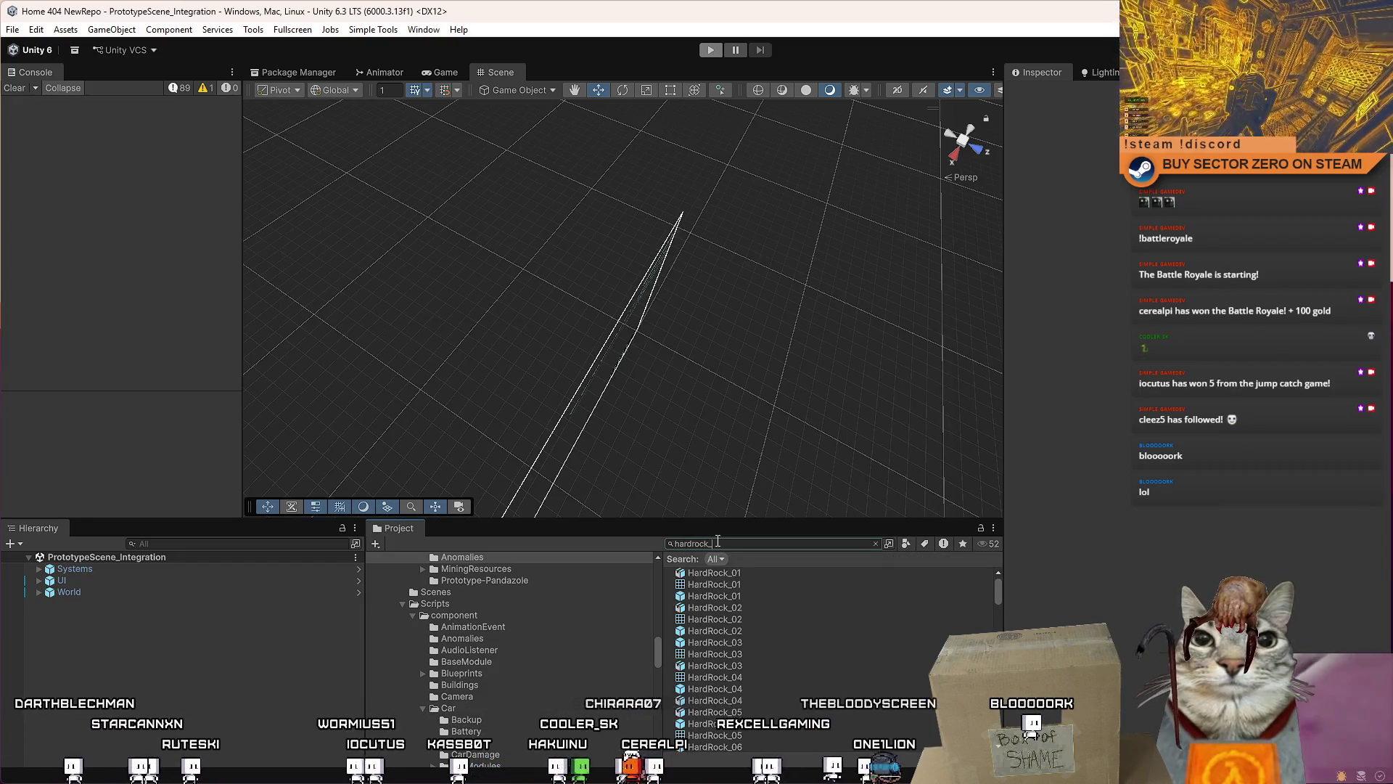
pyautogui.click(715, 573)
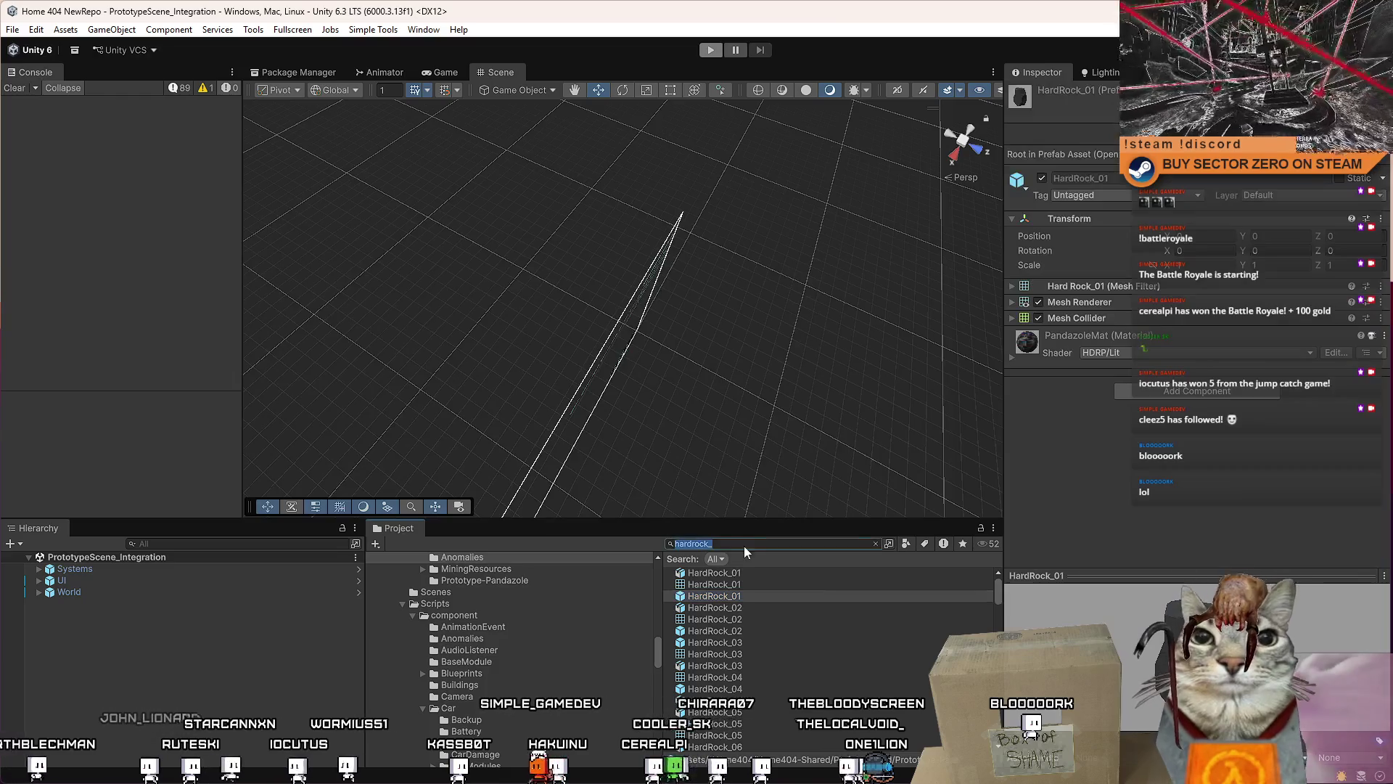
pyautogui.press('Escape')
pyautogui.scroll(-10, 991, 587)
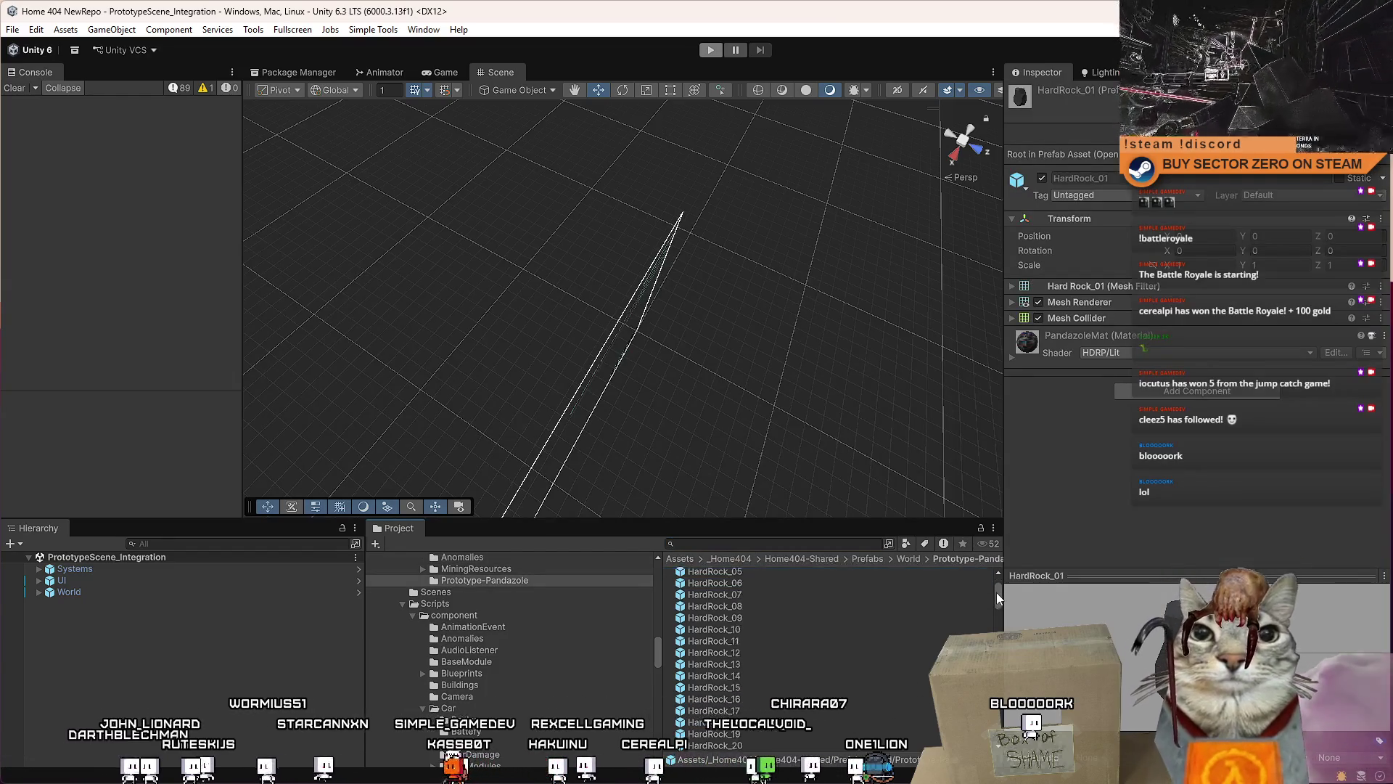
pyautogui.scroll(5, 756, 652)
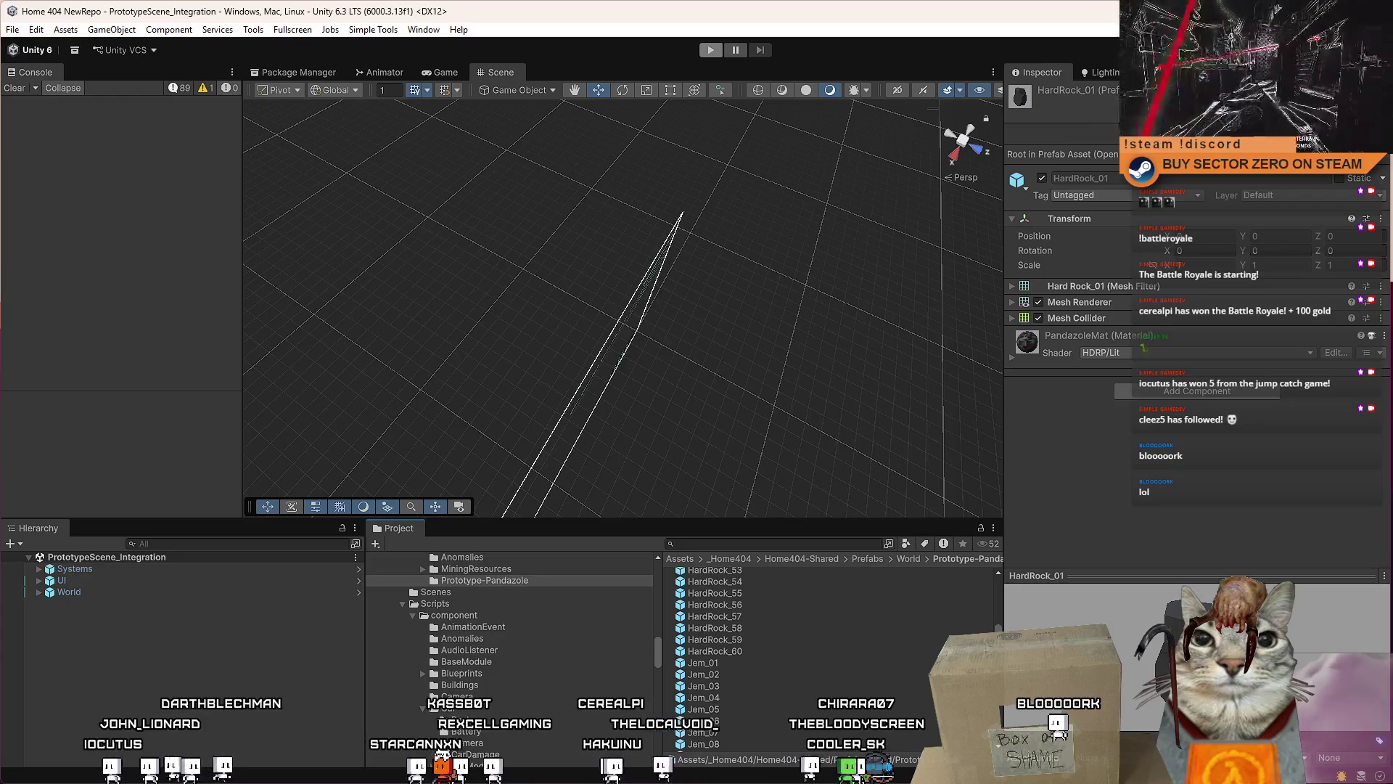
# Step: Inspect the Jem_02, Jem_04, MineralNode_04_C and Resource_Organics prefabs
pyautogui.click(755, 674)
pyautogui.click(728, 696)
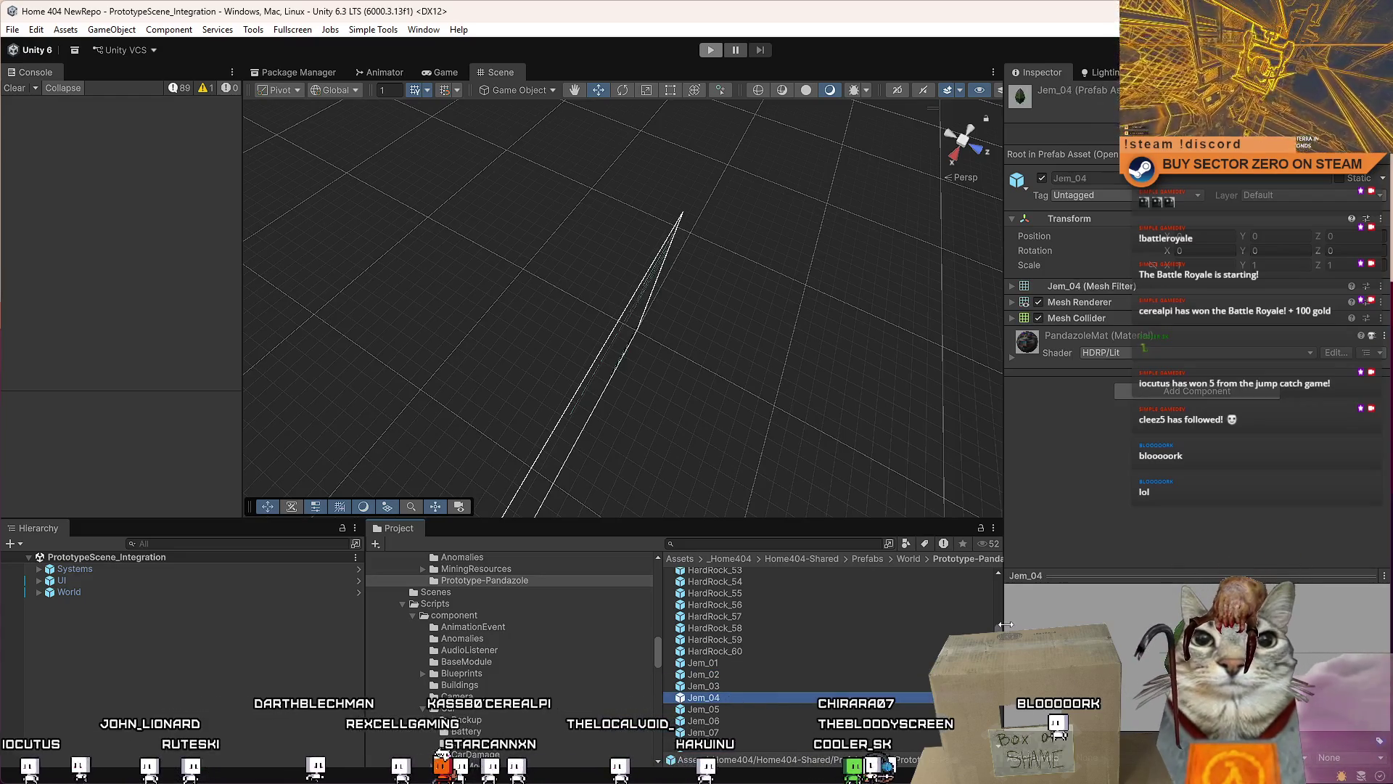
pyautogui.scroll(-10, 798, 661)
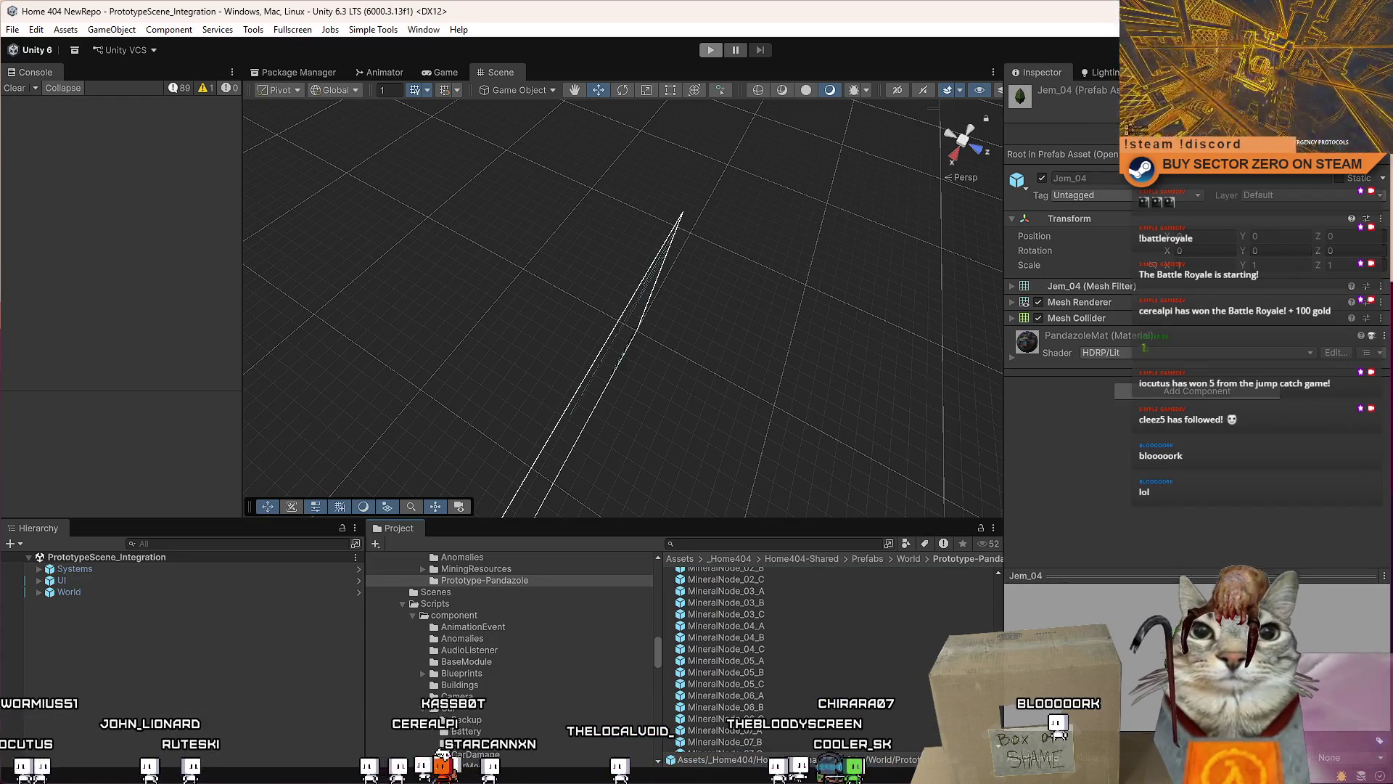
pyautogui.click(726, 649)
pyautogui.scroll(-8, 891, 619)
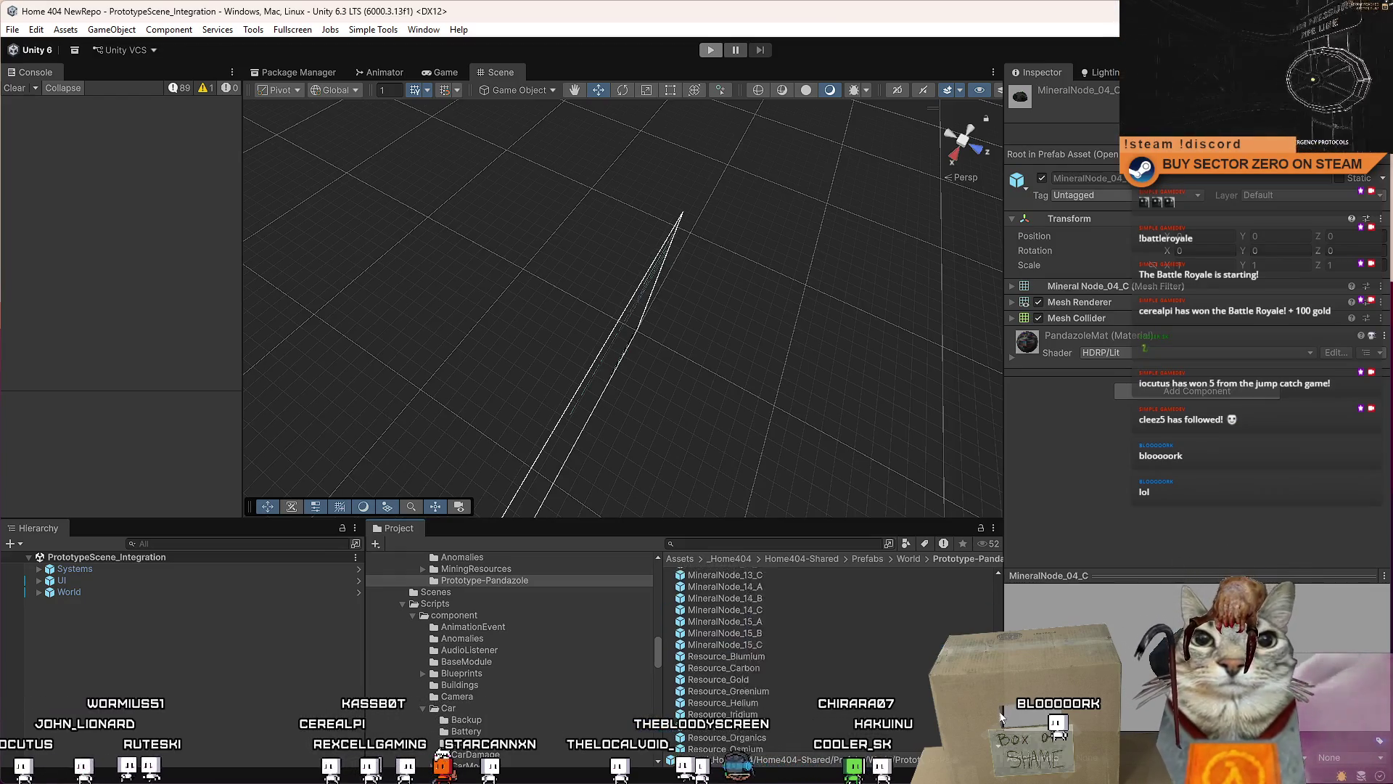
pyautogui.click(893, 622)
pyautogui.scroll(-2, 892, 625)
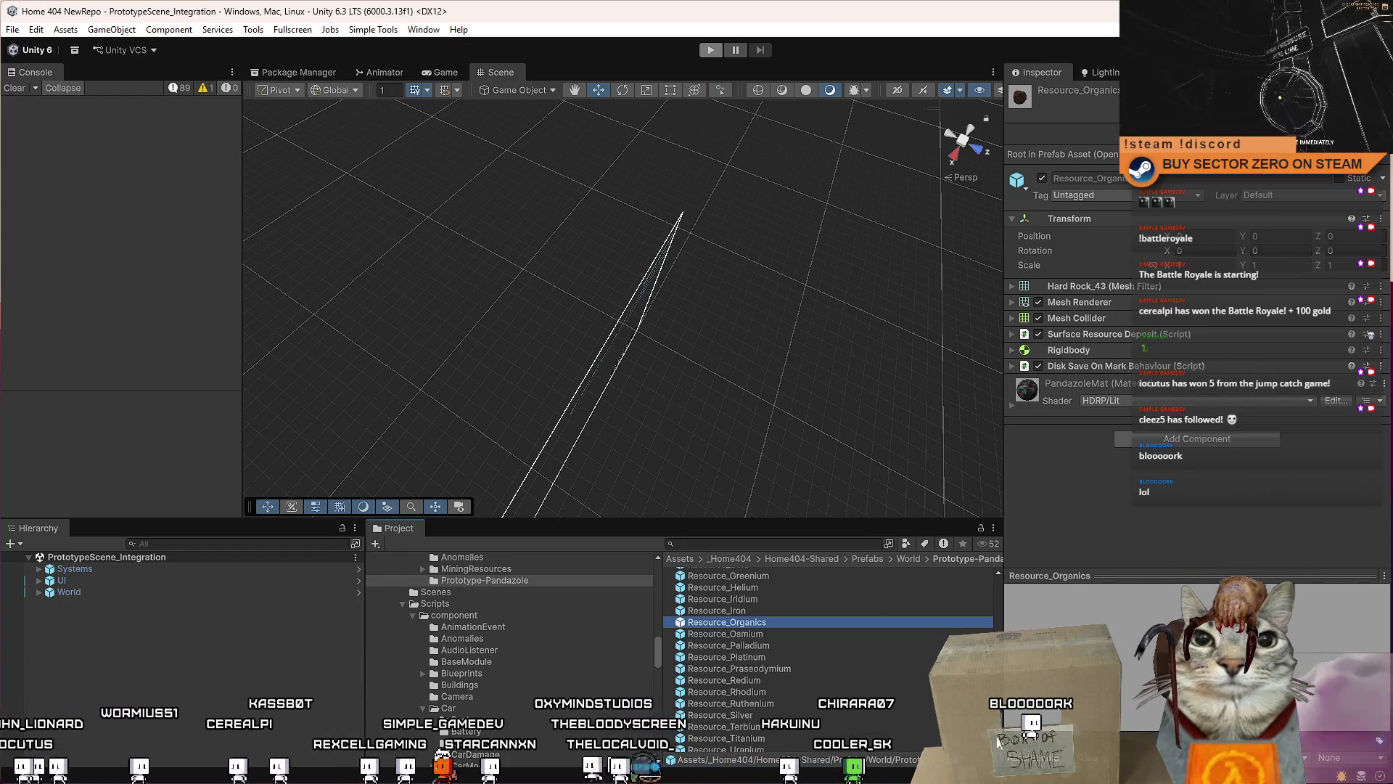
pyautogui.scroll(5, 827, 660)
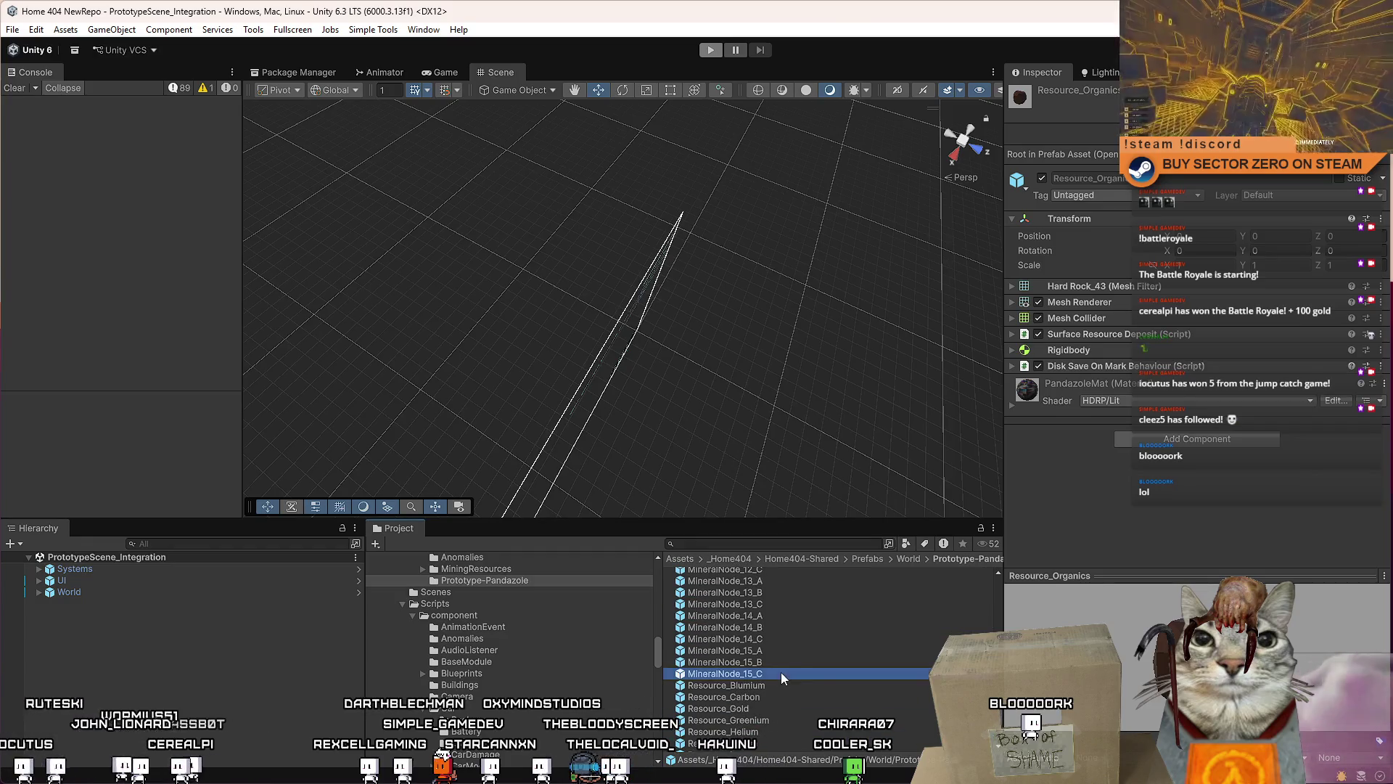
pyautogui.scroll(10, 1000, 715)
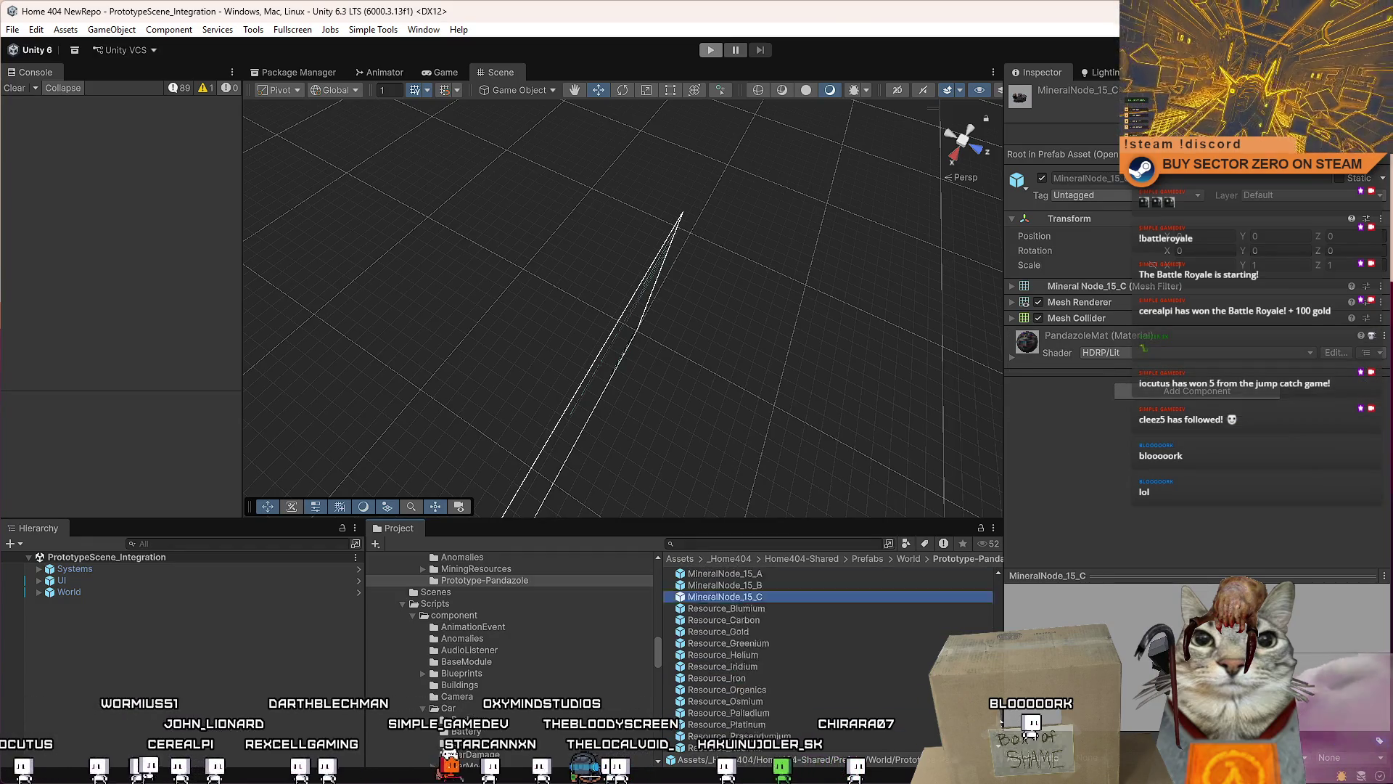
pyautogui.moveTo(998, 689)
pyautogui.mouseDown()
pyautogui.moveTo(997, 582)
pyautogui.moveTo(1000, 628)
pyautogui.mouseUp()
# Step: Step upward through the HardRock prefabs, from around HardRock_59 to HardRock_53
pyautogui.click(840, 659)
pyautogui.click(846, 646)
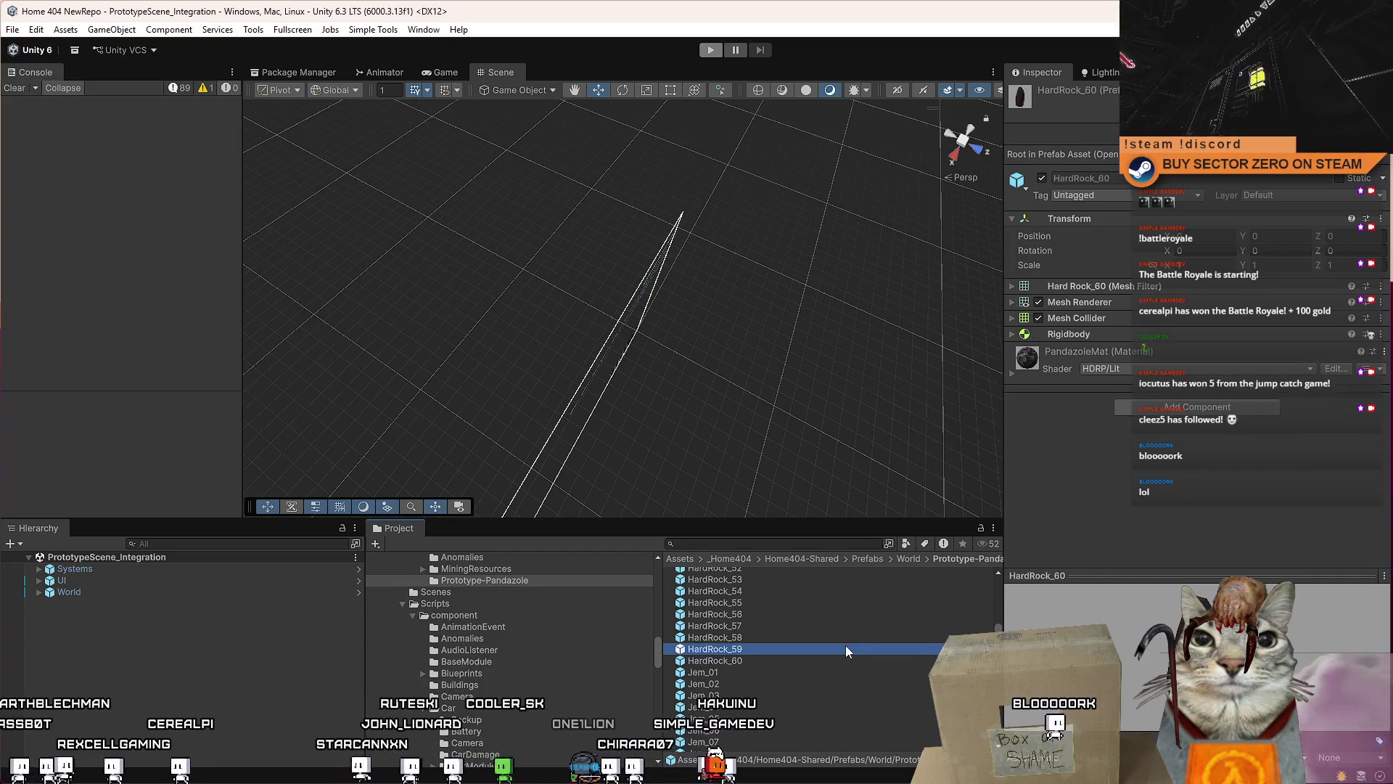
pyautogui.click(847, 633)
pyautogui.click(851, 625)
pyautogui.click(830, 614)
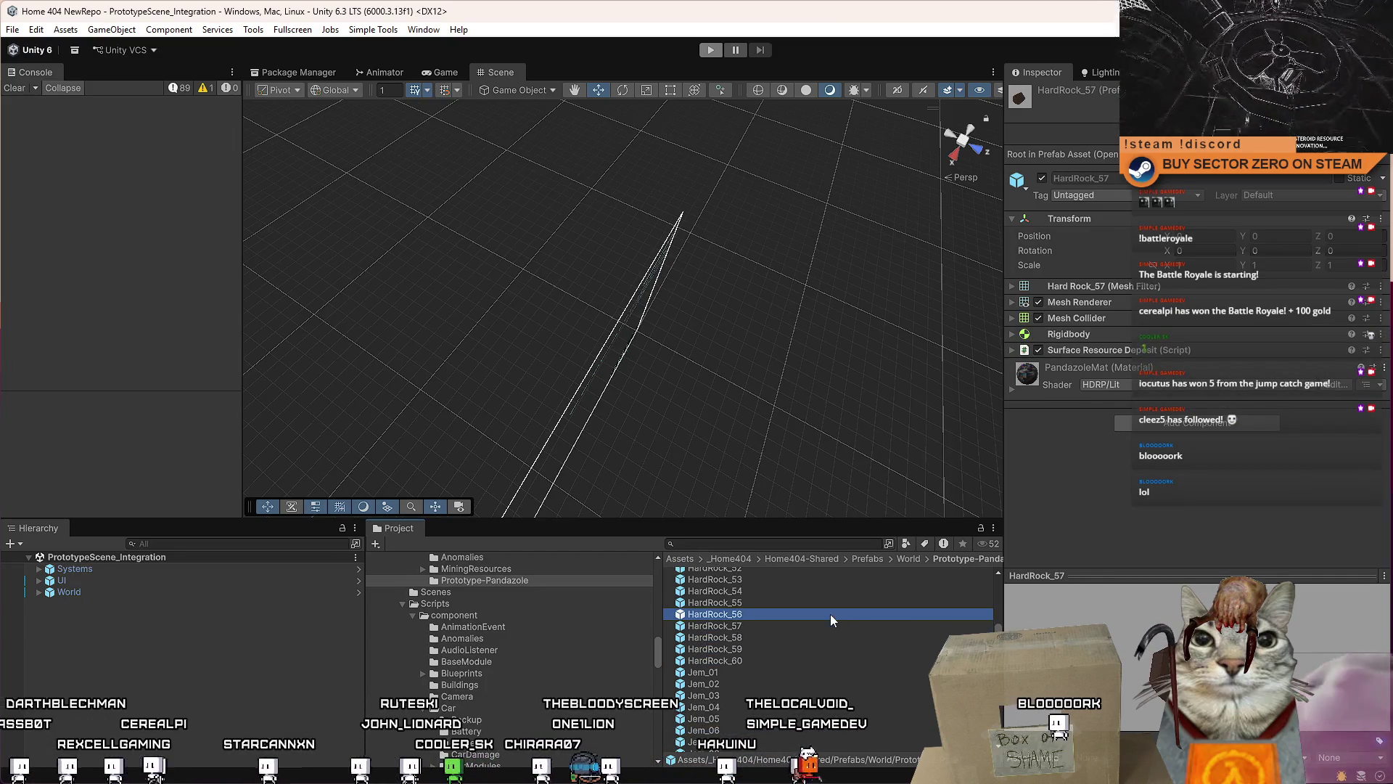
pyautogui.click(825, 603)
pyautogui.click(816, 589)
pyautogui.click(830, 581)
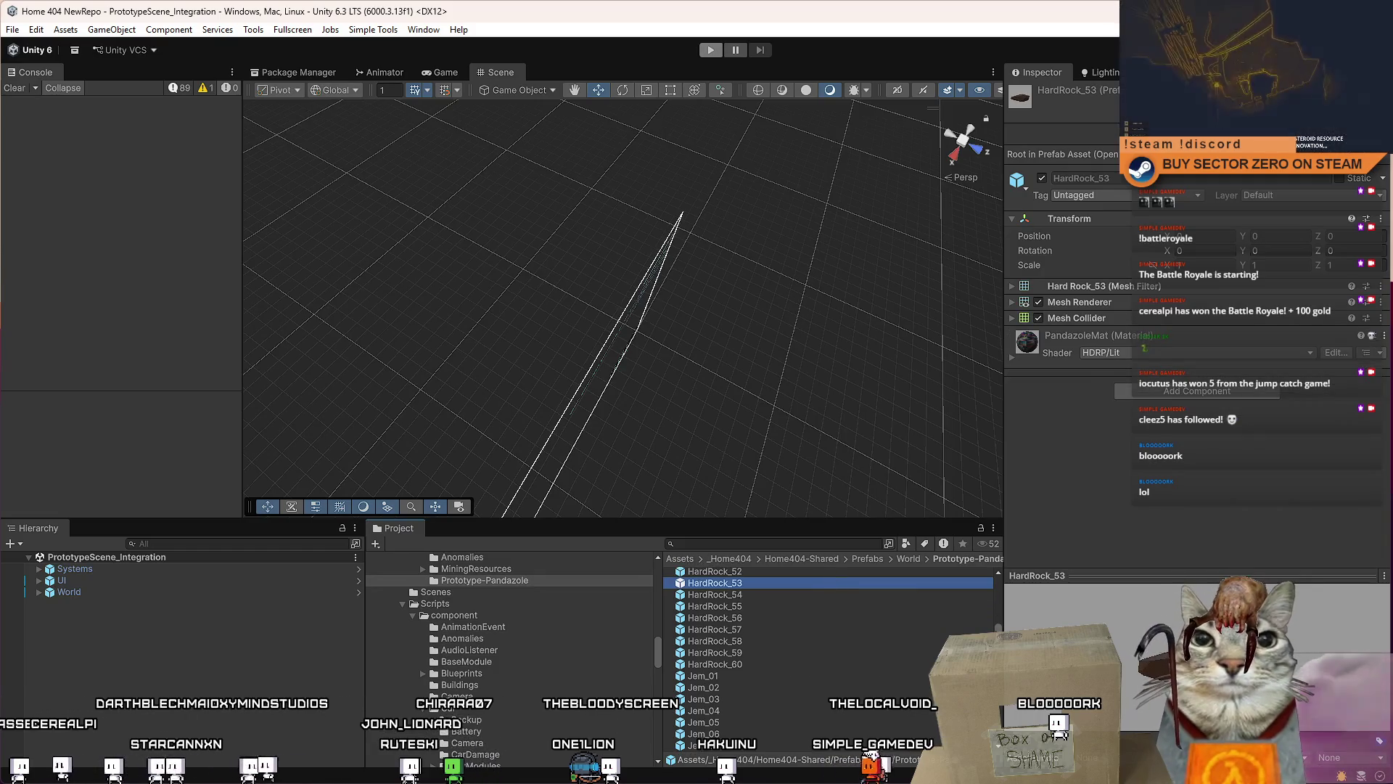
# Step: Continue up the HardRock list, inspecting HardRock_48, HardRock_47, HardRock_46 and HardRock_45
pyautogui.scroll(3, 992, 624)
pyautogui.click(785, 666)
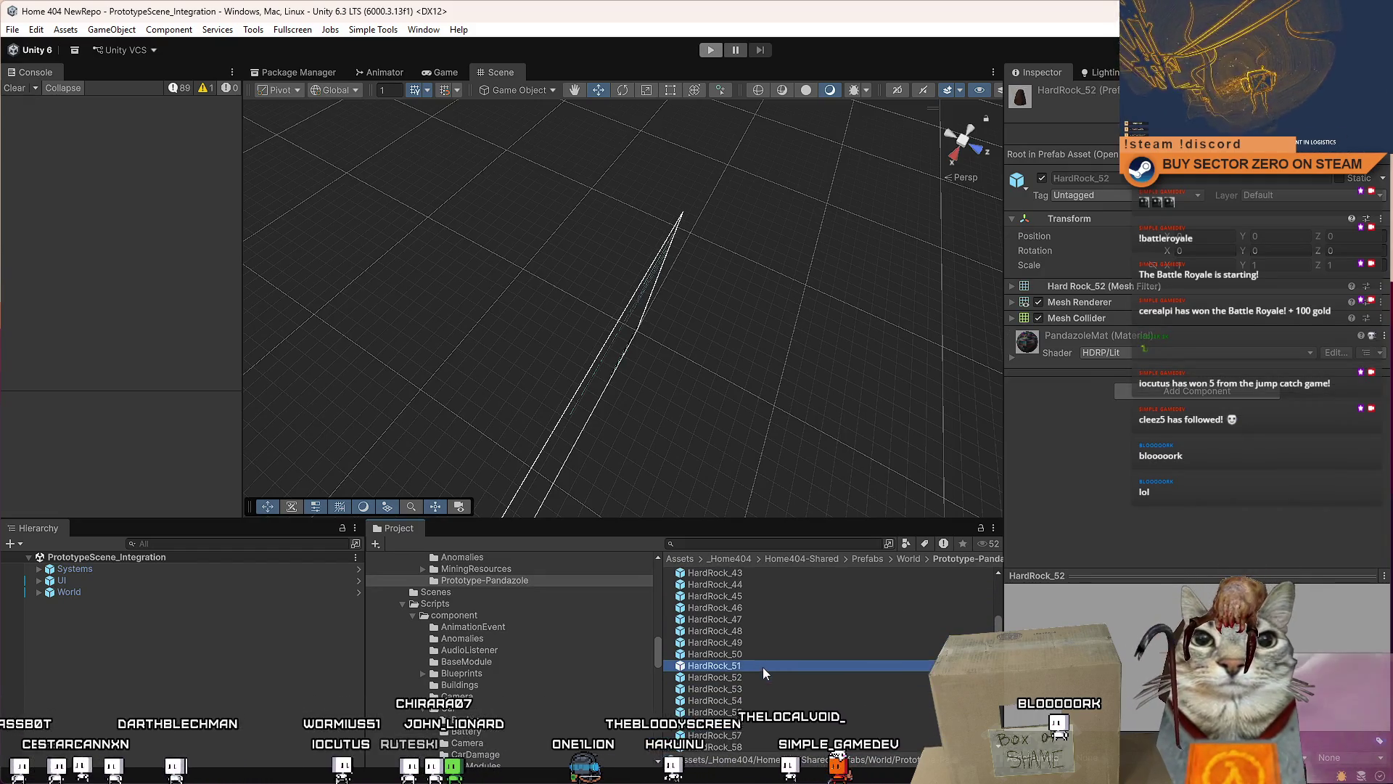
pyautogui.click(772, 645)
pyautogui.click(772, 629)
pyautogui.click(765, 619)
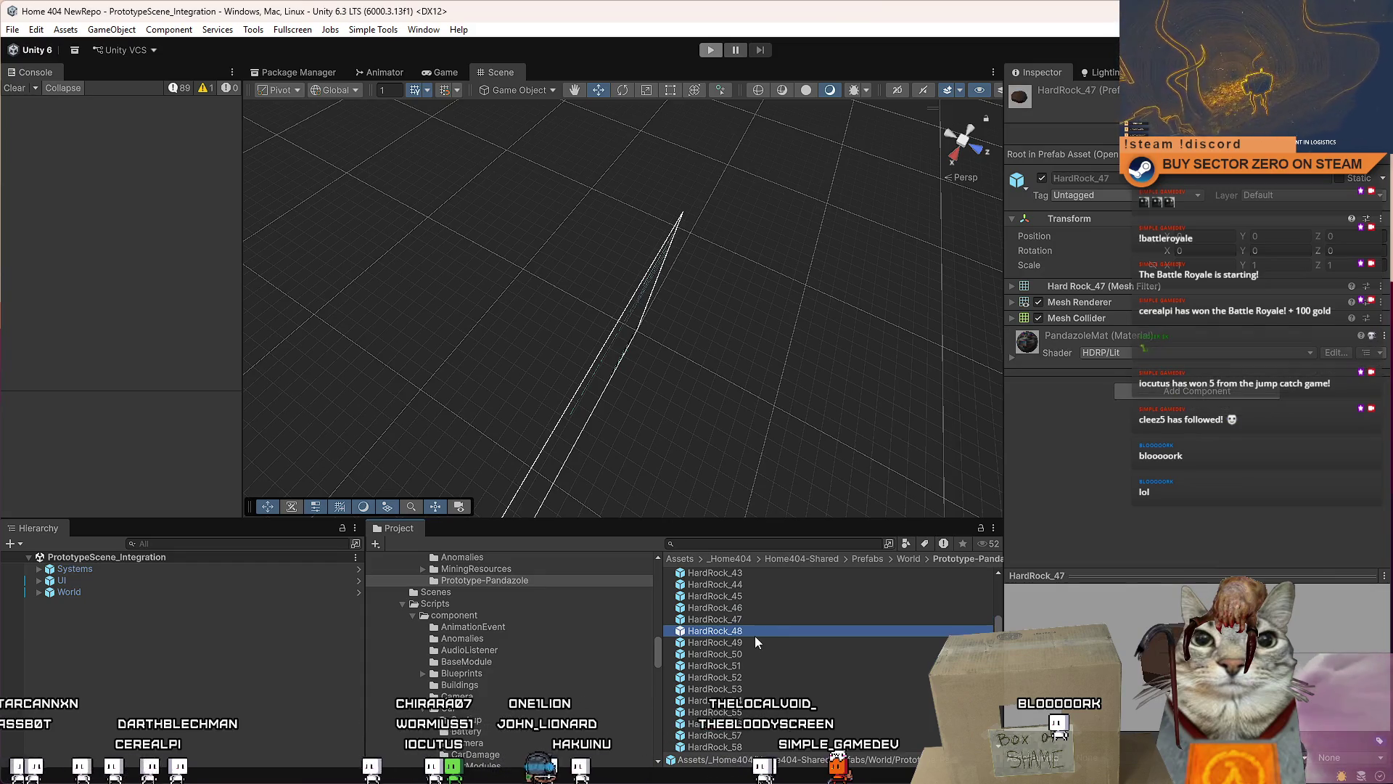
pyautogui.click(763, 609)
pyautogui.click(764, 598)
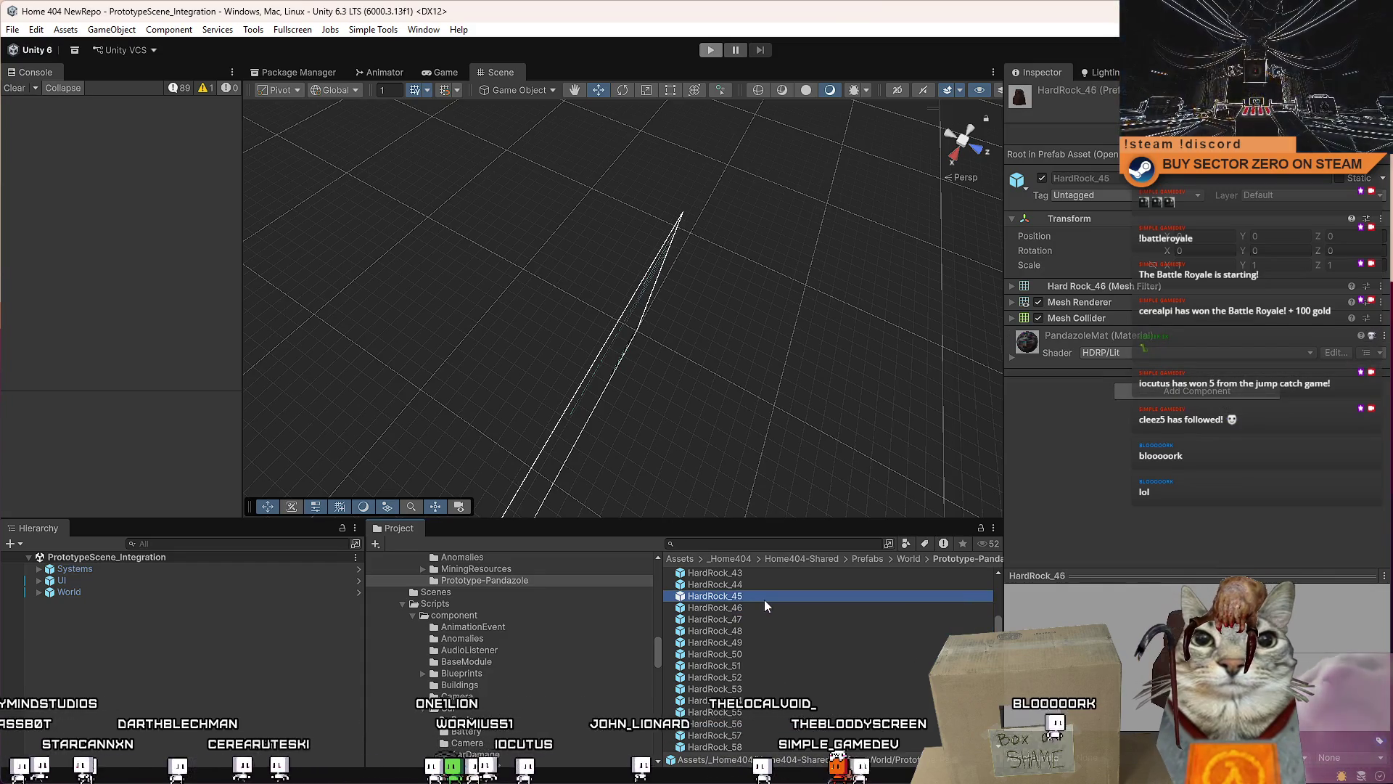
pyautogui.moveTo(995, 621); pyautogui.dragTo(999, 576)
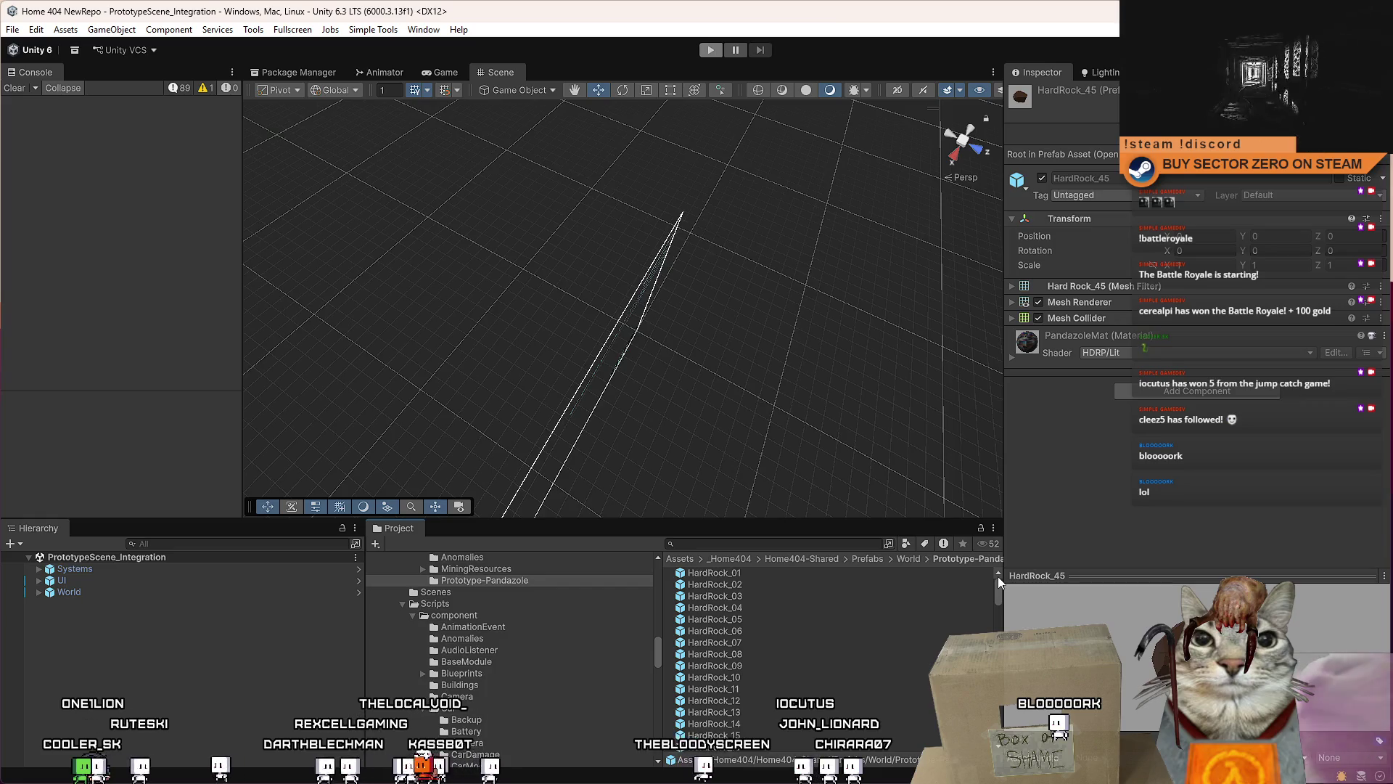
pyautogui.moveTo(997, 584)
pyautogui.mouseDown()
pyautogui.moveTo(997, 744)
pyautogui.moveTo(1012, 718)
pyautogui.moveTo(994, 573)
pyautogui.mouseUp()
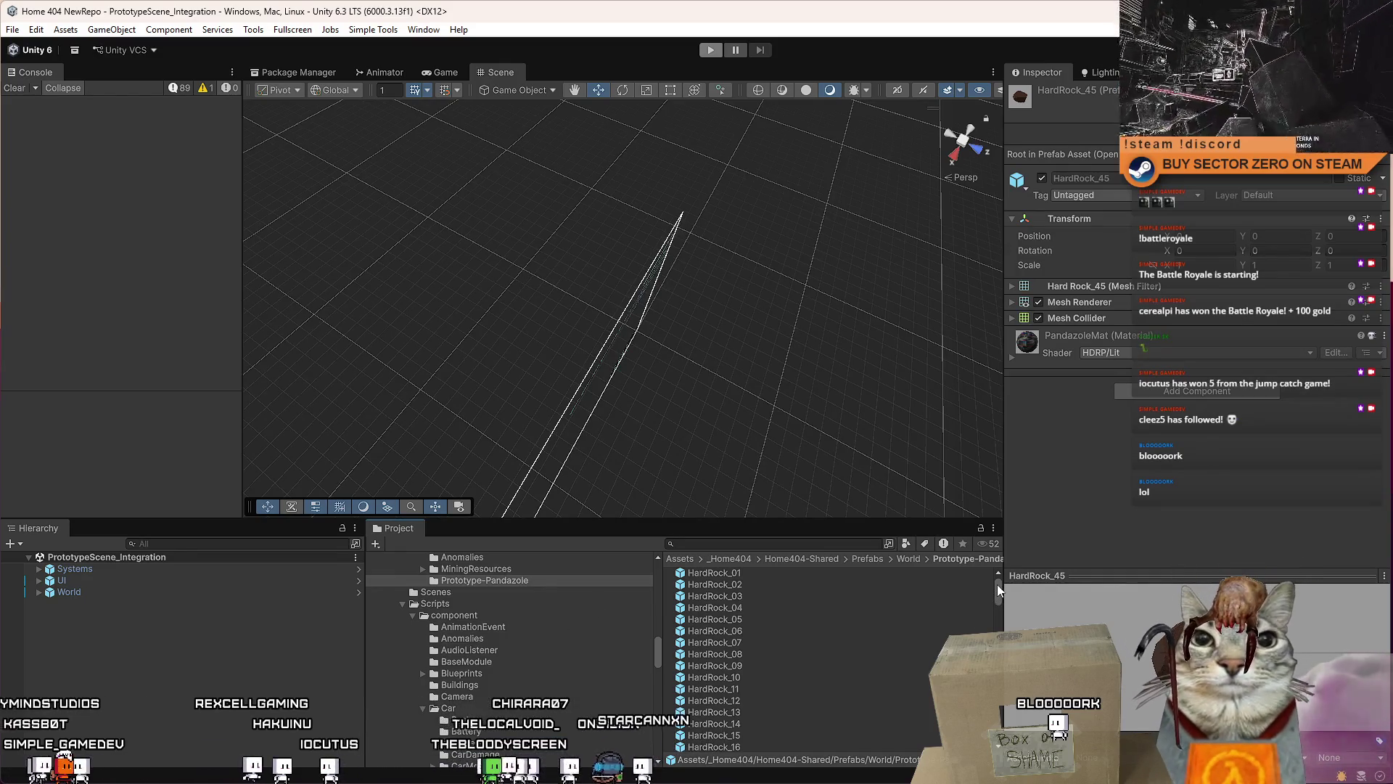
pyautogui.moveTo(996, 582); pyautogui.dragTo(995, 682)
# Step: Inspect MineralNode_10_C, Resource_Greenium, Resource_Iridium and Resource_Iron, viewing Resource_Iron's LOD Group
pyautogui.scroll(-15, 893, 647)
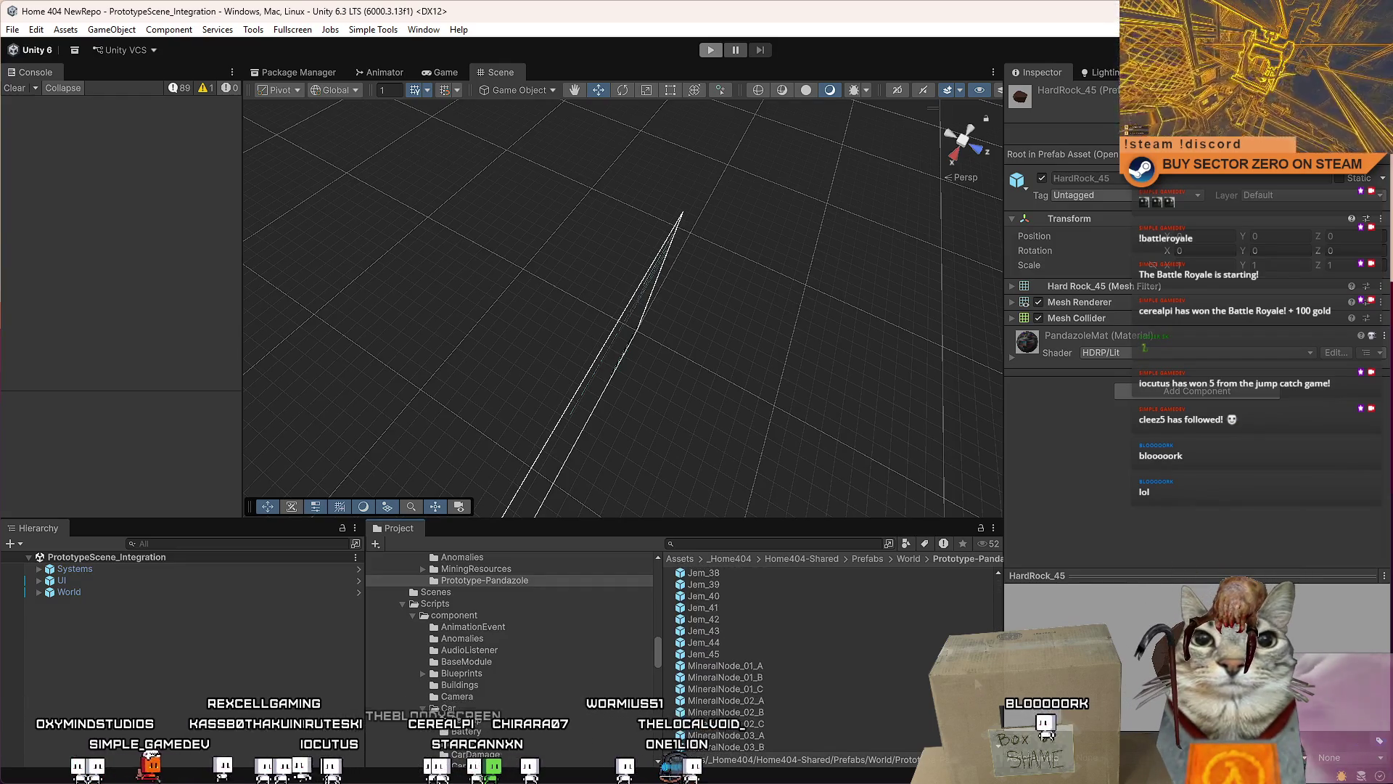
pyautogui.click(805, 701)
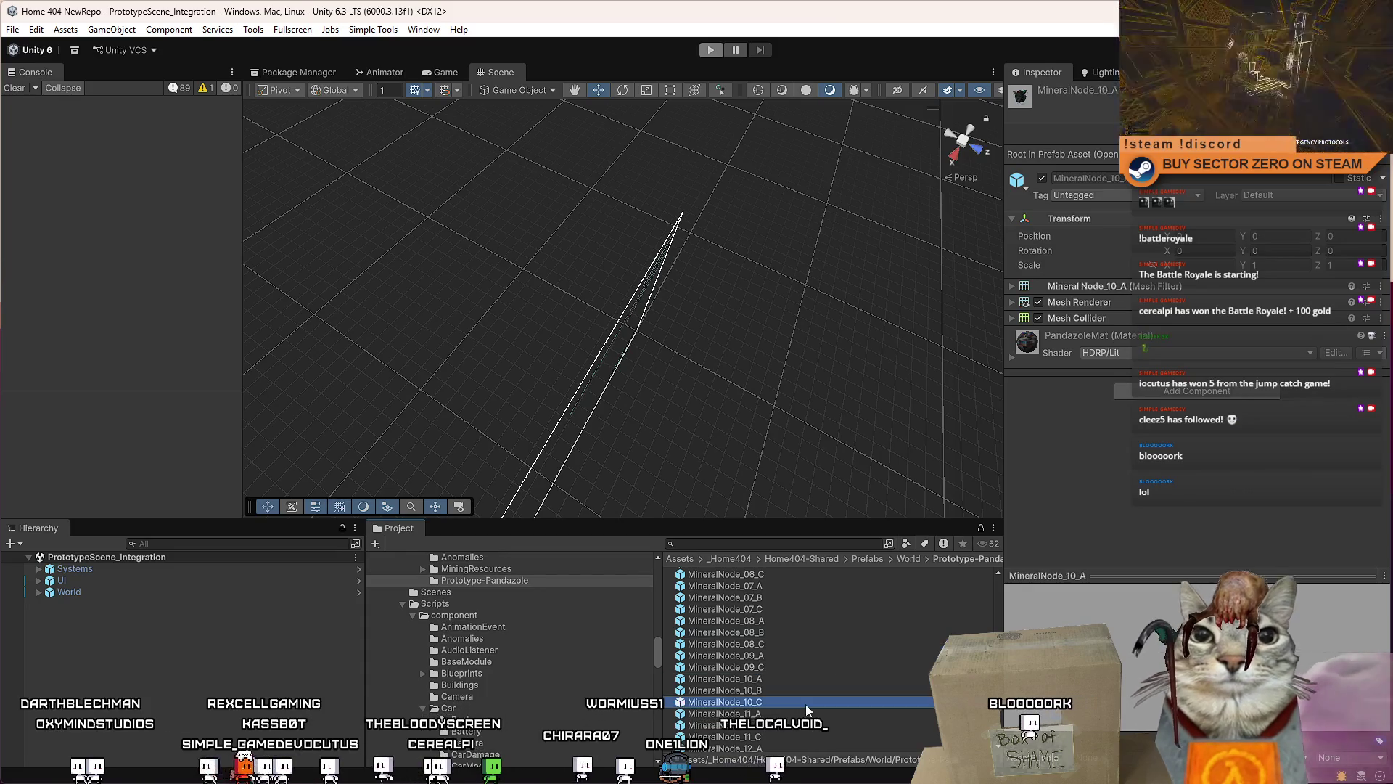
pyautogui.scroll(-1, 806, 704)
pyautogui.scroll(-8, 872, 660)
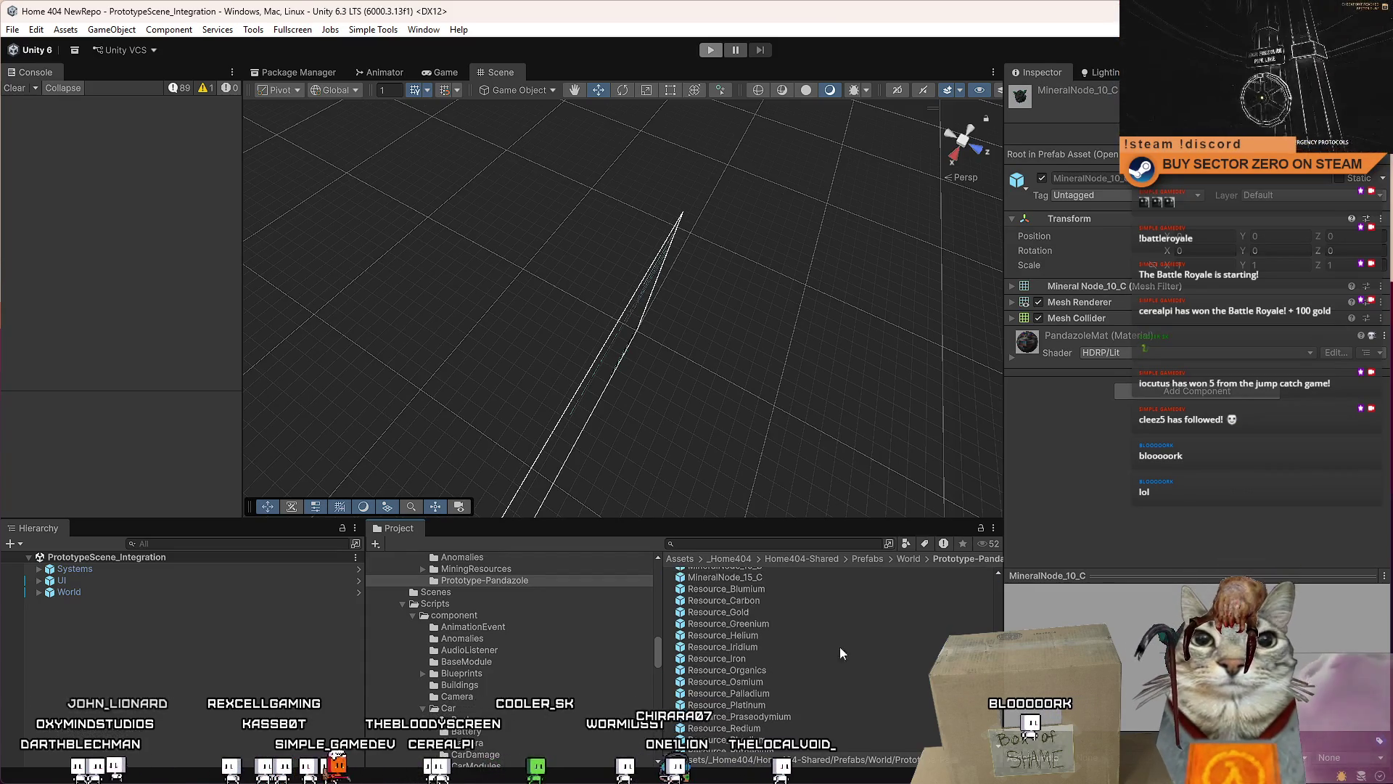
pyautogui.click(786, 623)
pyautogui.click(773, 650)
pyautogui.click(764, 660)
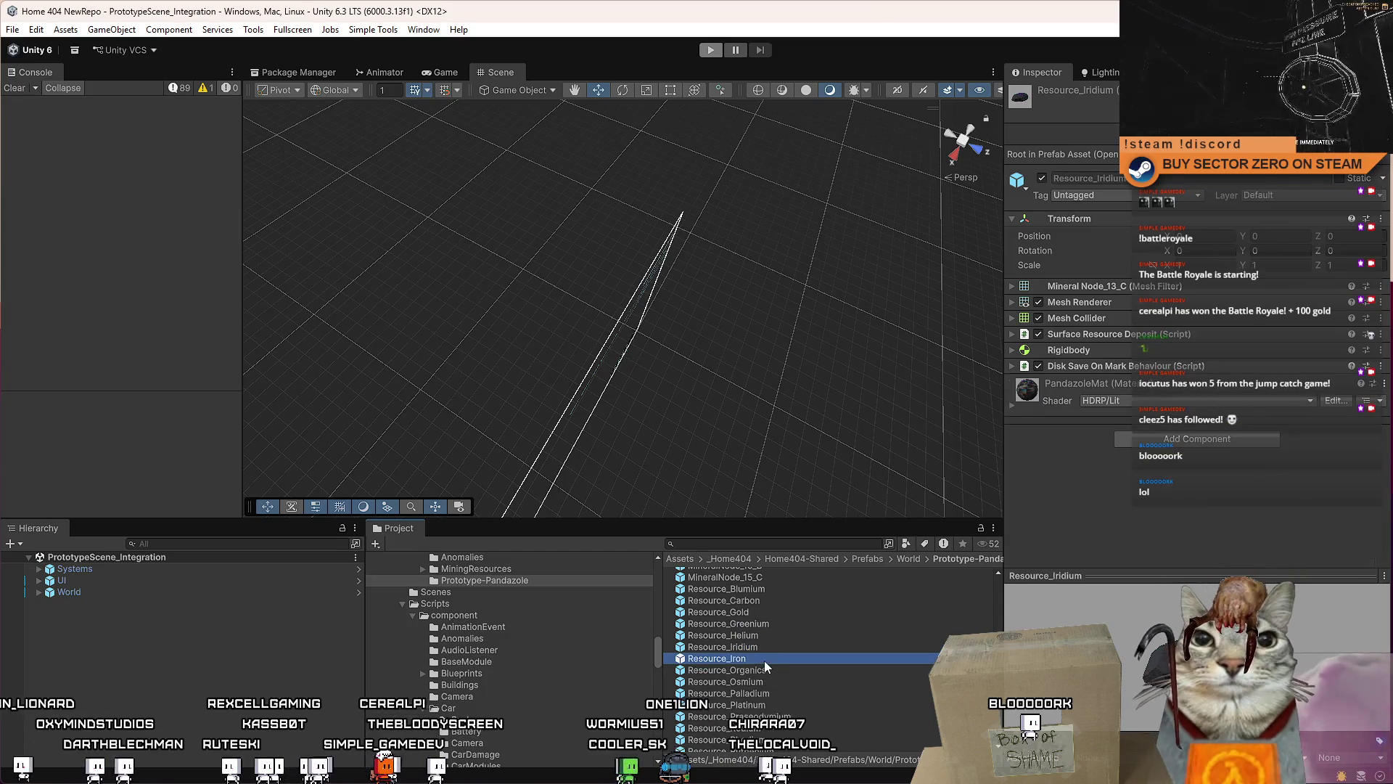
pyautogui.scroll(-5, 764, 660)
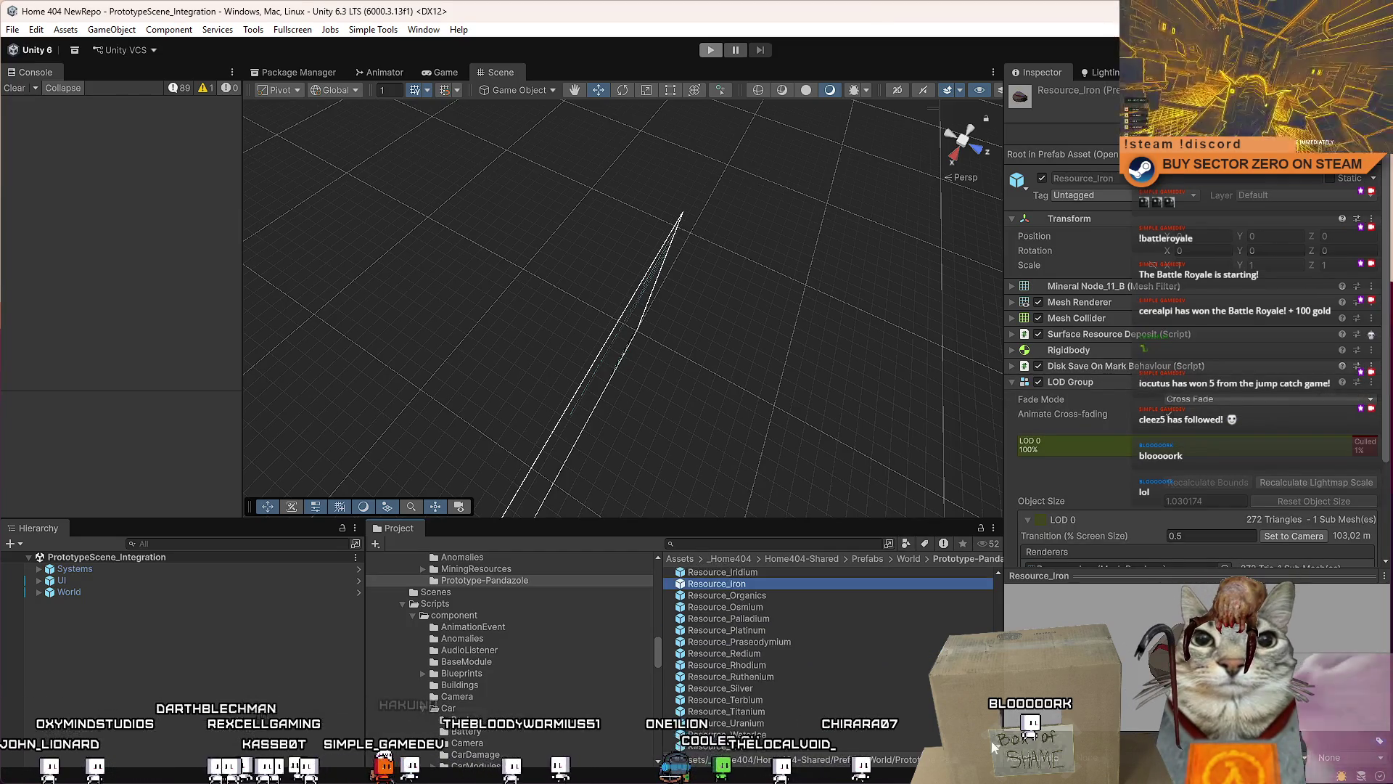
pyautogui.scroll(-3, 1152, 399)
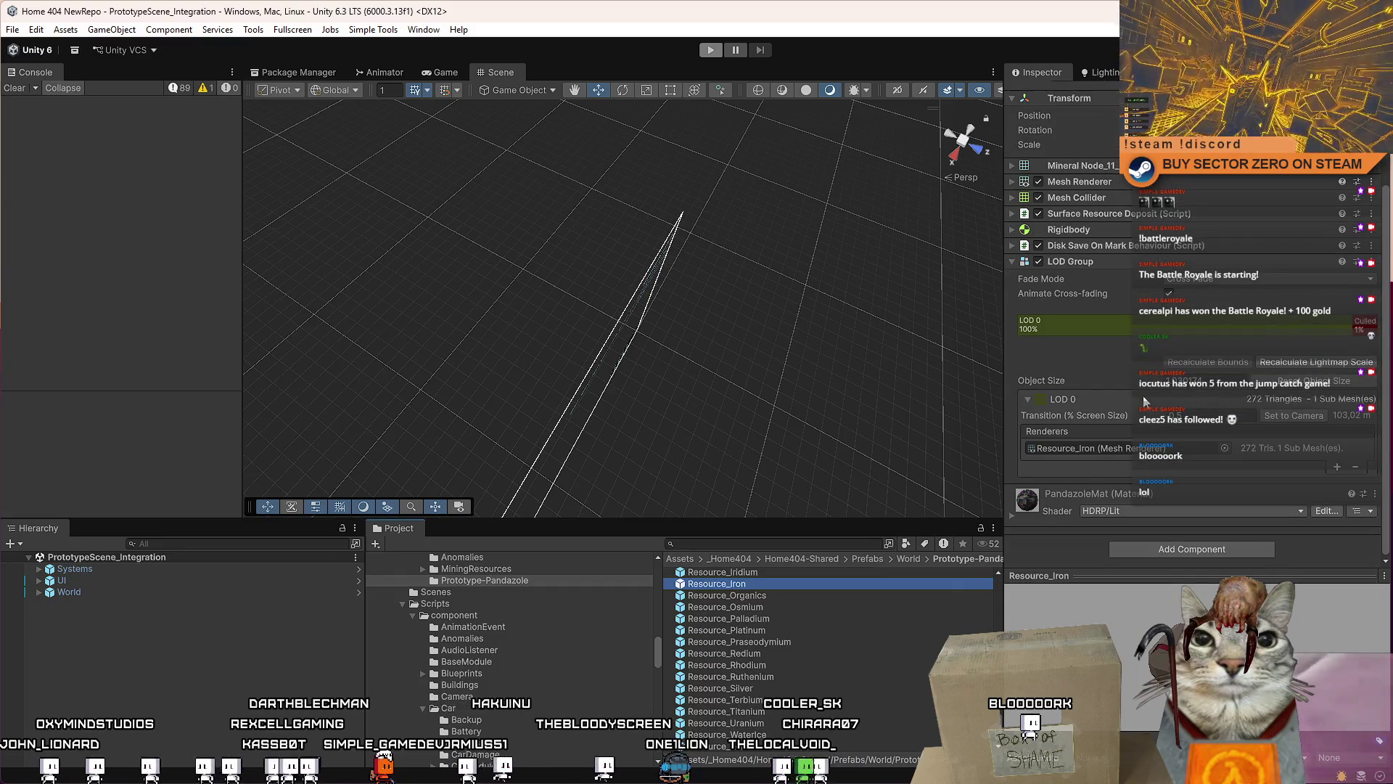
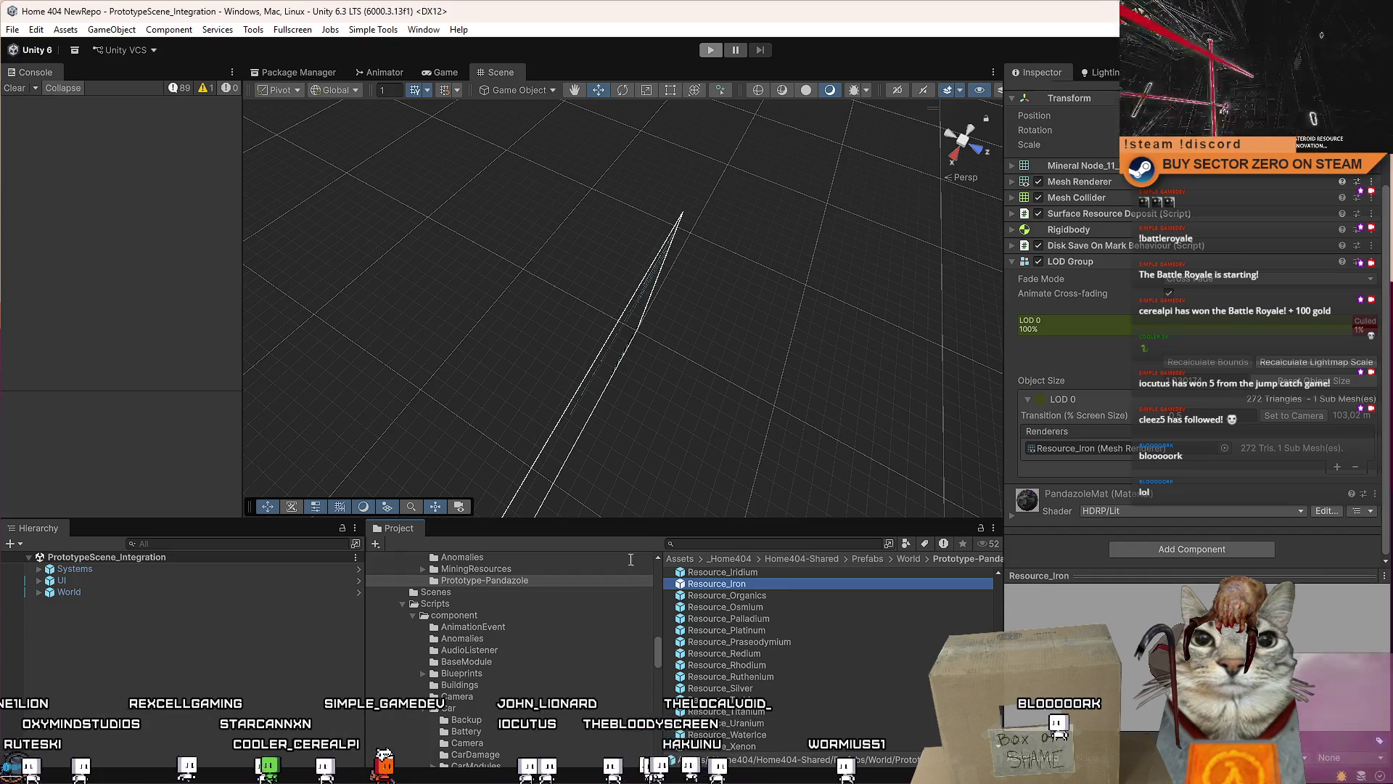
# Step: Inspect the Resource_WaterIce and Resource_Rhodium prefabs' components in the Inspector
pyautogui.click(805, 479)
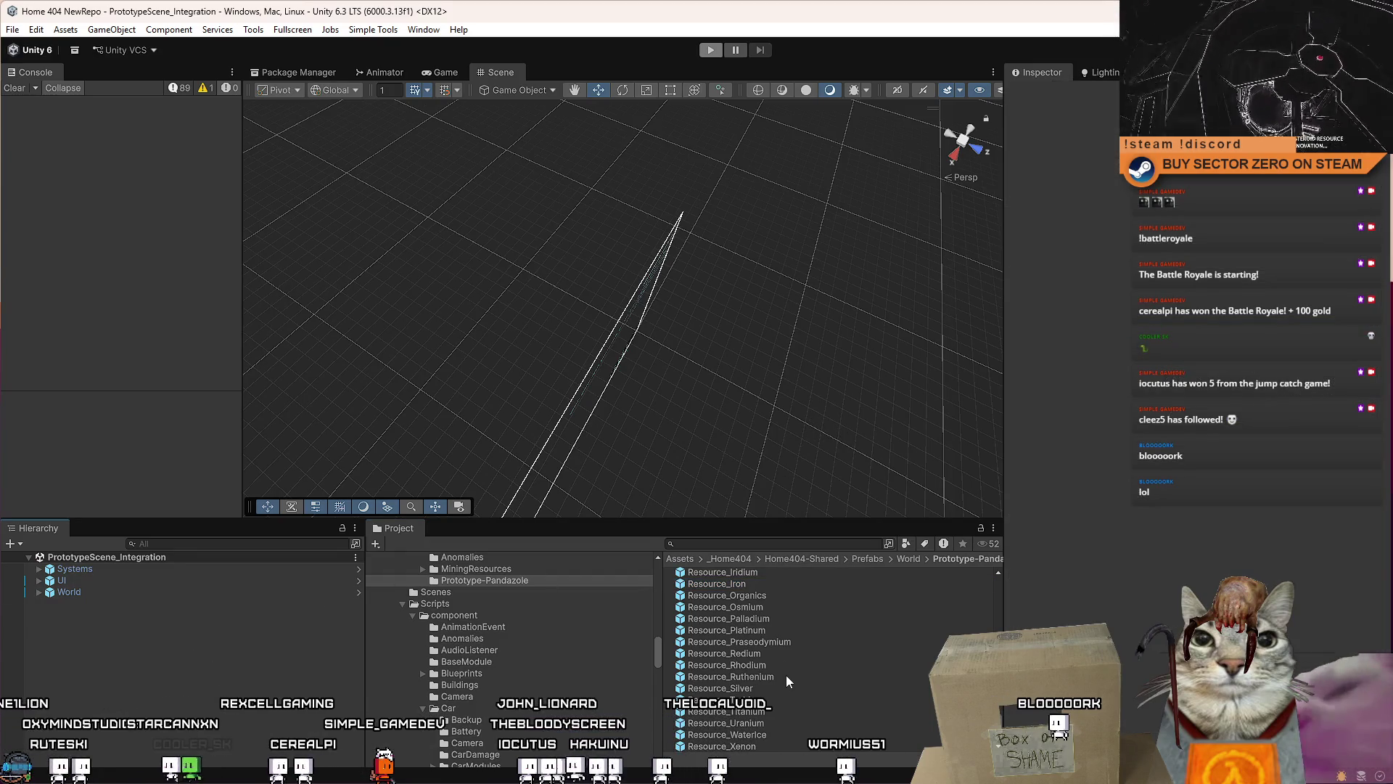
pyautogui.click(766, 745)
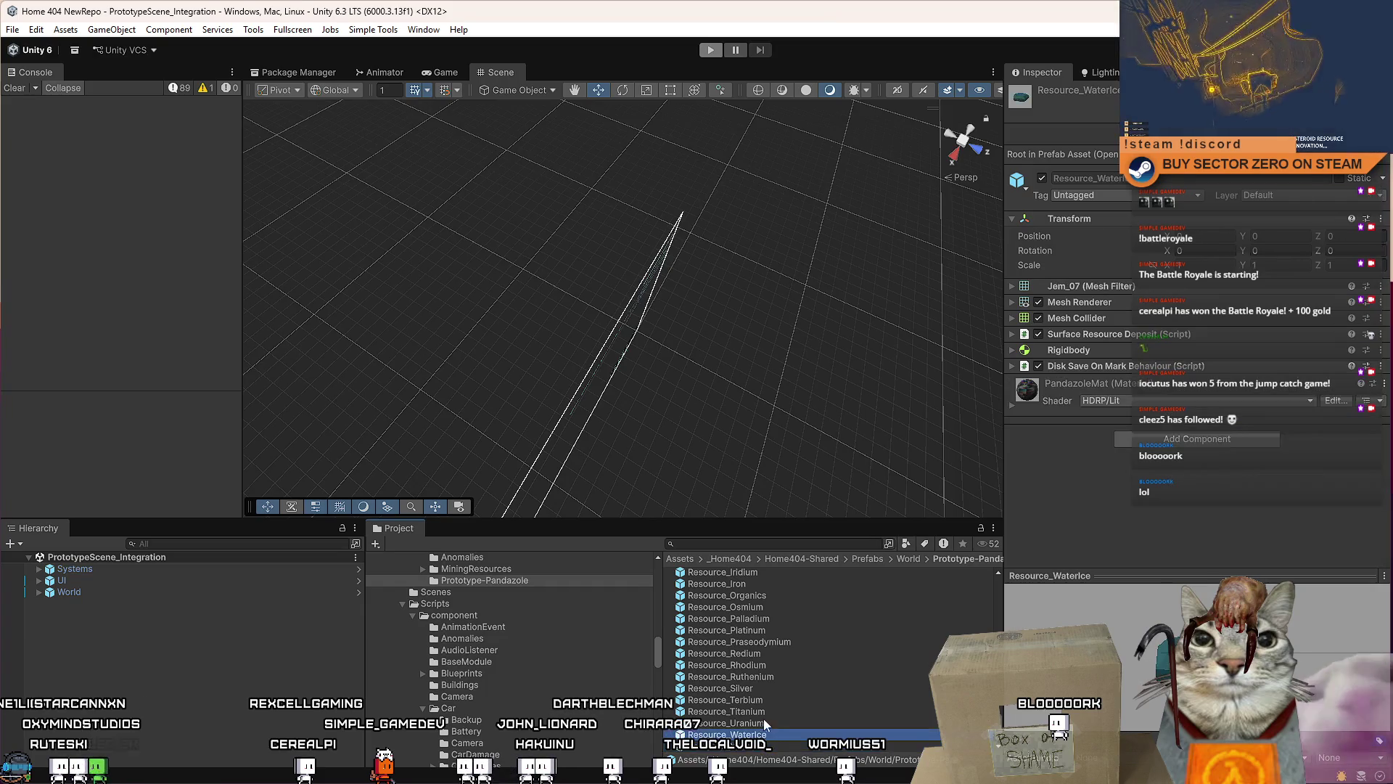
pyautogui.click(780, 678)
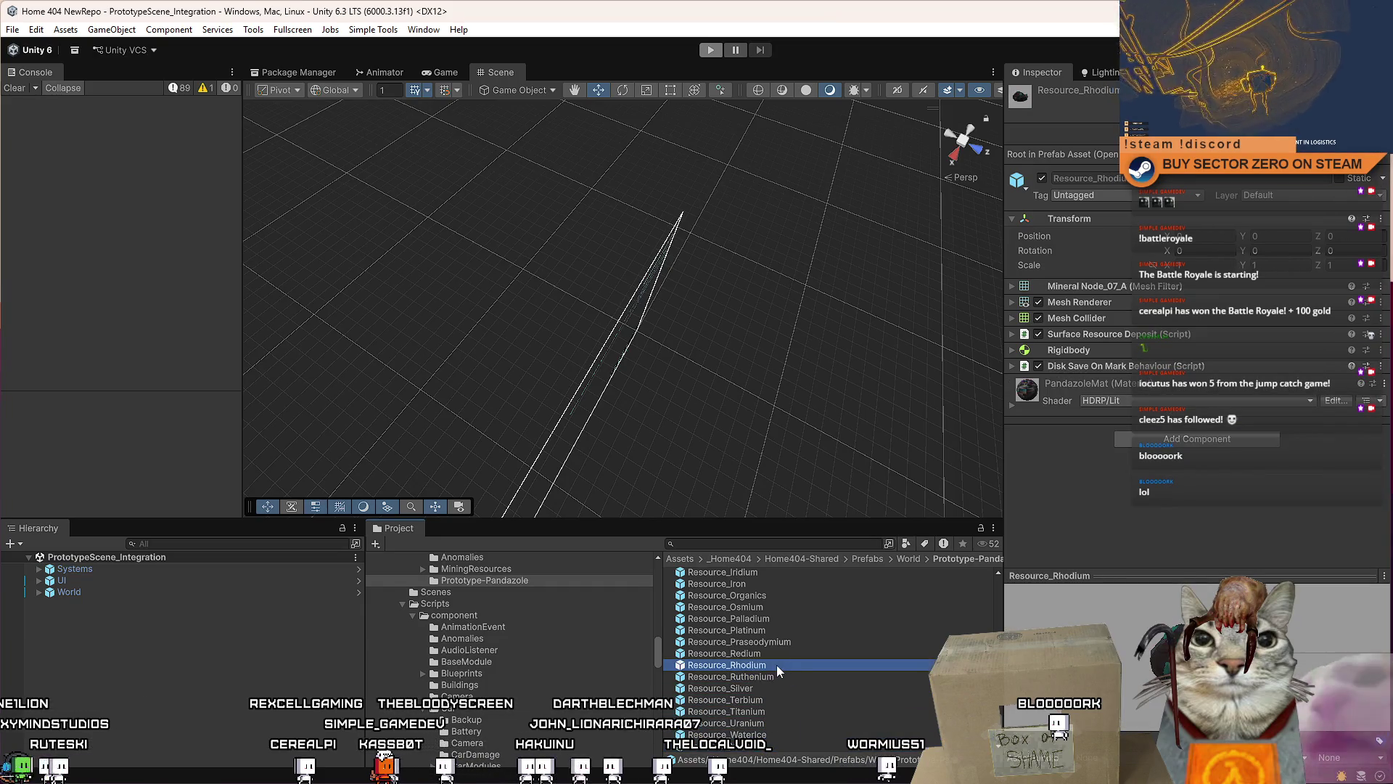
# Step: Clear the prefab selection, minimize Unity, and switch to the Git client
pyautogui.click(243, 724)
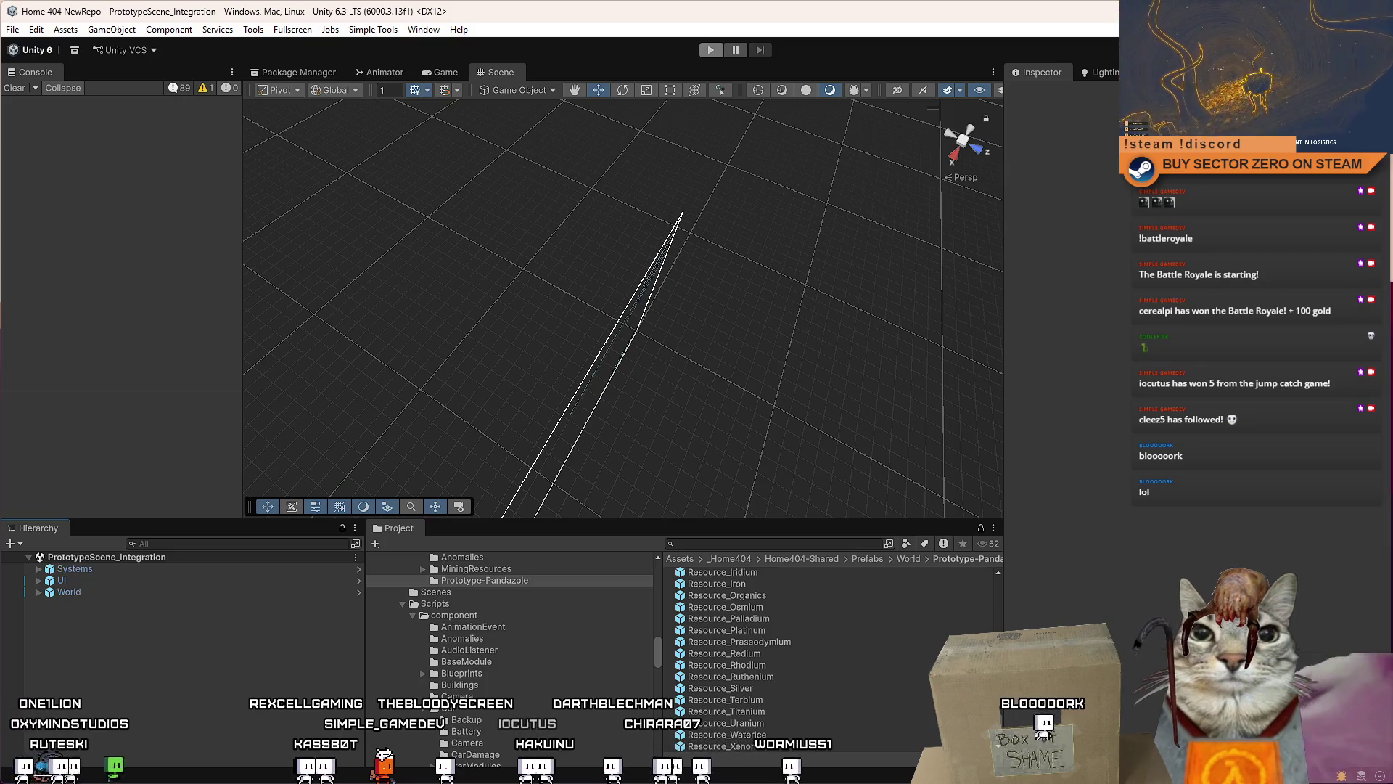
pyautogui.press('super+d')
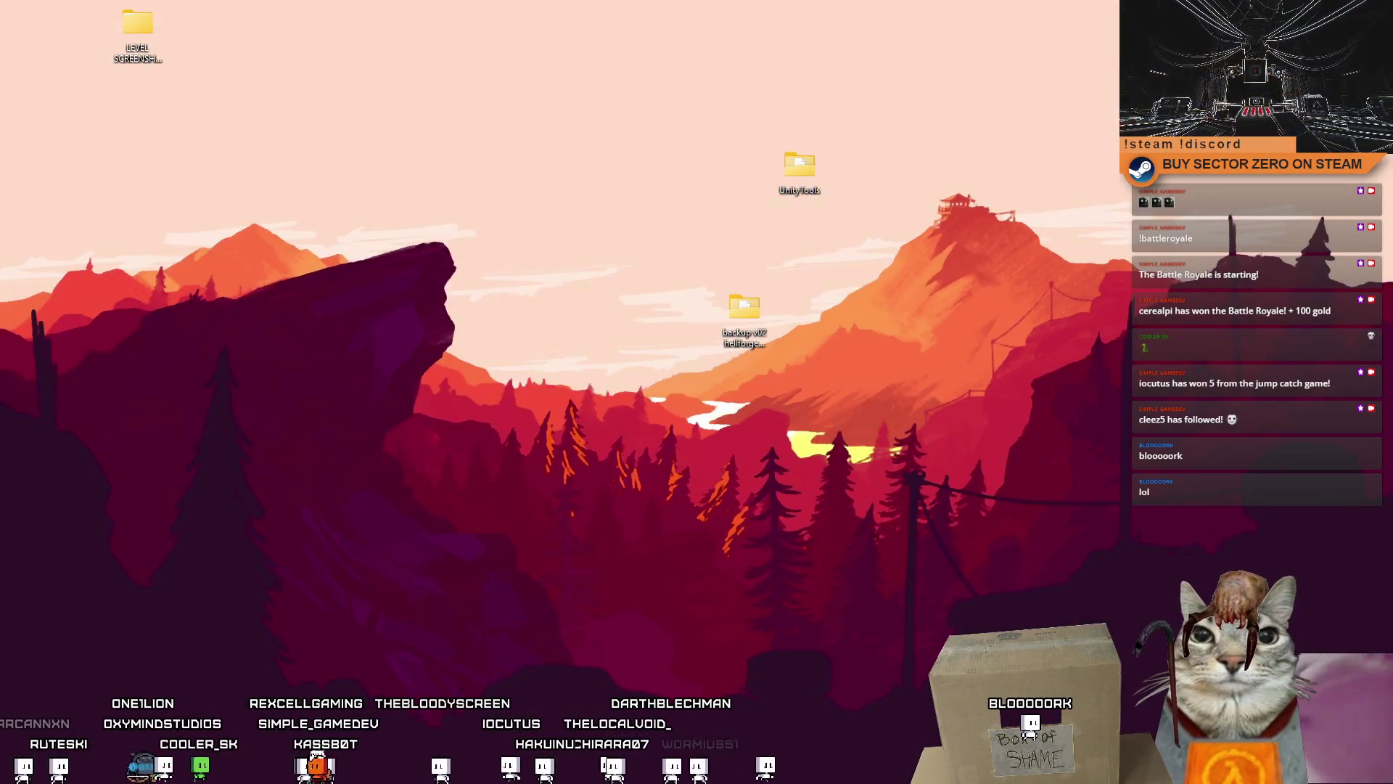
pyautogui.hotkey('alt', 'Tab')
# Step: Review the diffs of the unstaged files, including SM_Rocks_Orange_02
pyautogui.moveTo(864, 481)
pyautogui.mouseDown()
pyautogui.moveTo(869, 659)
pyautogui.moveTo(869, 495)
pyautogui.mouseUp()
pyautogui.click(826, 429)
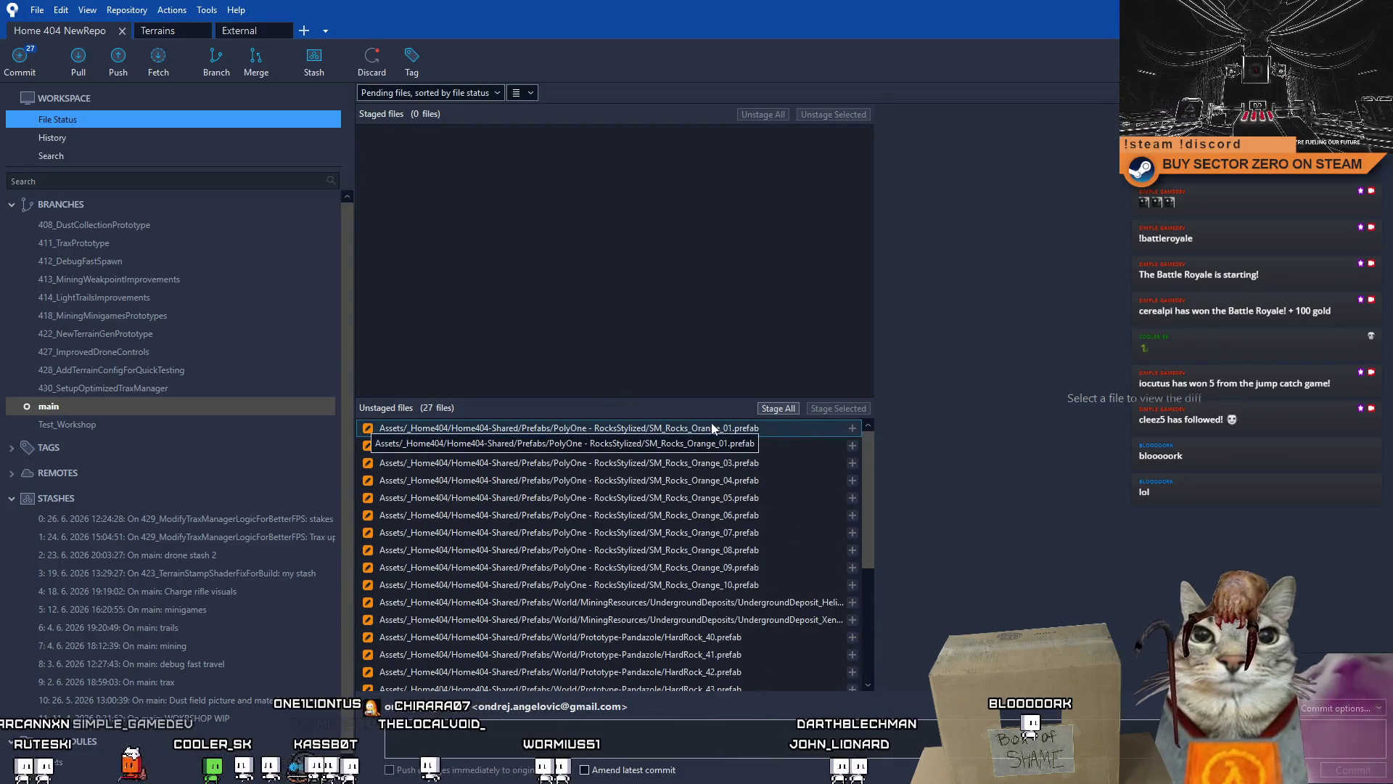
pyautogui.moveTo(864, 444); pyautogui.dragTo(857, 520)
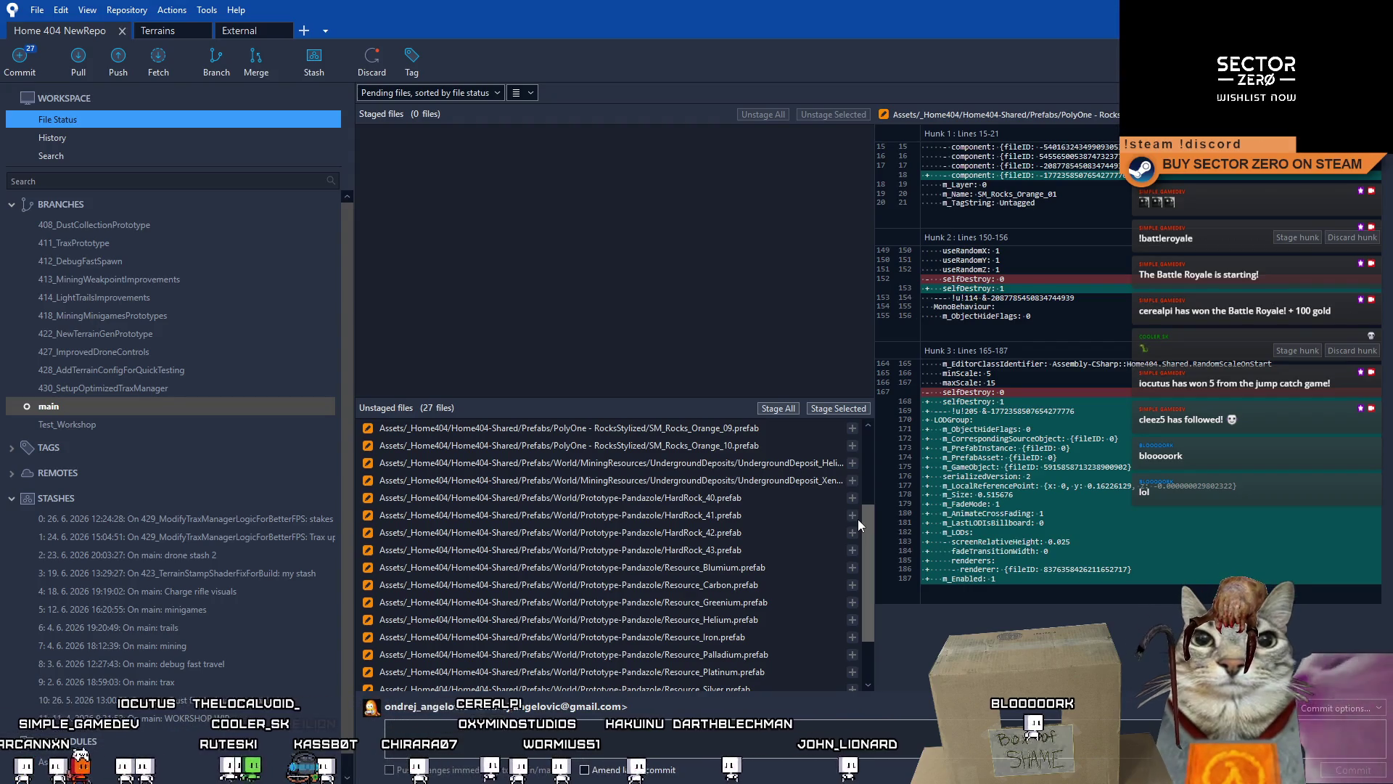
pyautogui.moveTo(858, 519)
pyautogui.mouseDown()
pyautogui.moveTo(881, 625)
pyautogui.moveTo(878, 425)
pyautogui.moveTo(856, 578)
pyautogui.mouseUp()
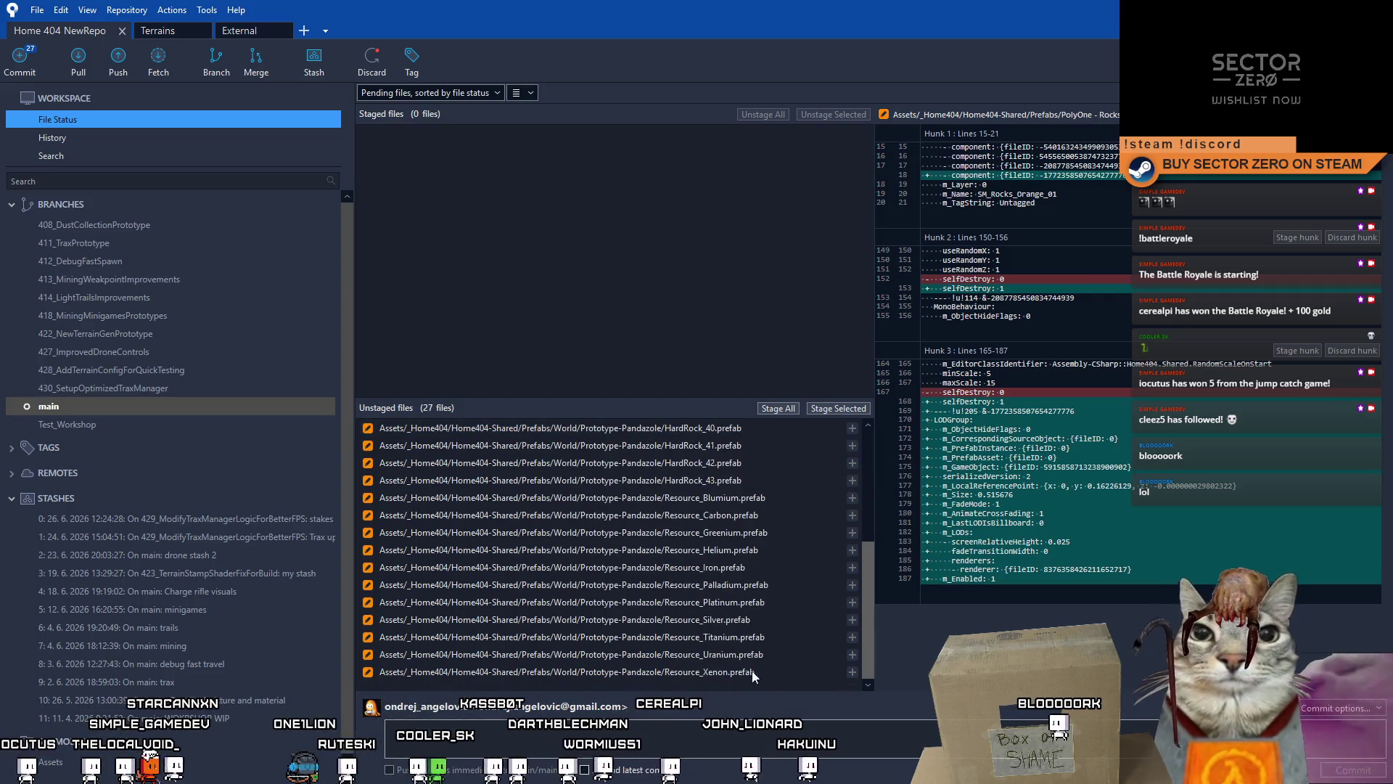
pyautogui.scroll(5, 784, 480)
pyautogui.scroll(-5, 801, 507)
pyautogui.scroll(5, 799, 637)
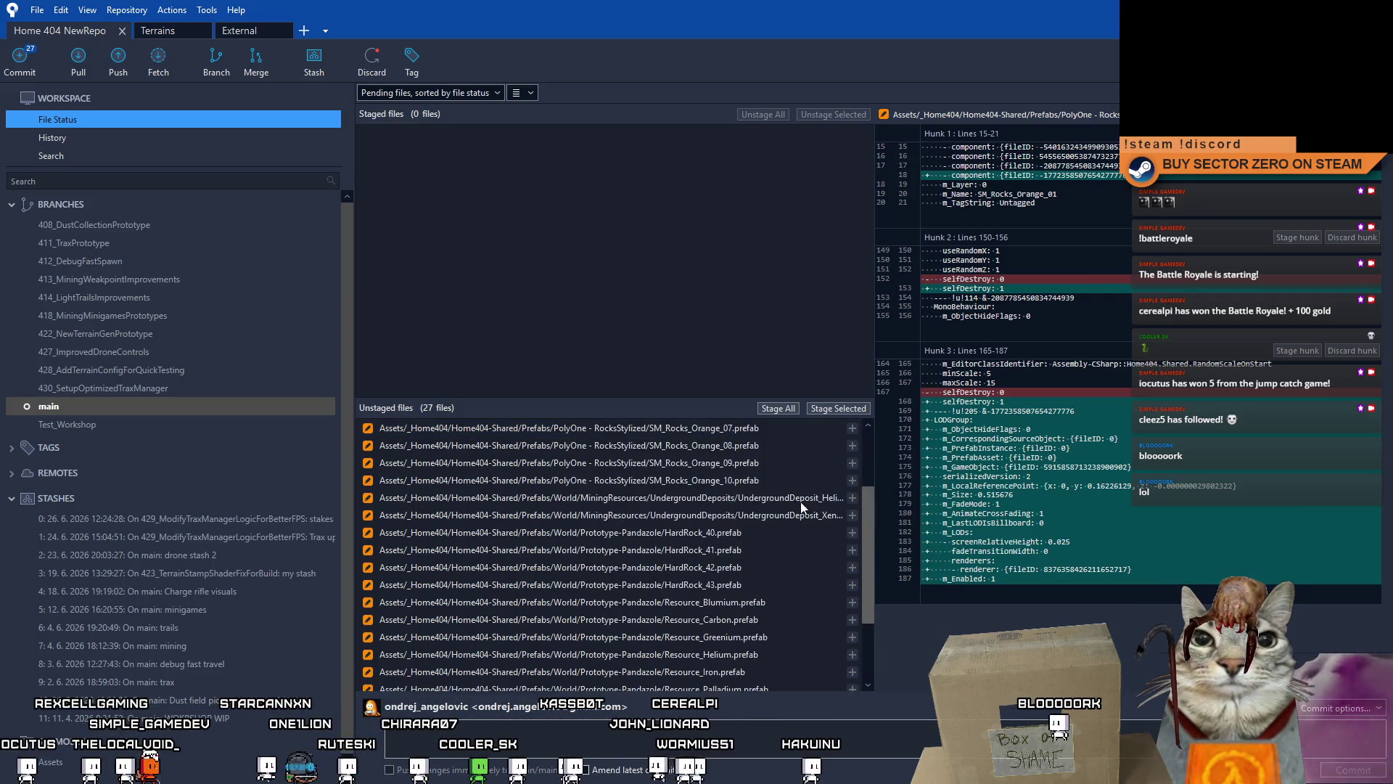
pyautogui.click(766, 446)
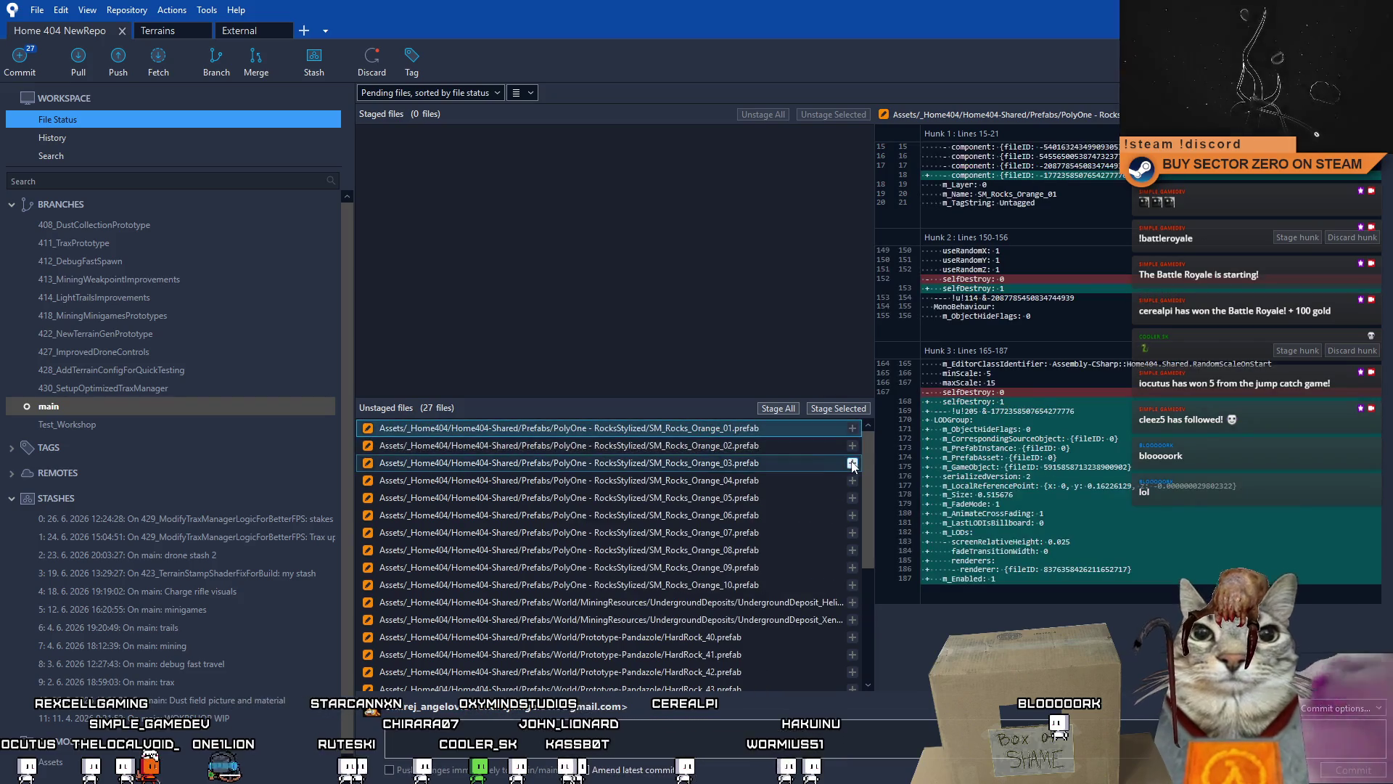
pyautogui.moveTo(863, 465); pyautogui.dragTo(840, 602)
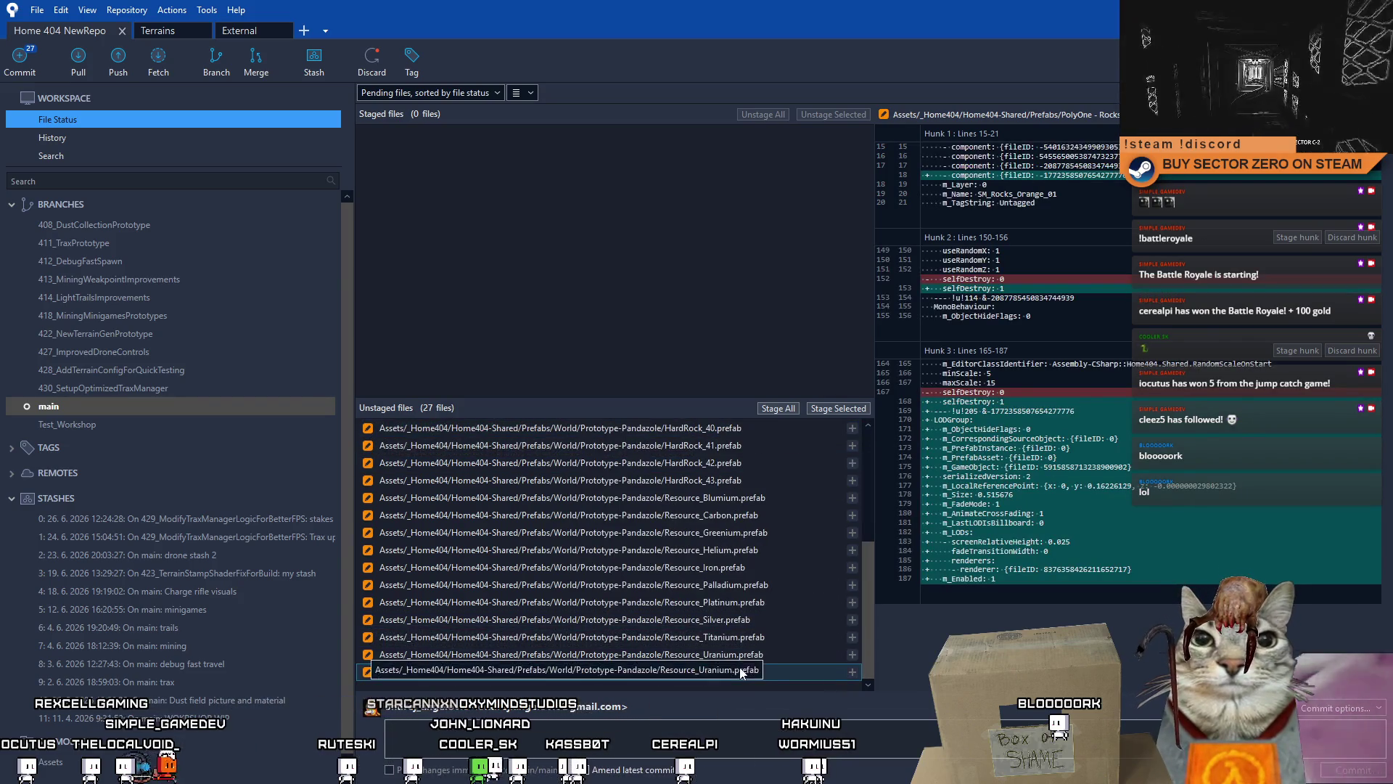
# Step: Stage all 27 unstaged files and select every staged file
pyautogui.keyDown('shift'); pyautogui.click(726, 671); pyautogui.keyUp('shift')
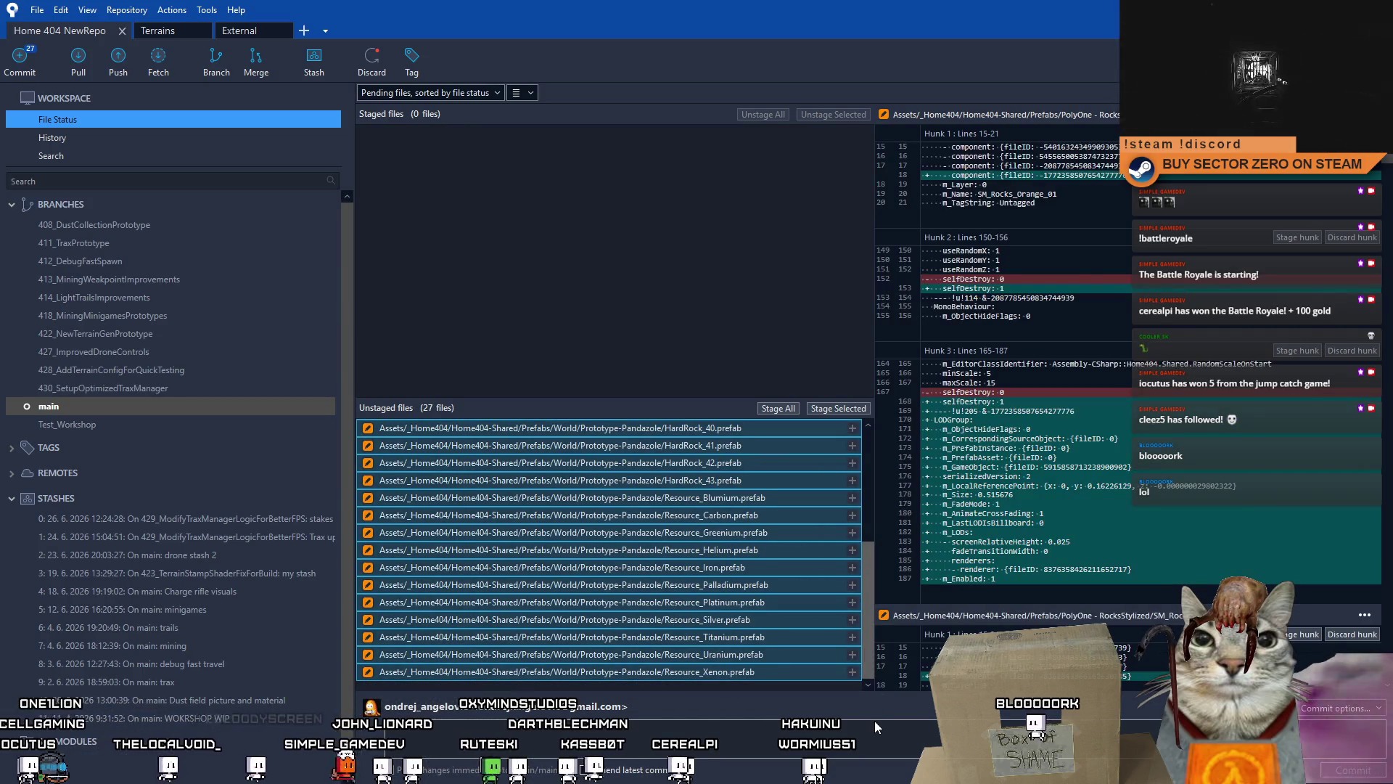
pyautogui.moveTo(872, 600); pyautogui.dragTo(872, 473)
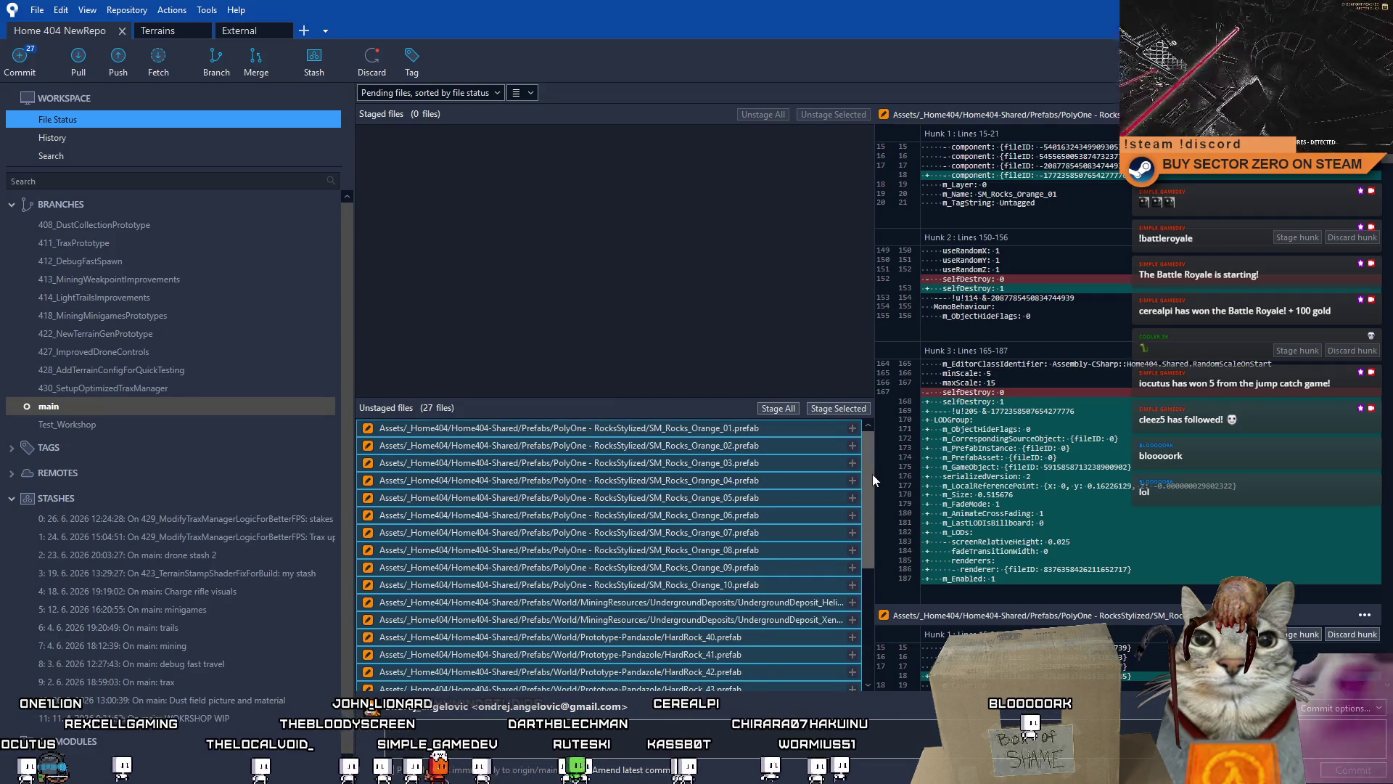
pyautogui.click(844, 408)
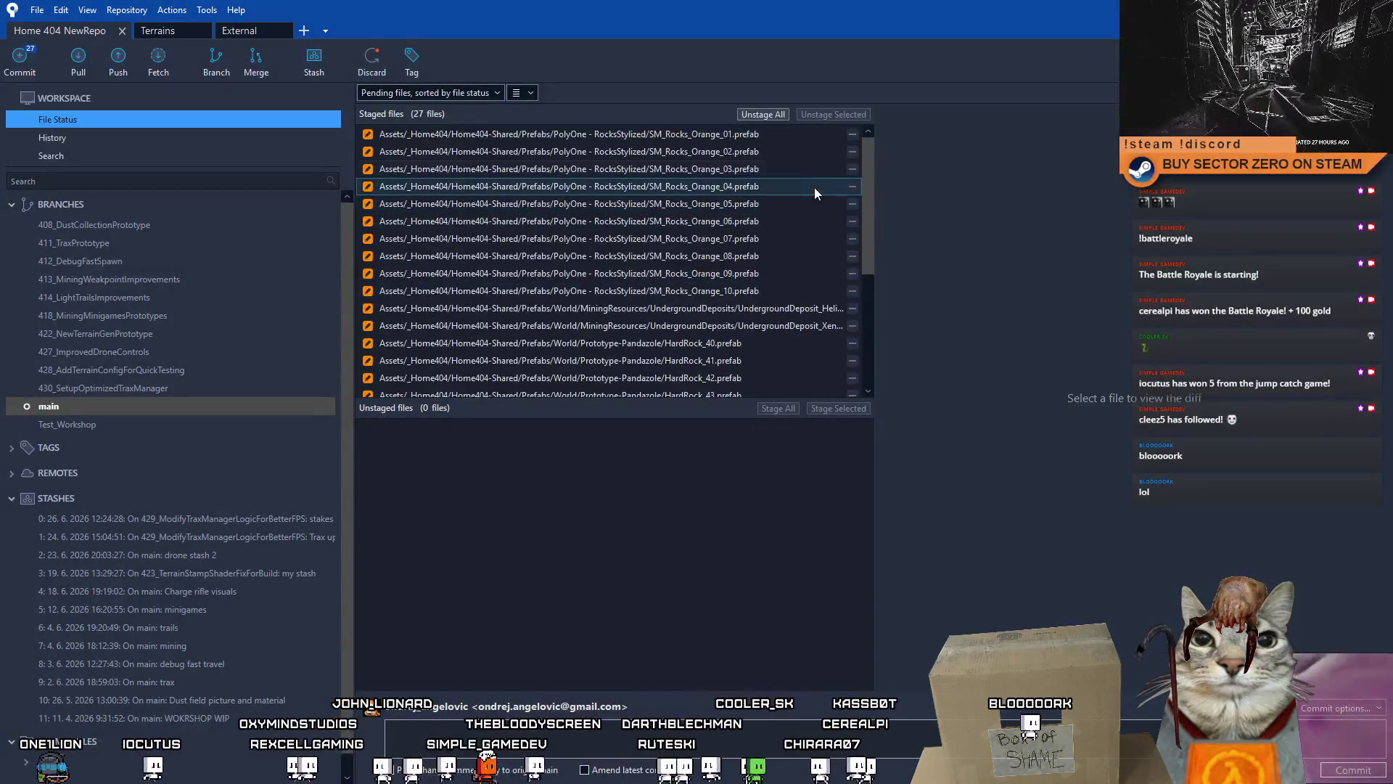
pyautogui.click(768, 141)
pyautogui.moveTo(867, 159); pyautogui.dragTo(874, 341)
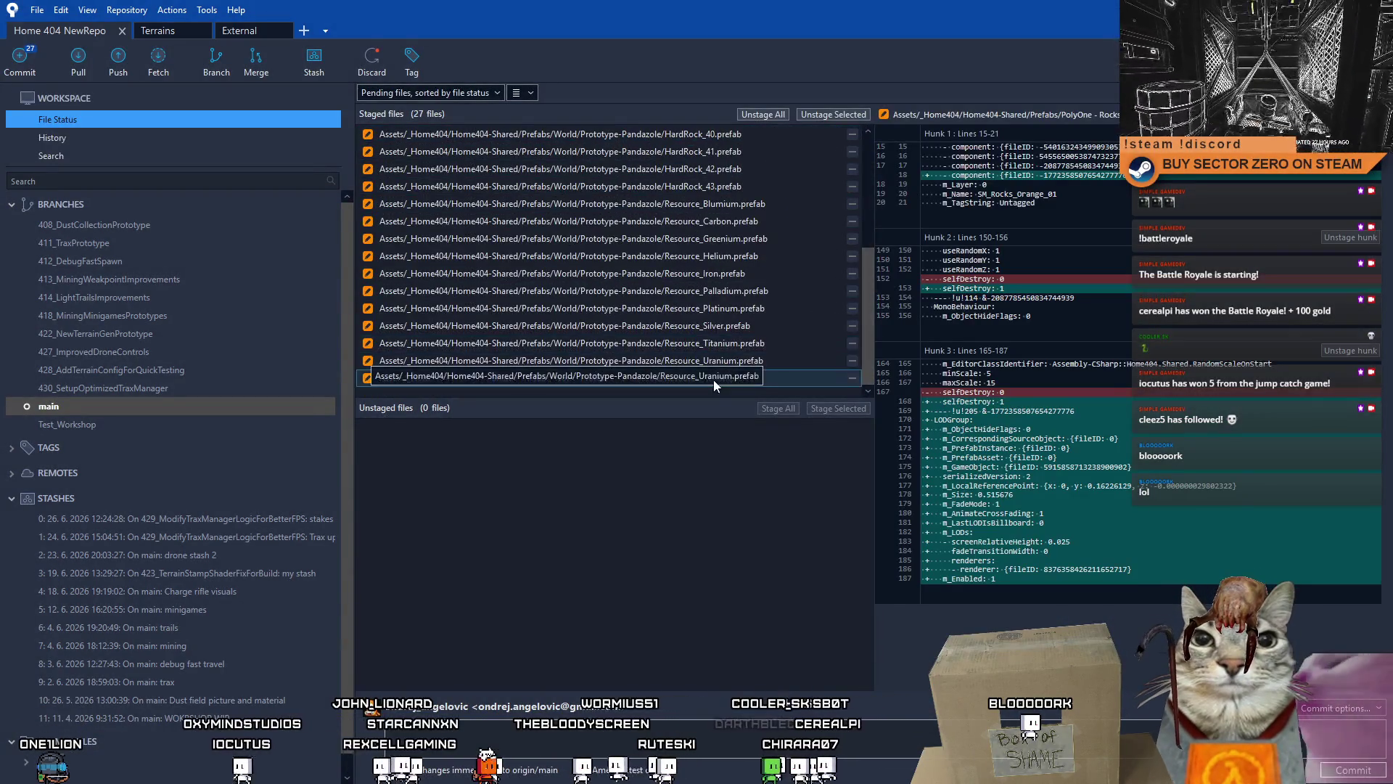
pyautogui.keyDown('shift'); pyautogui.click(712, 379); pyautogui.keyUp('shift')
pyautogui.scroll(4, 864, 258)
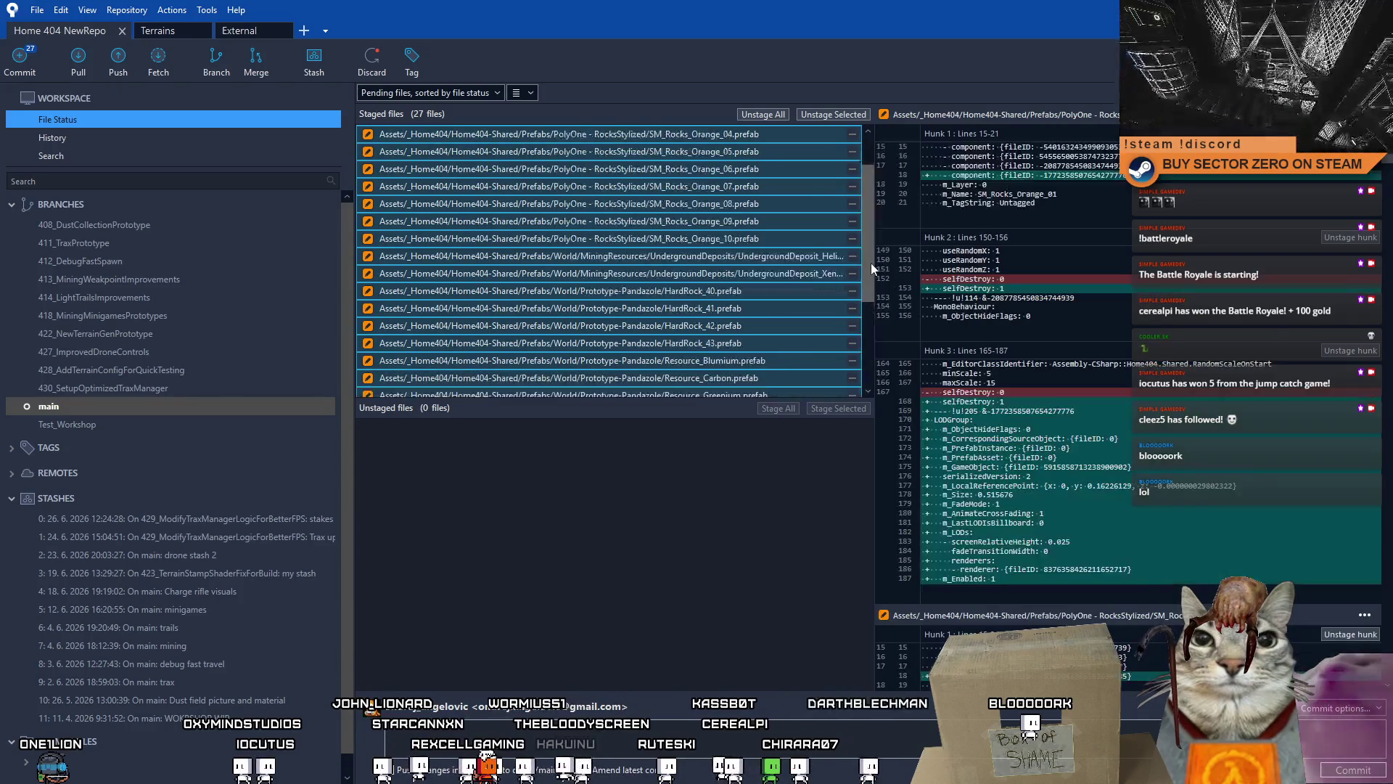
# Step: Stash the staged changes as 'LOD test' and view main's commit history
pyautogui.click(313, 60)
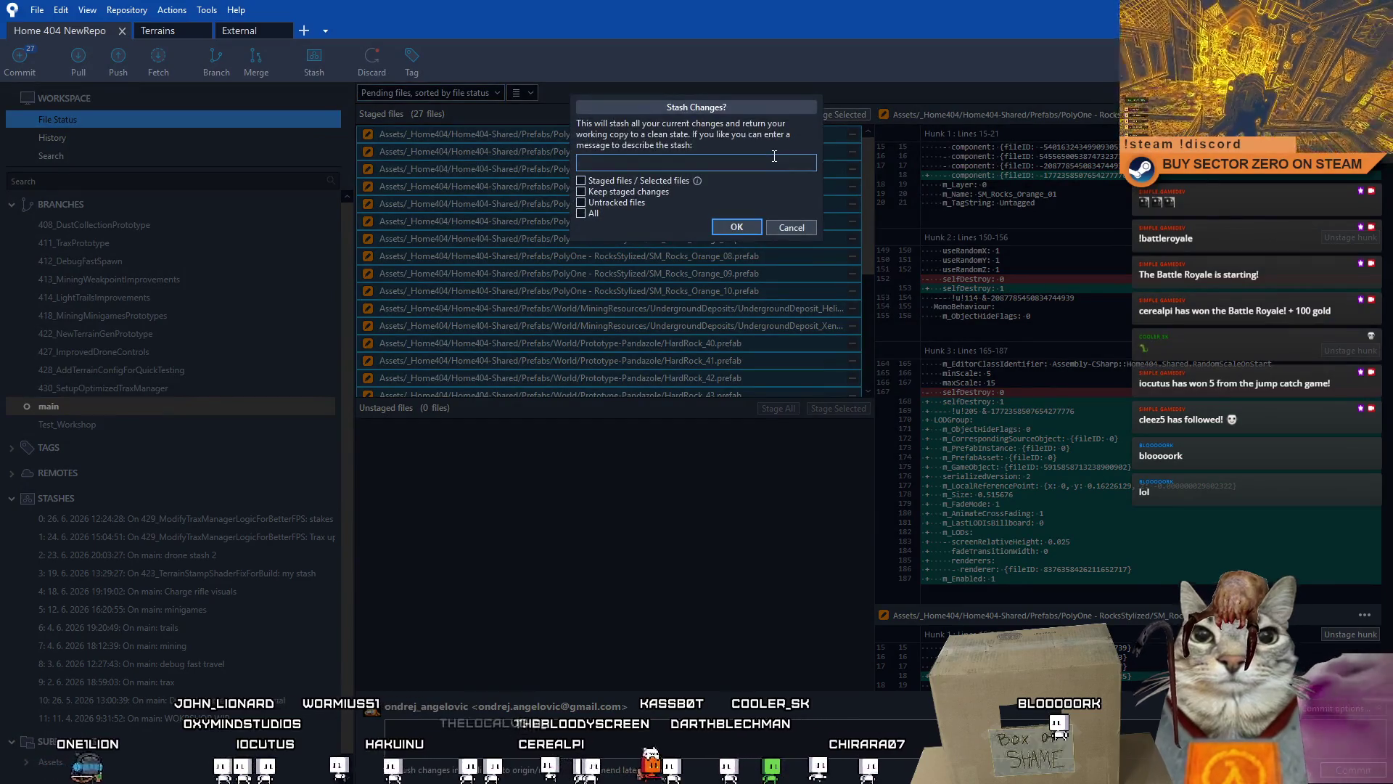
pyautogui.write('LOD test')
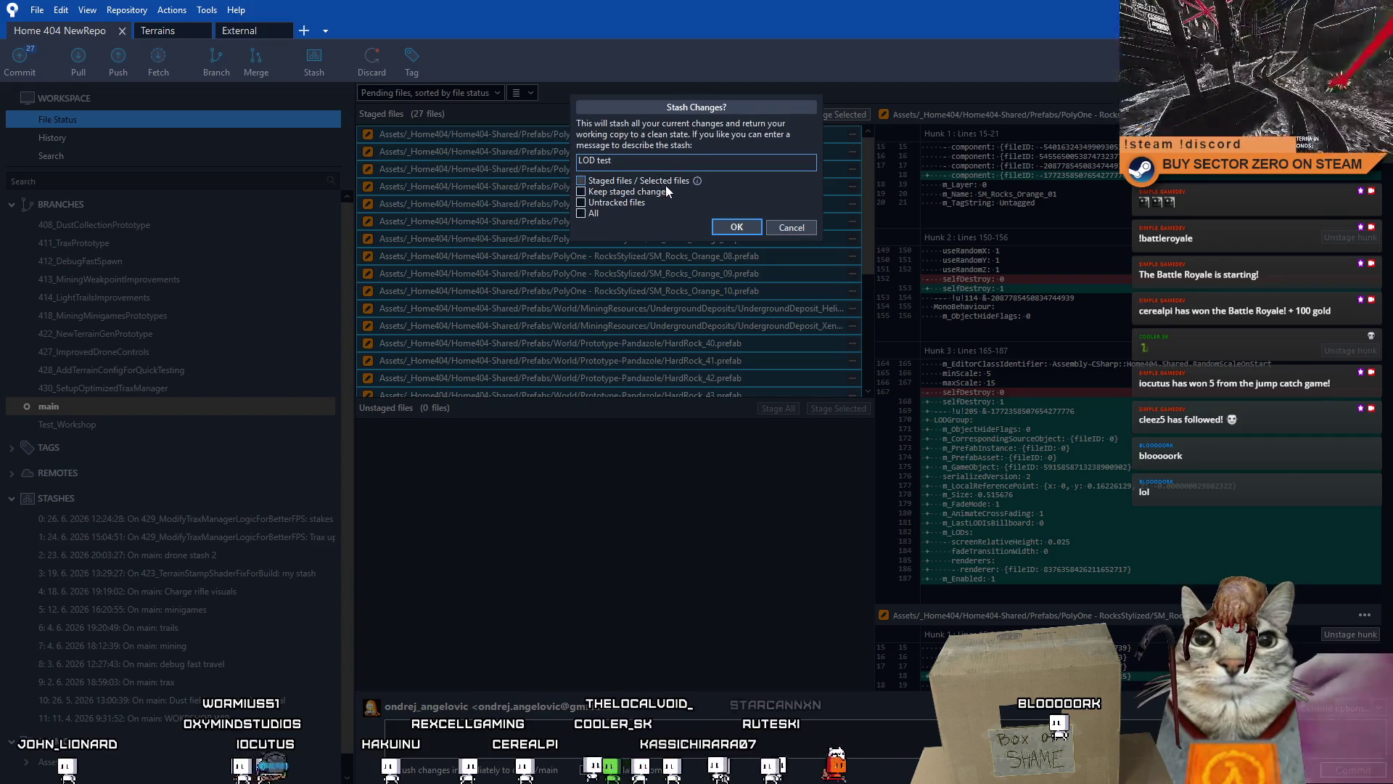
pyautogui.click(740, 227)
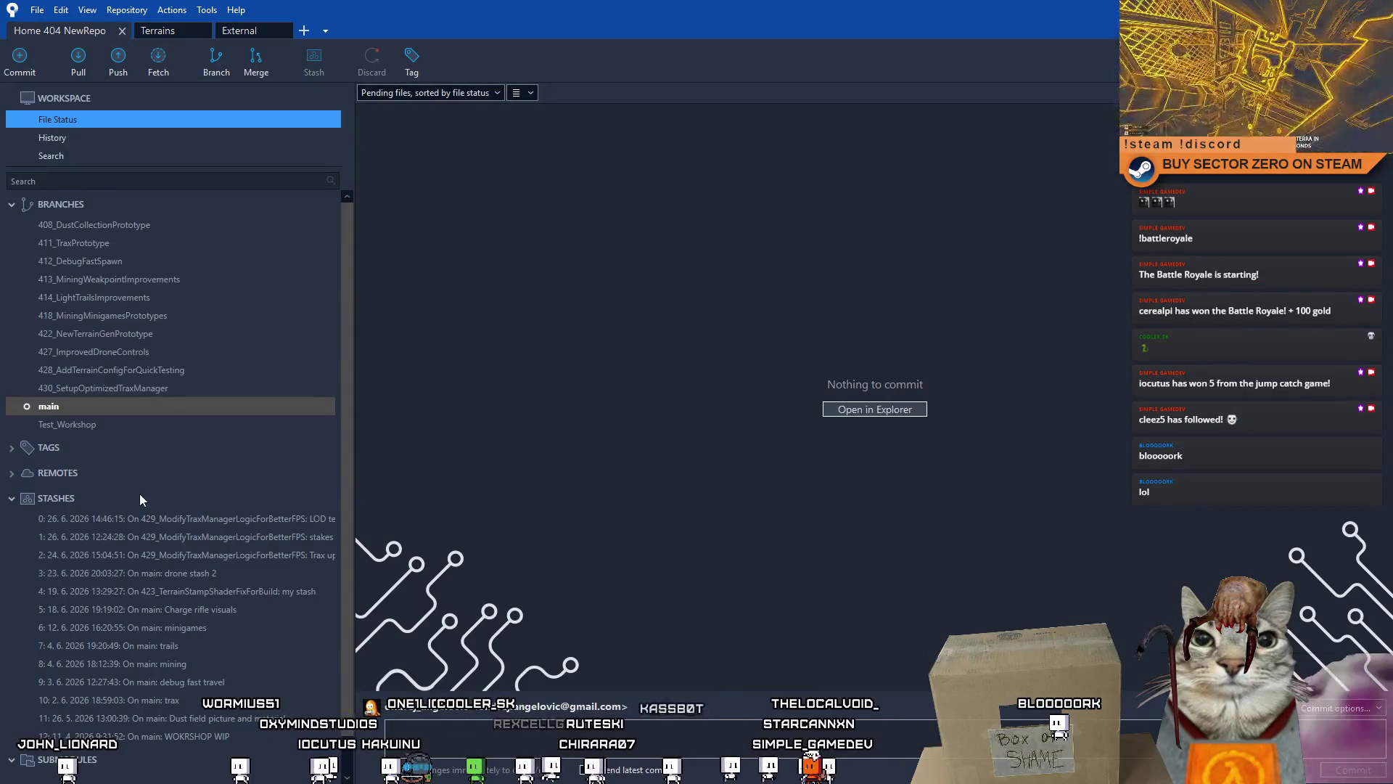
pyautogui.click(112, 404)
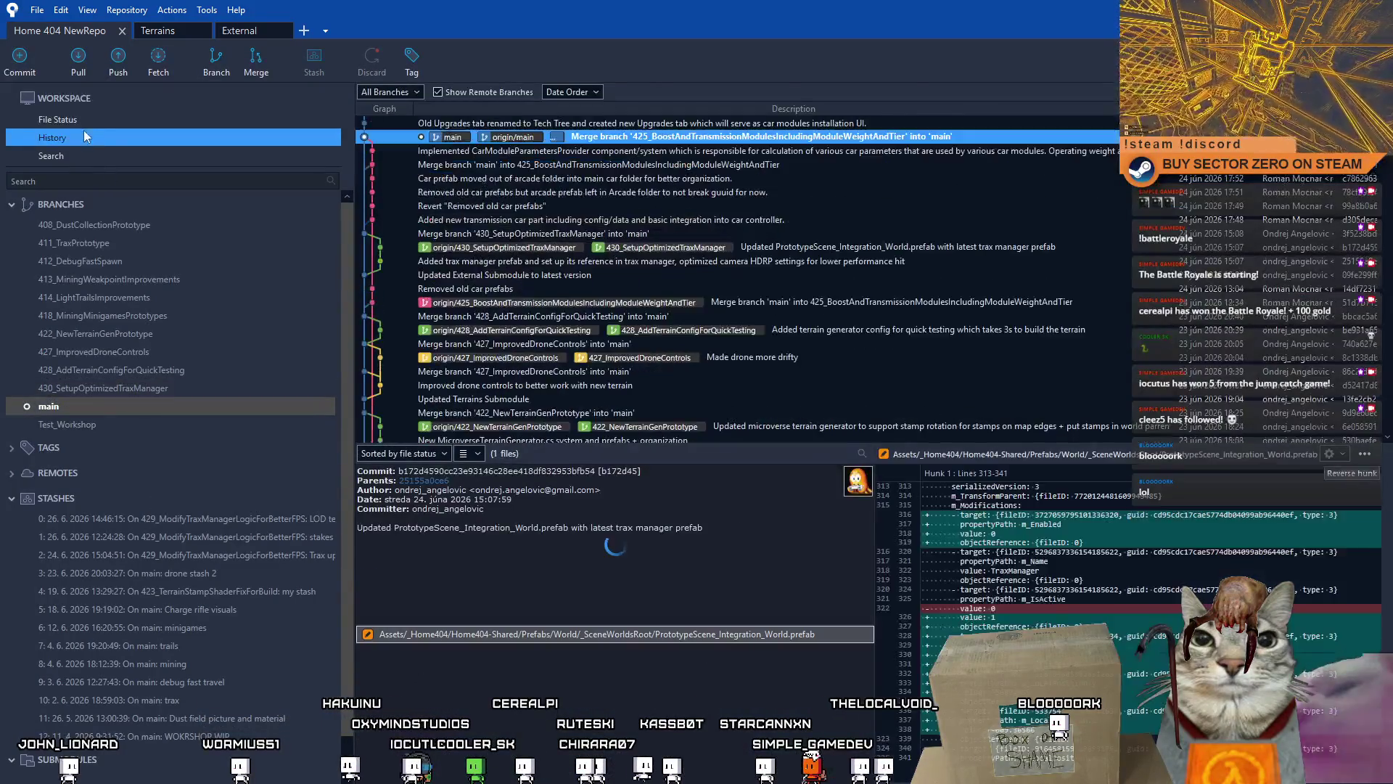
# Step: Check File Status and History, then move SourceTree off-screen and bring the Notion page over
pyautogui.click(93, 121)
pyautogui.click(82, 134)
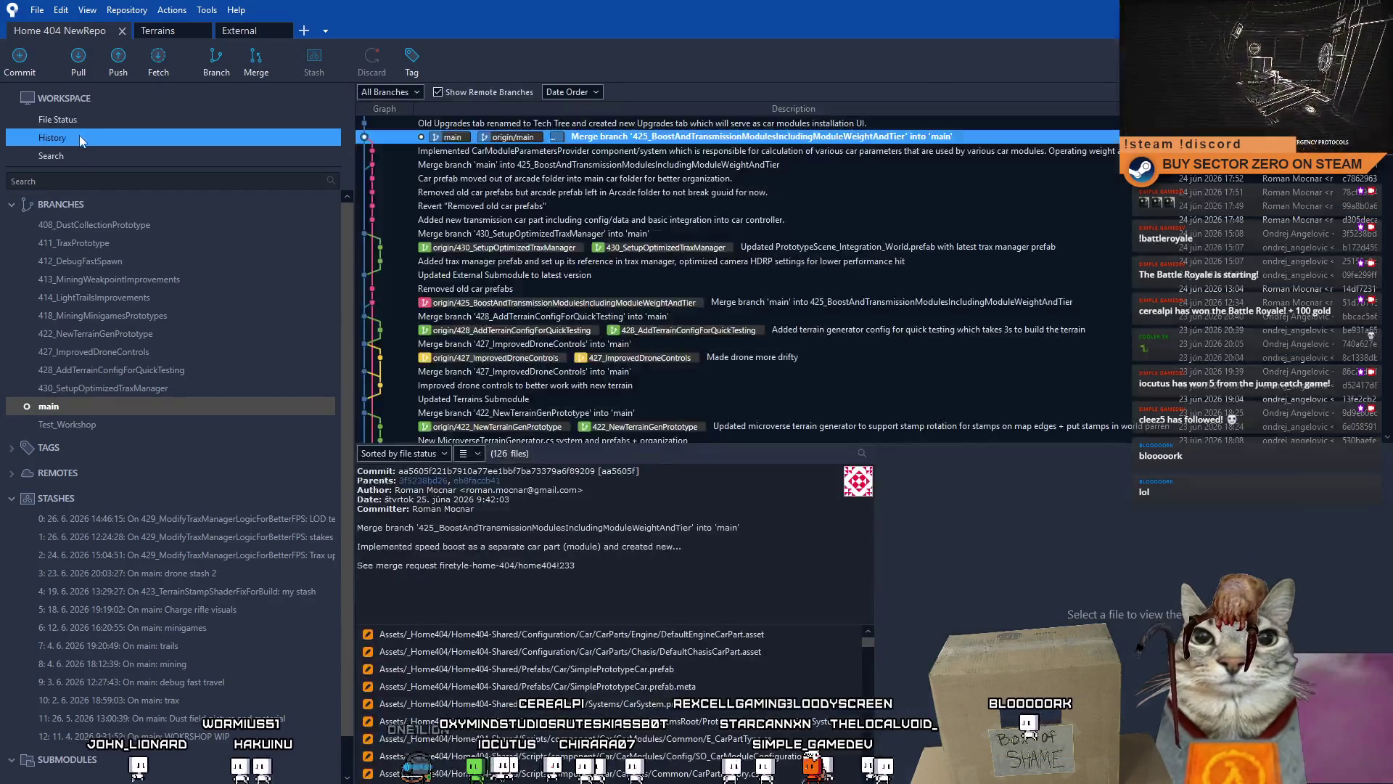
pyautogui.moveTo(435, 31)
pyautogui.mouseDown()
pyautogui.moveTo(456, 215)
pyautogui.moveTo(406, 185)
pyautogui.moveTo(0, 174)
pyautogui.mouseUp()
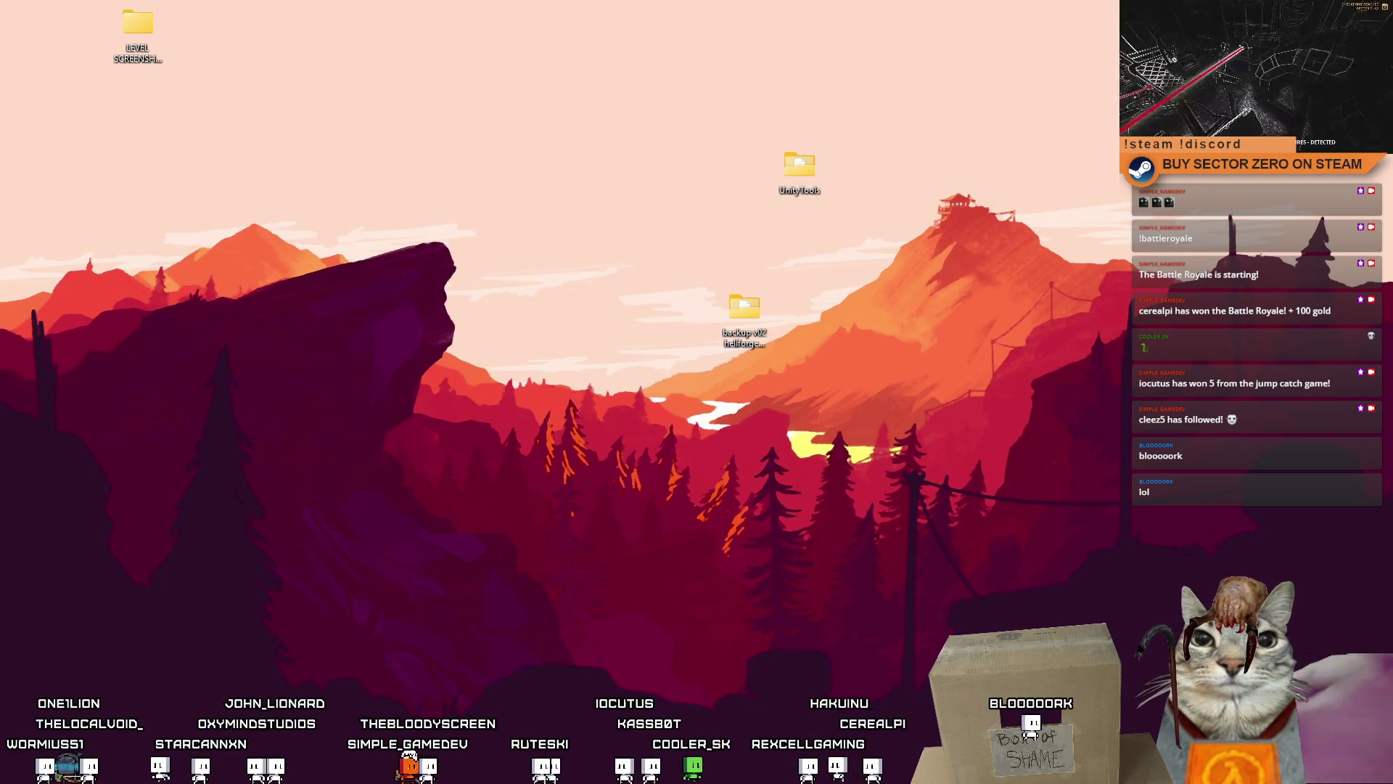
pyautogui.moveTo(0, 116); pyautogui.dragTo(689, 116)
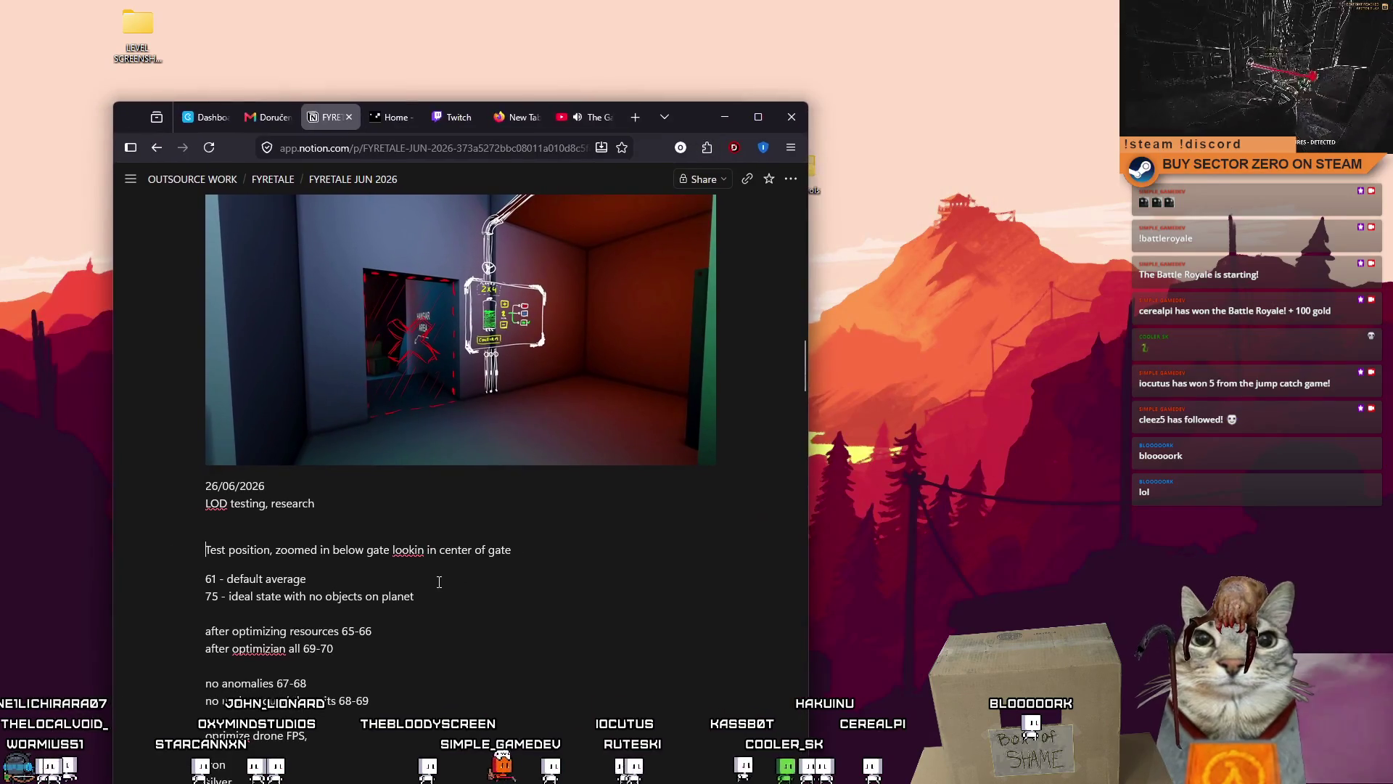
# Step: Remove the empty lines below the LOD testing heading and above '61 - default average'
pyautogui.click(332, 533)
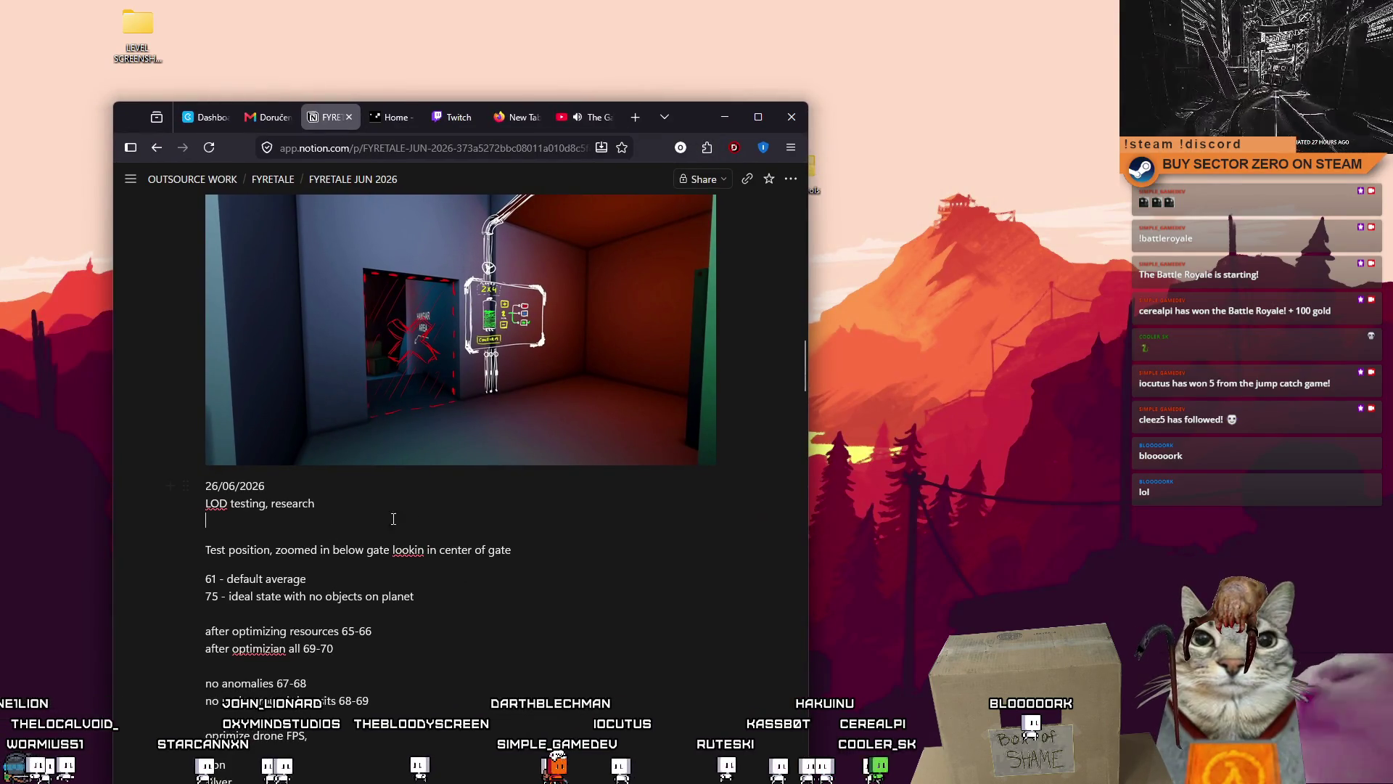
pyautogui.press('BackSpace')
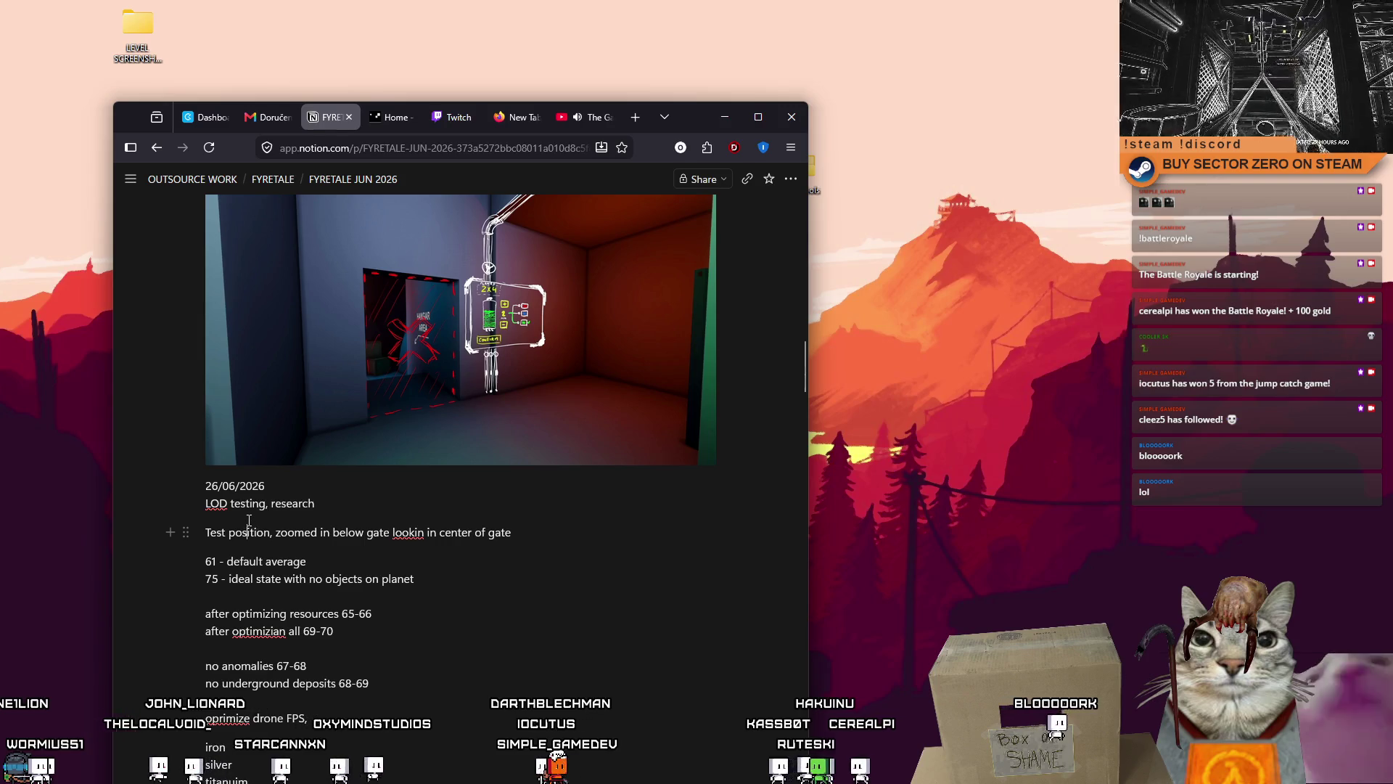
pyautogui.click(208, 533)
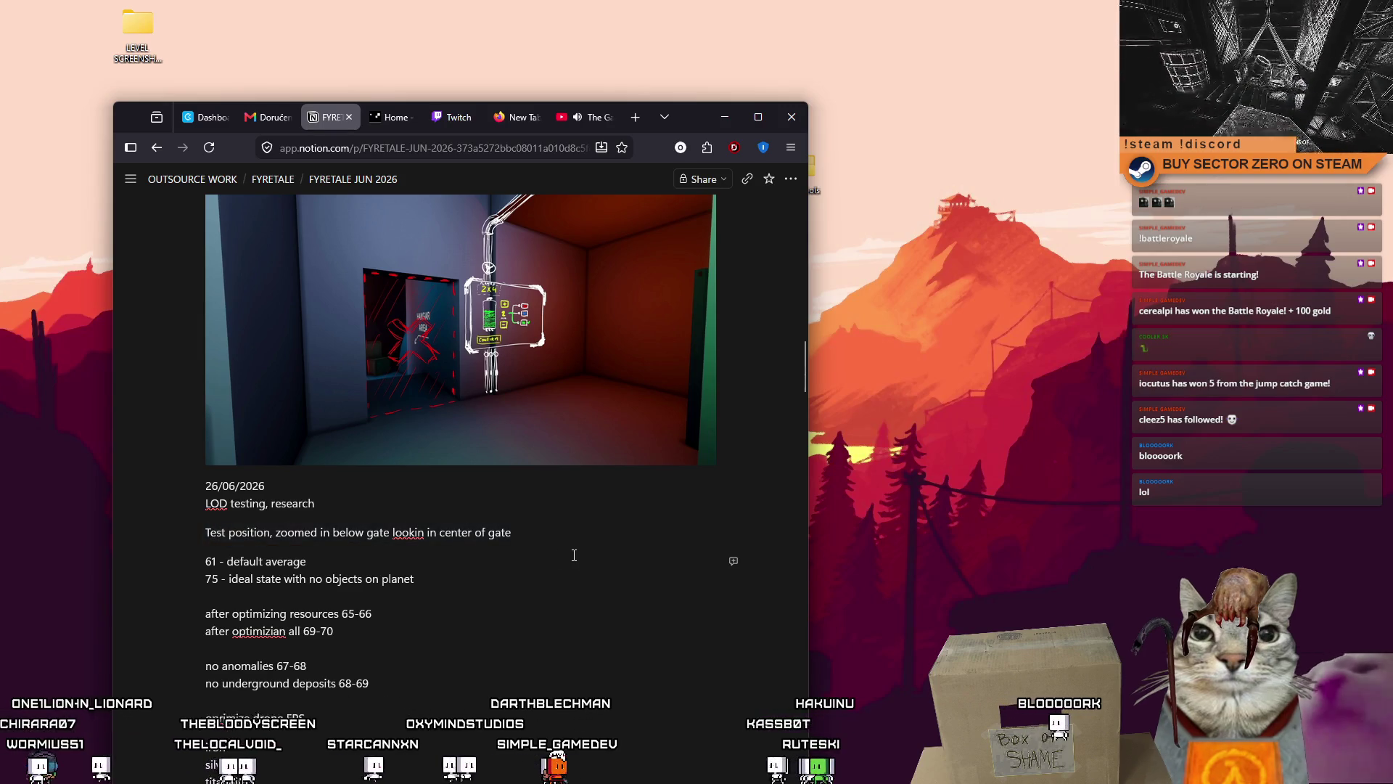
pyautogui.press('BackSpace')
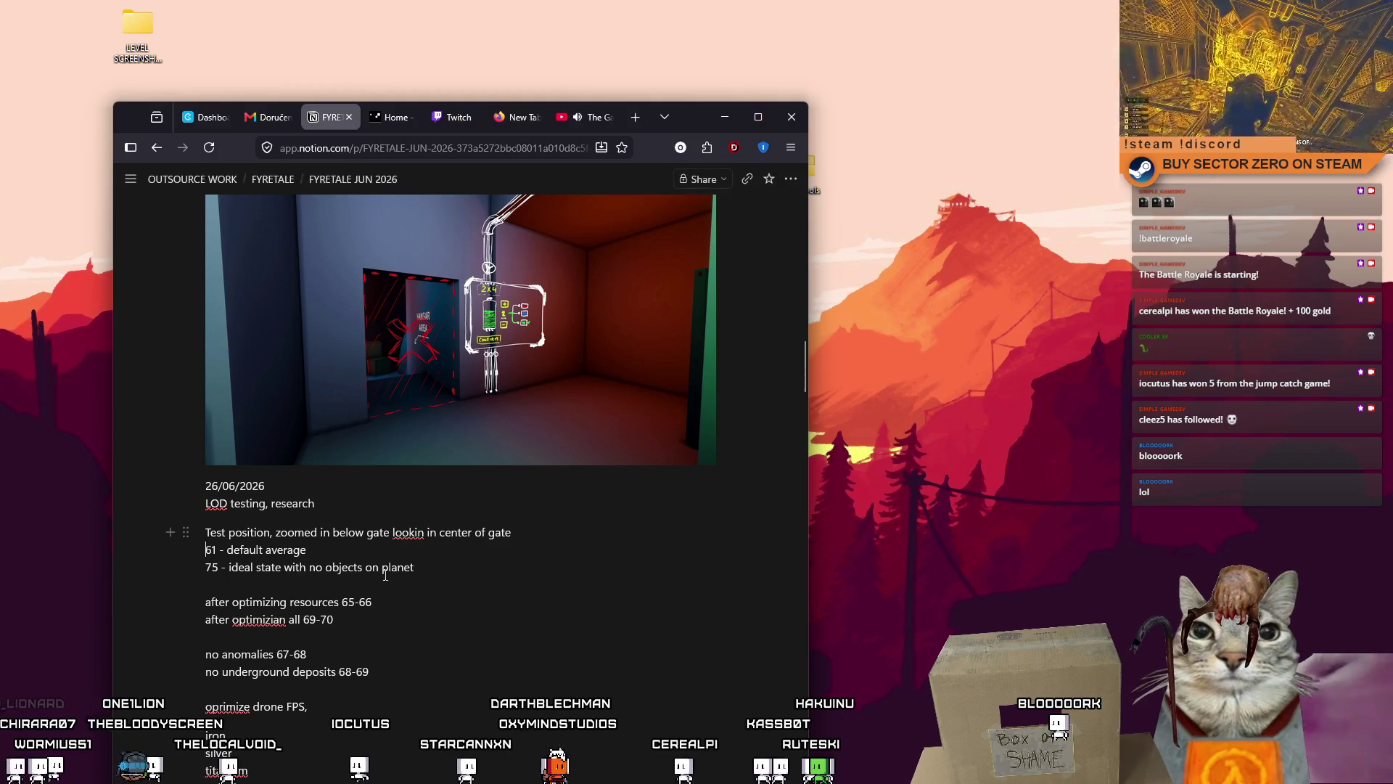
# Step: Insert 'just' before 'resources' on the next note line
pyautogui.click(430, 604)
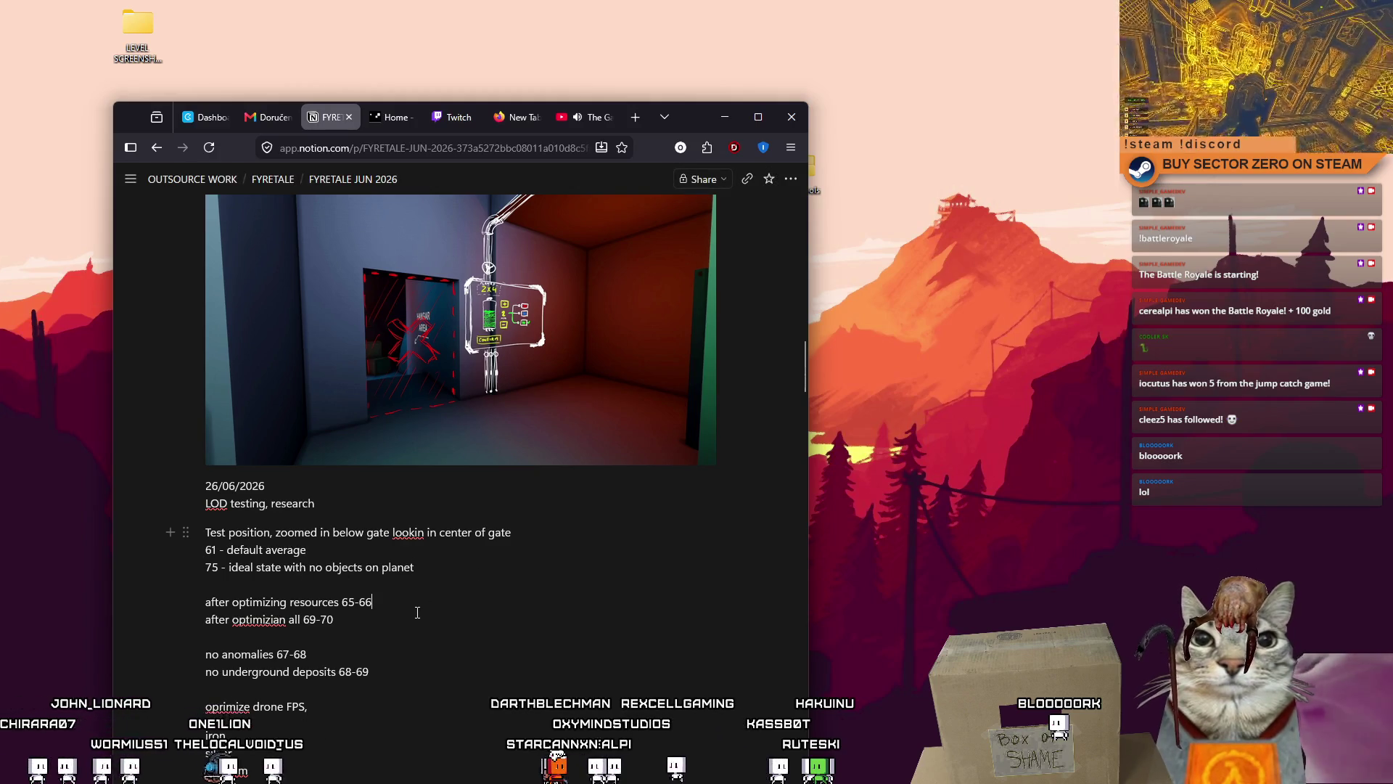
pyautogui.press('Down')
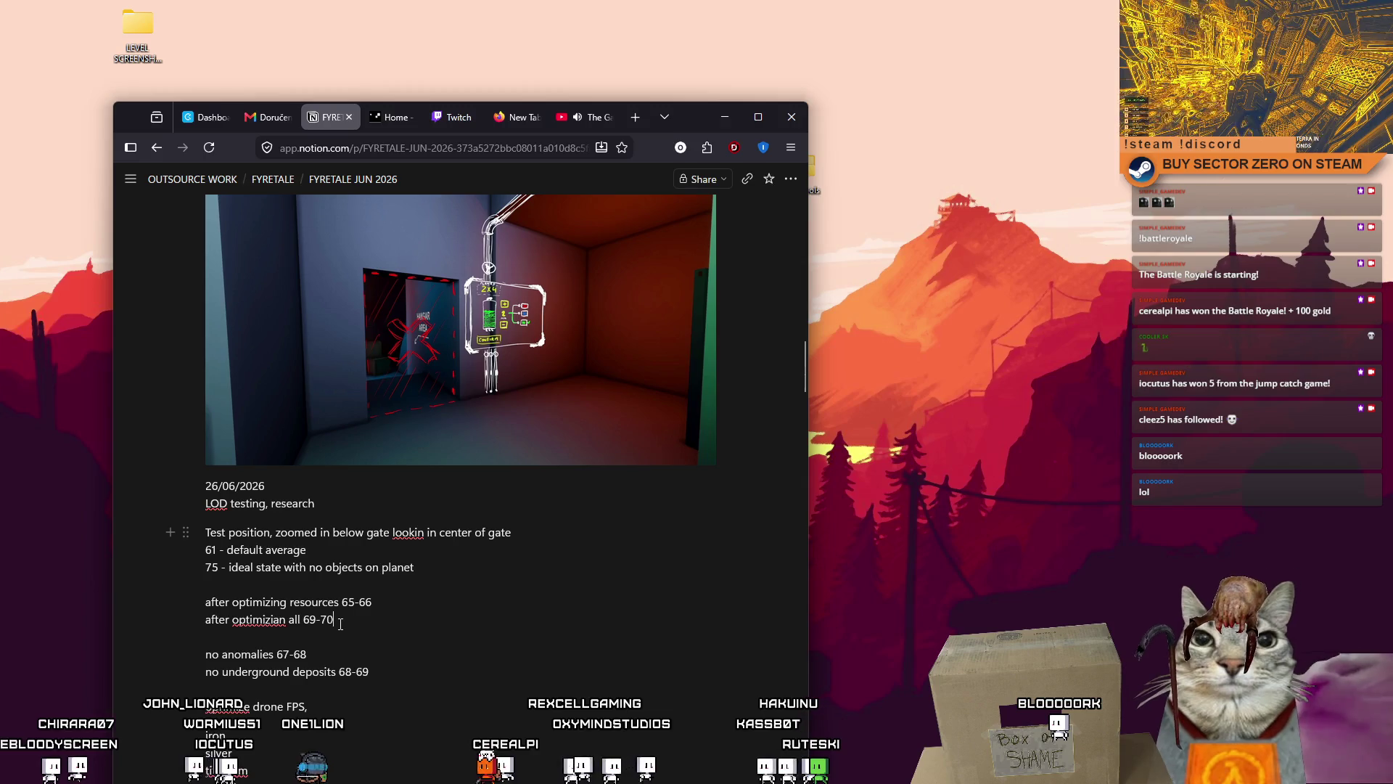
pyautogui.click(288, 601)
pyautogui.write('just the')
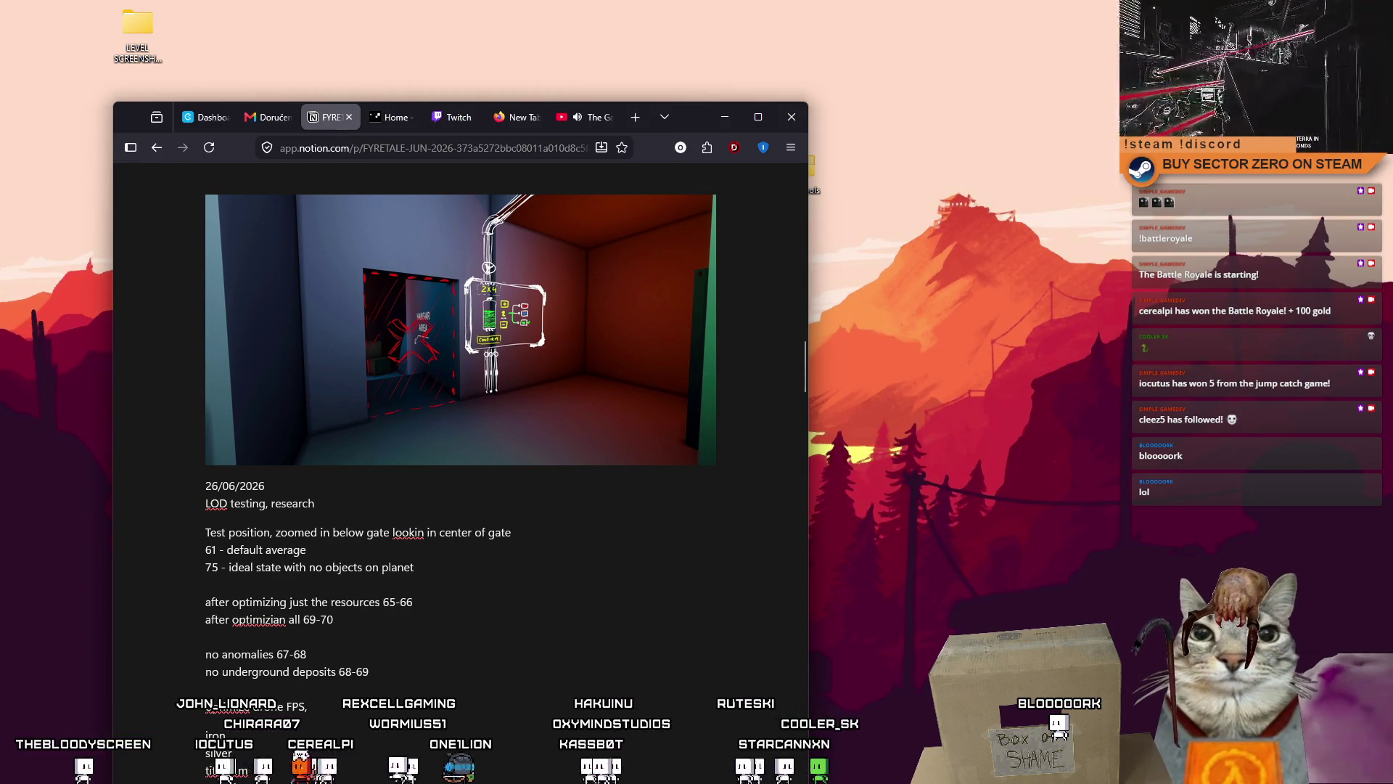
# Step: Correct 'optimizian' to 'optimizing everything' and delete the redundant word 'all'
pyautogui.click(286, 619)
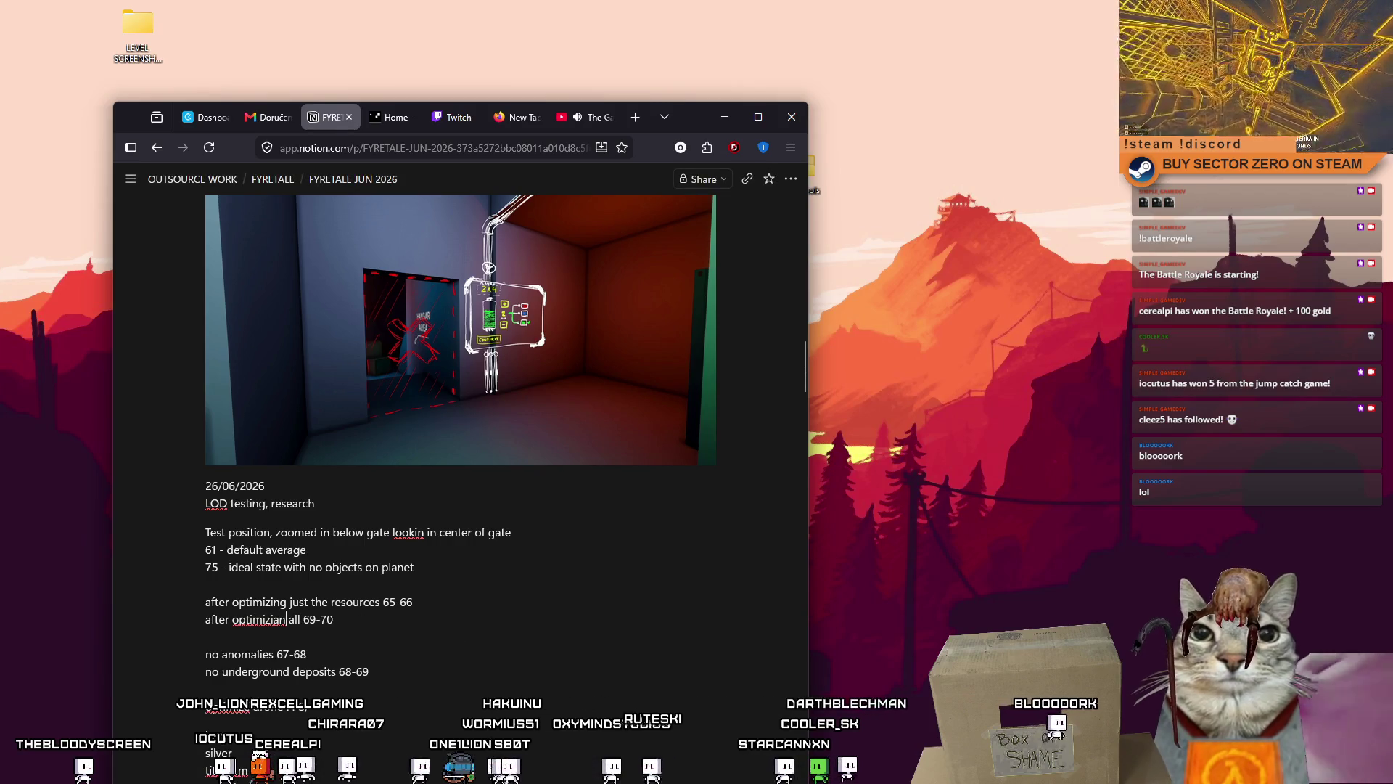
pyautogui.press('BackSpace')
pyautogui.press('BackSpace')
pyautogui.press('BackSpace')
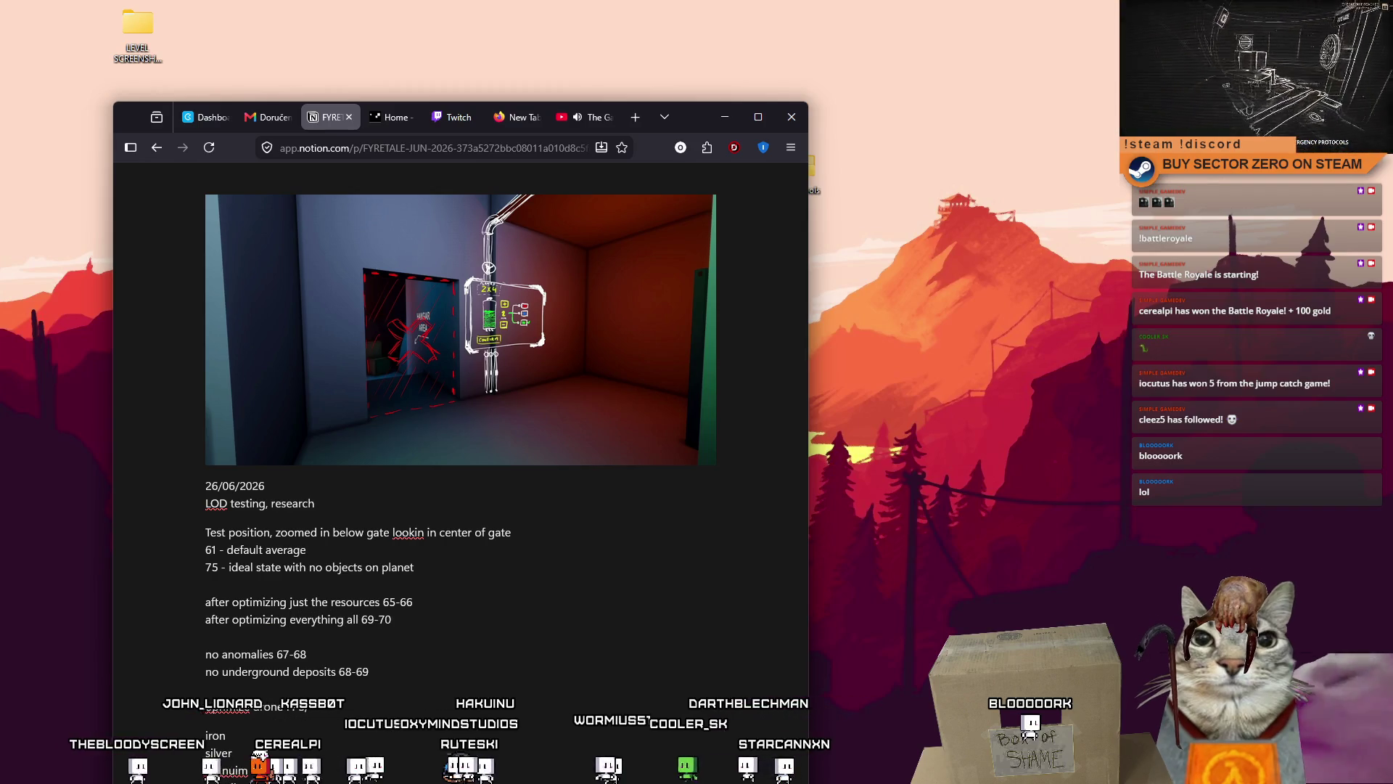
pyautogui.doubleClick(317, 620)
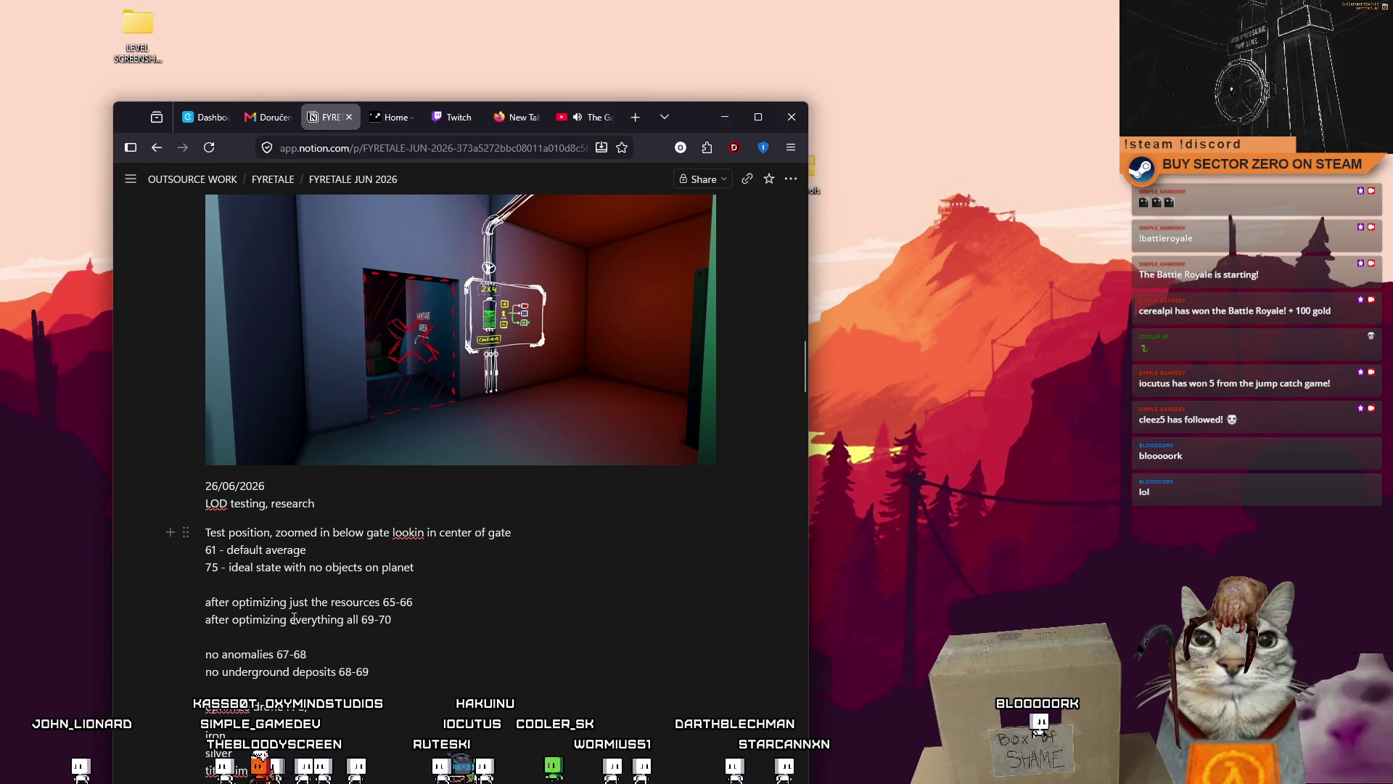
pyautogui.doubleClick(353, 620)
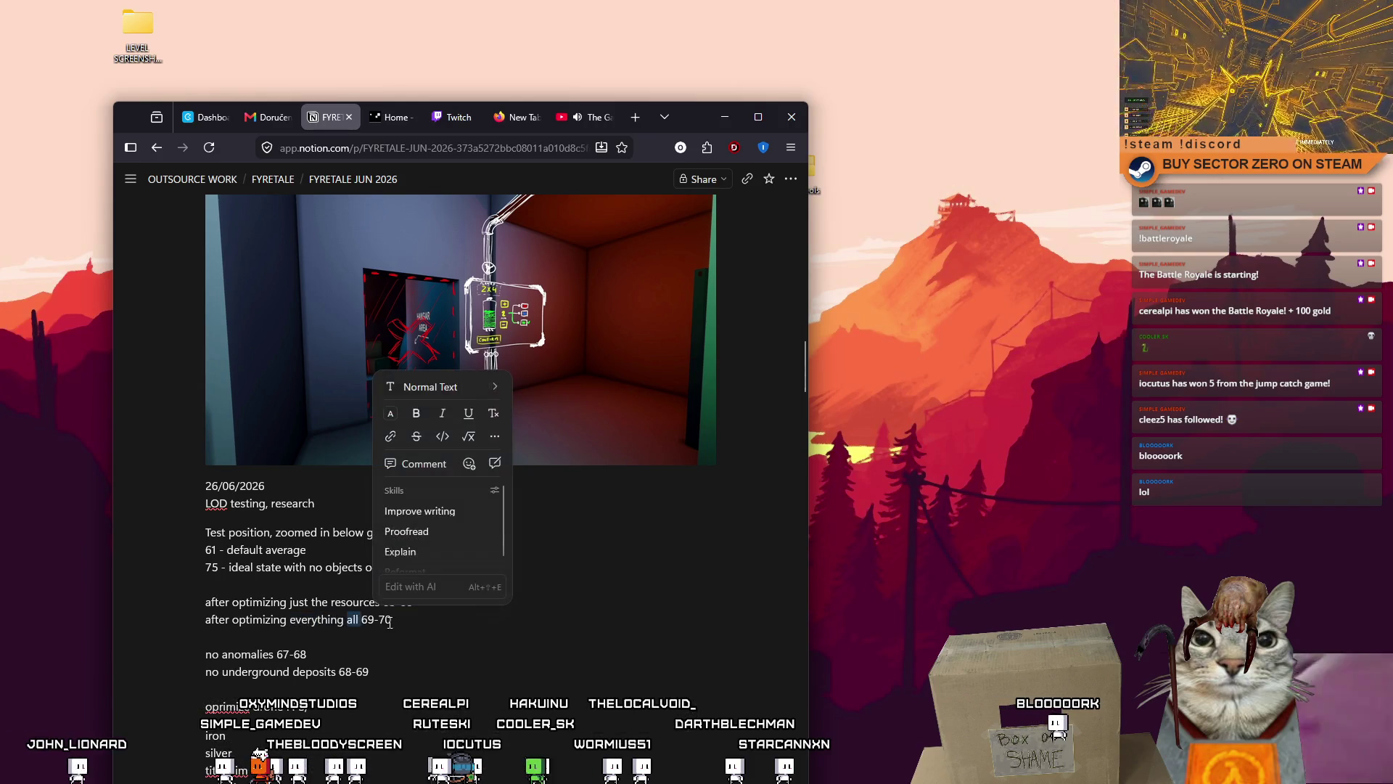
pyautogui.press('BackSpace')
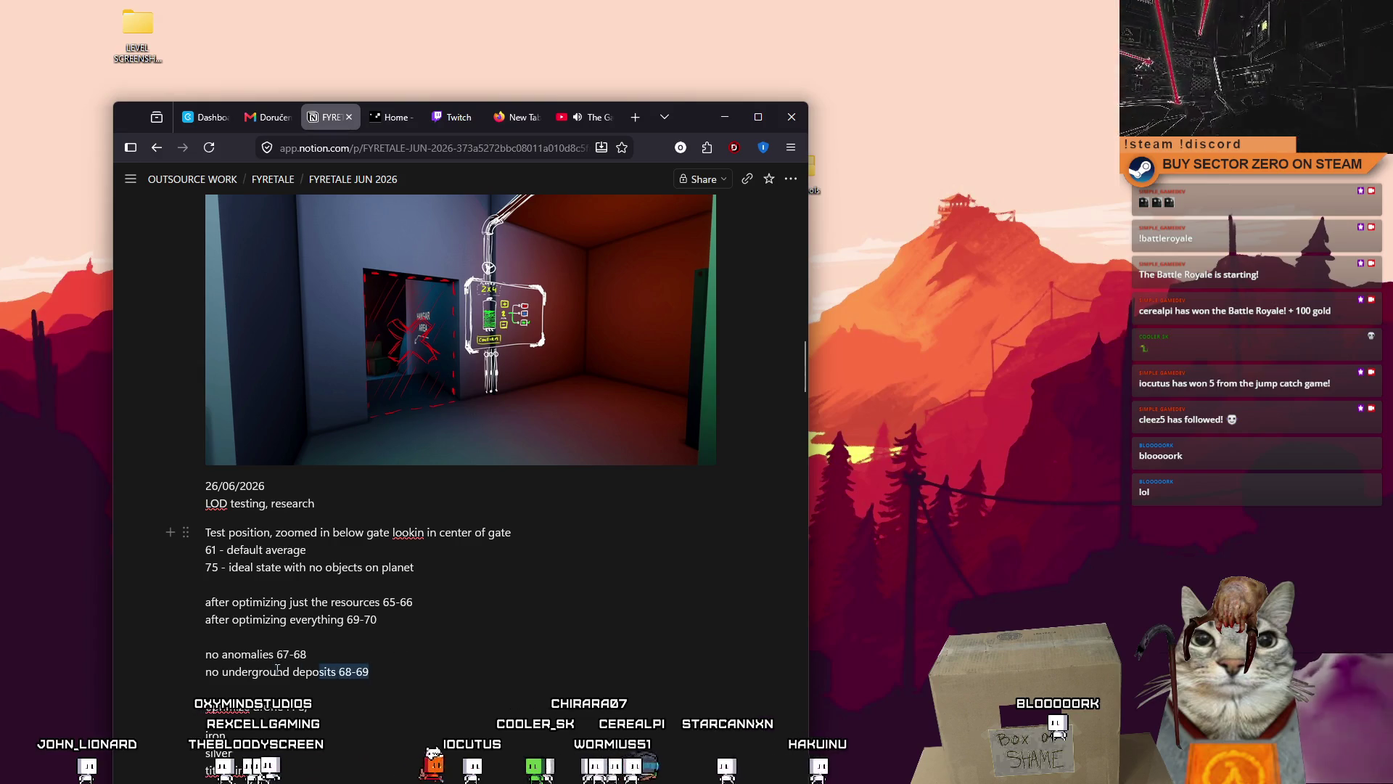
pyautogui.click(418, 679)
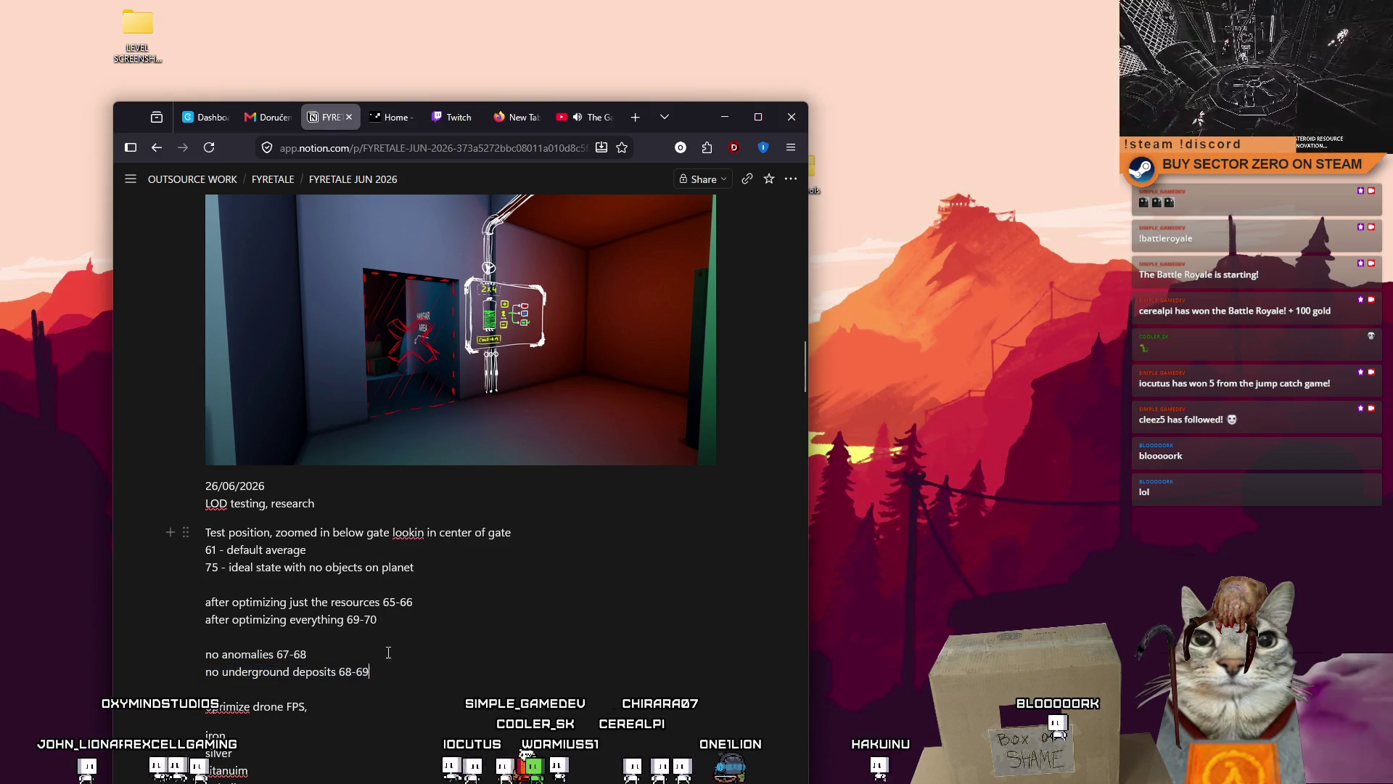
pyautogui.scroll(-4, 363, 642)
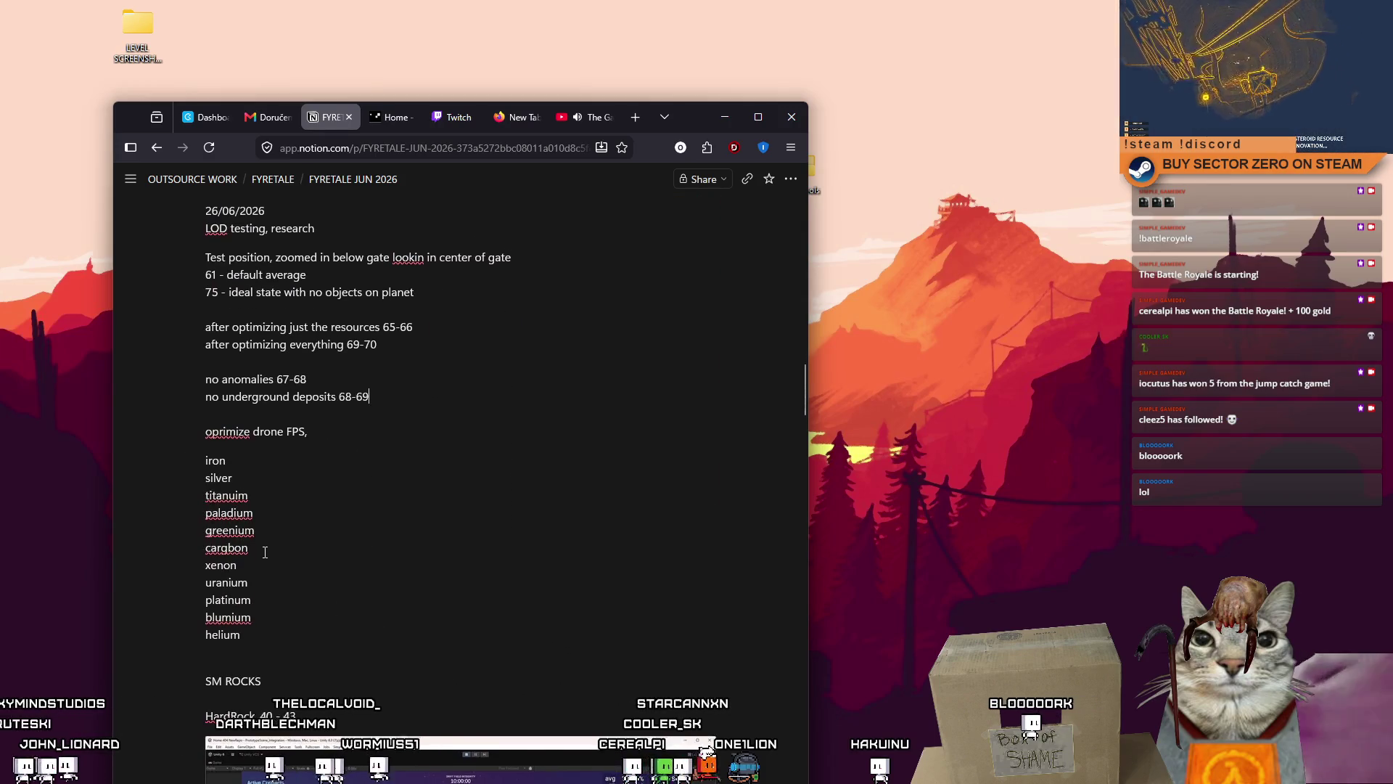
pyautogui.scroll(-2, 265, 553)
pyautogui.moveTo(799, 395)
pyautogui.mouseDown()
pyautogui.moveTo(804, 428)
pyautogui.moveTo(787, 293)
pyautogui.mouseUp()
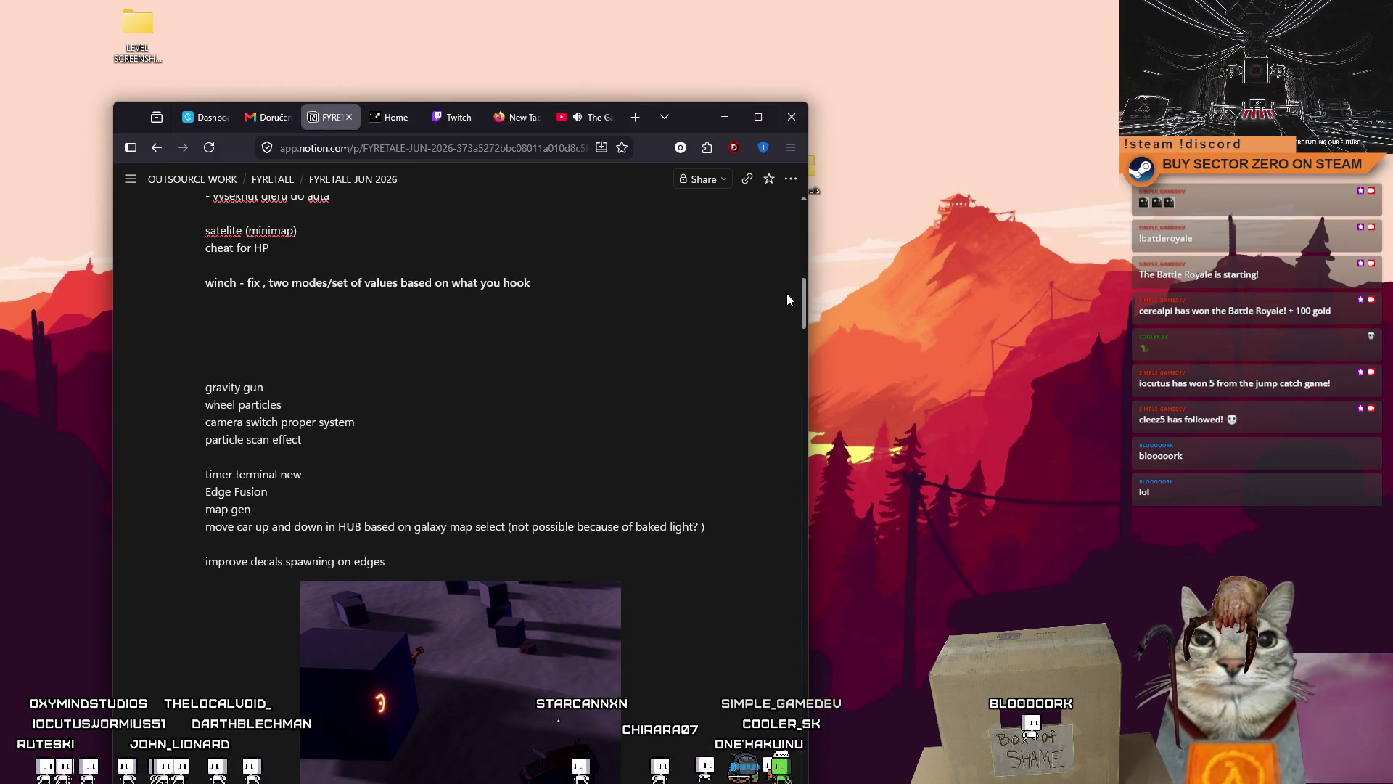
pyautogui.moveTo(787, 293)
pyautogui.mouseDown()
pyautogui.moveTo(781, 277)
pyautogui.moveTo(774, 397)
pyautogui.mouseUp()
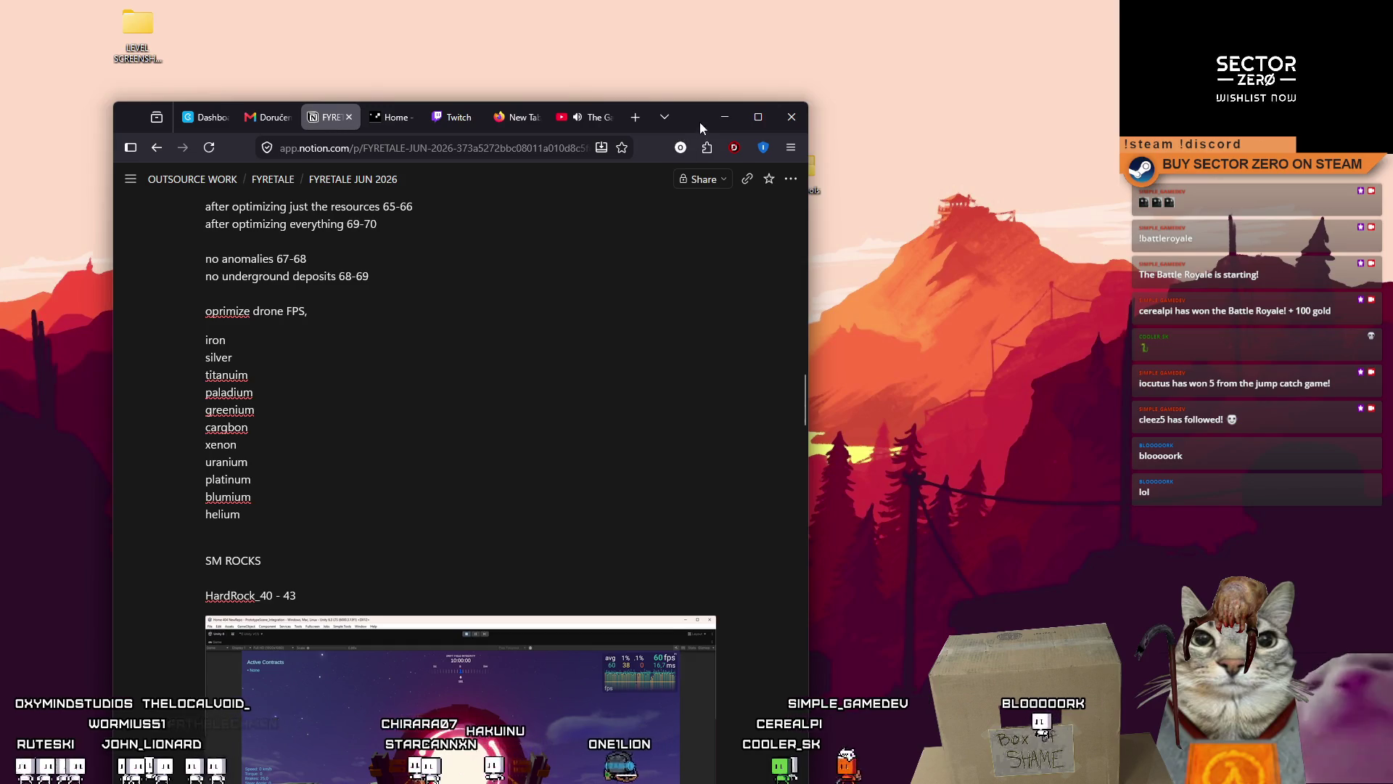
# Step: Minimize the Notion browser, move Visual Studio aside, and return to the Unity editor
pyautogui.click(724, 116)
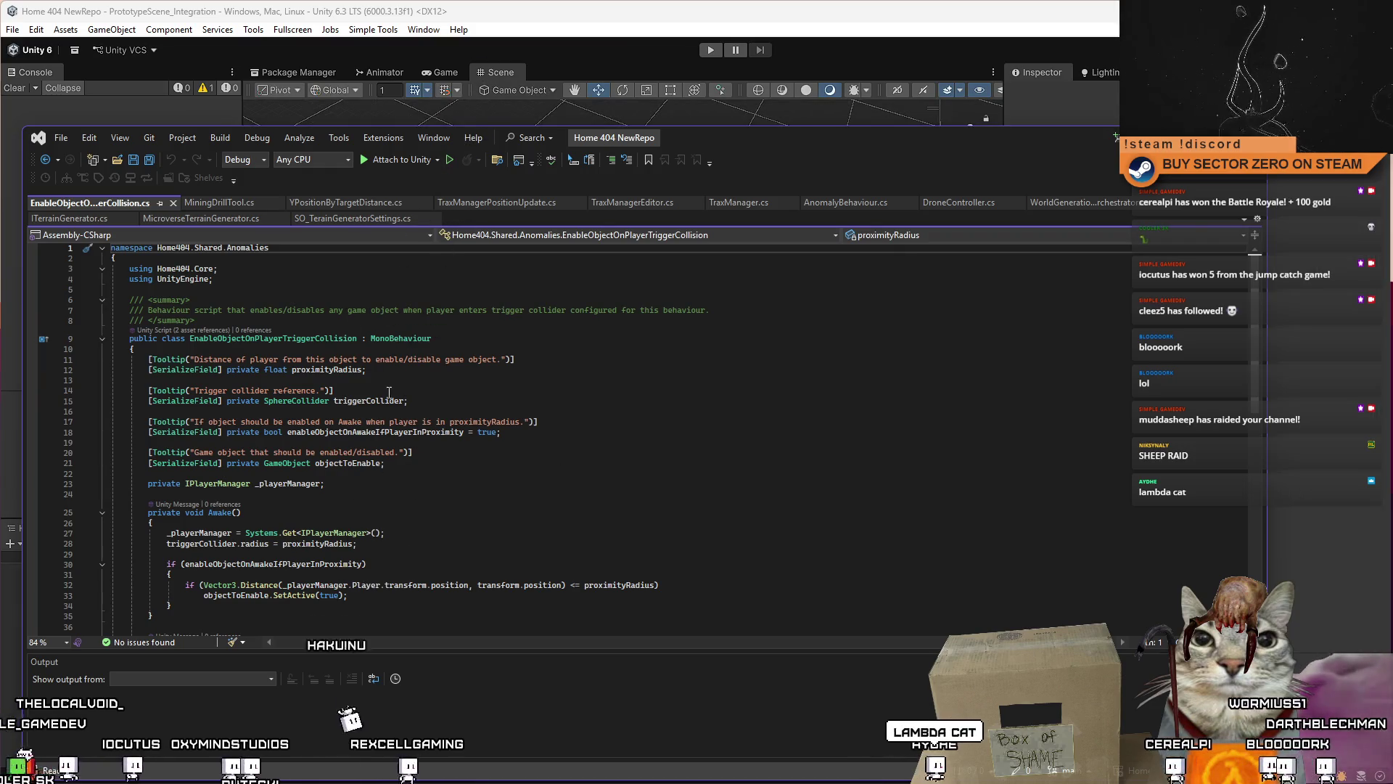
pyautogui.moveTo(730, 141)
pyautogui.mouseDown()
pyautogui.moveTo(784, 428)
pyautogui.moveTo(804, 150)
pyautogui.mouseUp()
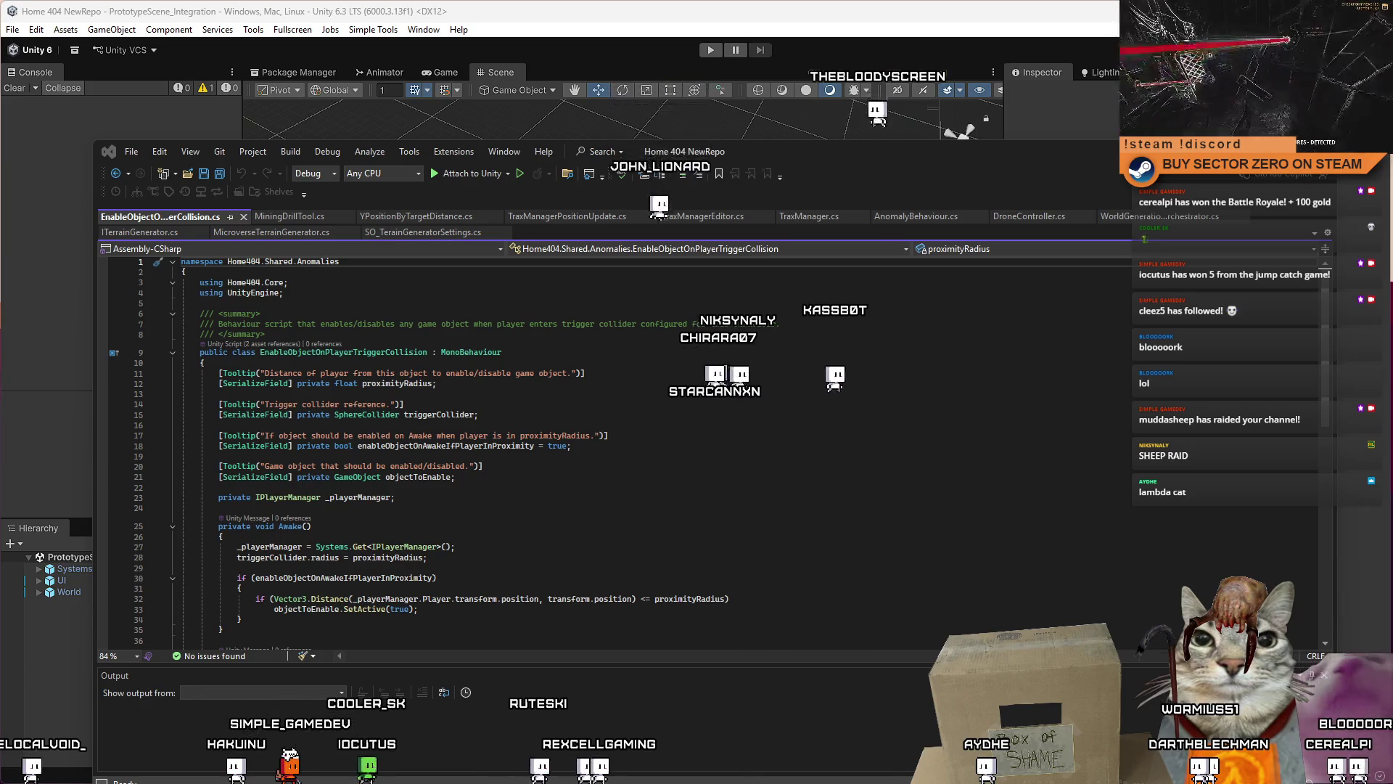
pyautogui.click(442, 414)
pyautogui.hotkey('alt', 'Tab')
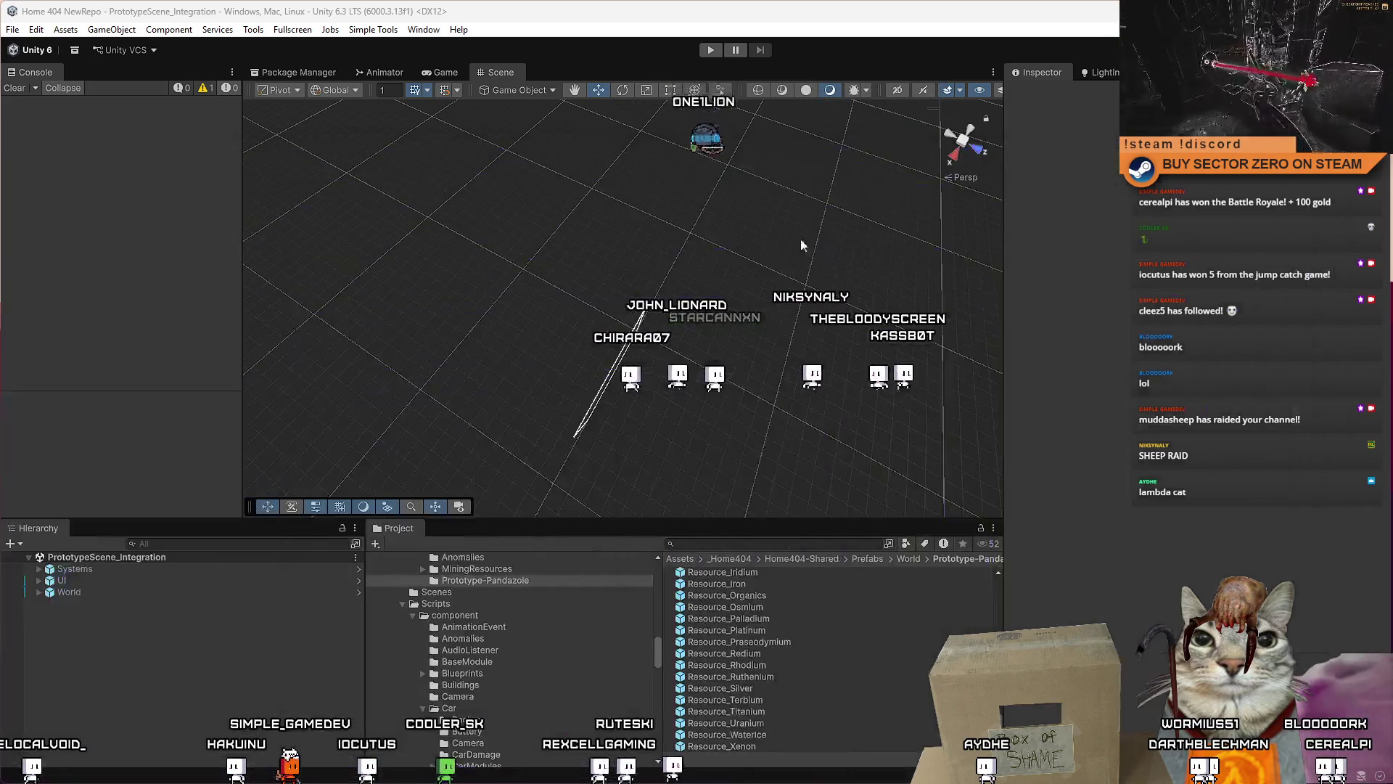
# Step: Enter play mode, start Drift Miners from its main menu, and maximize the Game view
pyautogui.click(711, 50)
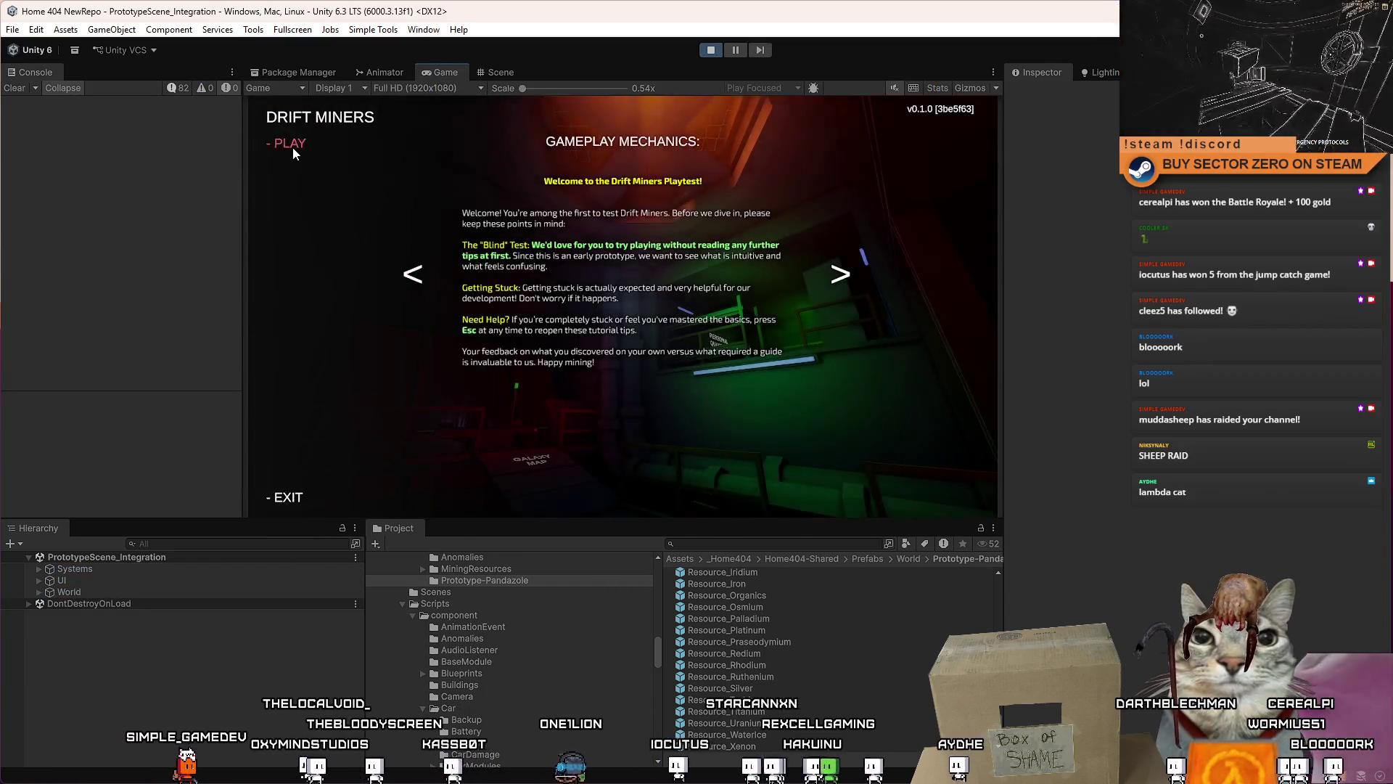
pyautogui.click(293, 147)
pyautogui.doubleClick(434, 71)
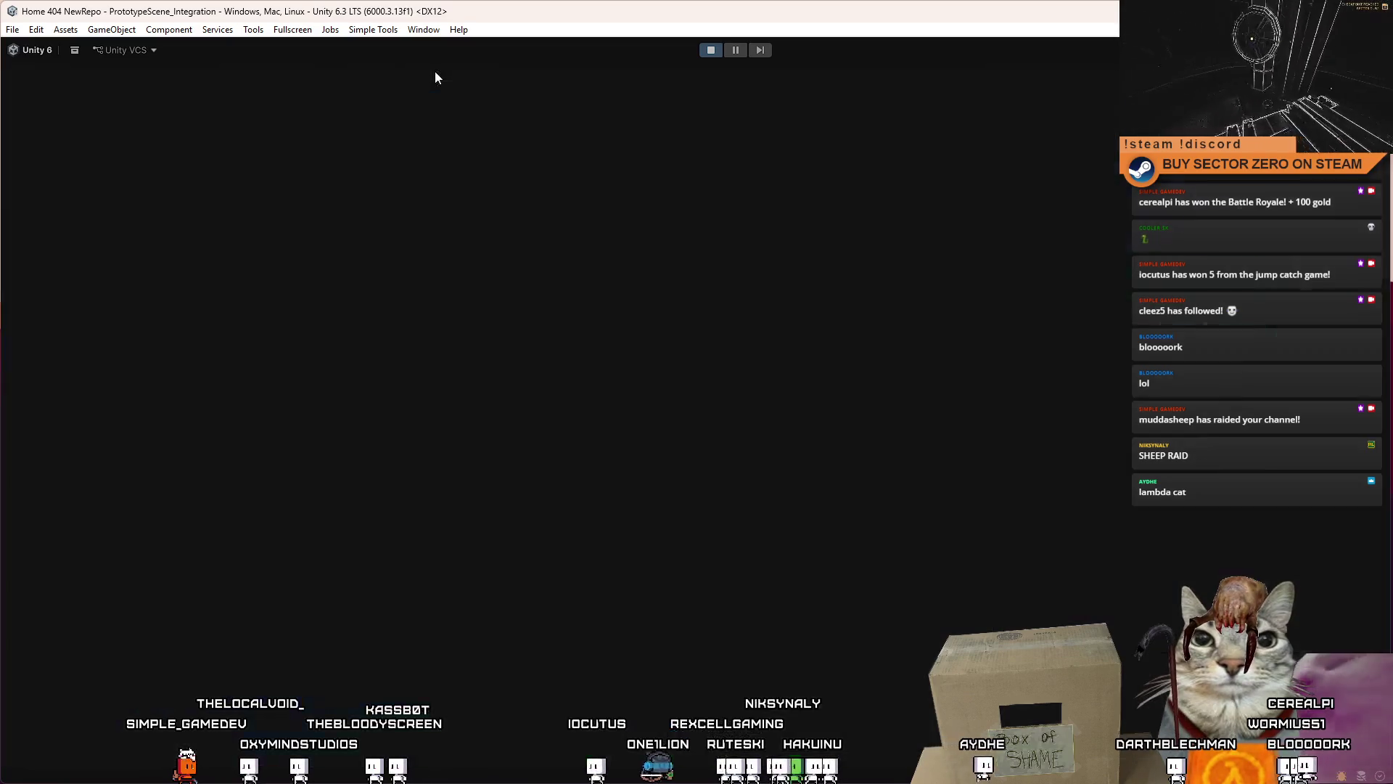
# Step: Walk down the corridor to the galaxy map terminal, use it, then exit
pyautogui.press('w')
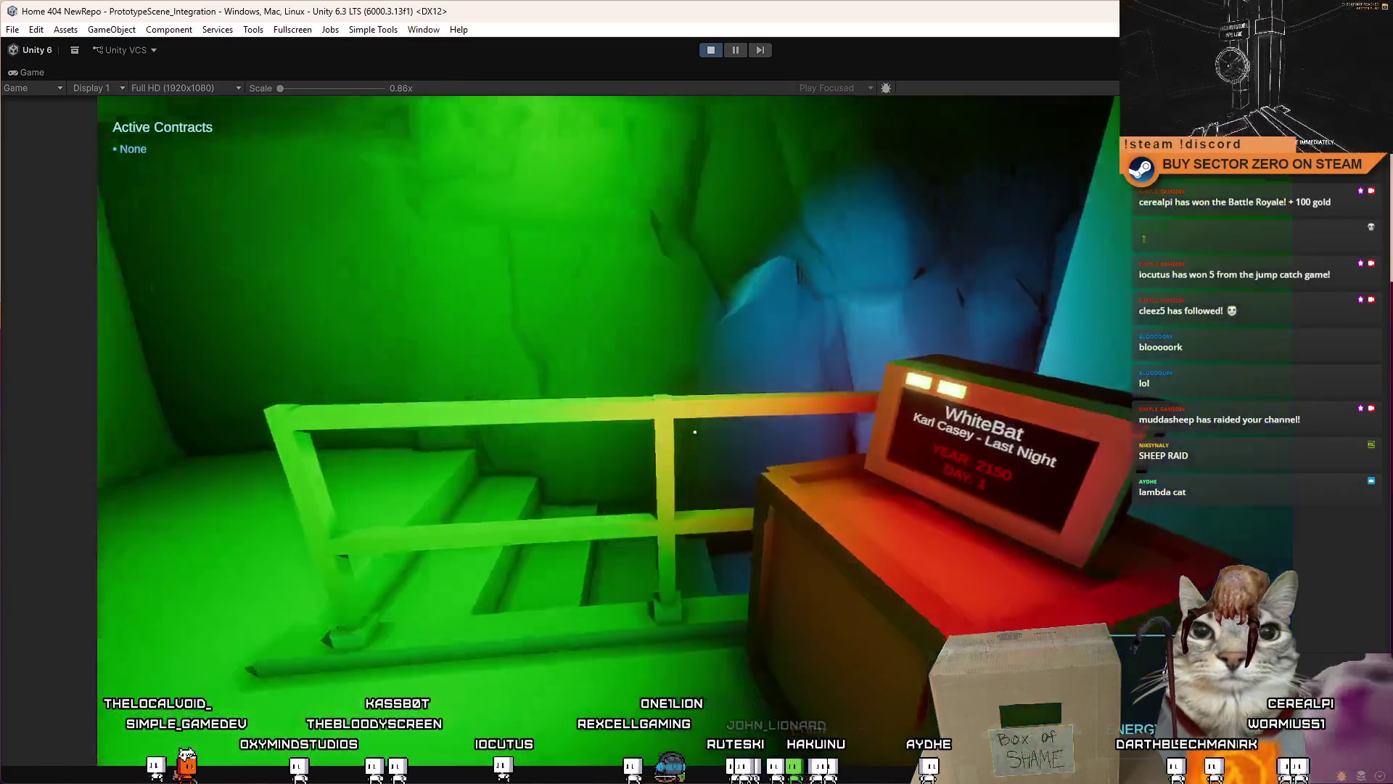
pyautogui.press('w')
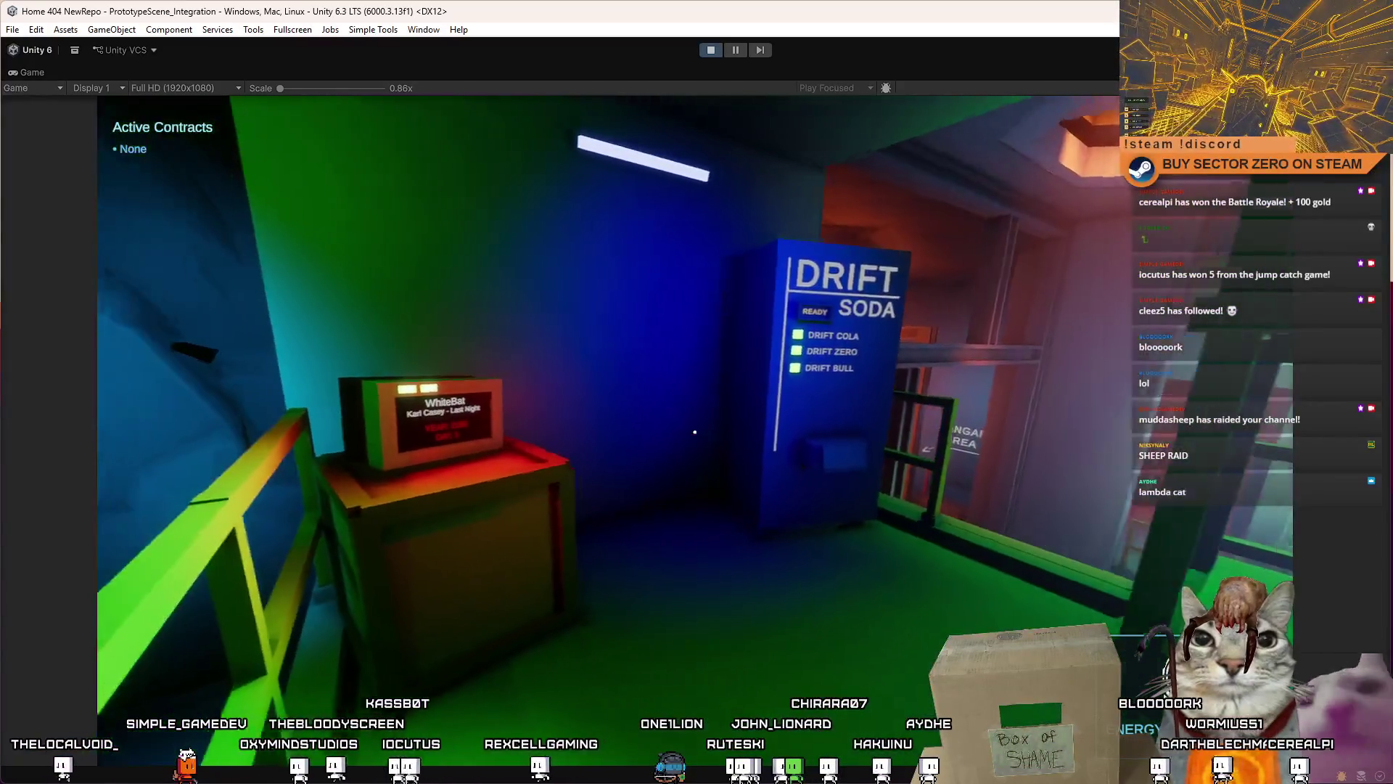
pyautogui.press('w')
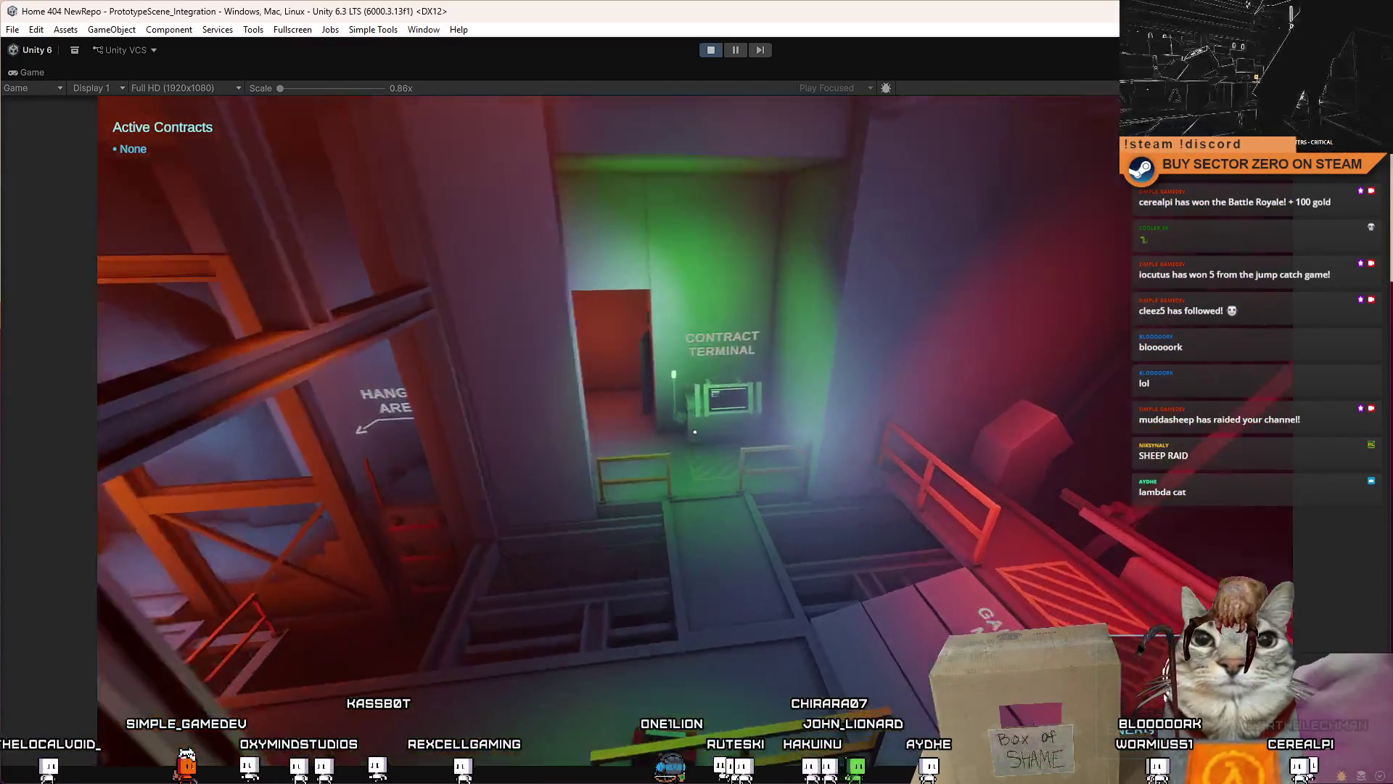
pyautogui.press('w')
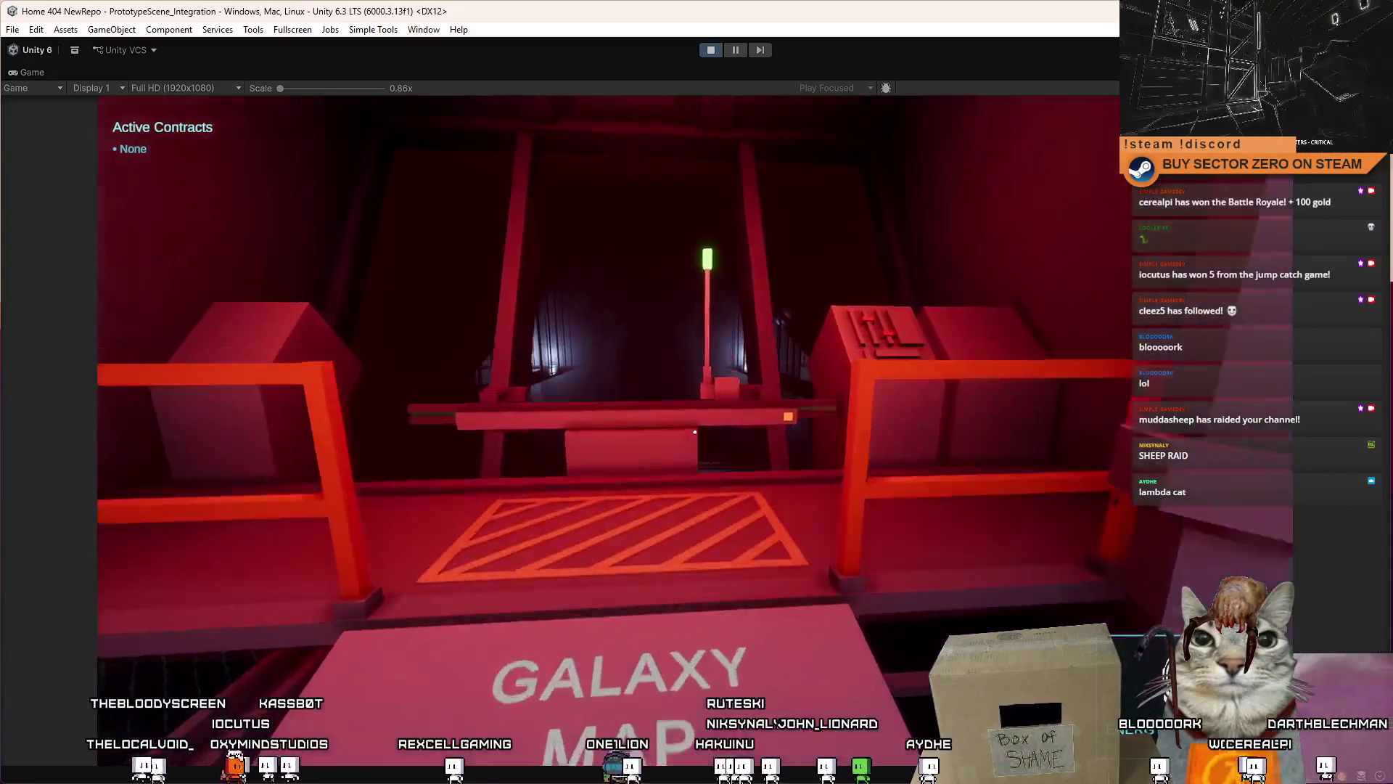
pyautogui.press('e')
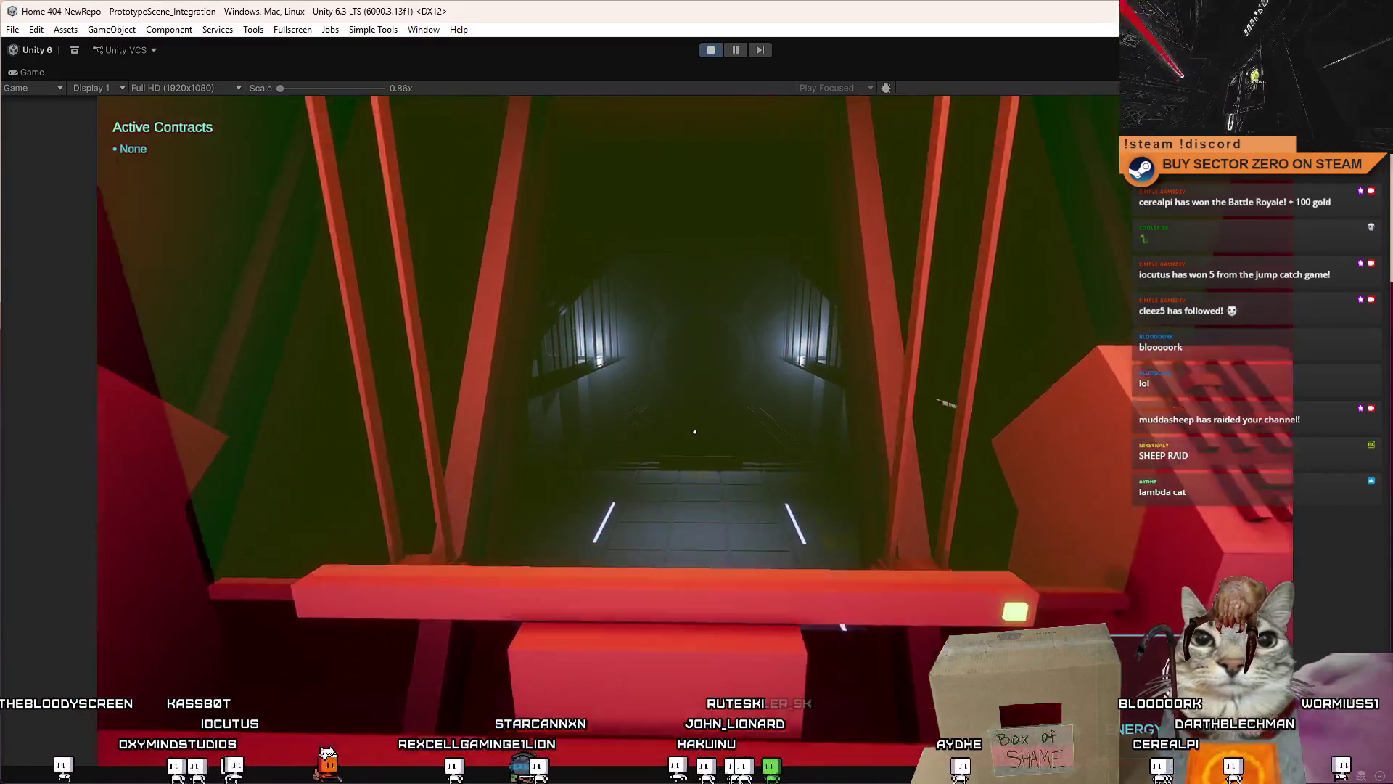
pyautogui.press('Escape')
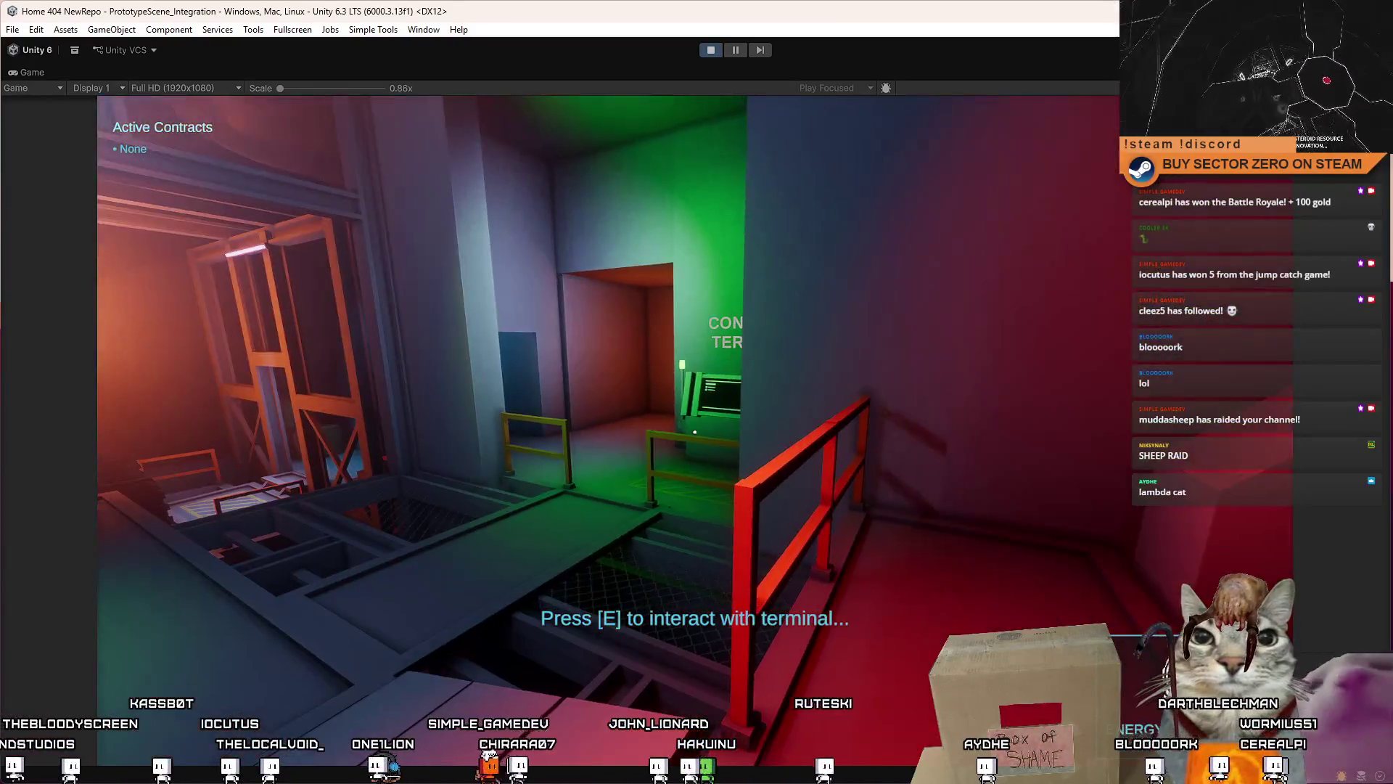
# Step: Walk through the elevator to the Contract Terminal and open its contracts list
pyautogui.moveTo(694, 431)
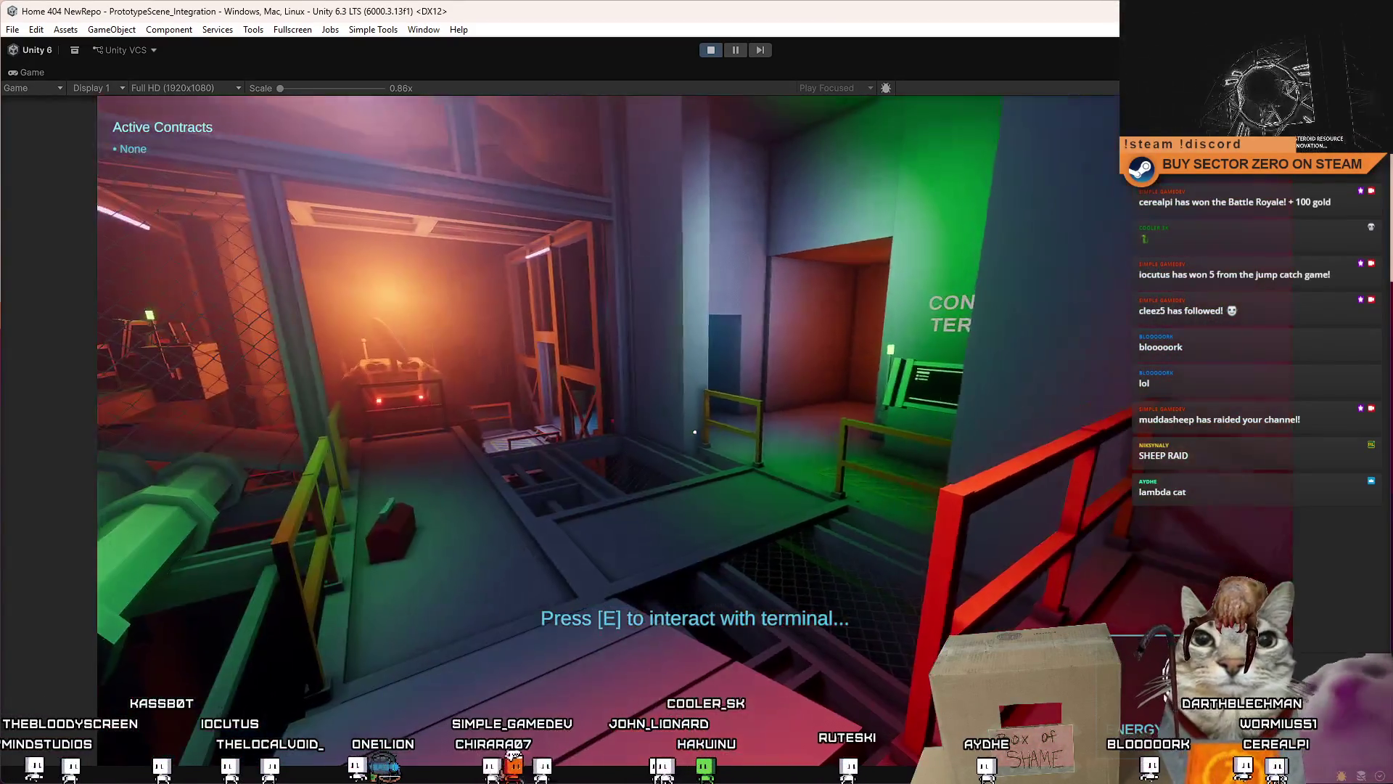
pyautogui.press('w')
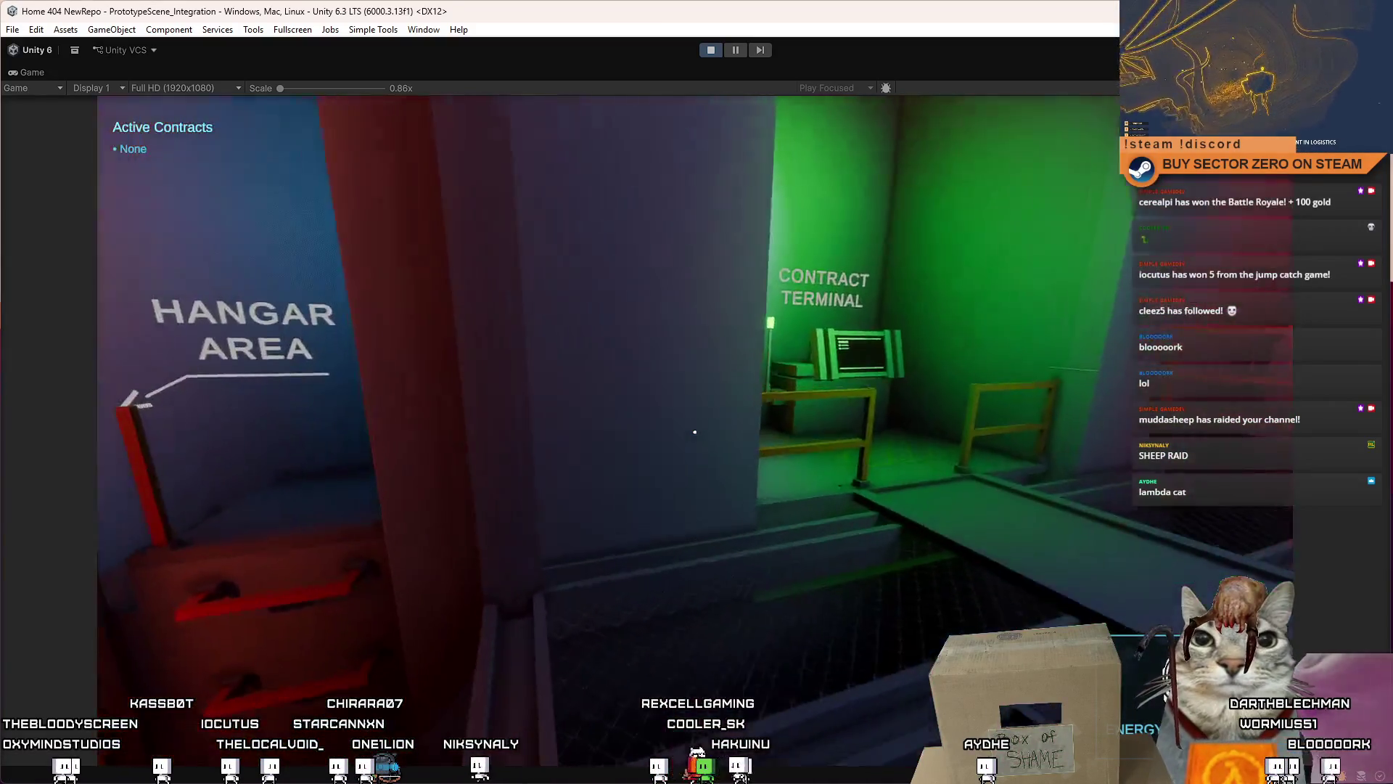
pyautogui.press('w')
pyautogui.press('e')
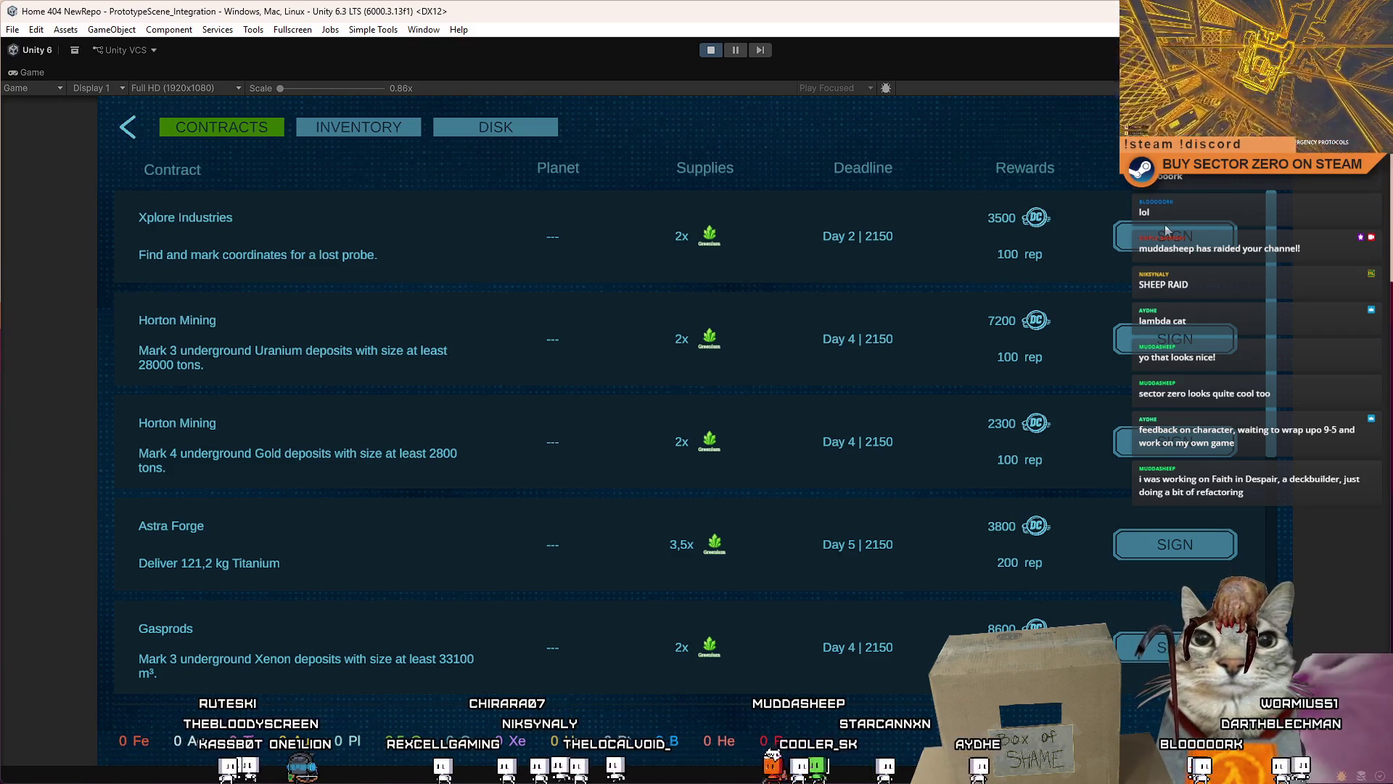
# Step: Close the contracts list with the back arrow to resume the game
pyautogui.click(145, 128)
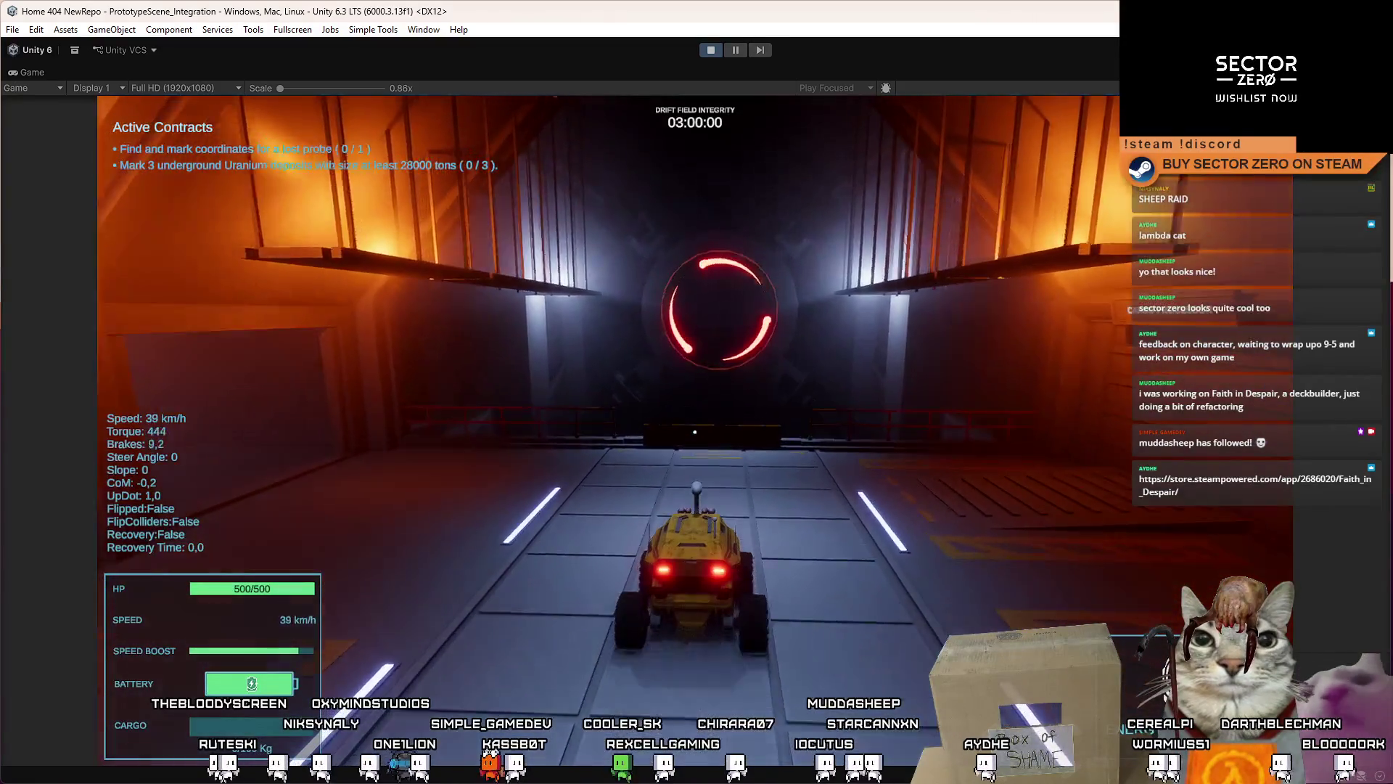
# Step: Go through the Drift Gate and drive the rover up the hill, braking into a turn
pyautogui.press('e')
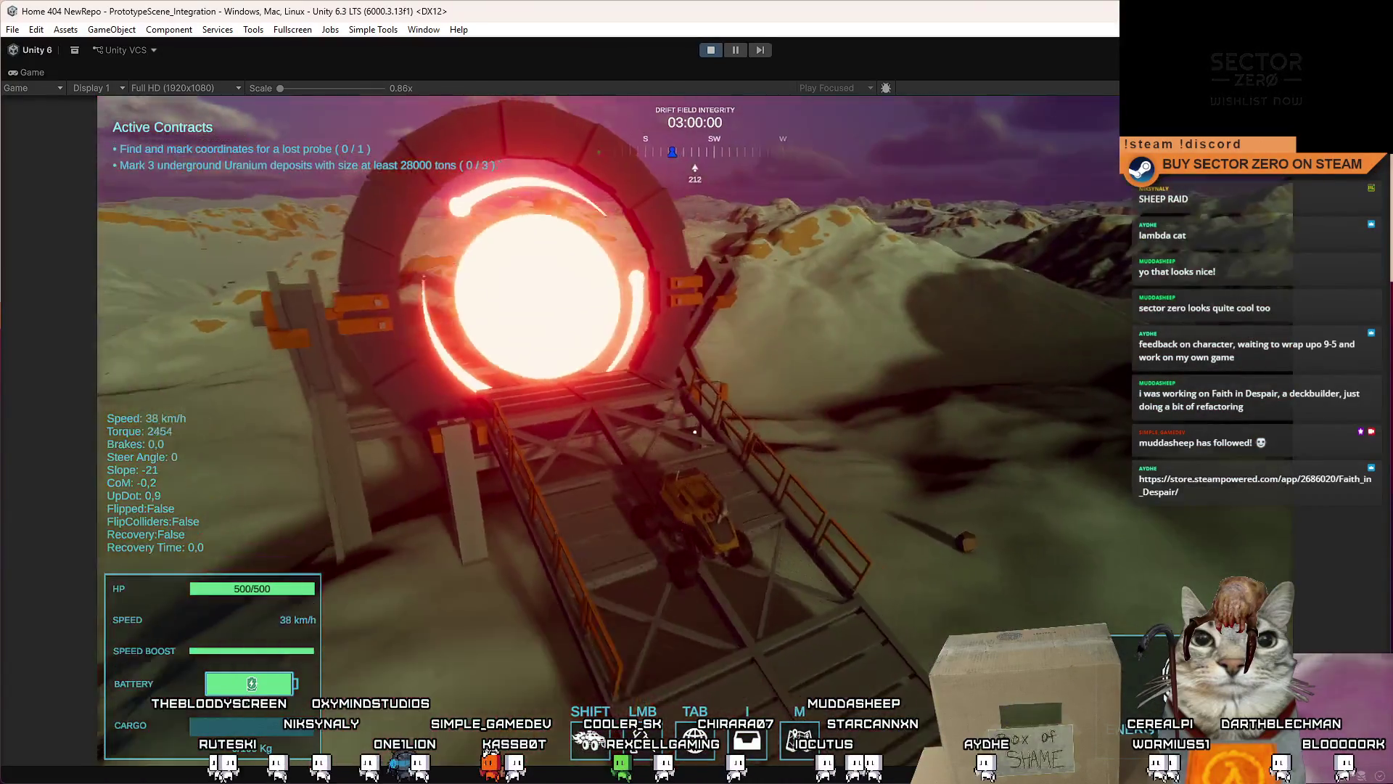
pyautogui.press('w')
pyautogui.press('d')
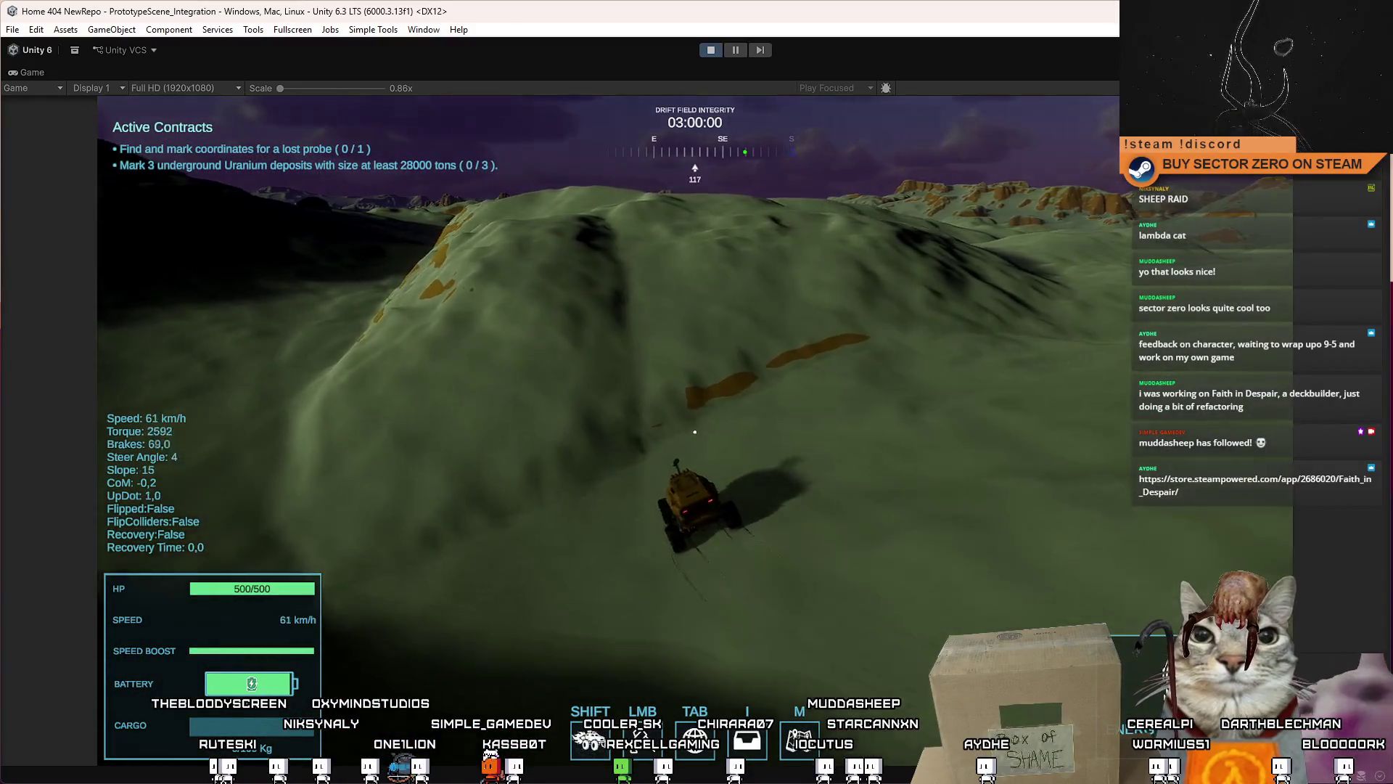
pyautogui.press('w')
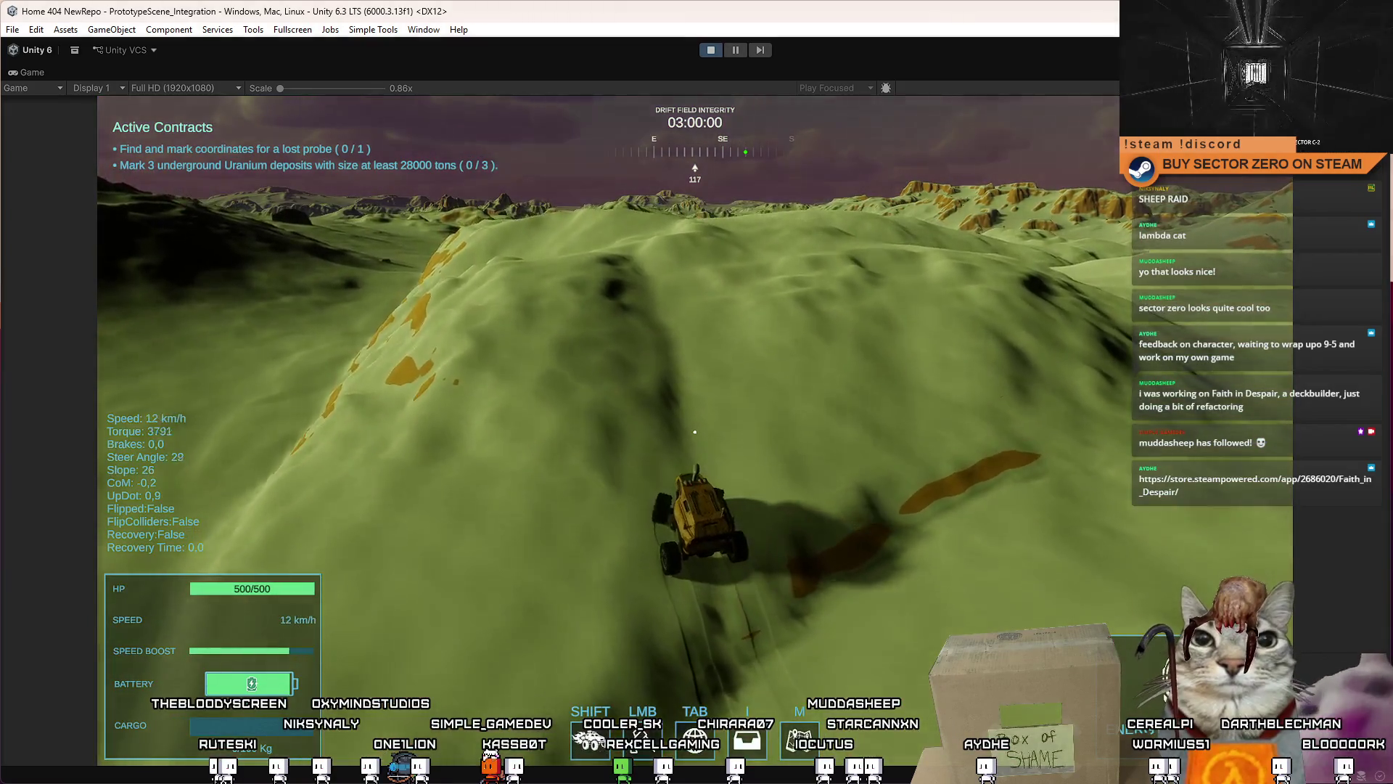
pyautogui.press('a')
pyautogui.press('s')
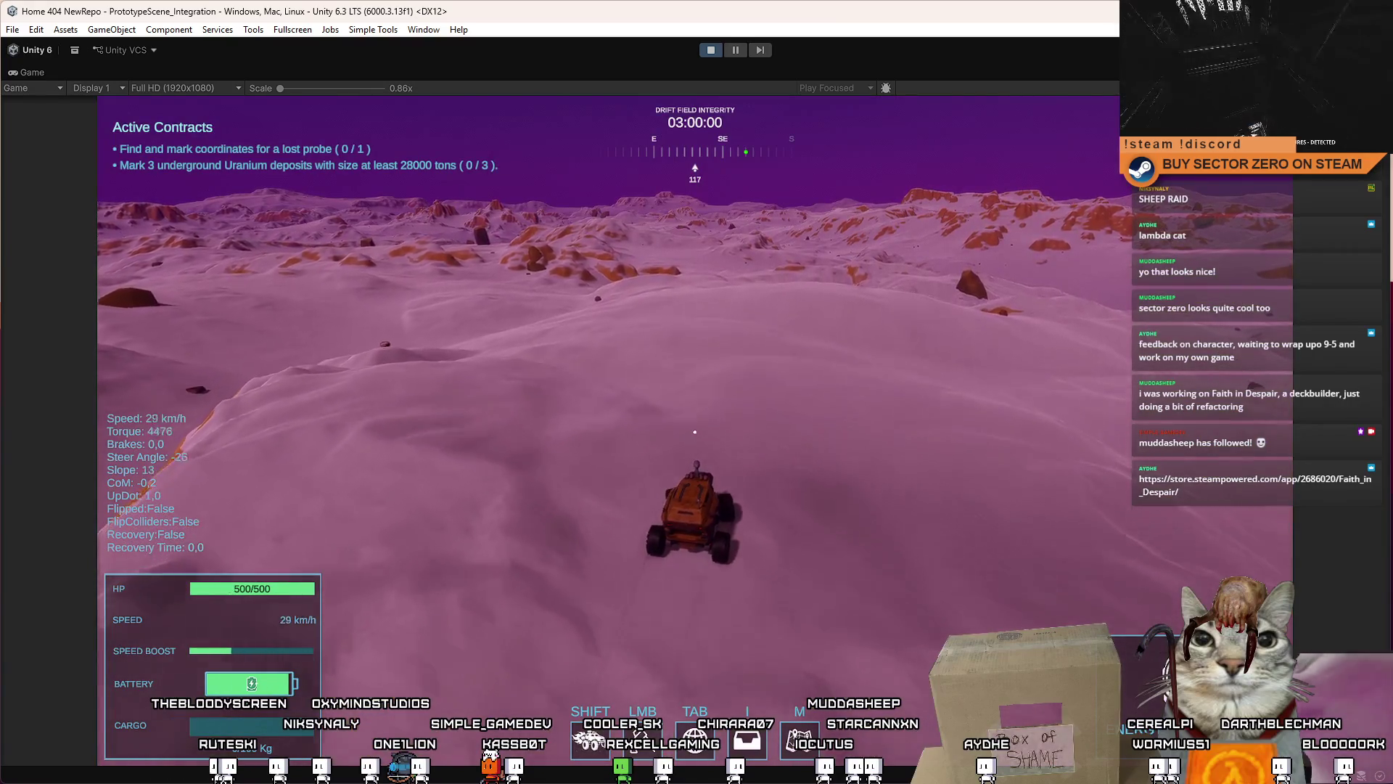
pyautogui.press('a')
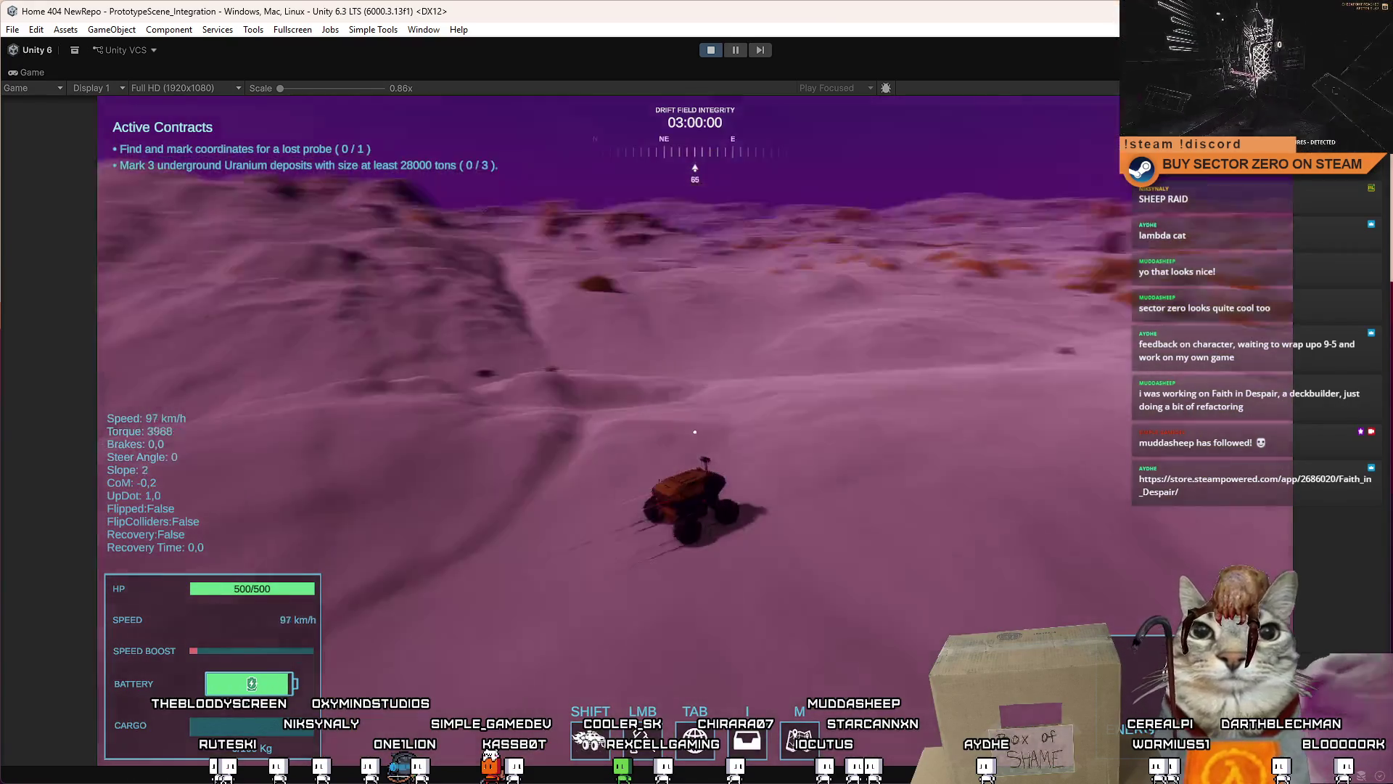
pyautogui.press('space')
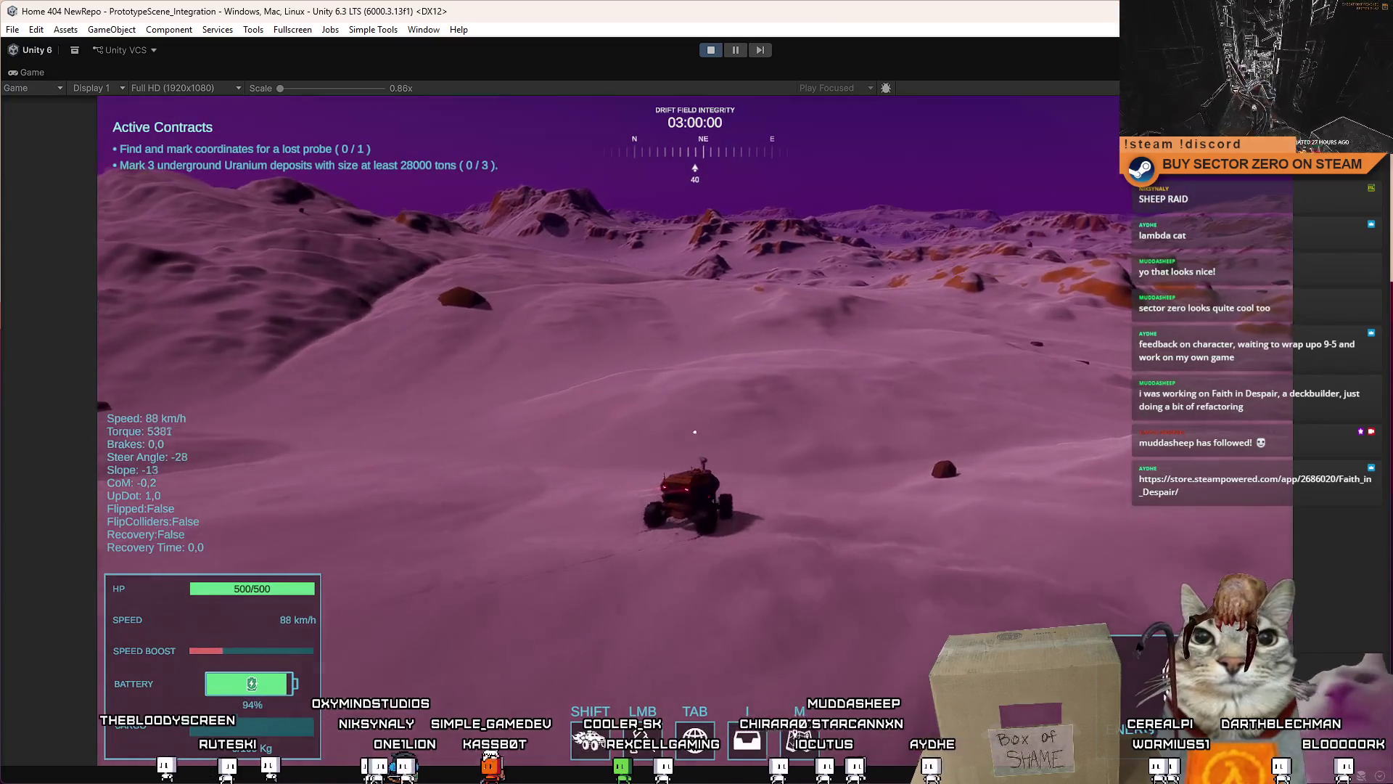
pyautogui.press('a')
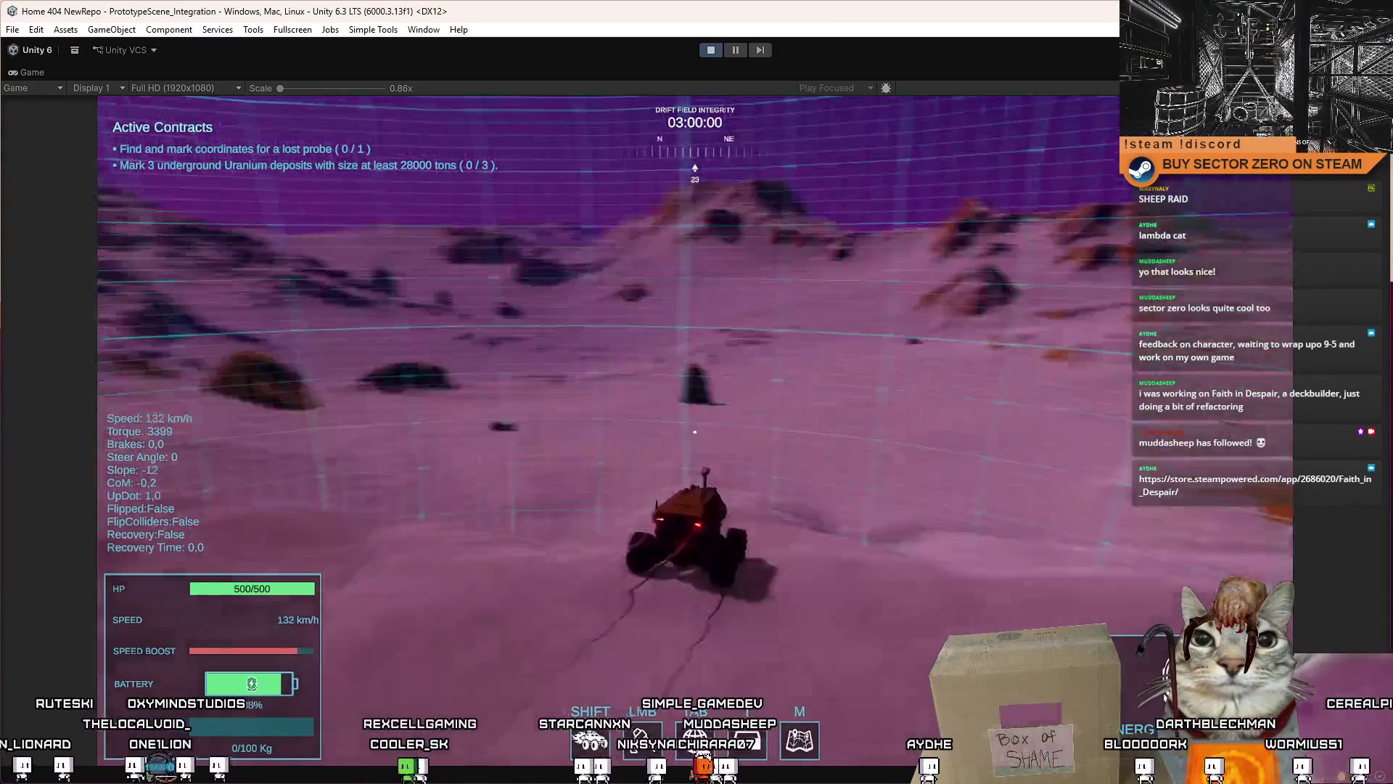
# Step: Steer the rover left around the rocks and brake before the terrain ahead
pyautogui.press('a')
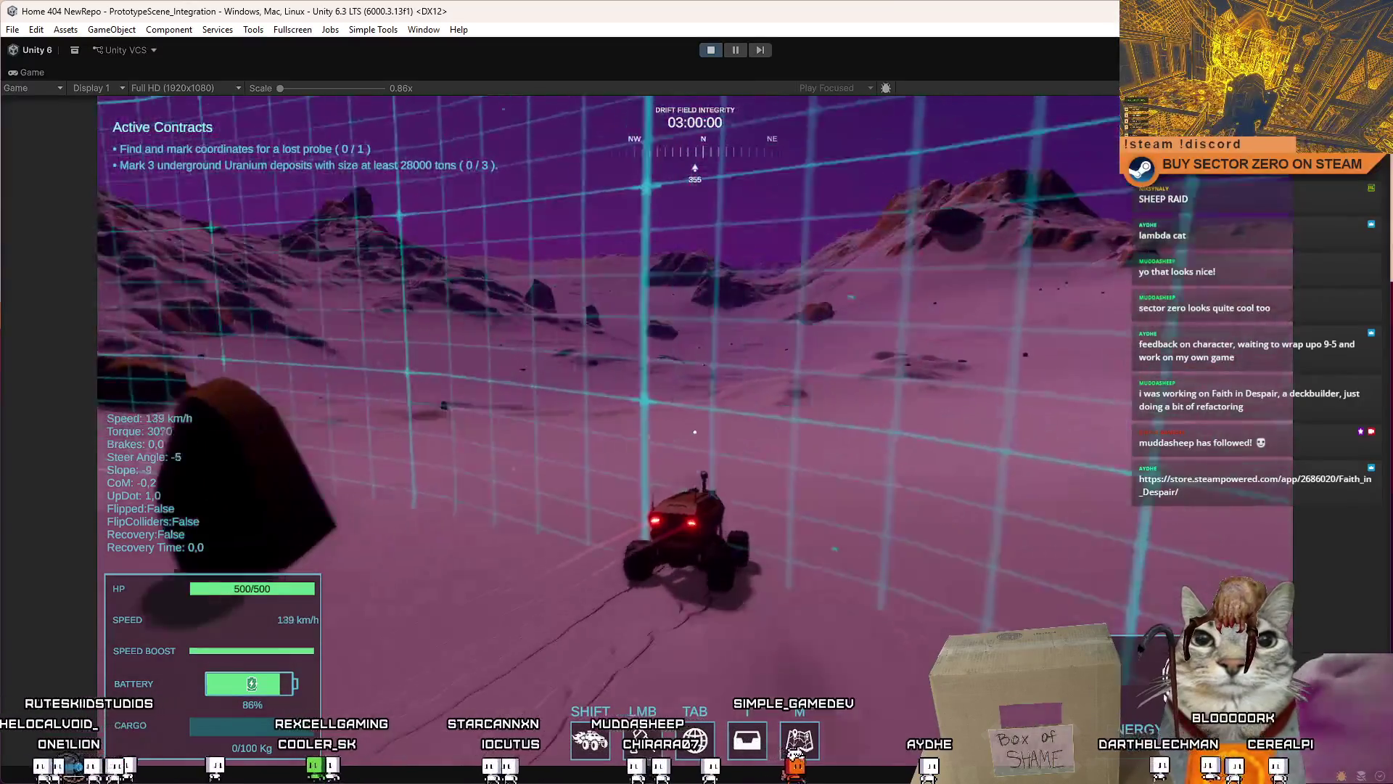
pyautogui.press('a')
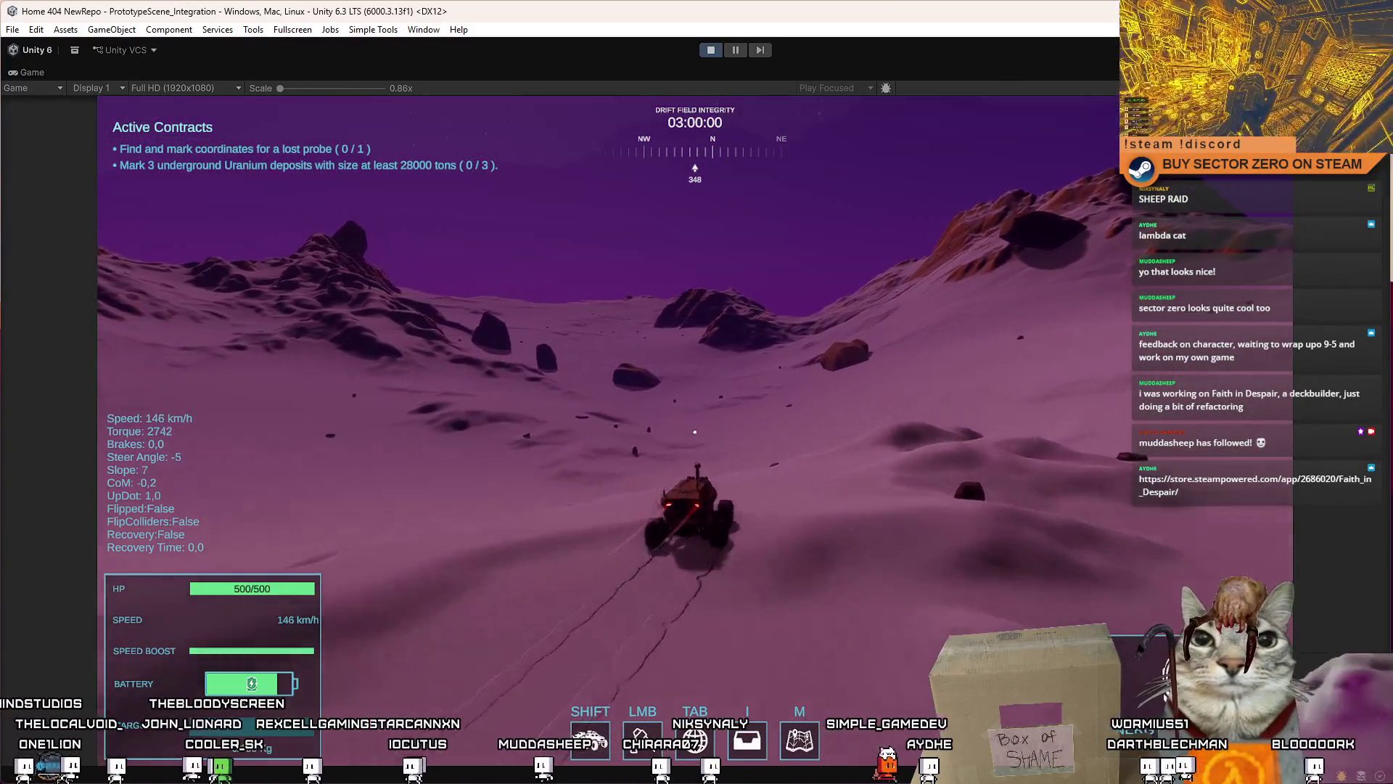
pyautogui.press('a')
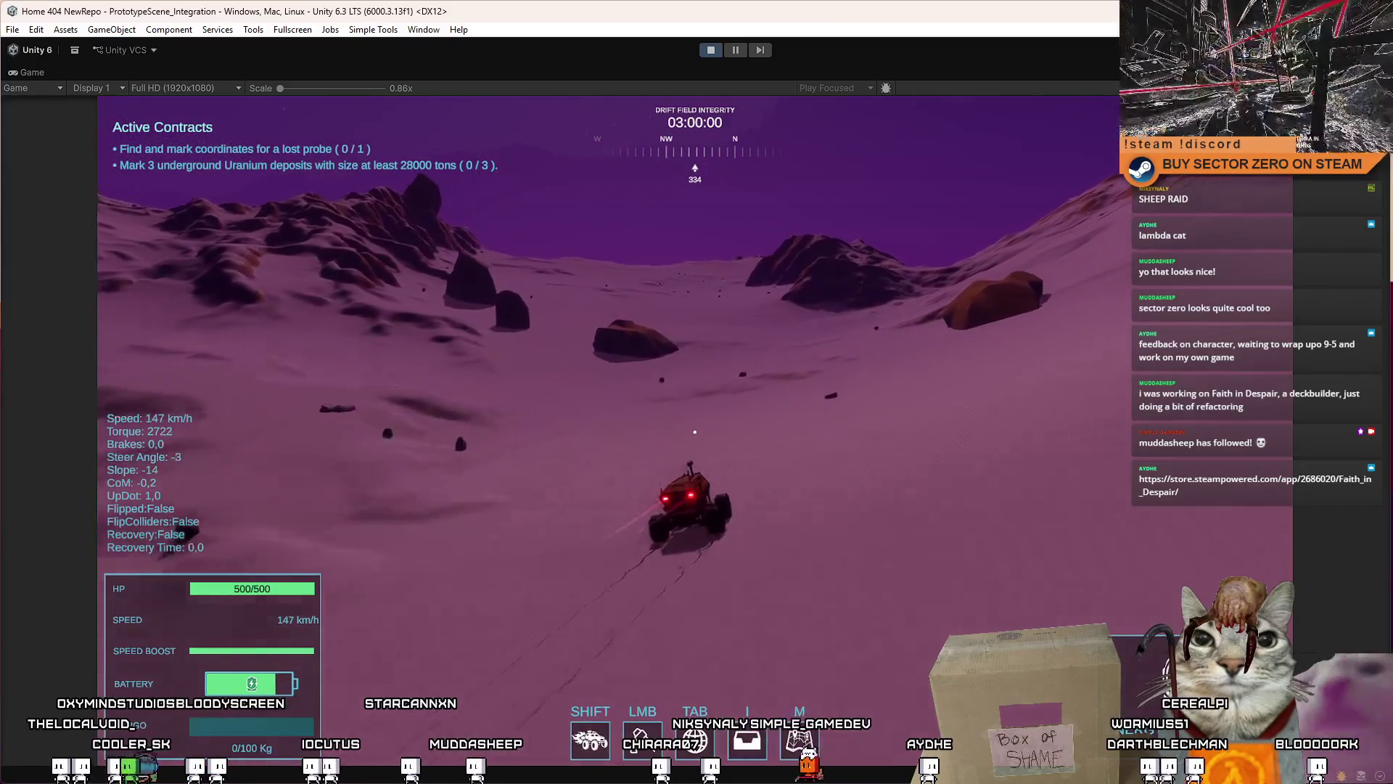
pyautogui.press('a')
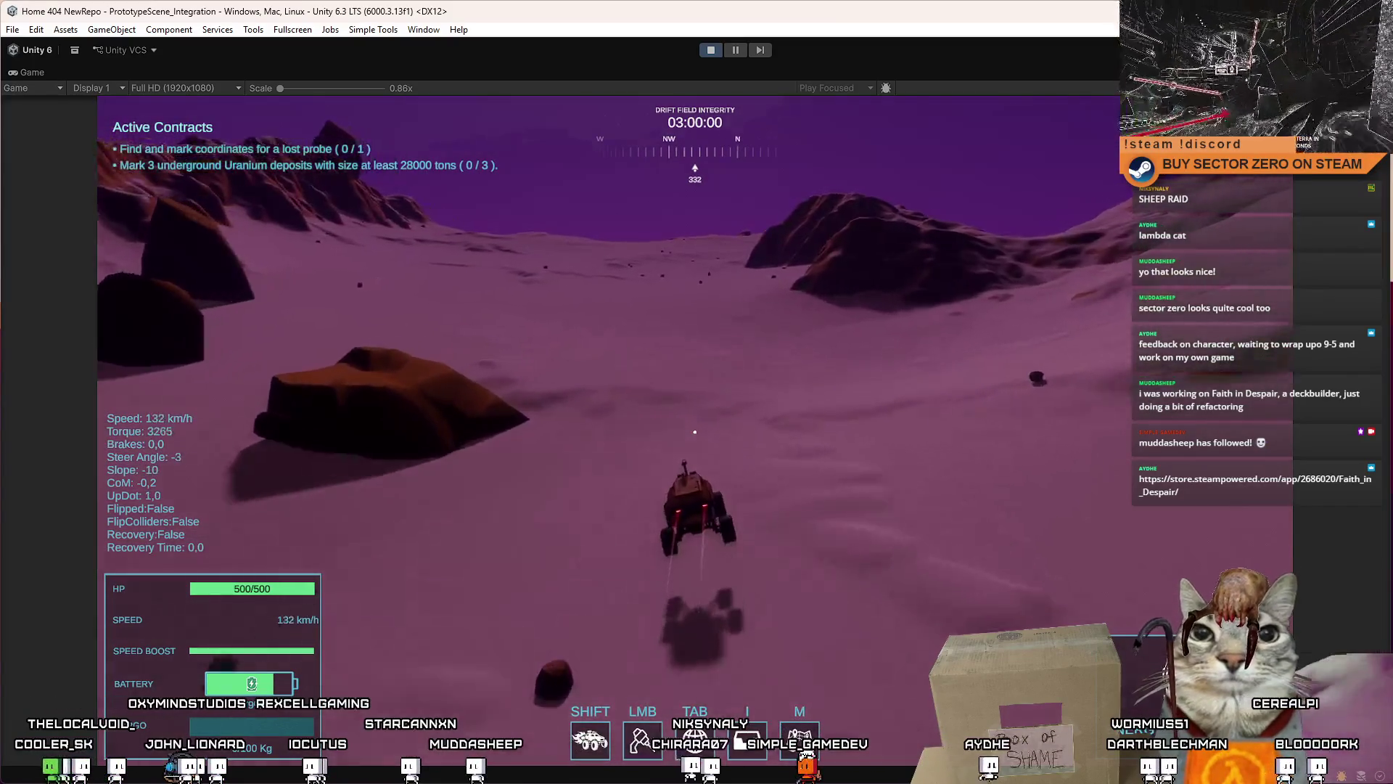
pyautogui.press('d')
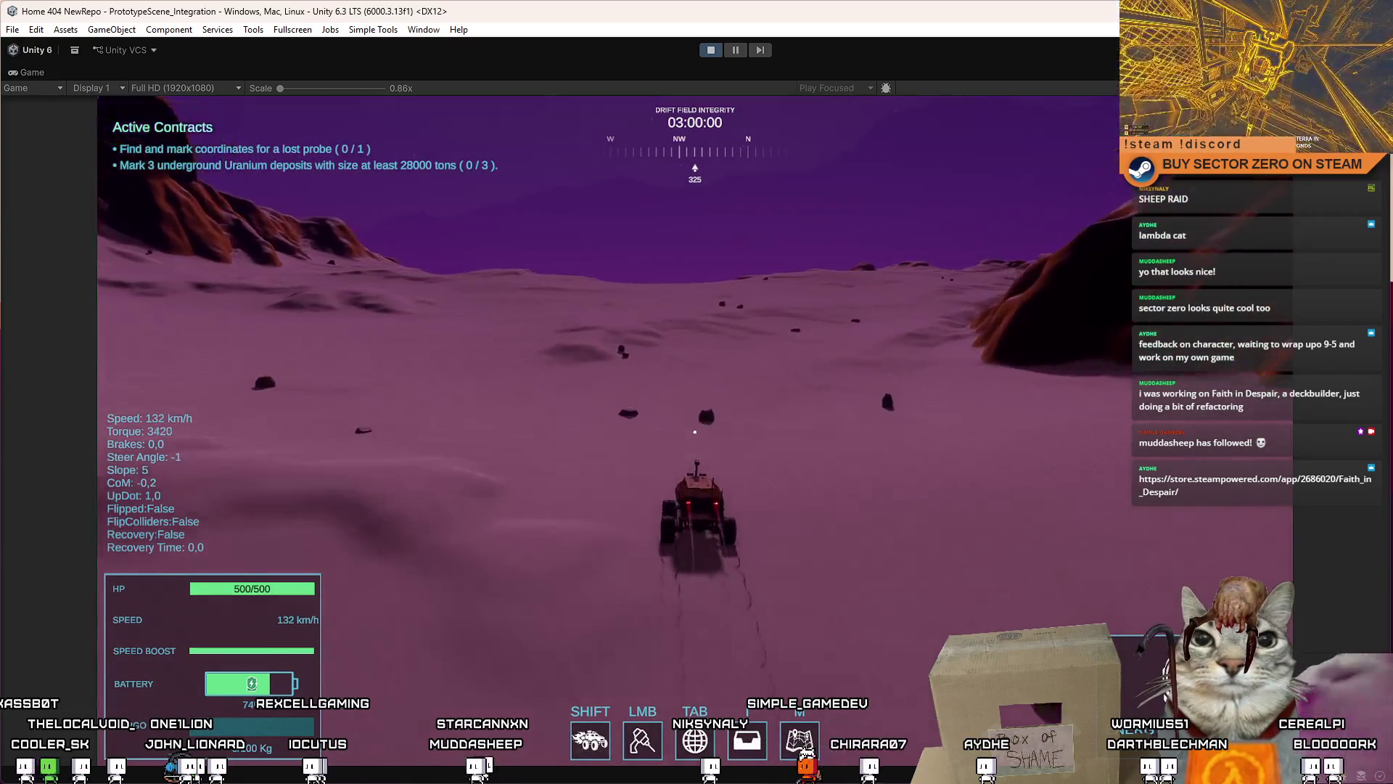
pyautogui.press('a')
pyautogui.press('a')
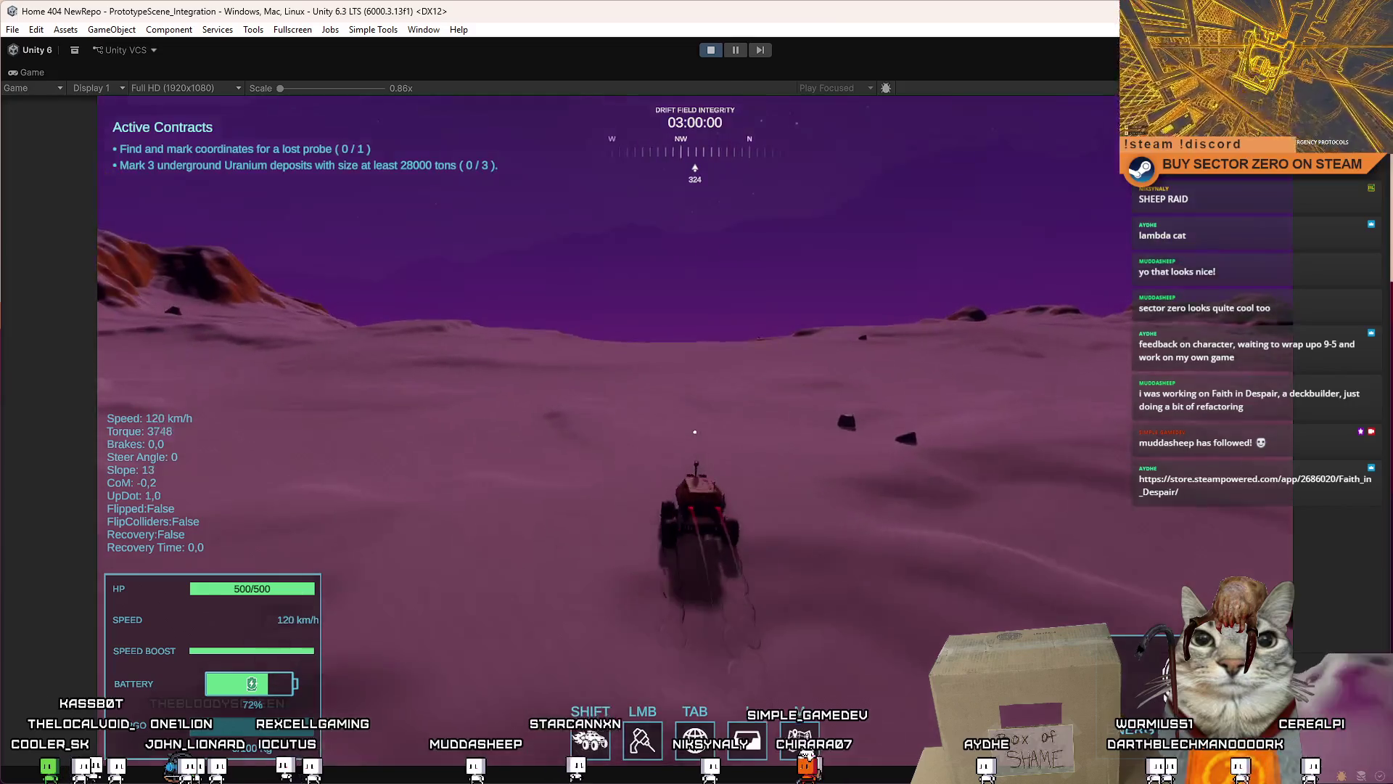
pyautogui.press('s')
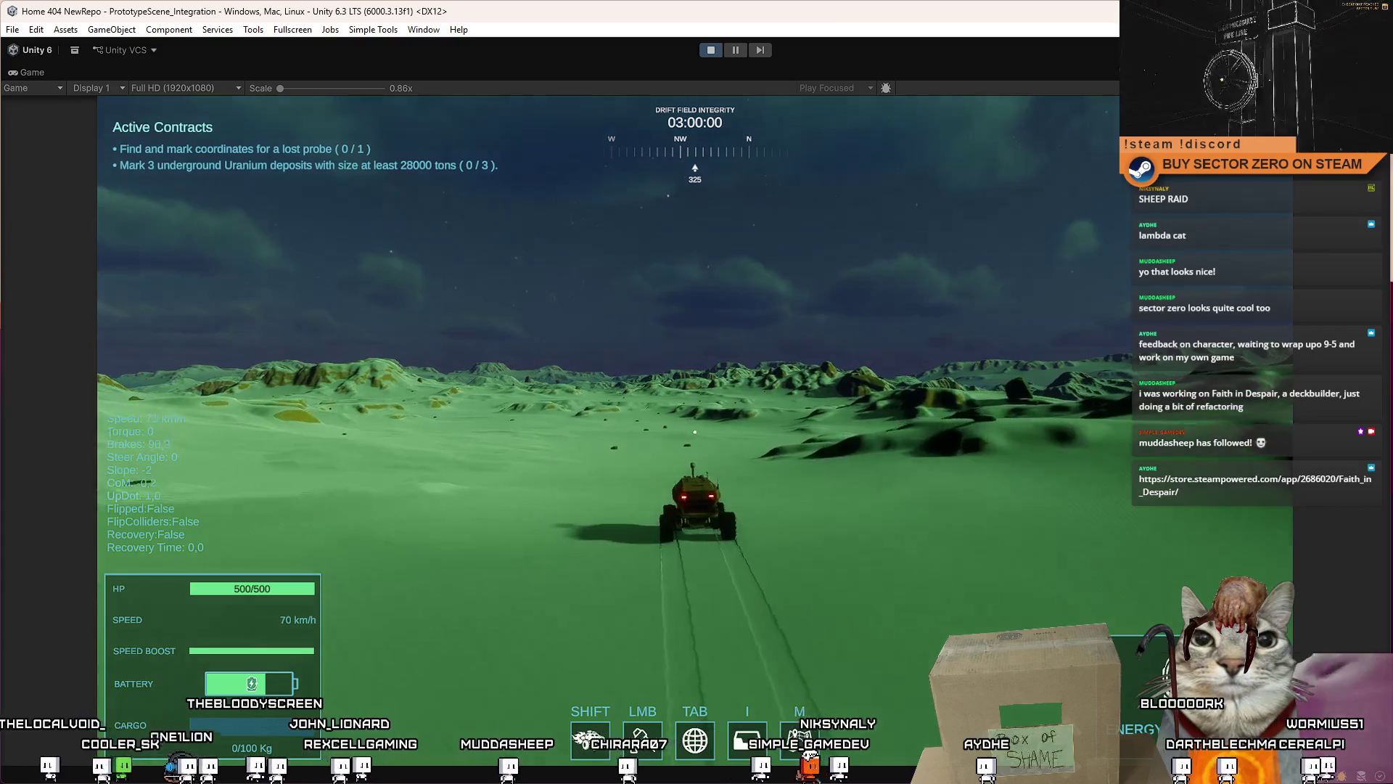
# Step: Boost the rover over a ridge, land, then pause on the mechanics tutorial
pyautogui.press('shift')
pyautogui.press('d')
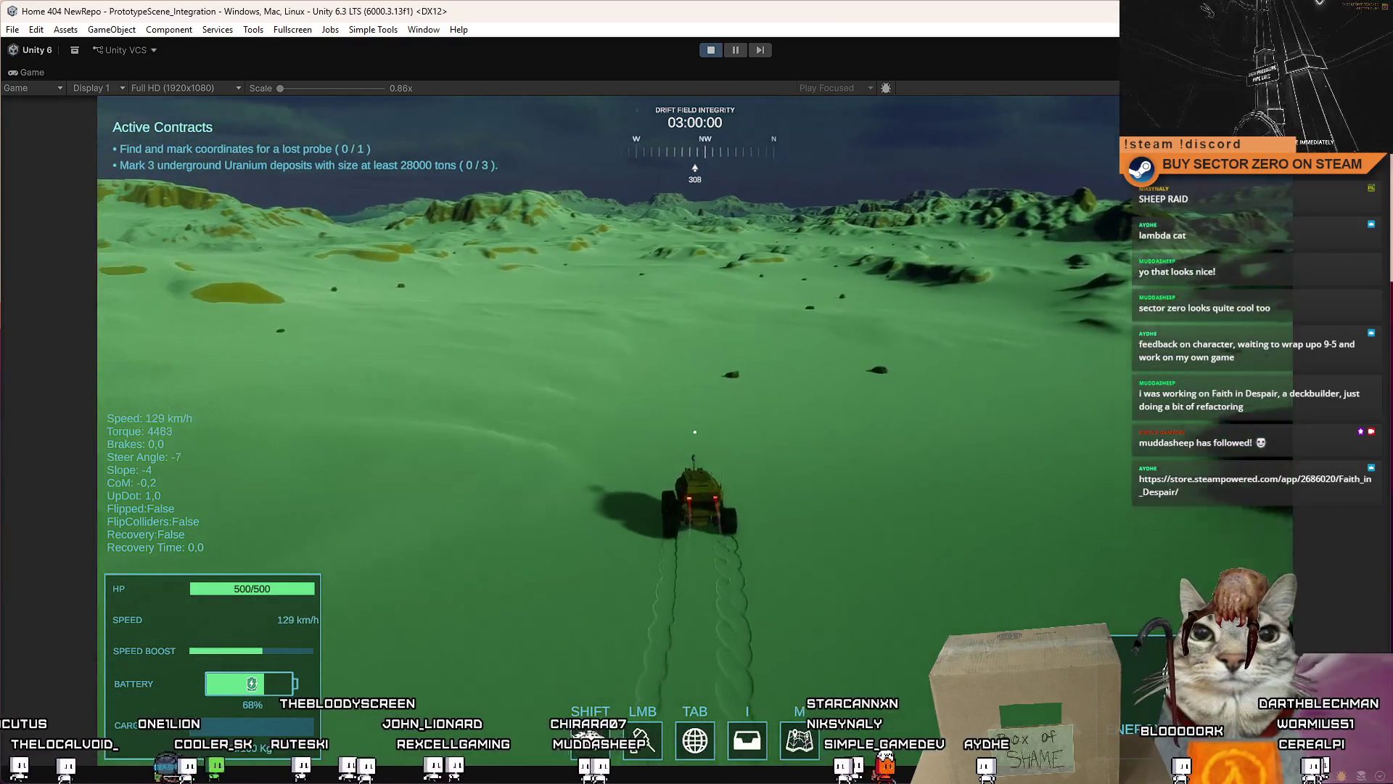
pyautogui.press('a')
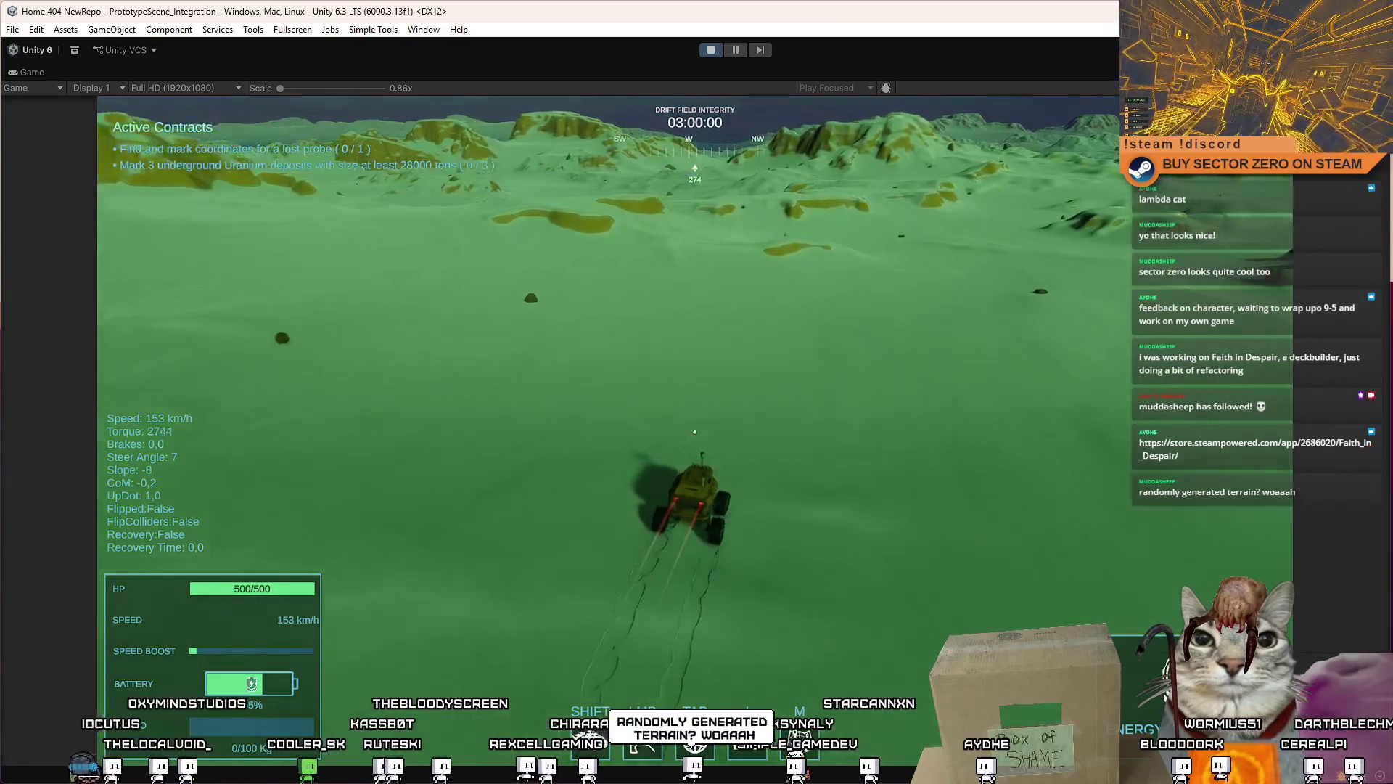
pyautogui.press('s')
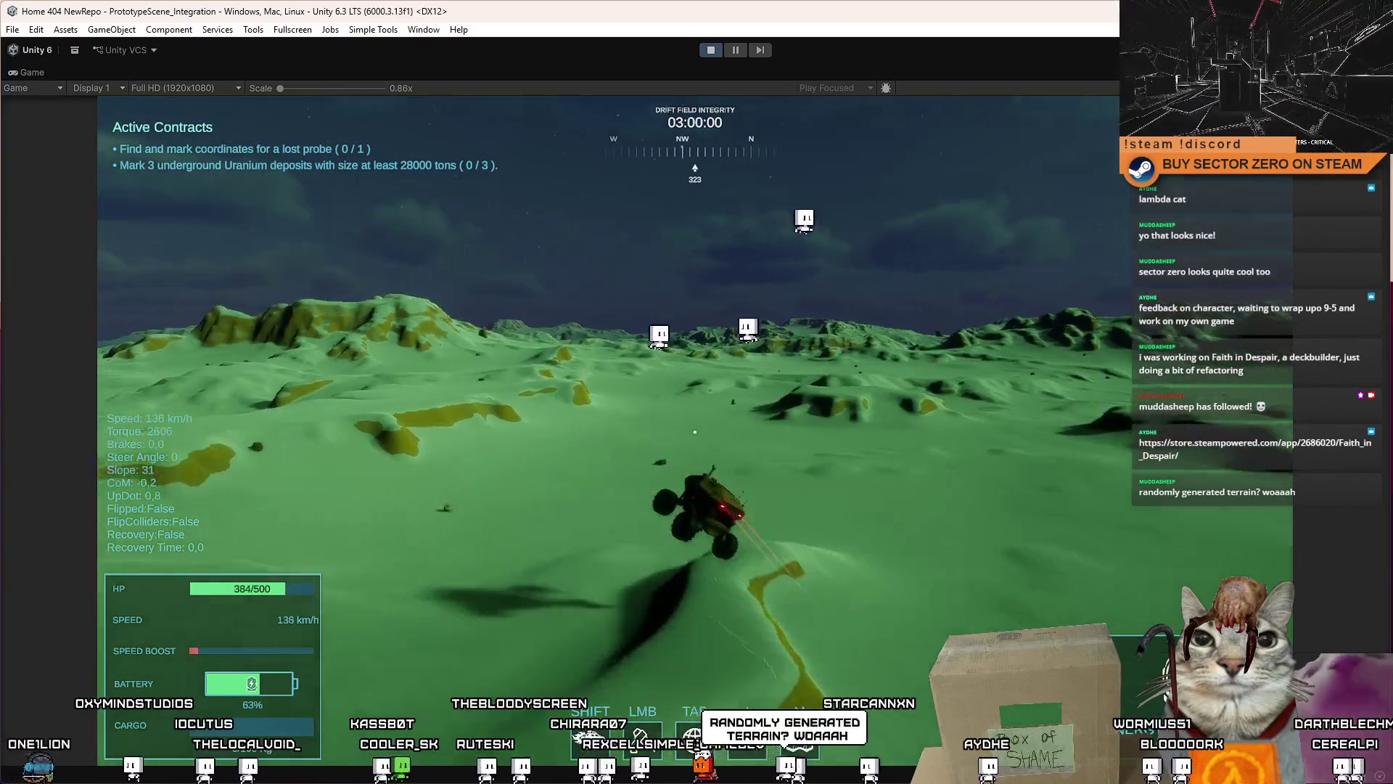
pyautogui.press('w')
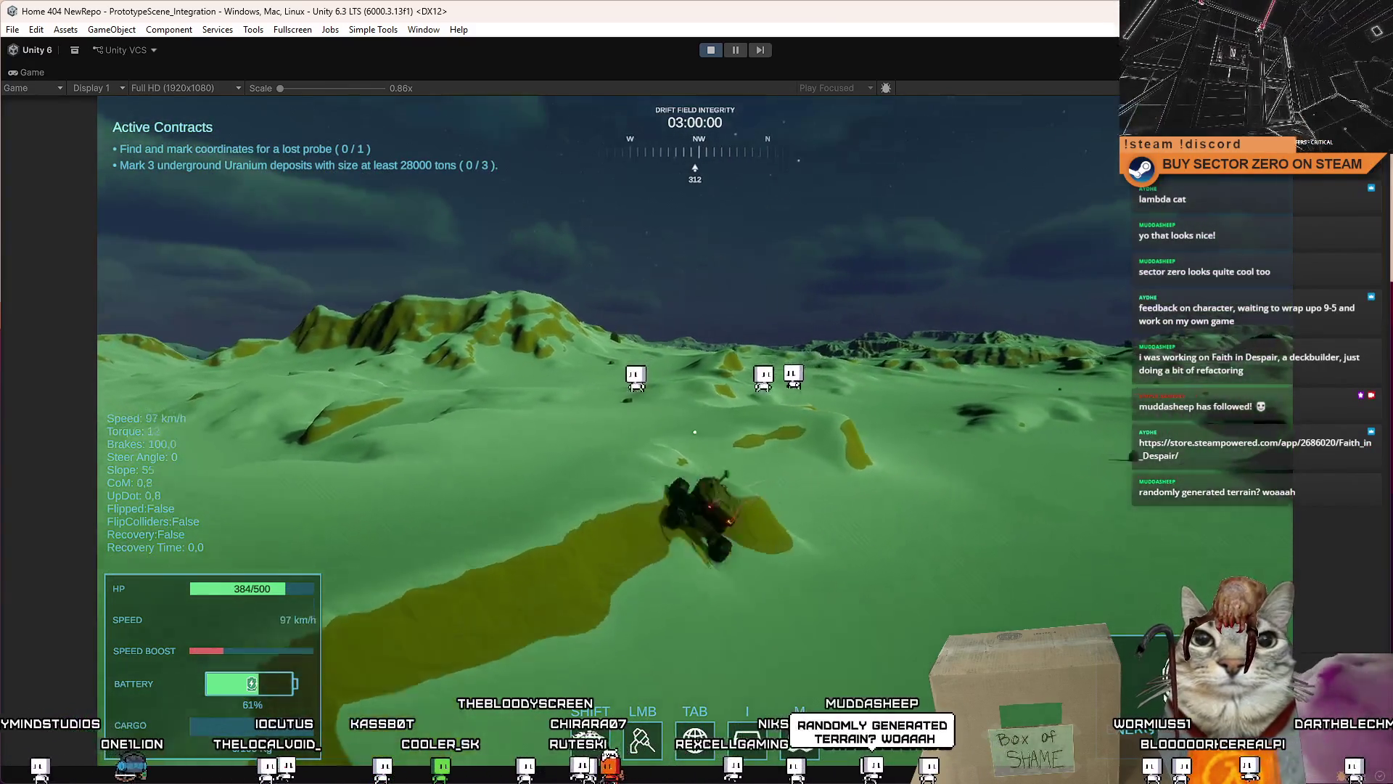
pyautogui.press('d')
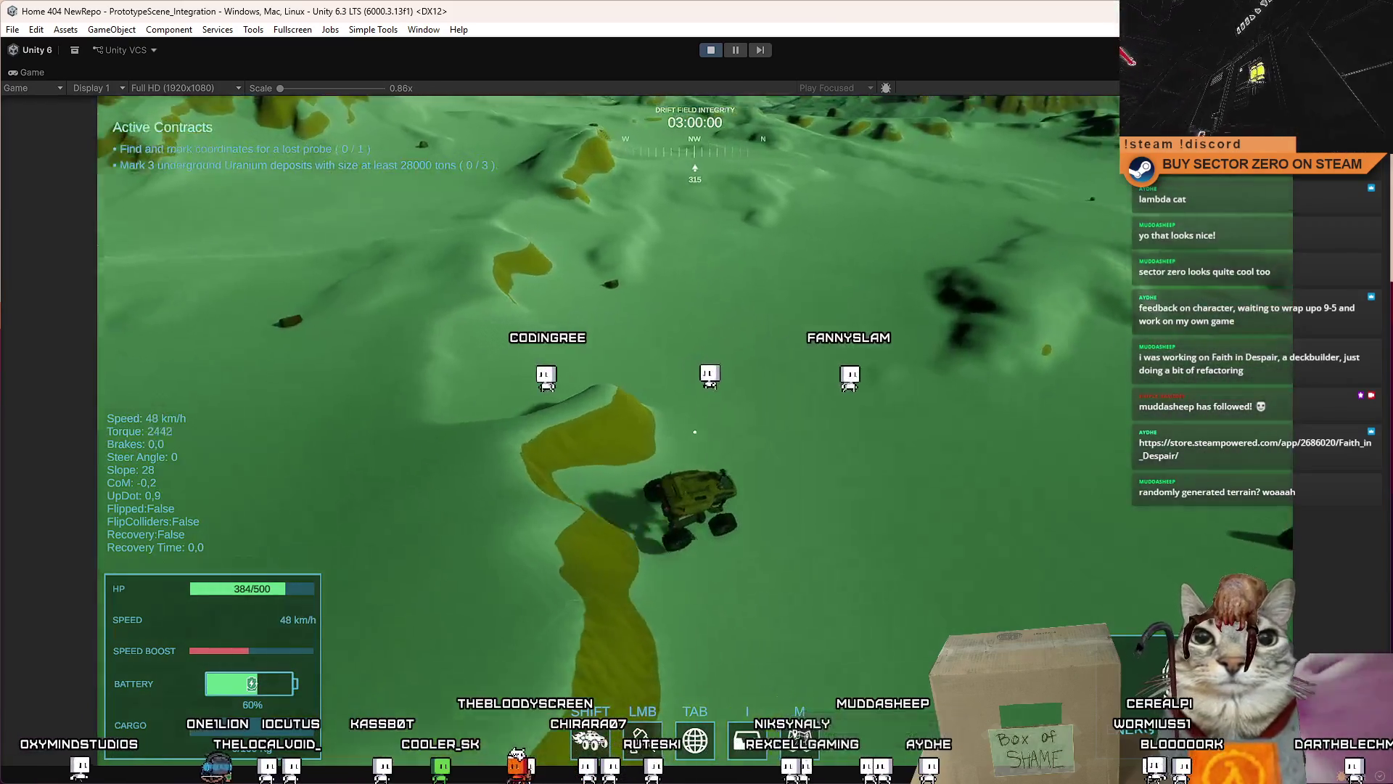
pyautogui.press('Escape')
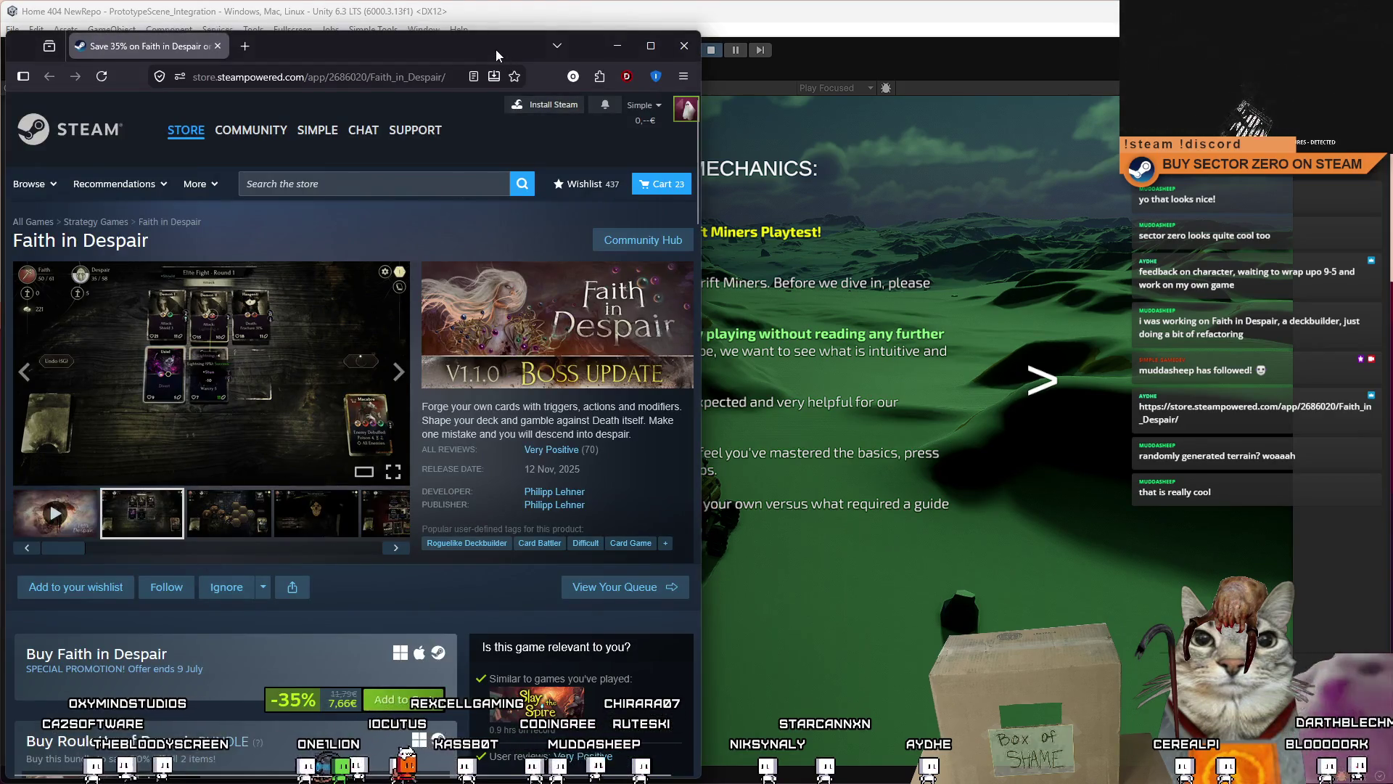
# Step: Browse the Faith in Despair store page and its screenshots
pyautogui.press('super+Up')
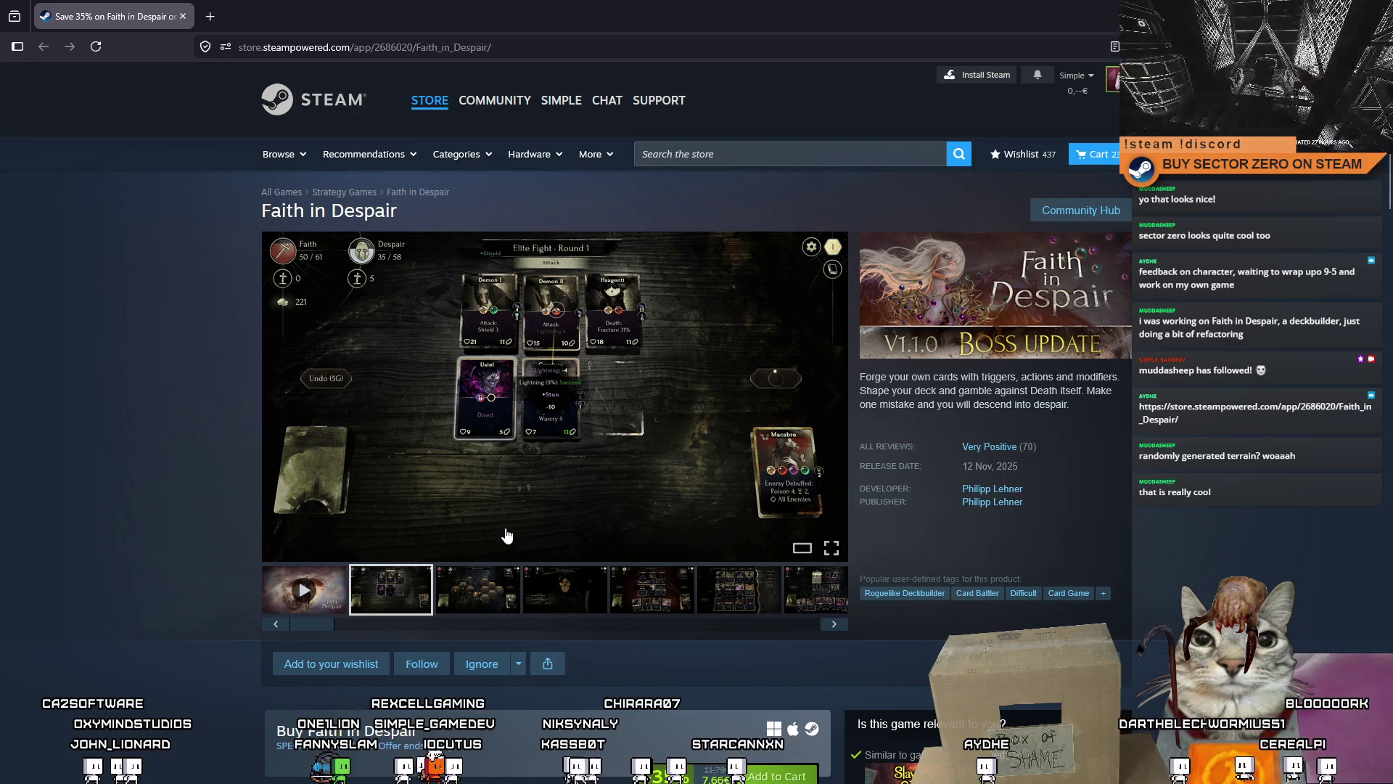
pyautogui.scroll(-2, 505, 533)
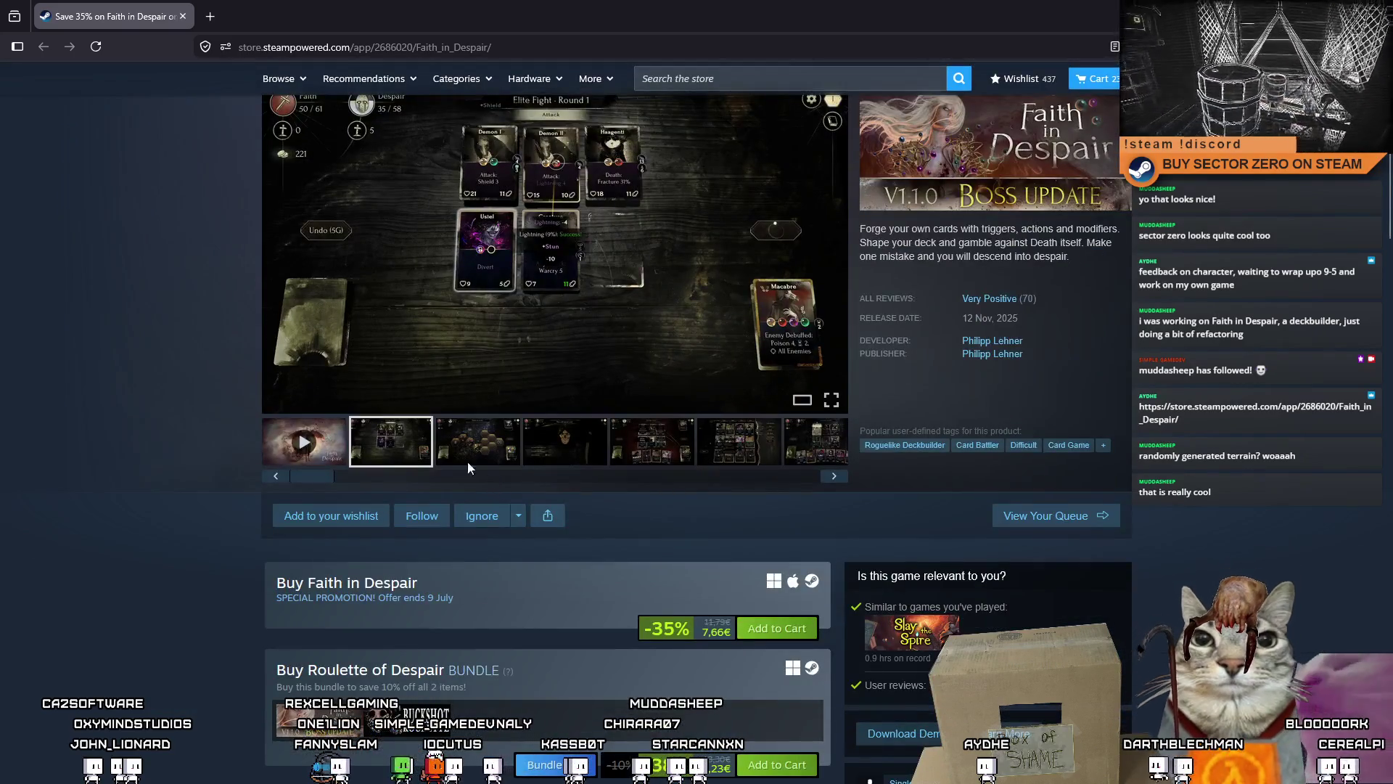
pyautogui.scroll(1, 454, 476)
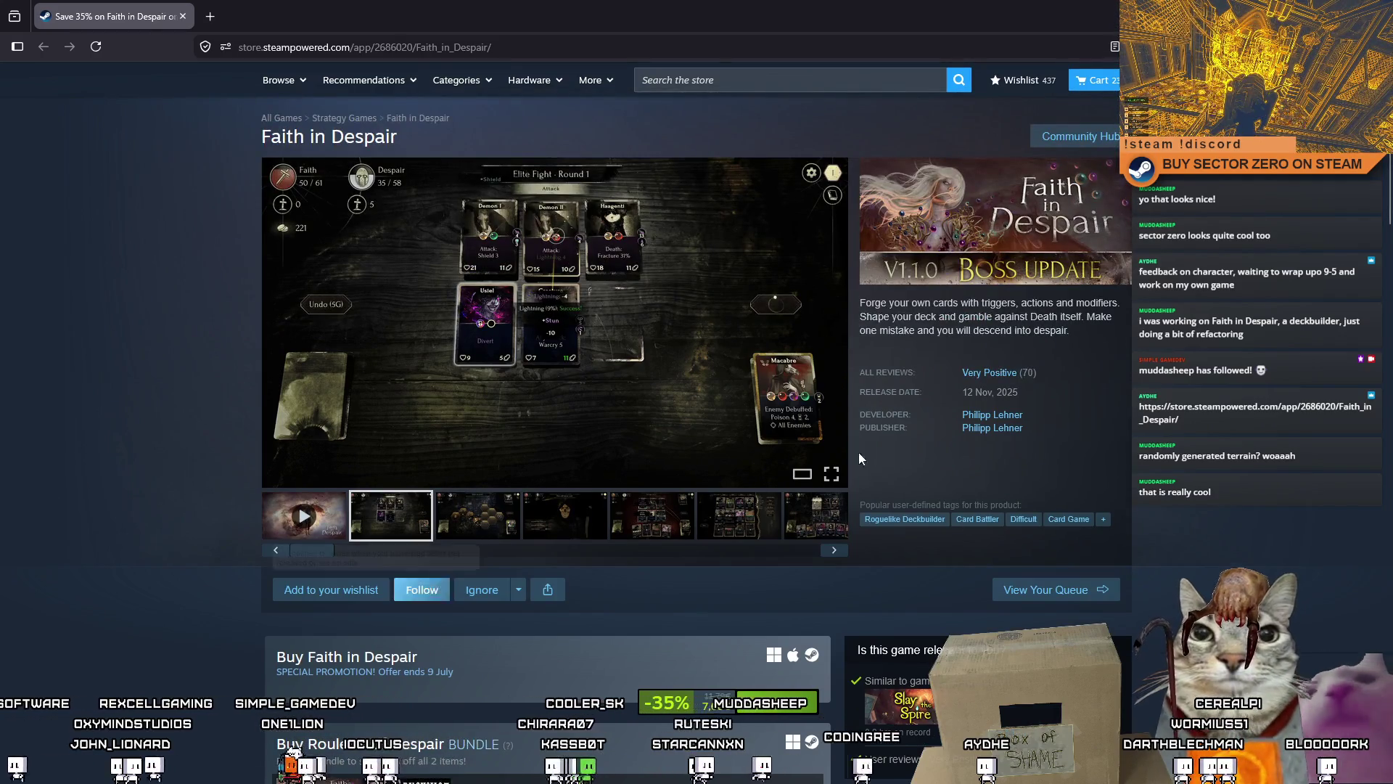
pyautogui.scroll(-3, 595, 450)
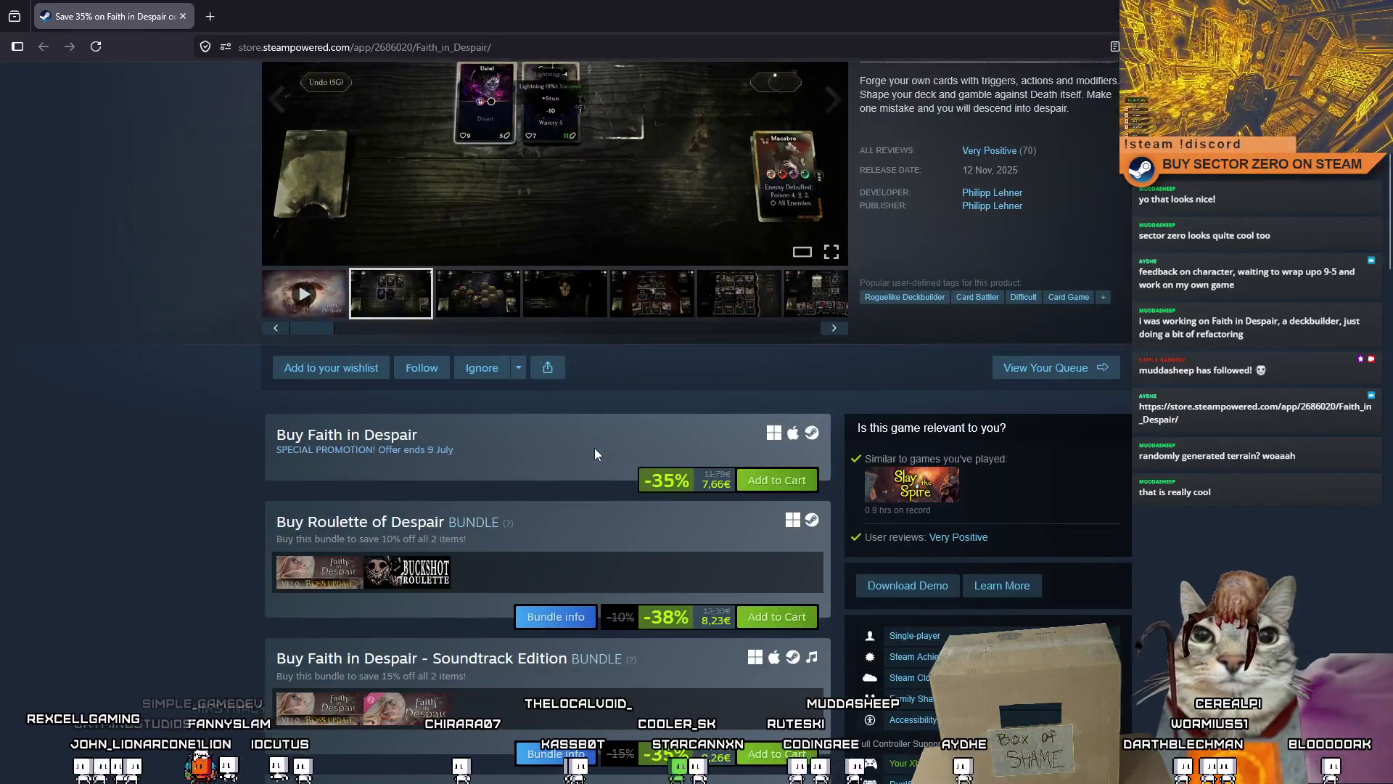
pyautogui.scroll(3, 594, 454)
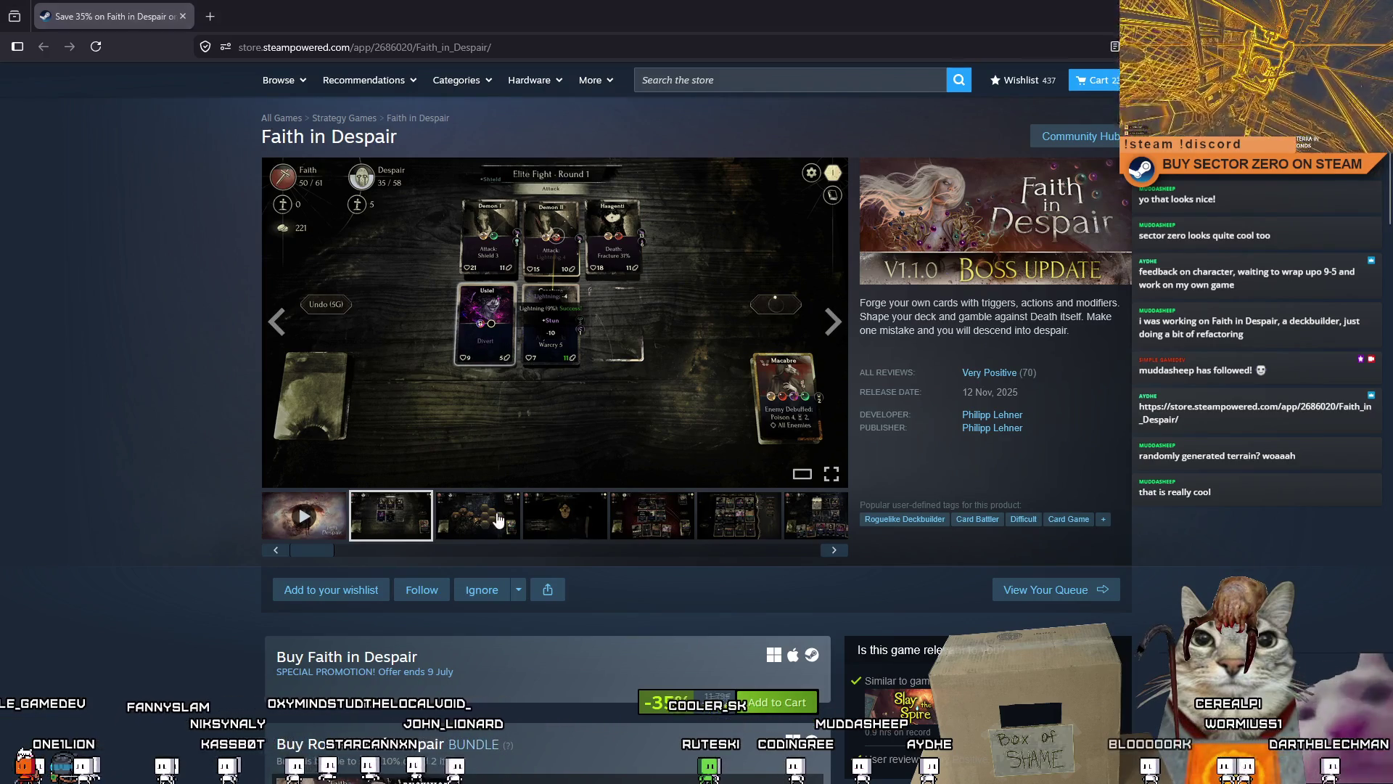
pyautogui.click(498, 519)
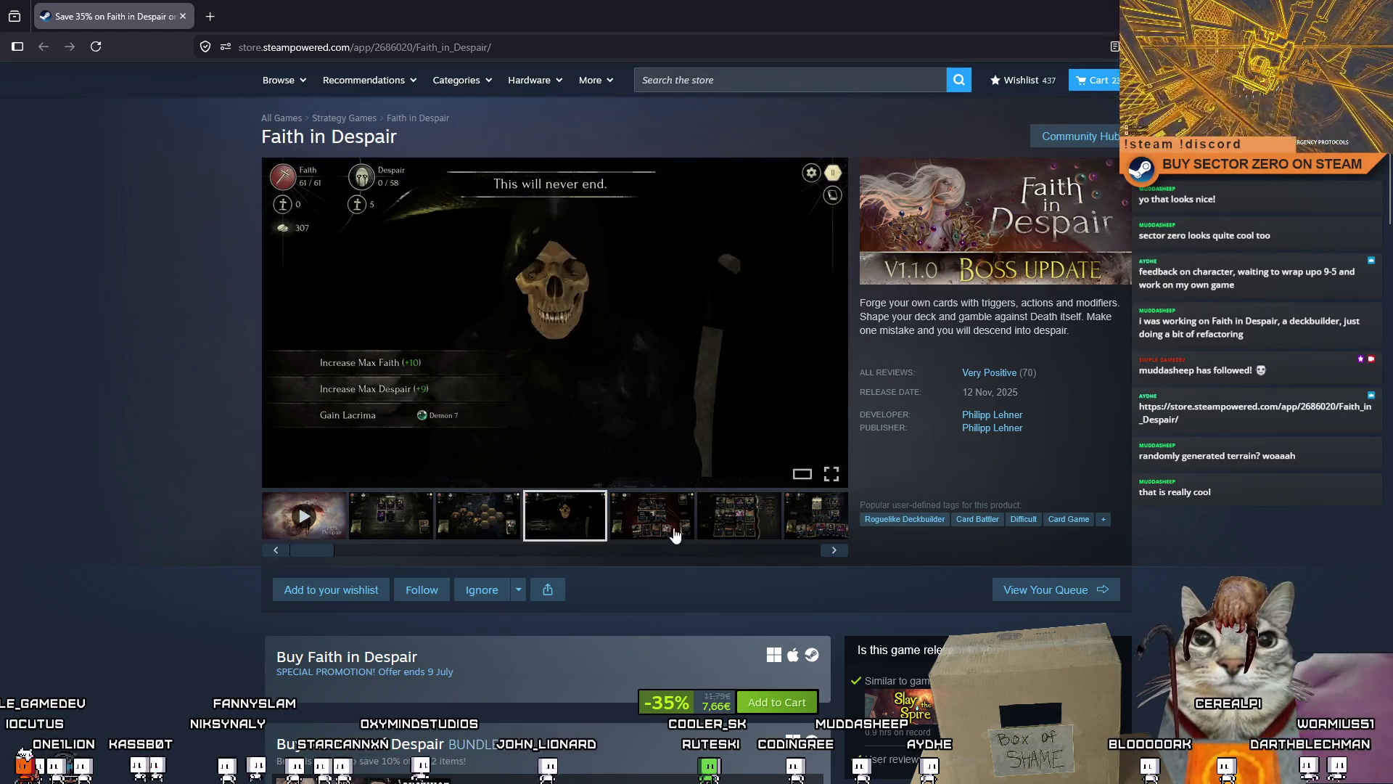
pyautogui.click(665, 529)
pyautogui.click(397, 528)
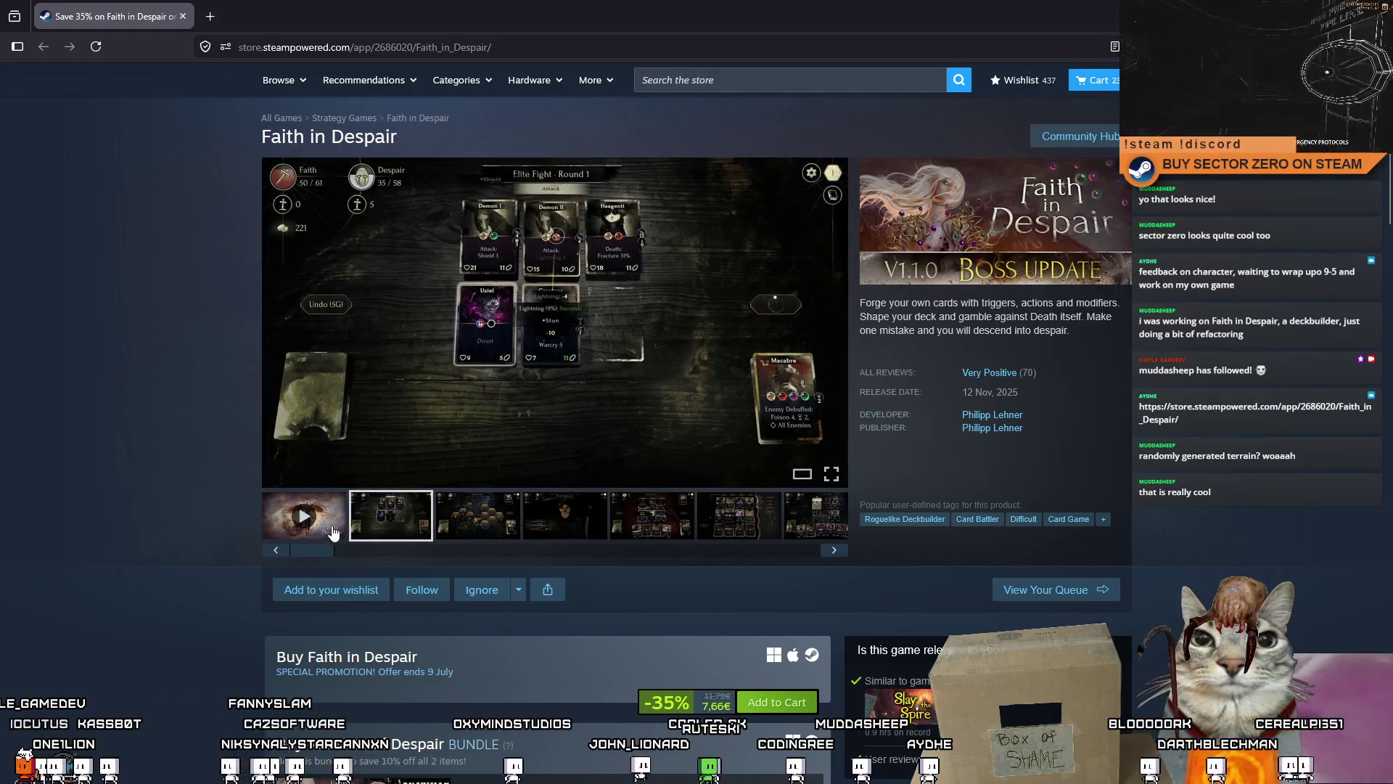
# Step: Play the game's trailer and shrink the browser window to reveal Unity
pyautogui.click(333, 531)
pyautogui.moveTo(696, 13); pyautogui.dragTo(643, 42)
pyautogui.moveTo(1005, 178)
pyautogui.mouseDown()
pyautogui.moveTo(956, 179)
pyautogui.moveTo(1119, 179)
pyautogui.mouseUp()
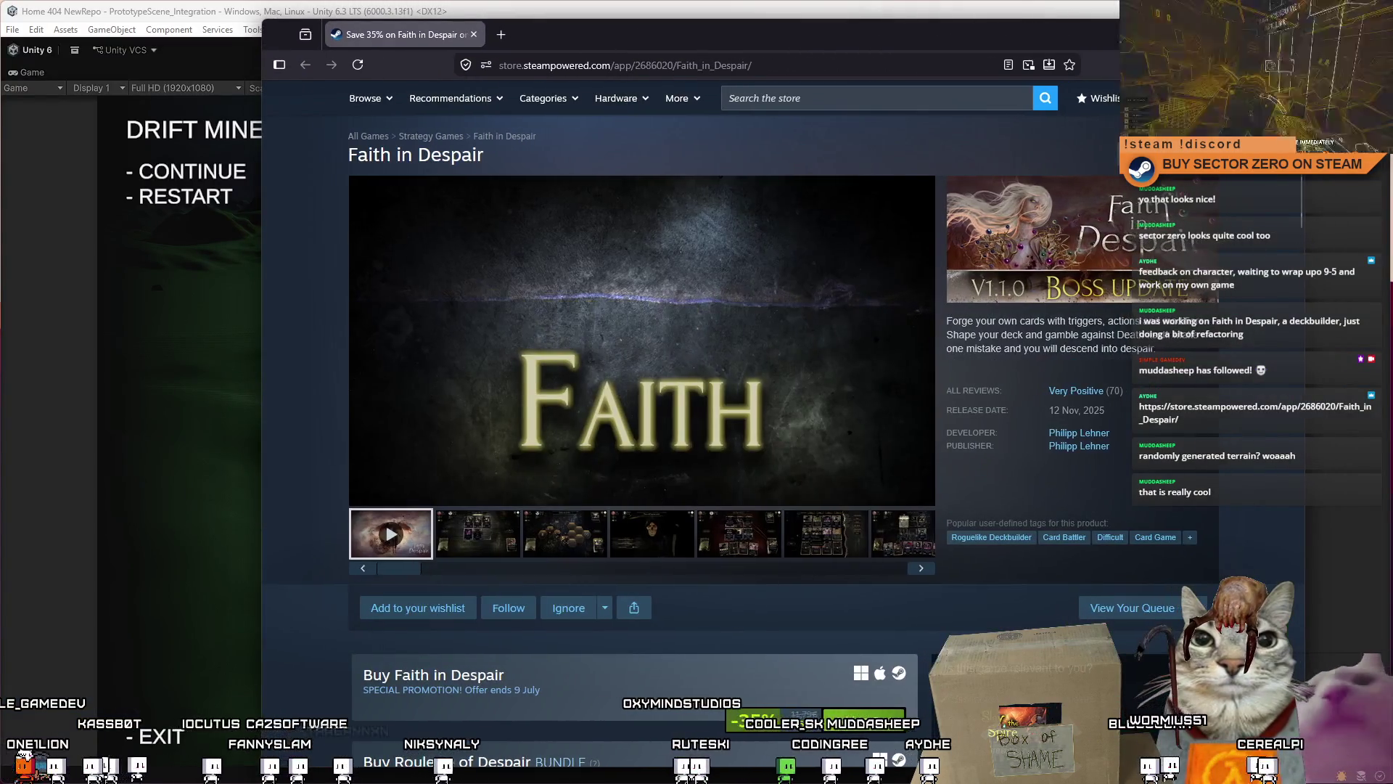
pyautogui.moveTo(255, 281); pyautogui.dragTo(166, 289)
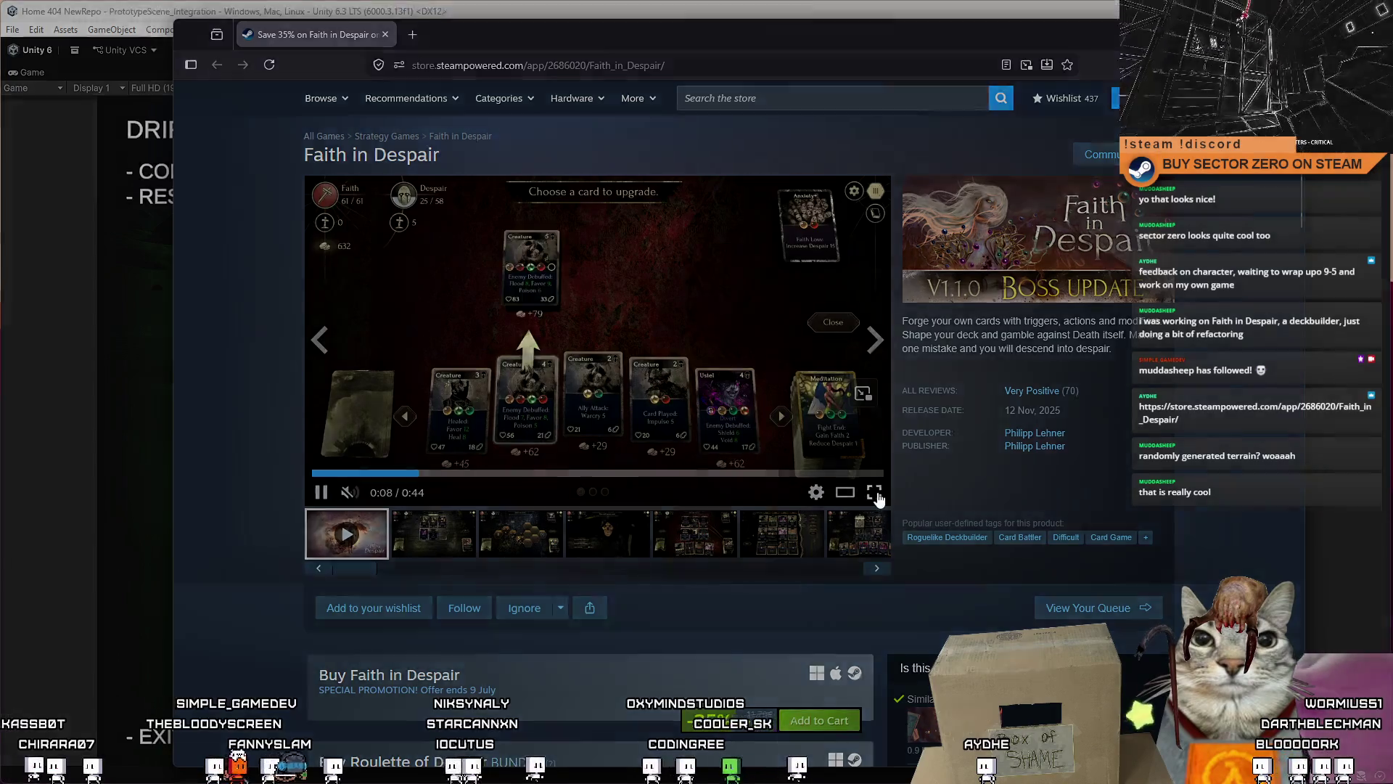
pyautogui.click(874, 492)
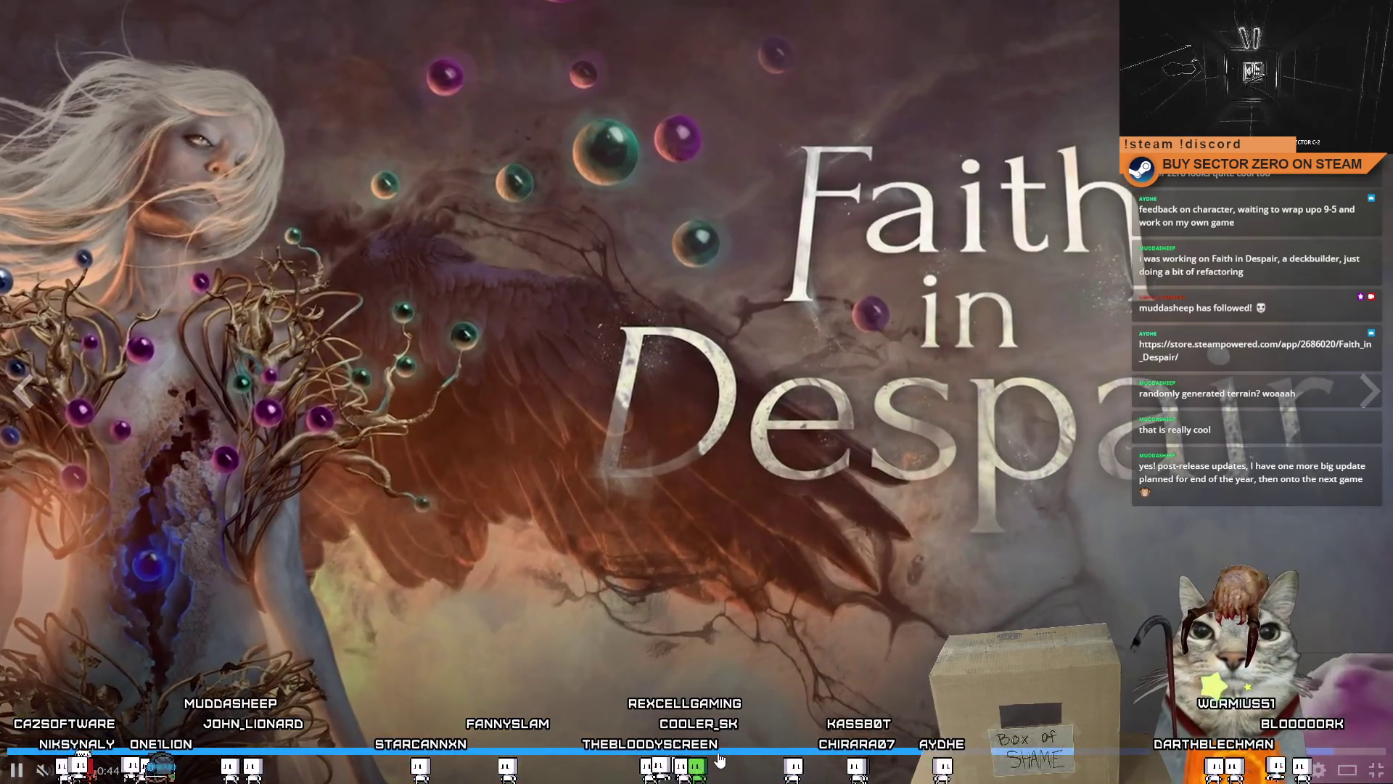
pyautogui.click(1148, 716)
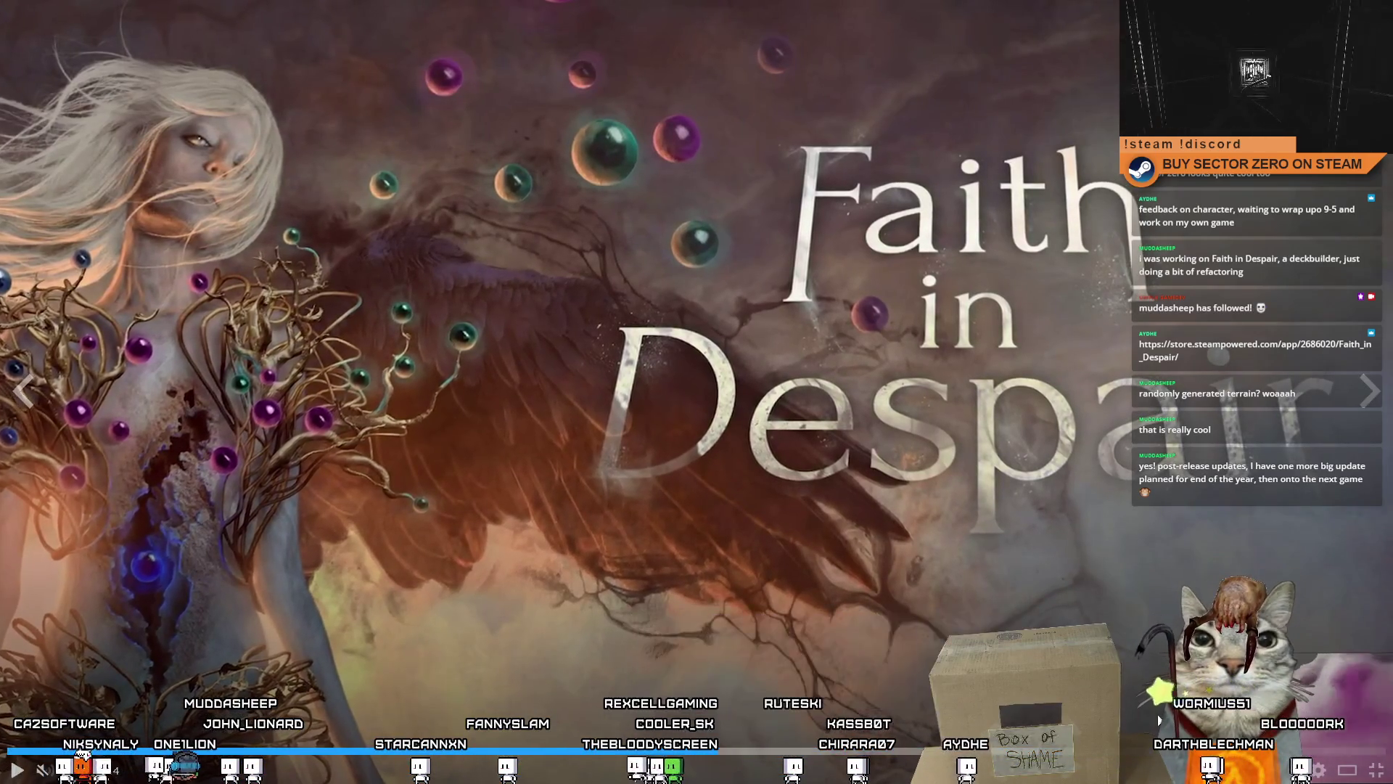
pyautogui.click(1149, 723)
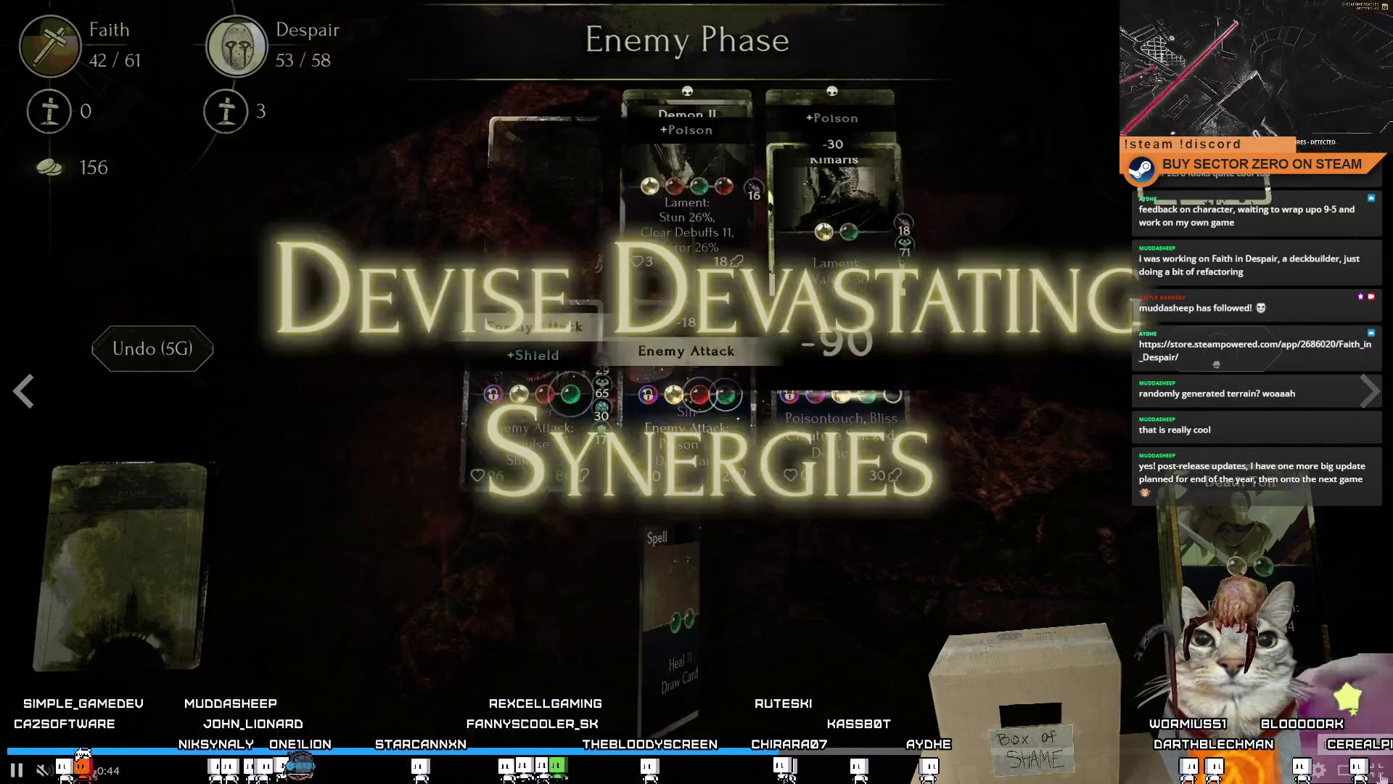
pyautogui.click(1378, 770)
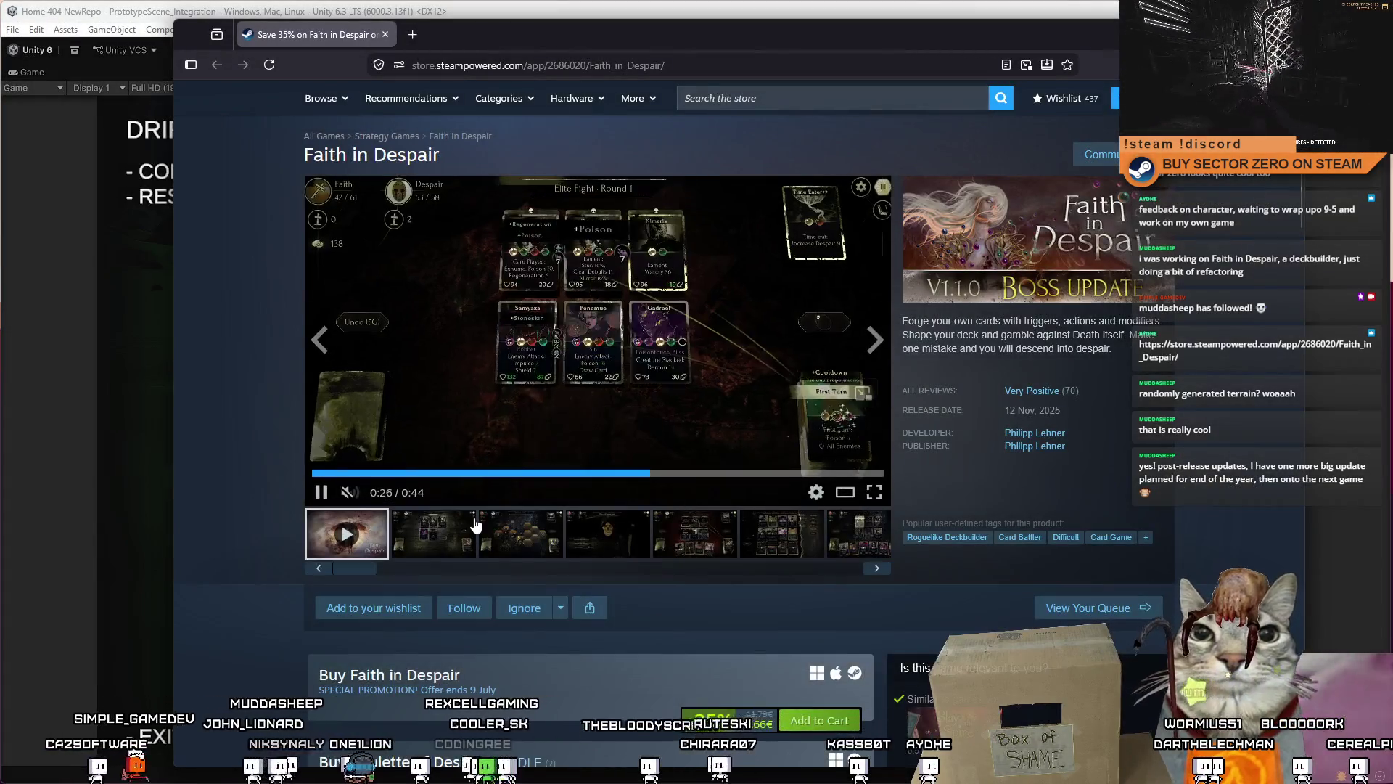
pyautogui.click(555, 535)
pyautogui.click(608, 540)
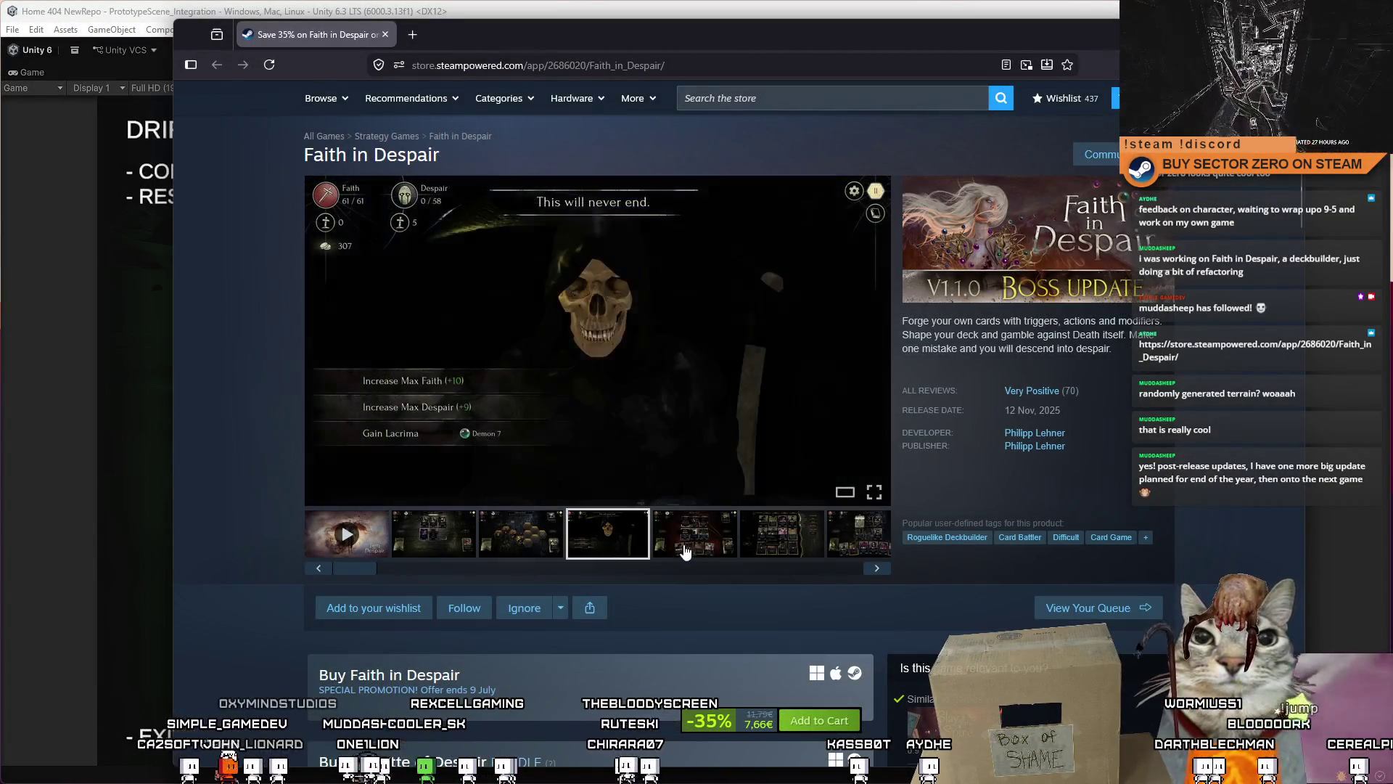
pyautogui.click(682, 549)
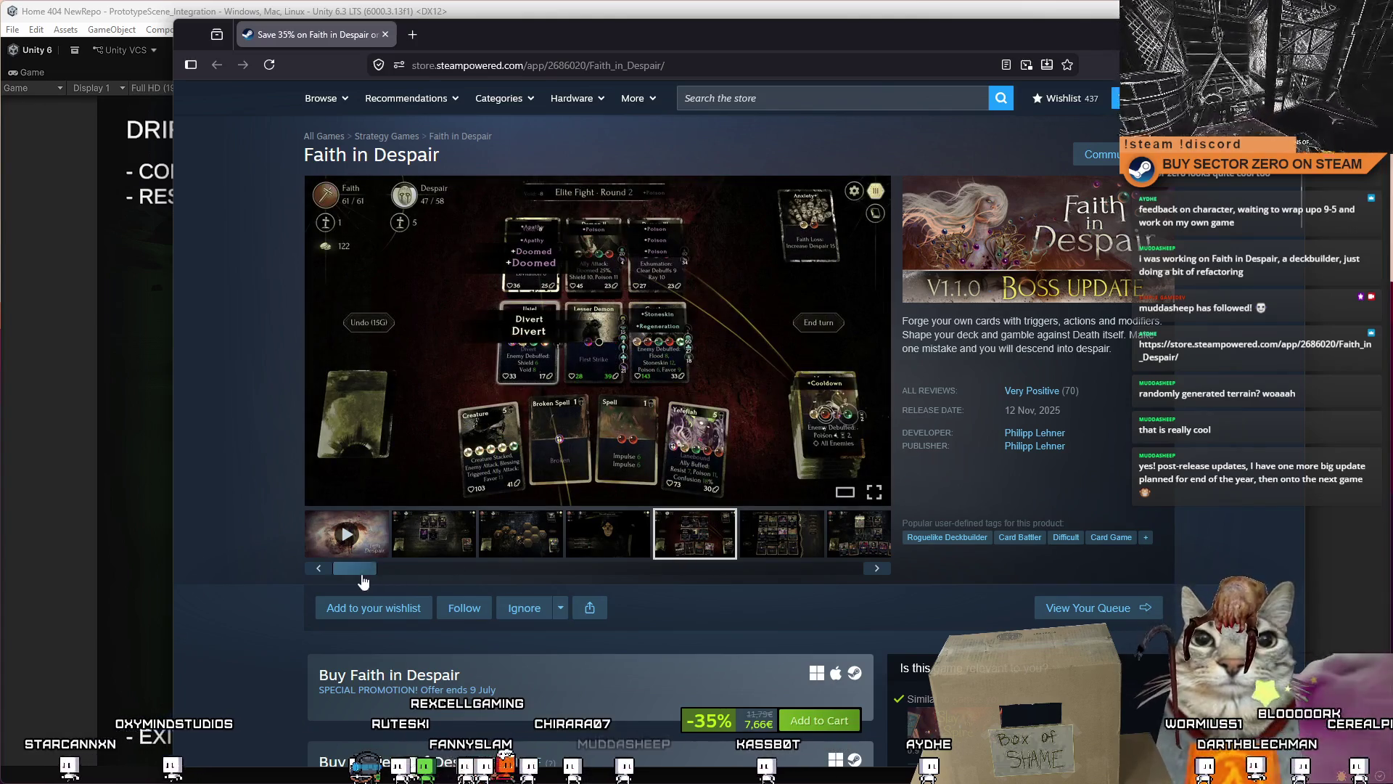
pyautogui.click(752, 552)
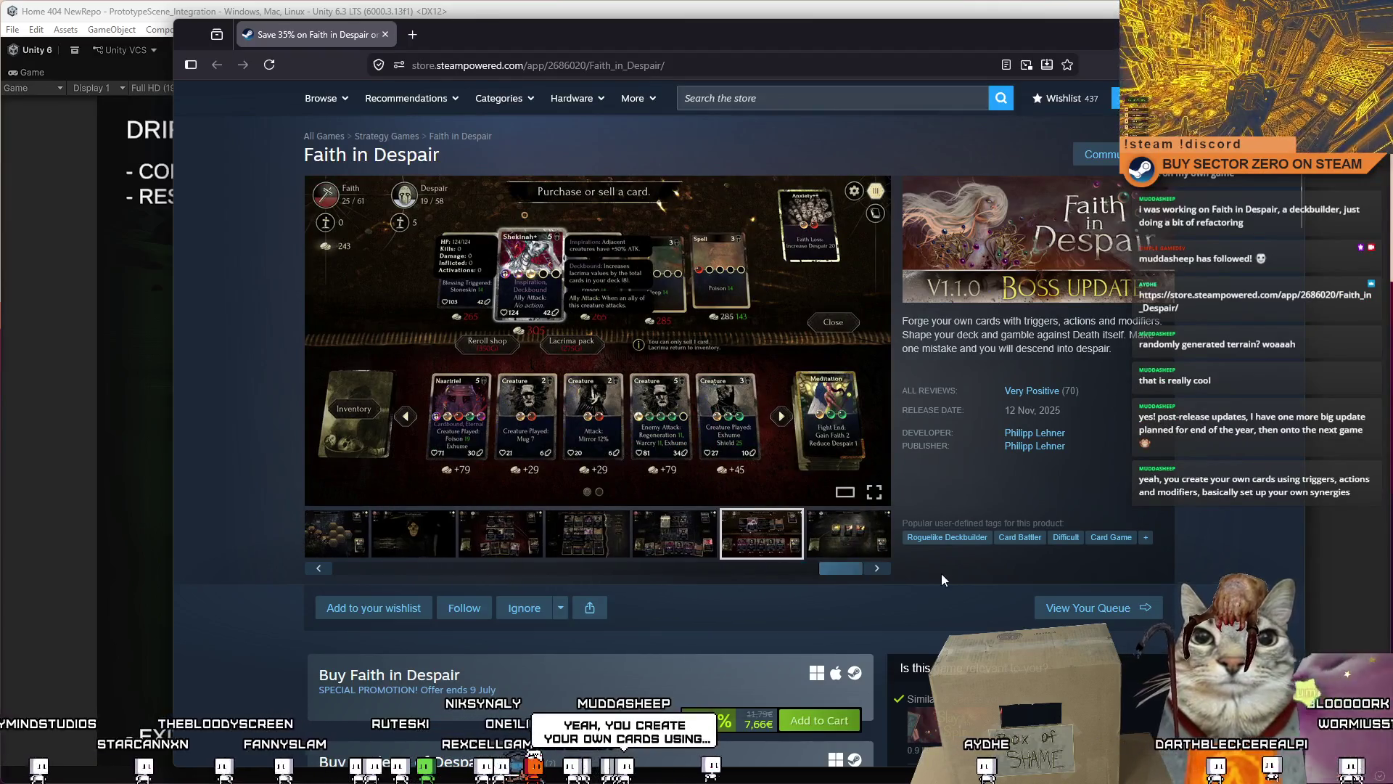
pyautogui.moveTo(840, 568); pyautogui.dragTo(508, 566)
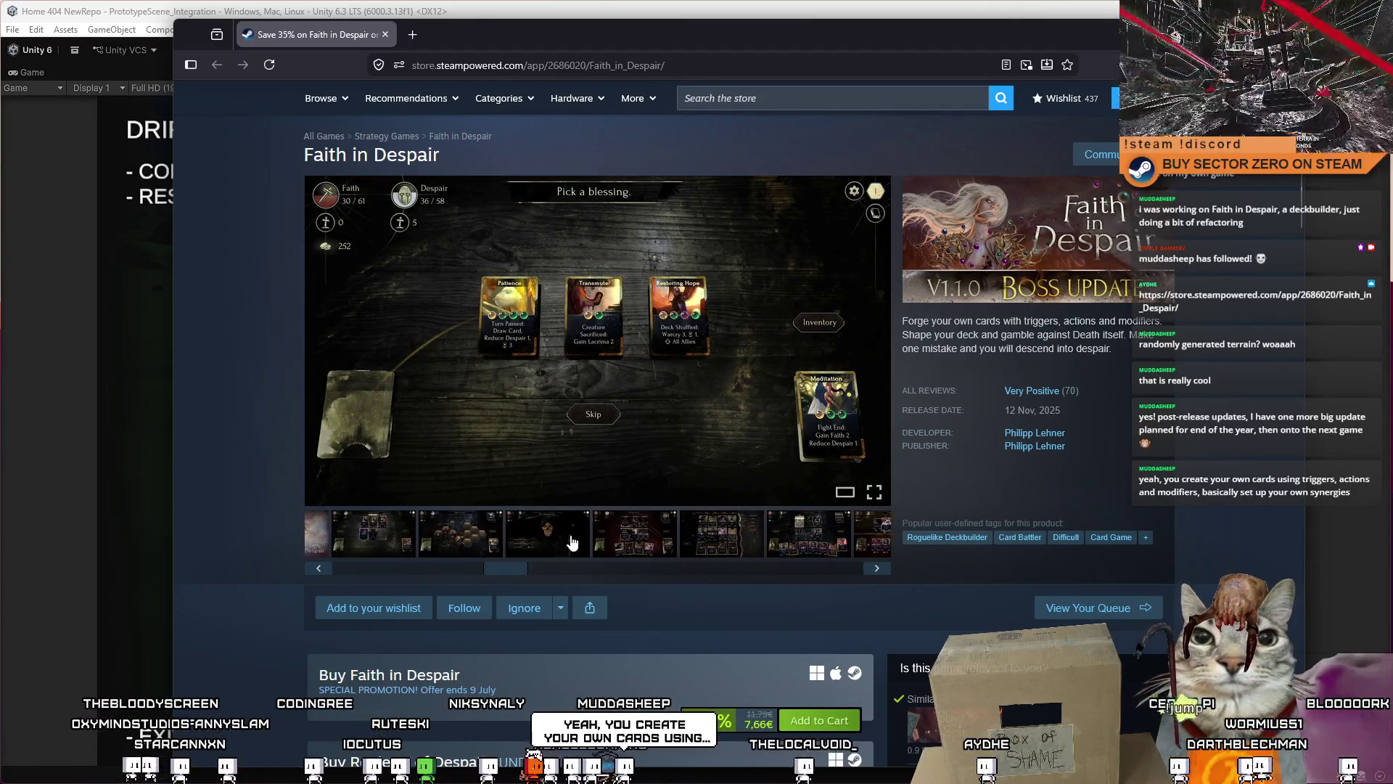
pyautogui.click(548, 533)
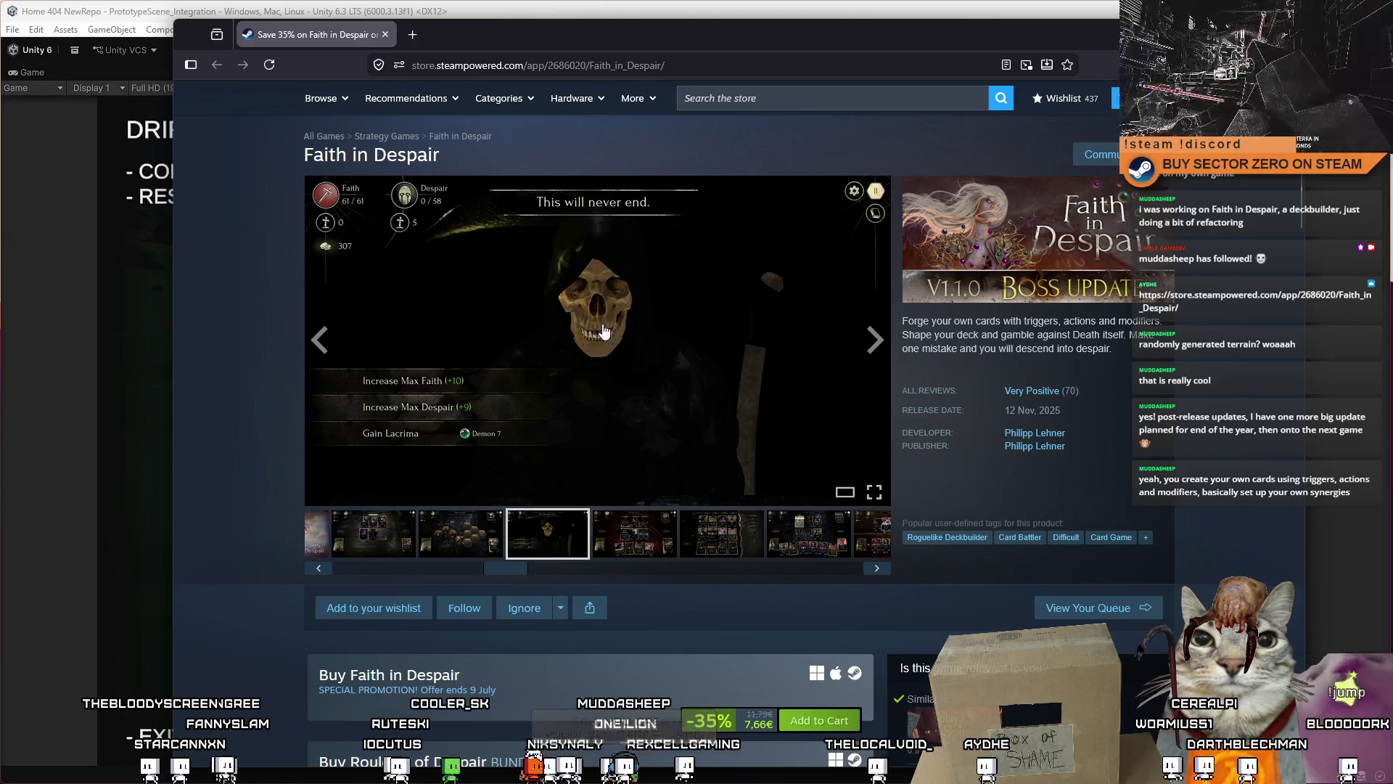
pyautogui.moveTo(508, 568)
pyautogui.mouseDown()
pyautogui.moveTo(830, 569)
pyautogui.moveTo(511, 568)
pyautogui.mouseUp()
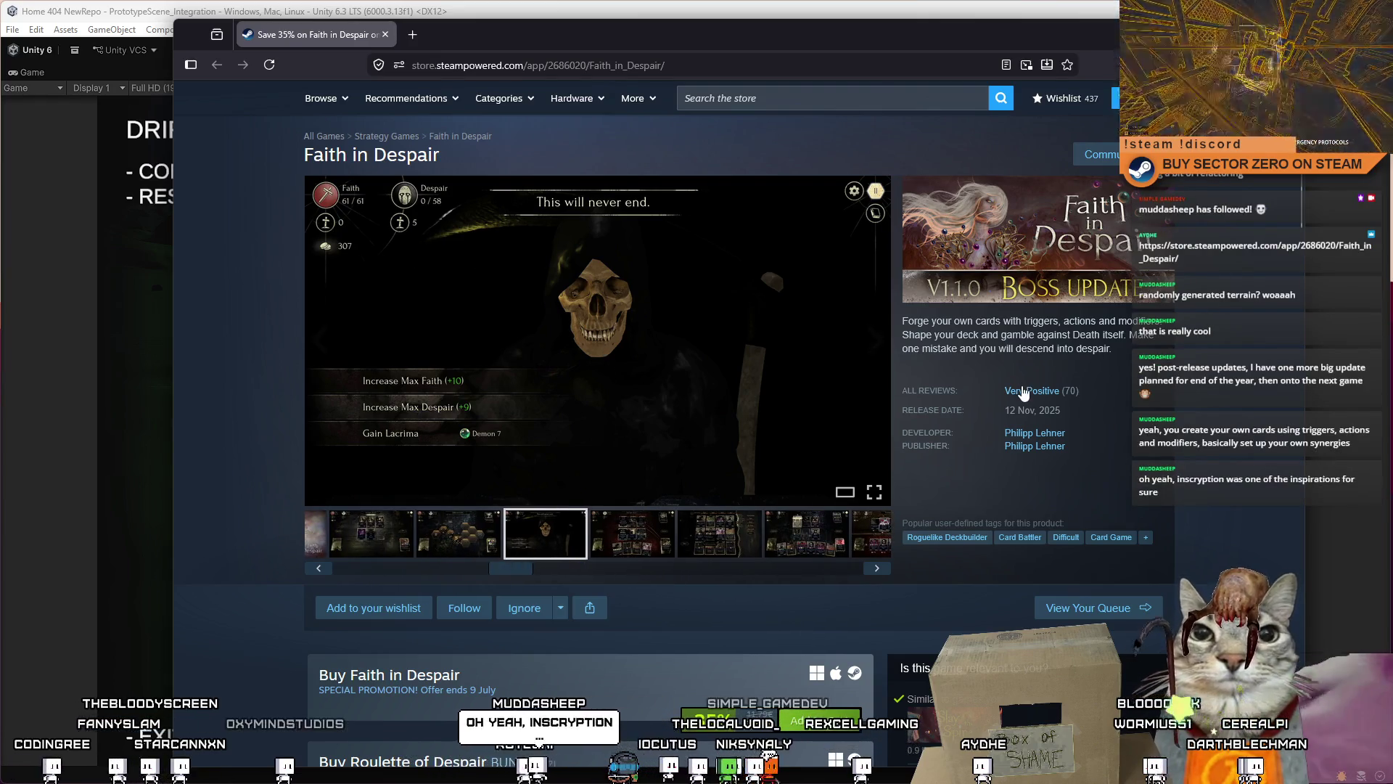
pyautogui.moveTo(1022, 391)
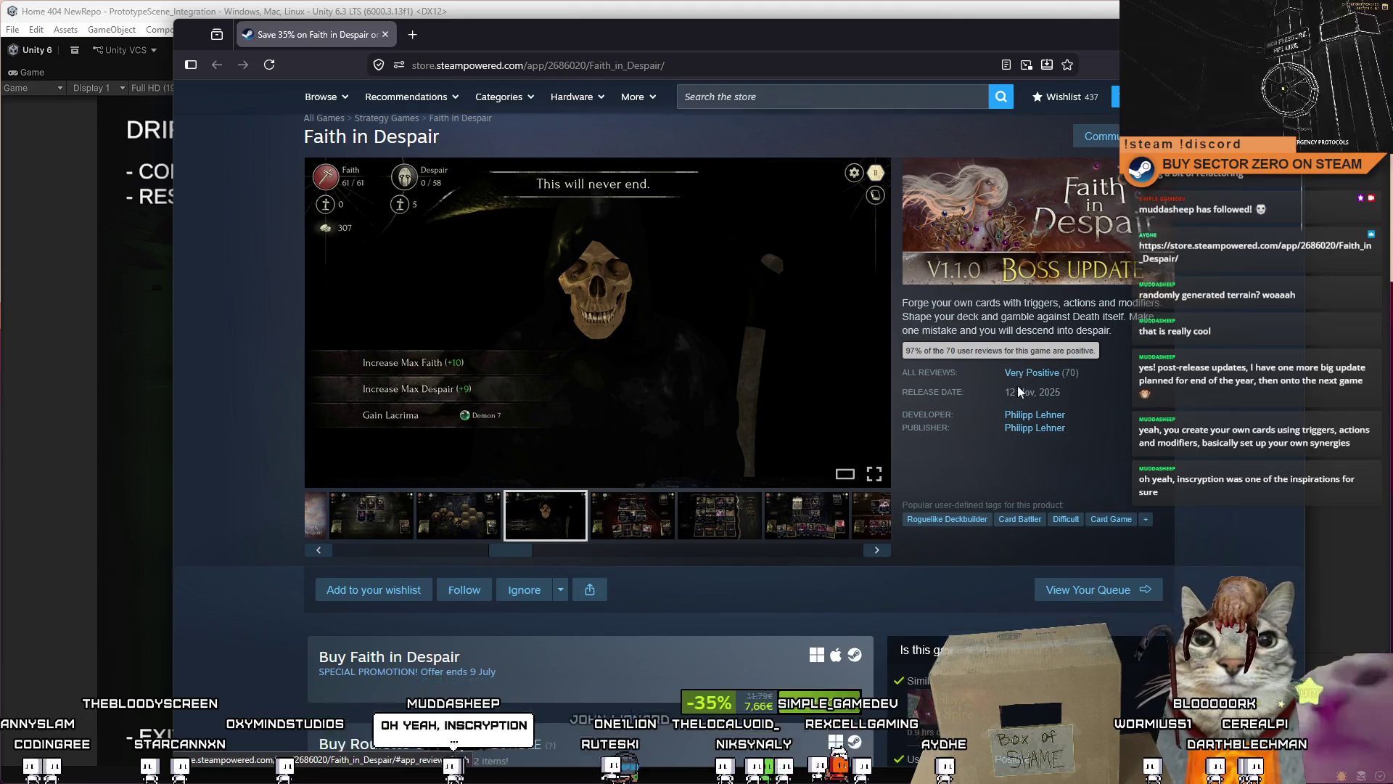
pyautogui.scroll(-3, 1002, 381)
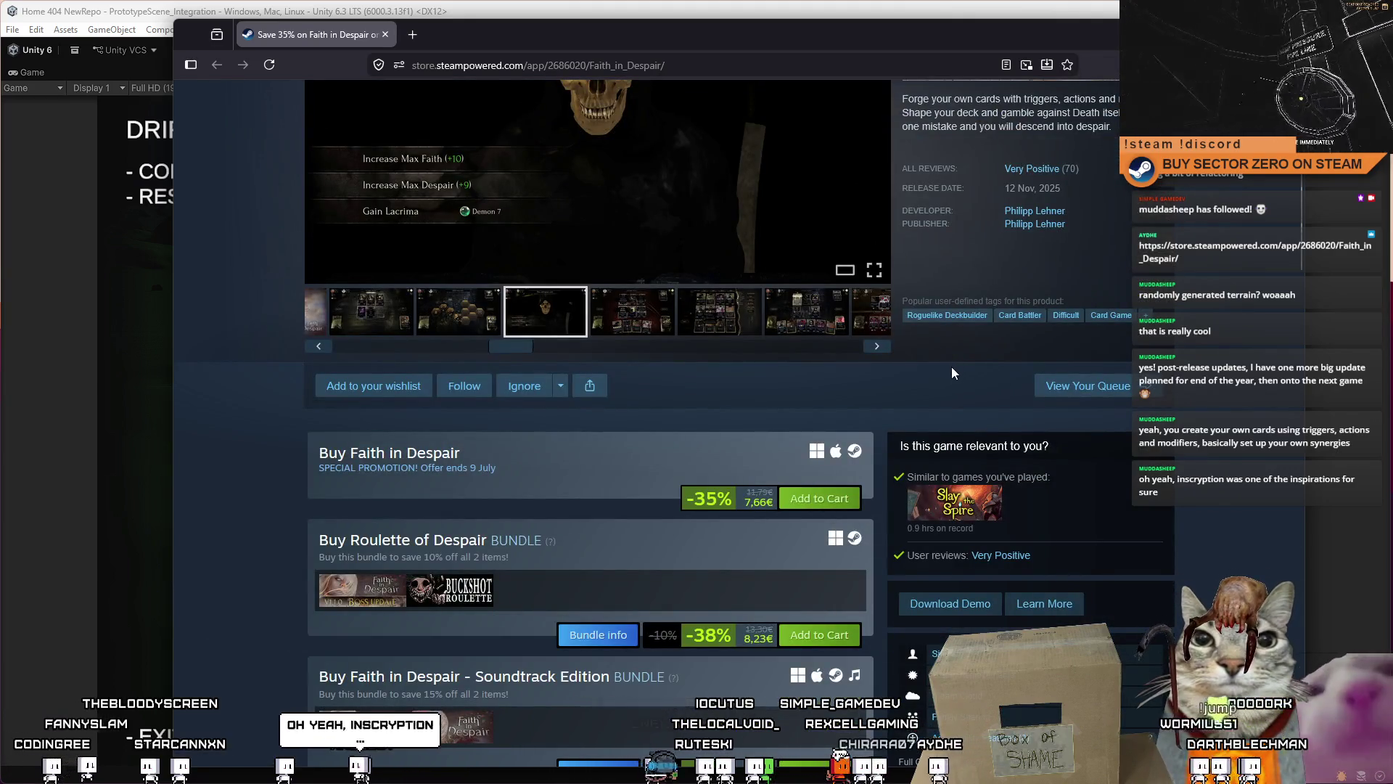
pyautogui.scroll(1, 878, 364)
pyautogui.scroll(-5, 878, 363)
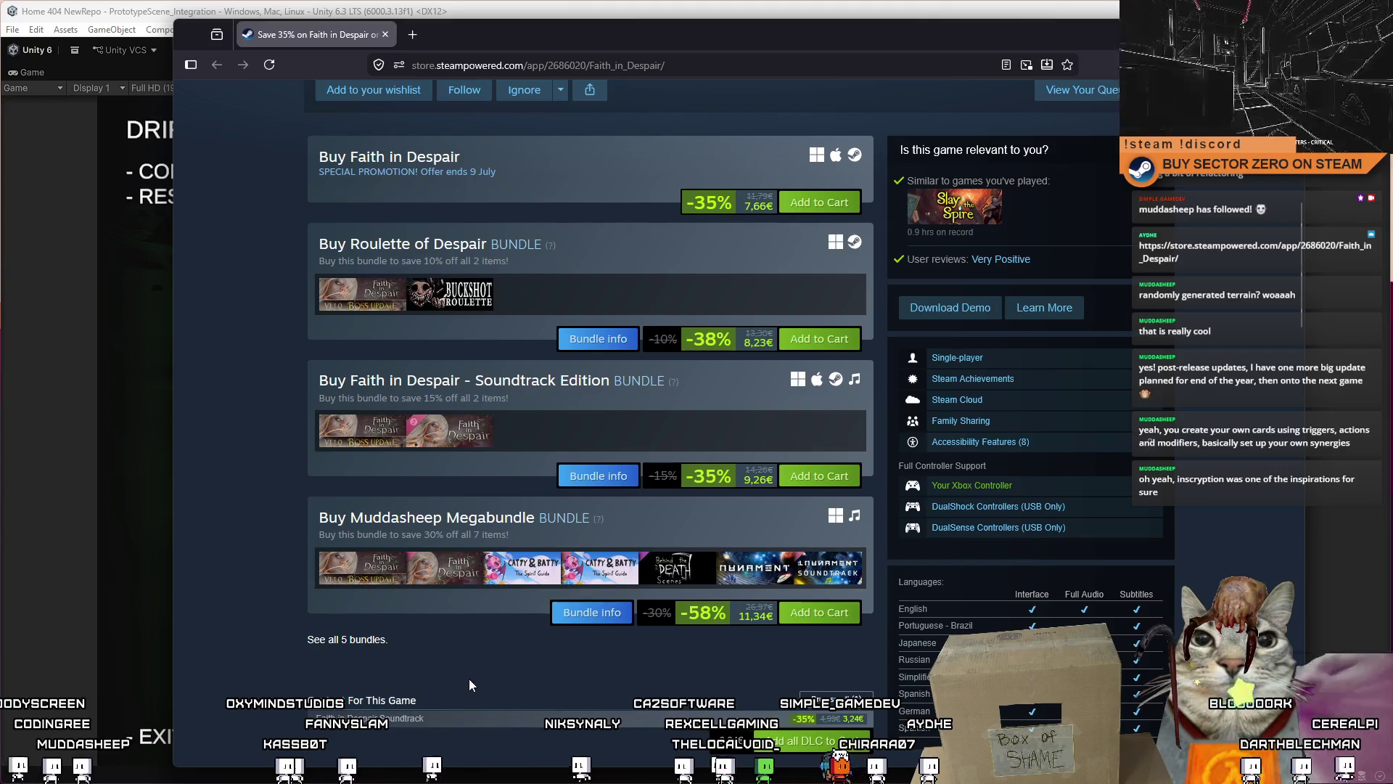
pyautogui.scroll(7, 867, 638)
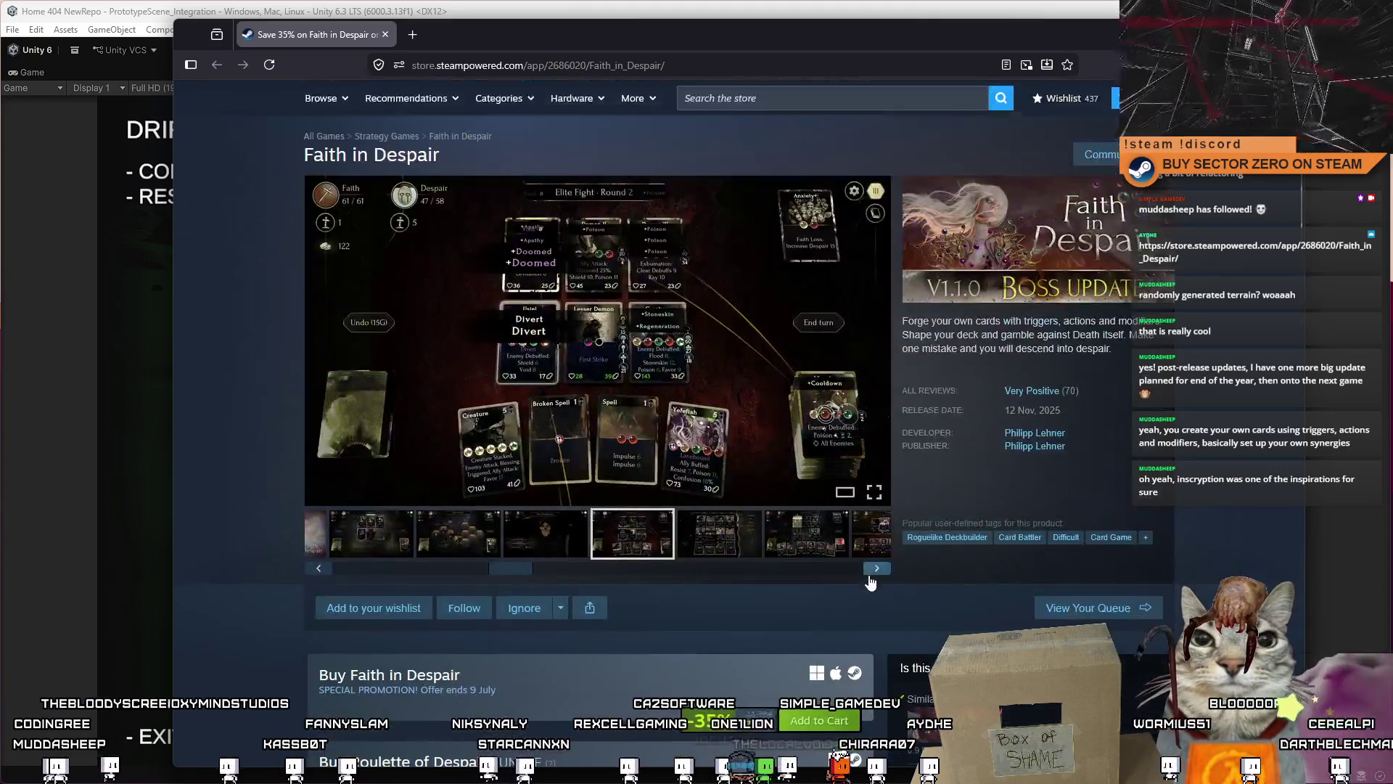
pyautogui.click(1052, 435)
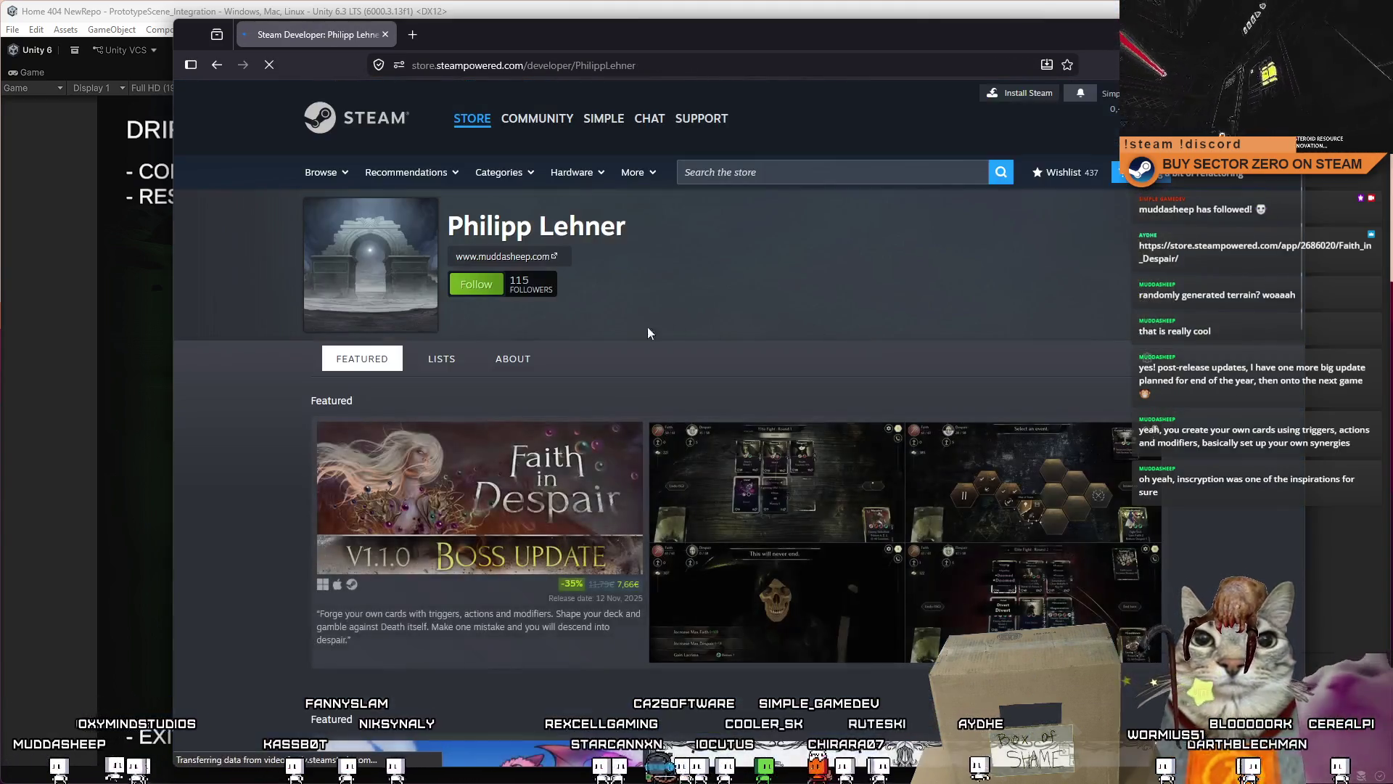
# Step: Scroll through the developer's Featured games and New Releases lists on the store page
pyautogui.scroll(-5, 610, 363)
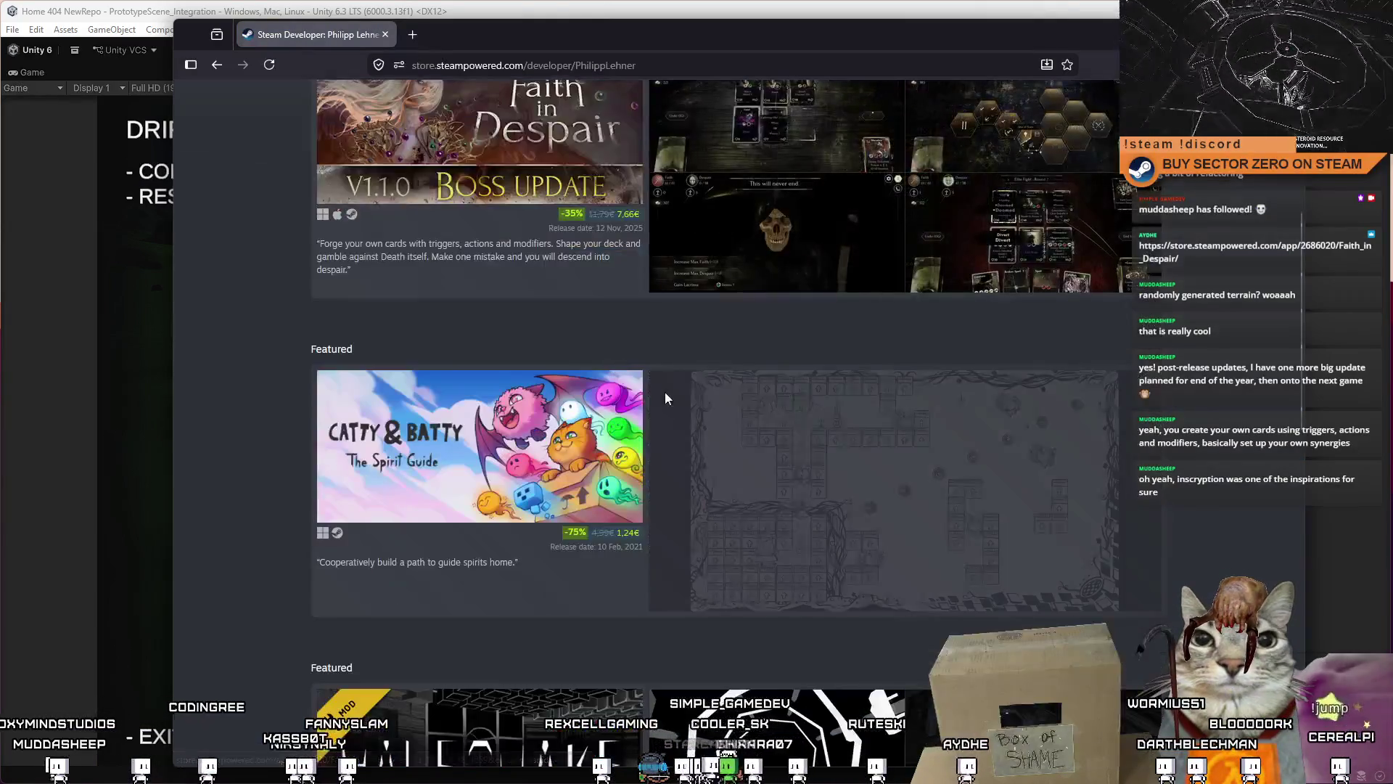
pyautogui.scroll(4, 669, 389)
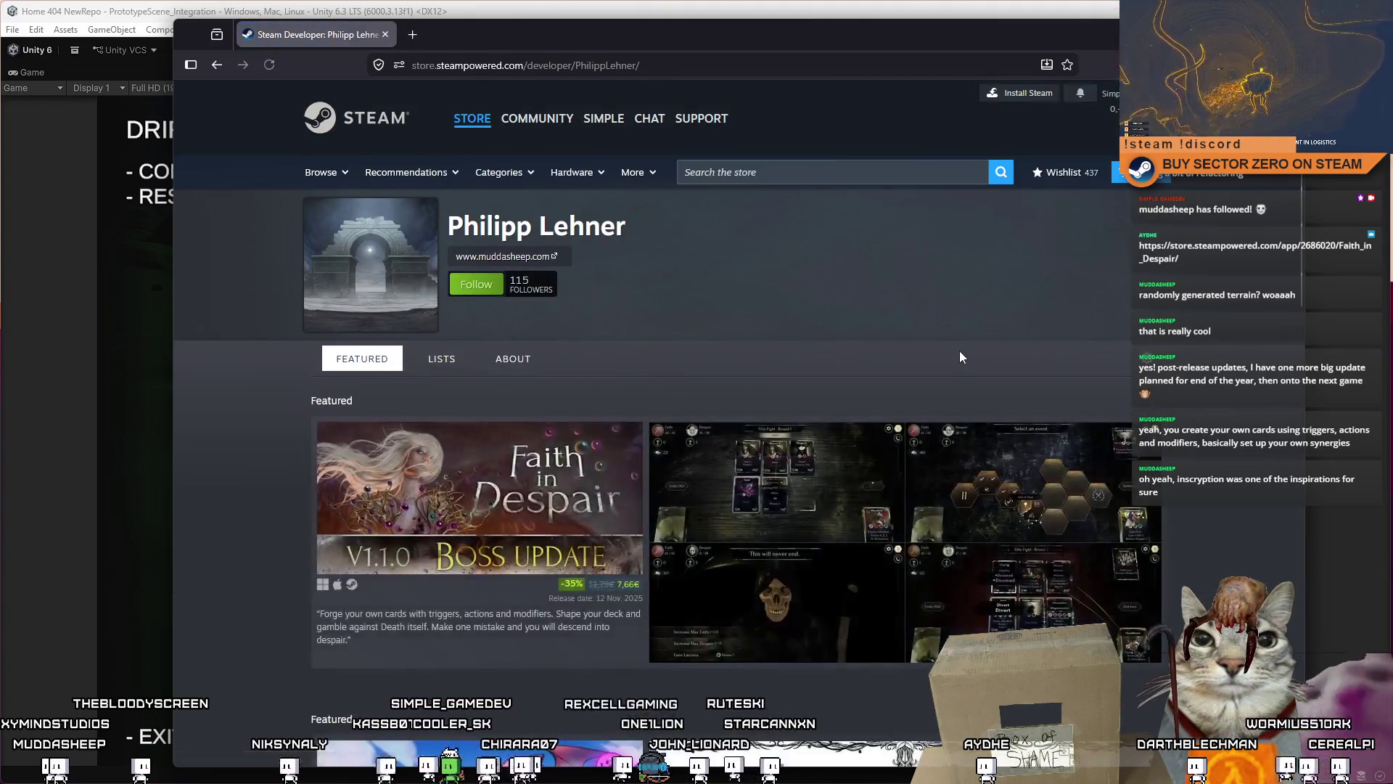
pyautogui.scroll(-5, 959, 351)
pyautogui.scroll(-1, 935, 349)
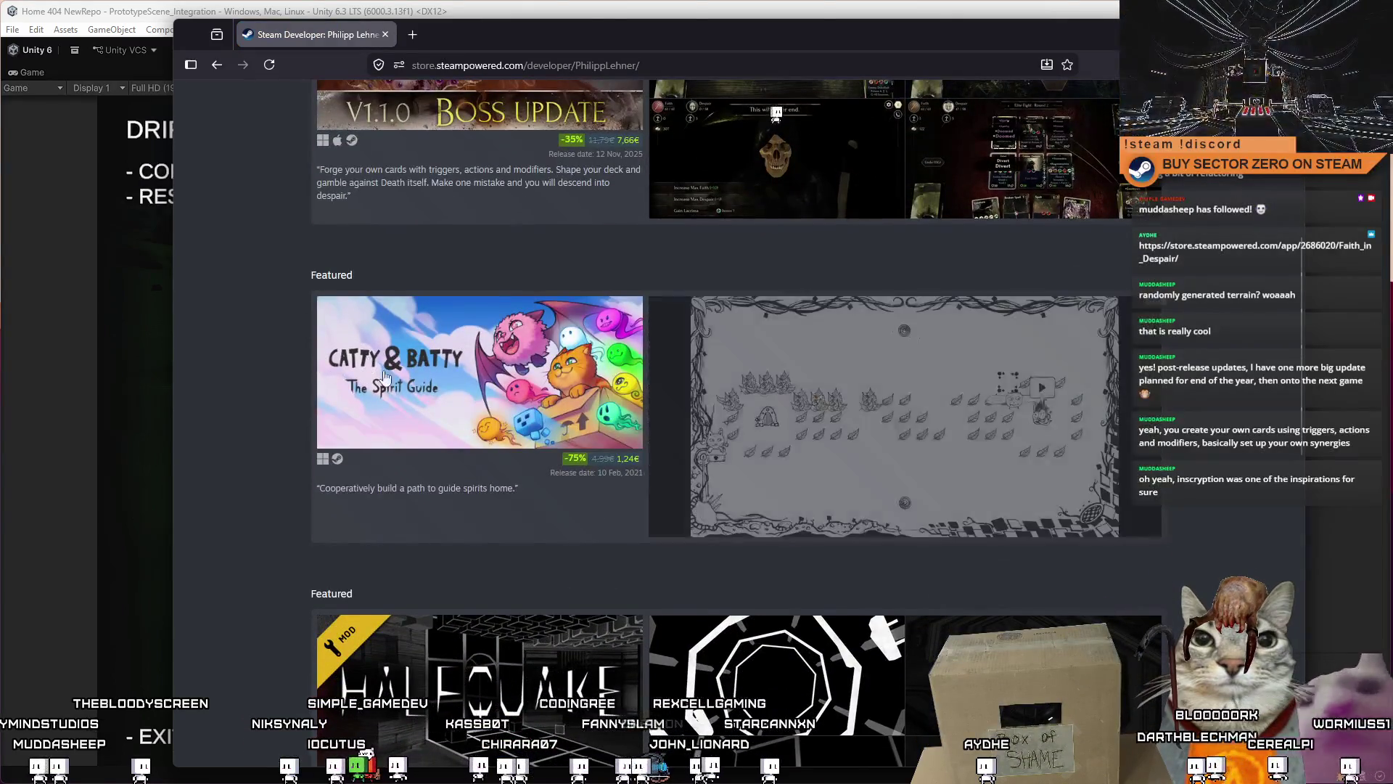
pyautogui.moveTo(445, 385)
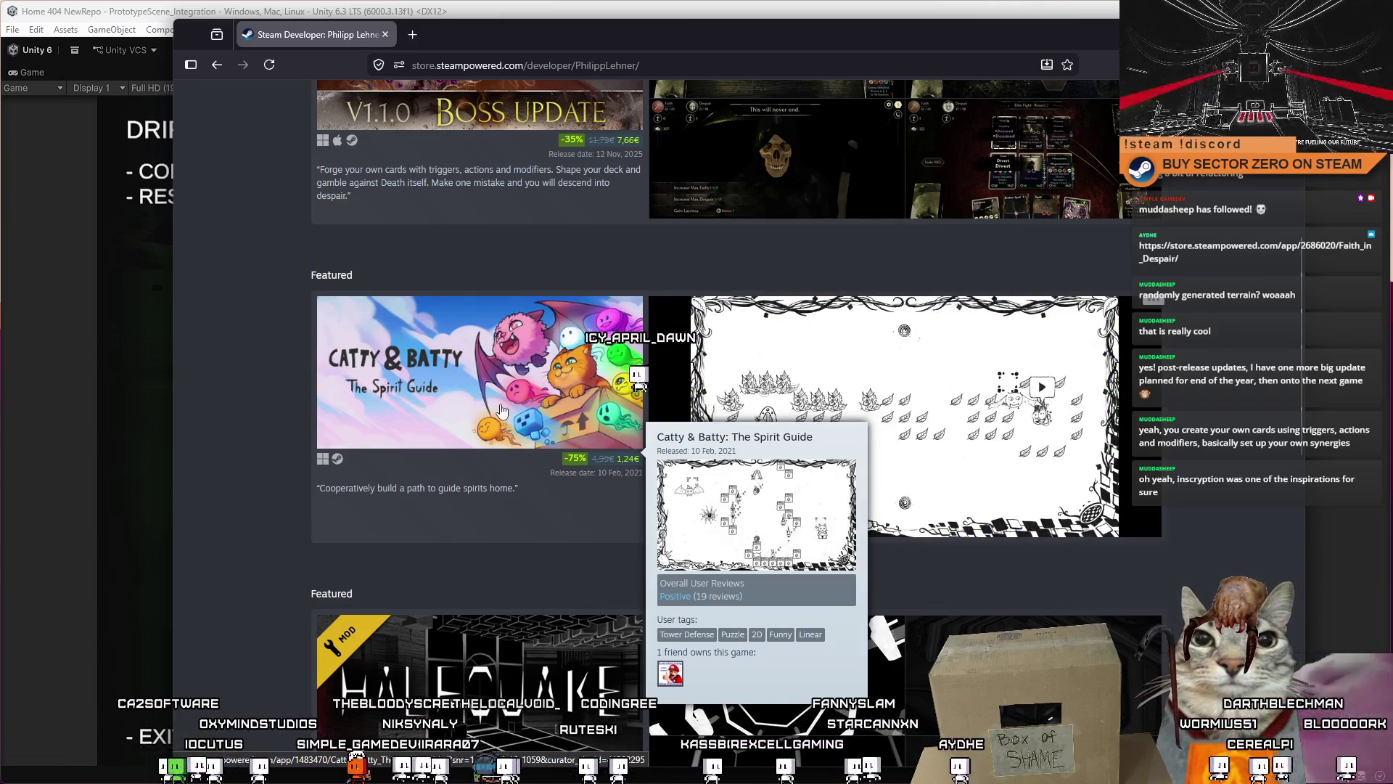
pyautogui.scroll(-3, 602, 398)
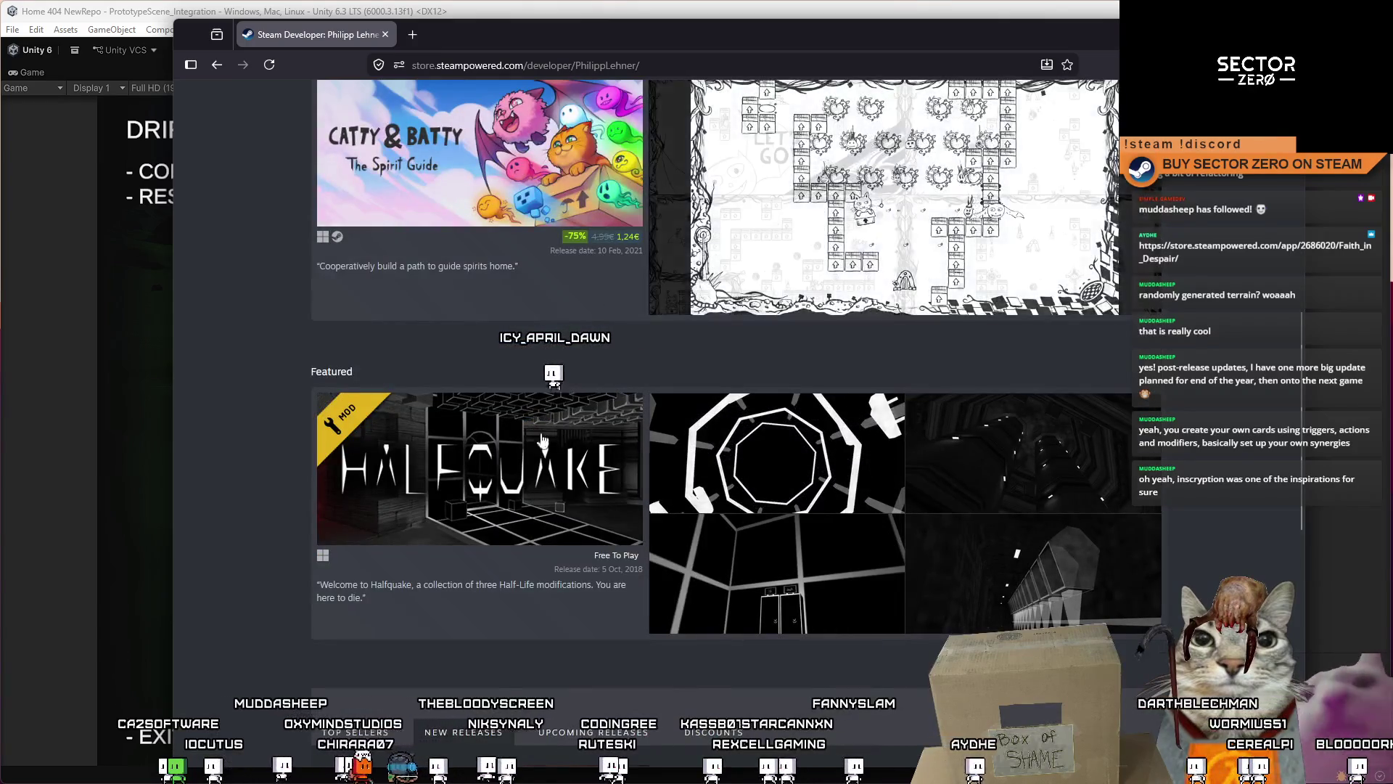
pyautogui.moveTo(546, 483)
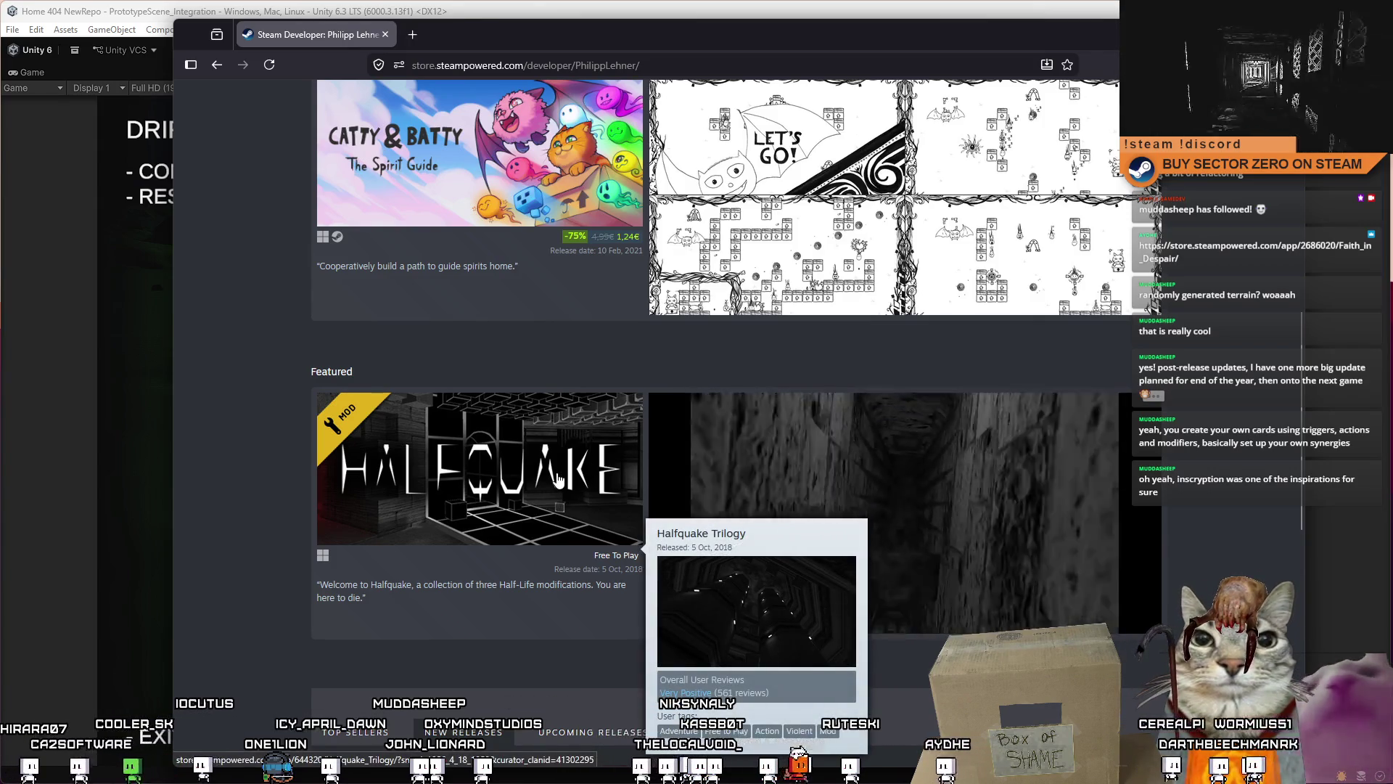
pyautogui.scroll(-4, 629, 447)
pyautogui.scroll(-2, 653, 435)
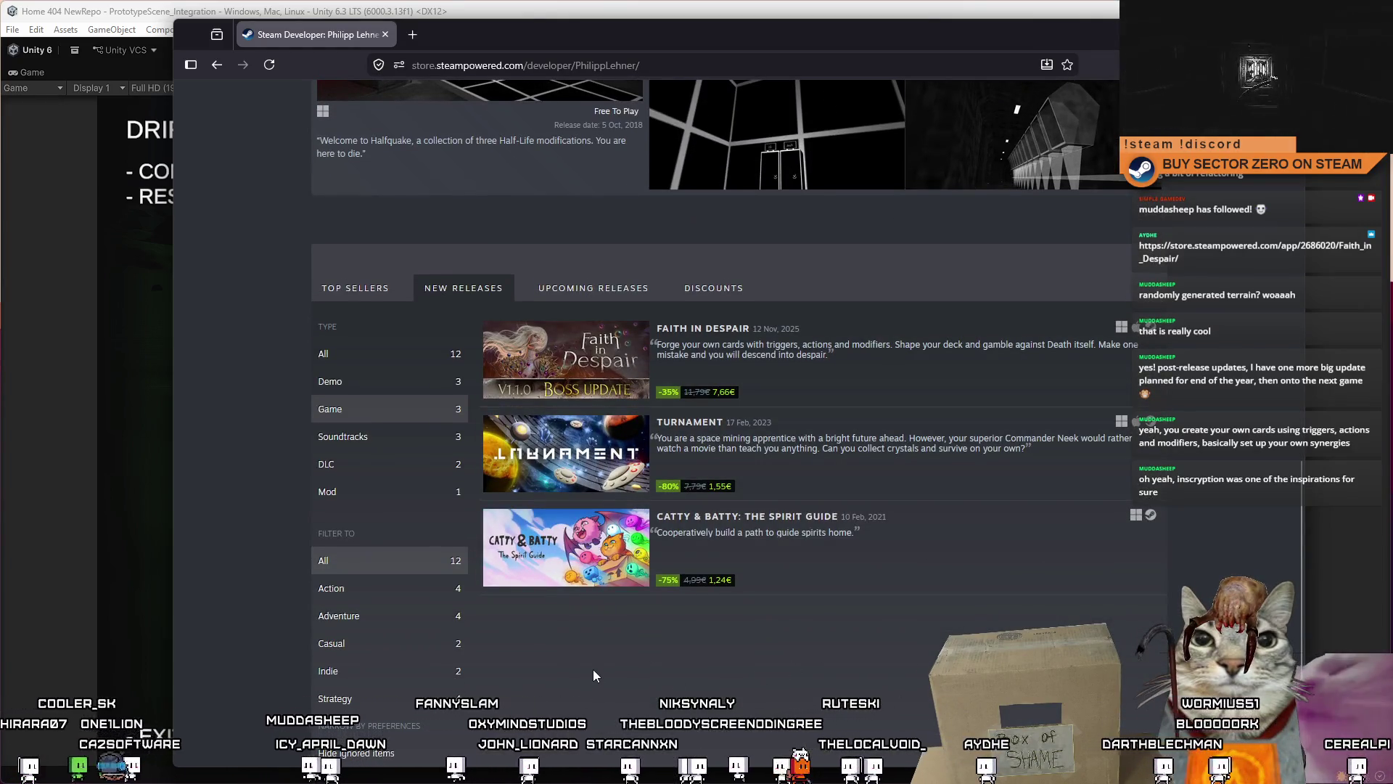
pyautogui.moveTo(585, 462)
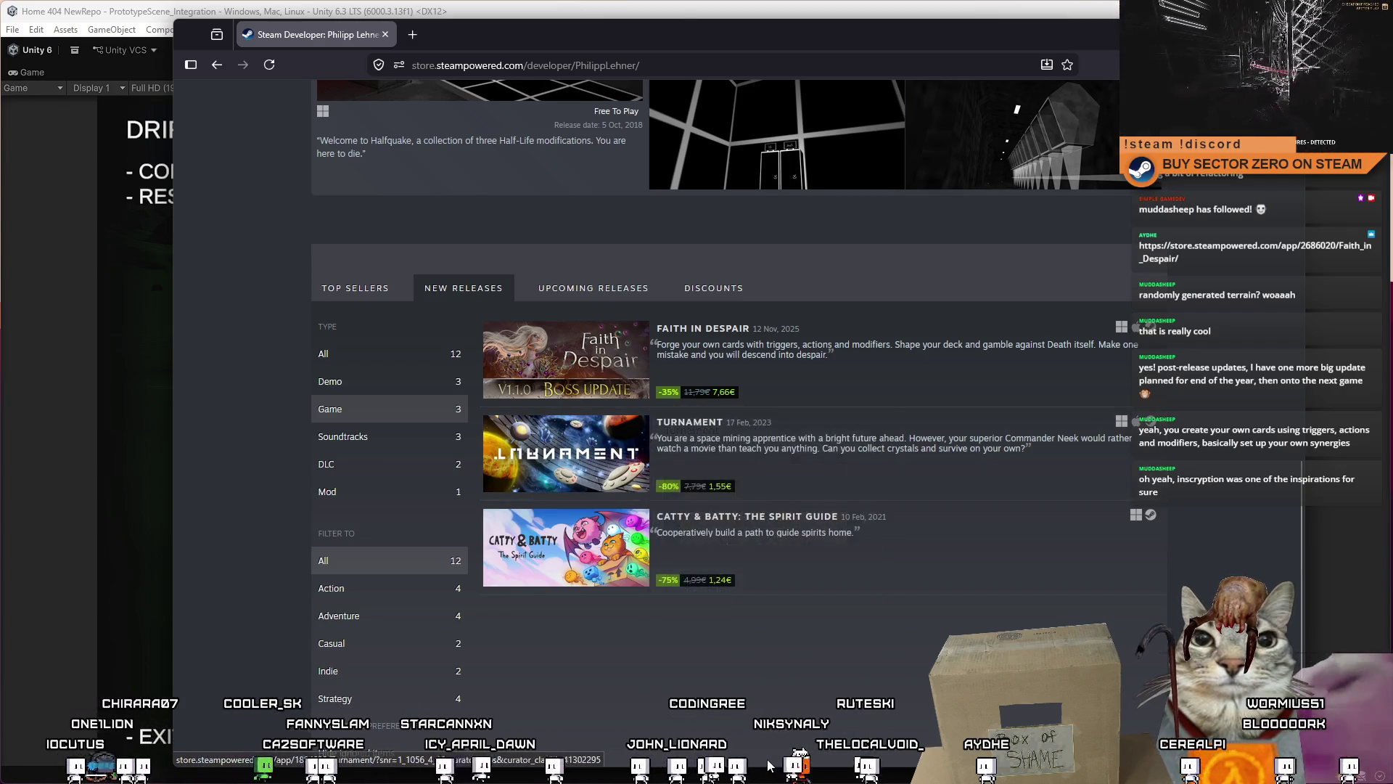
# Step: Shift the browser window down and right, recheck the page, and return to the Unity game
pyautogui.moveTo(556, 40)
pyautogui.mouseDown()
pyautogui.moveTo(562, 53)
pyautogui.moveTo(450, 85)
pyautogui.mouseUp()
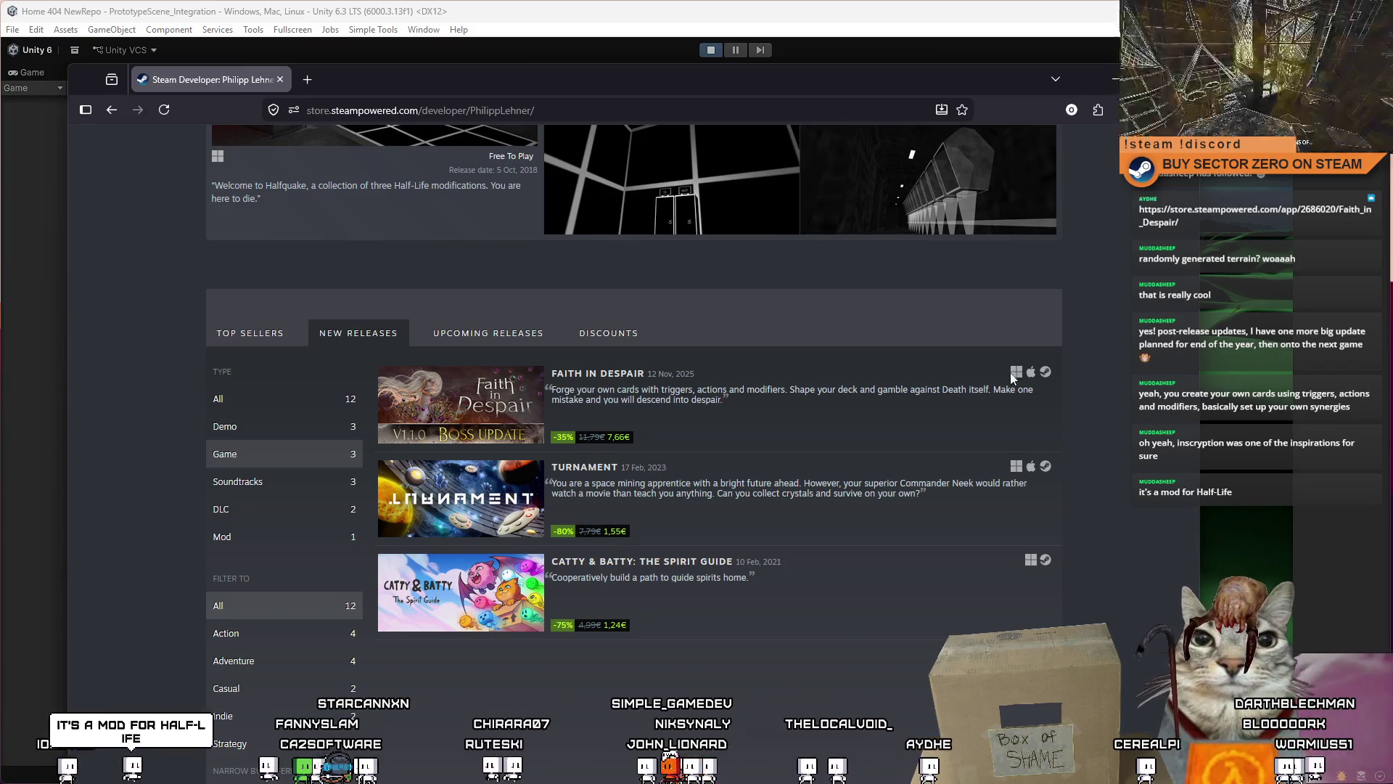
pyautogui.scroll(7, 879, 458)
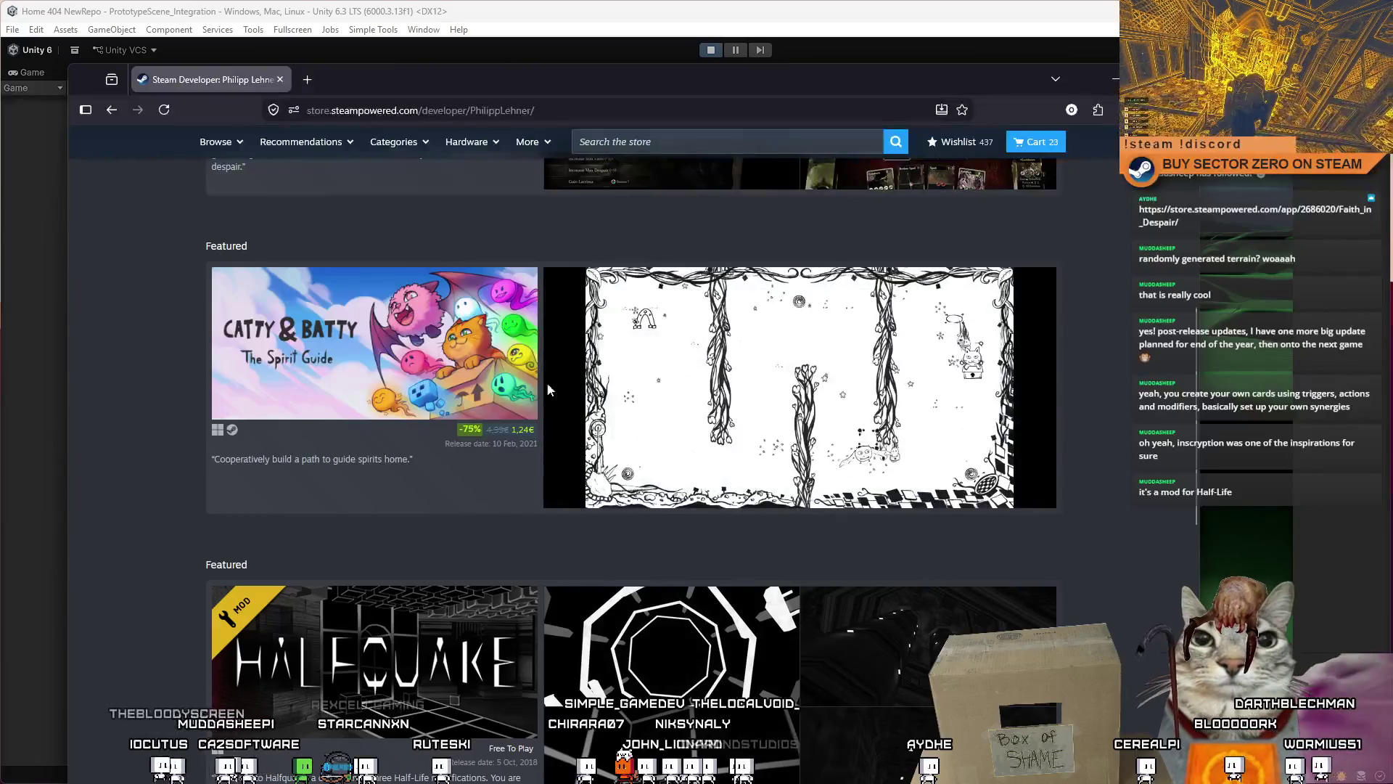
pyautogui.scroll(-3, 553, 378)
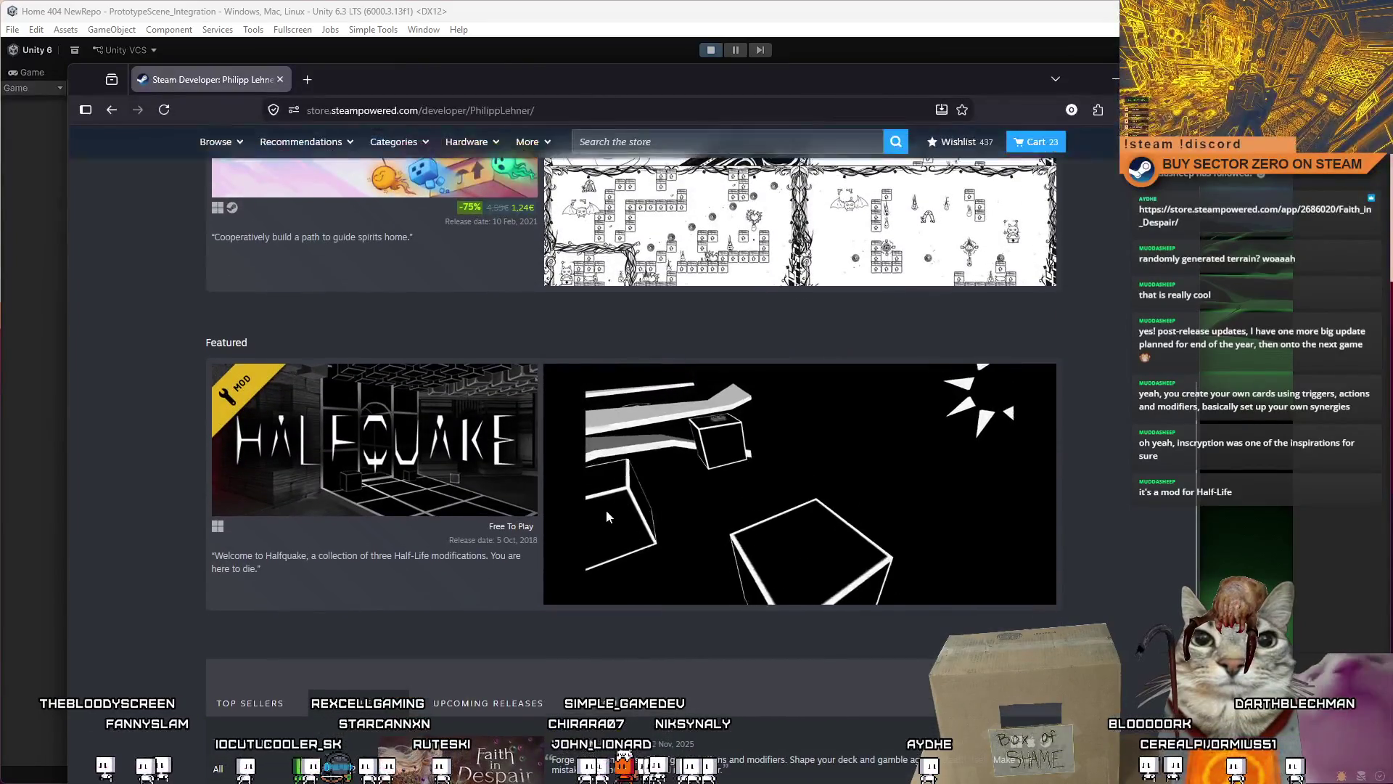
pyautogui.hotkey('alt', 'Tab')
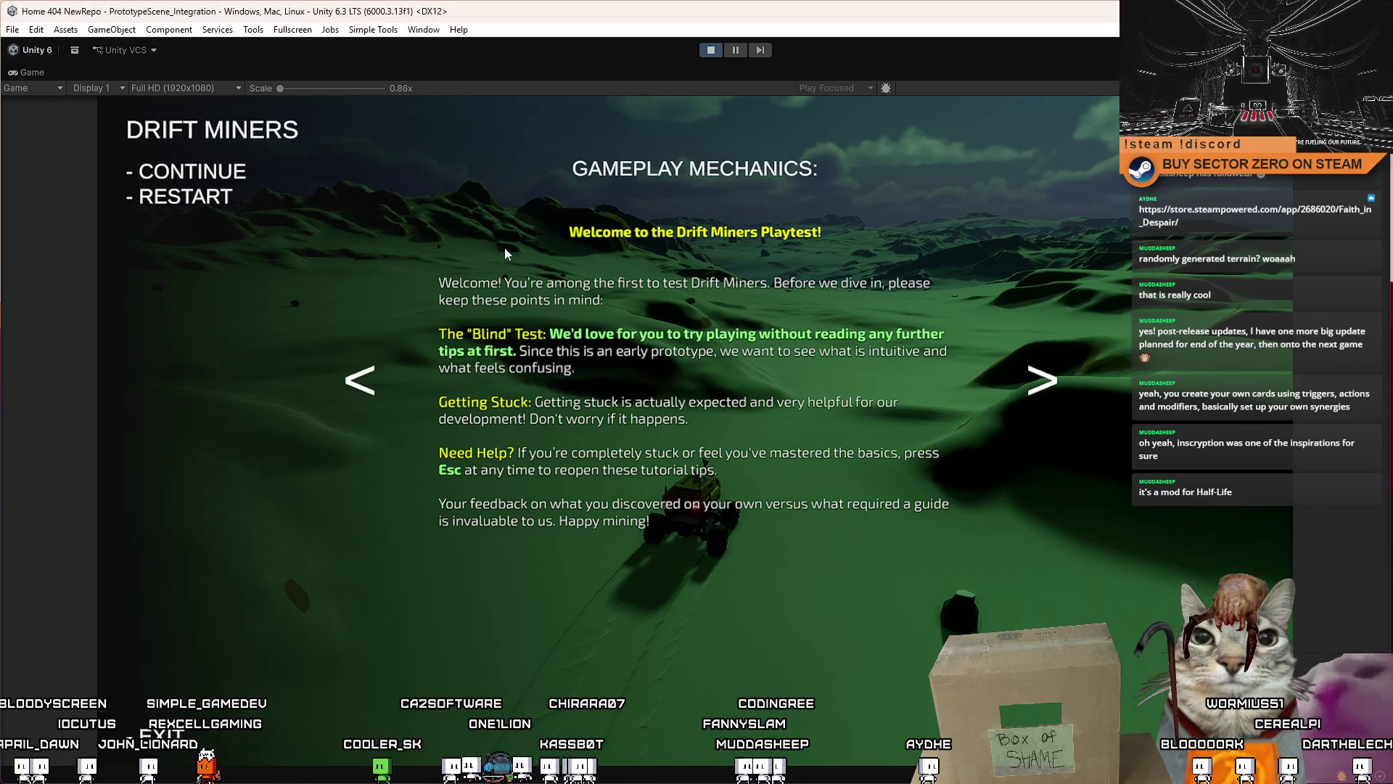
# Step: Dismiss the tutorial, drive the rover left with a Shift boost, then stop play mode
pyautogui.click(455, 177)
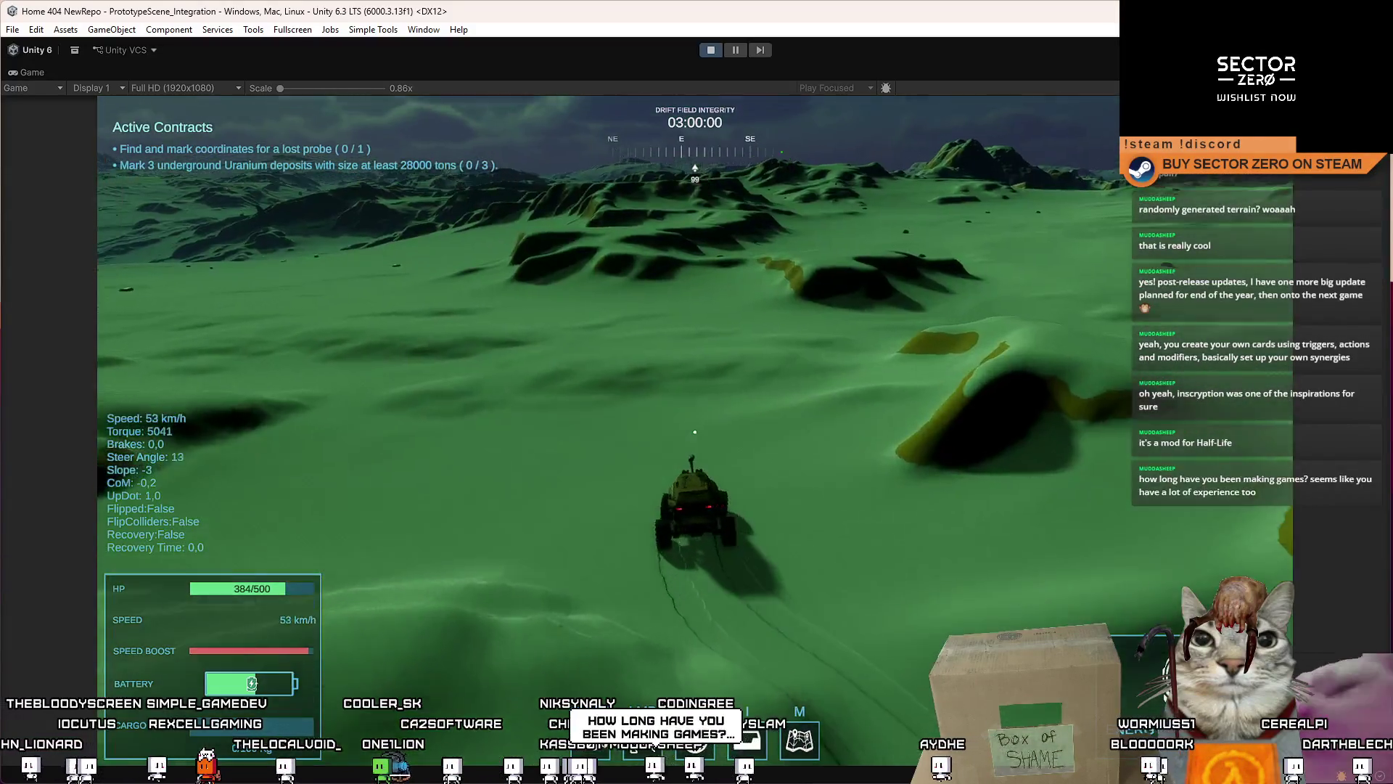
pyautogui.press('a')
pyautogui.press('shift')
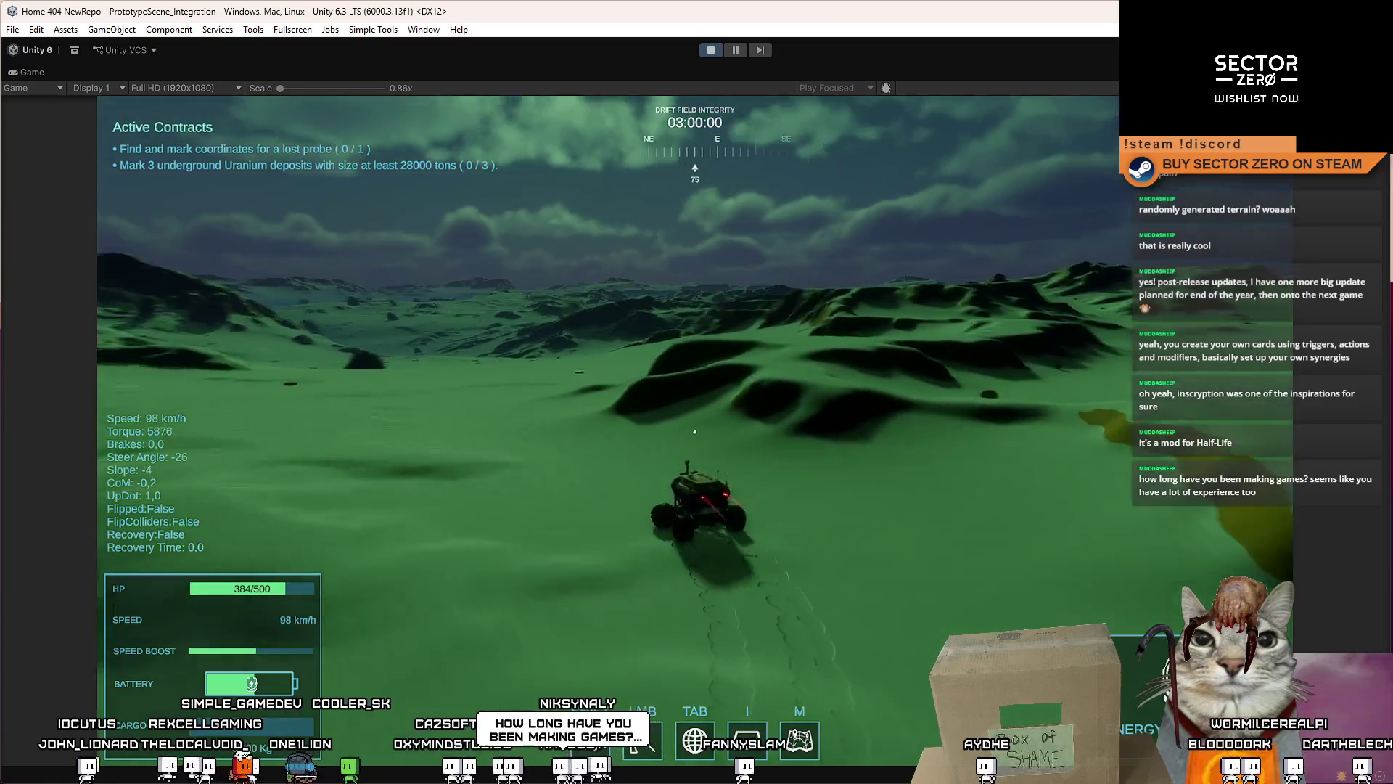
pyautogui.press('shift')
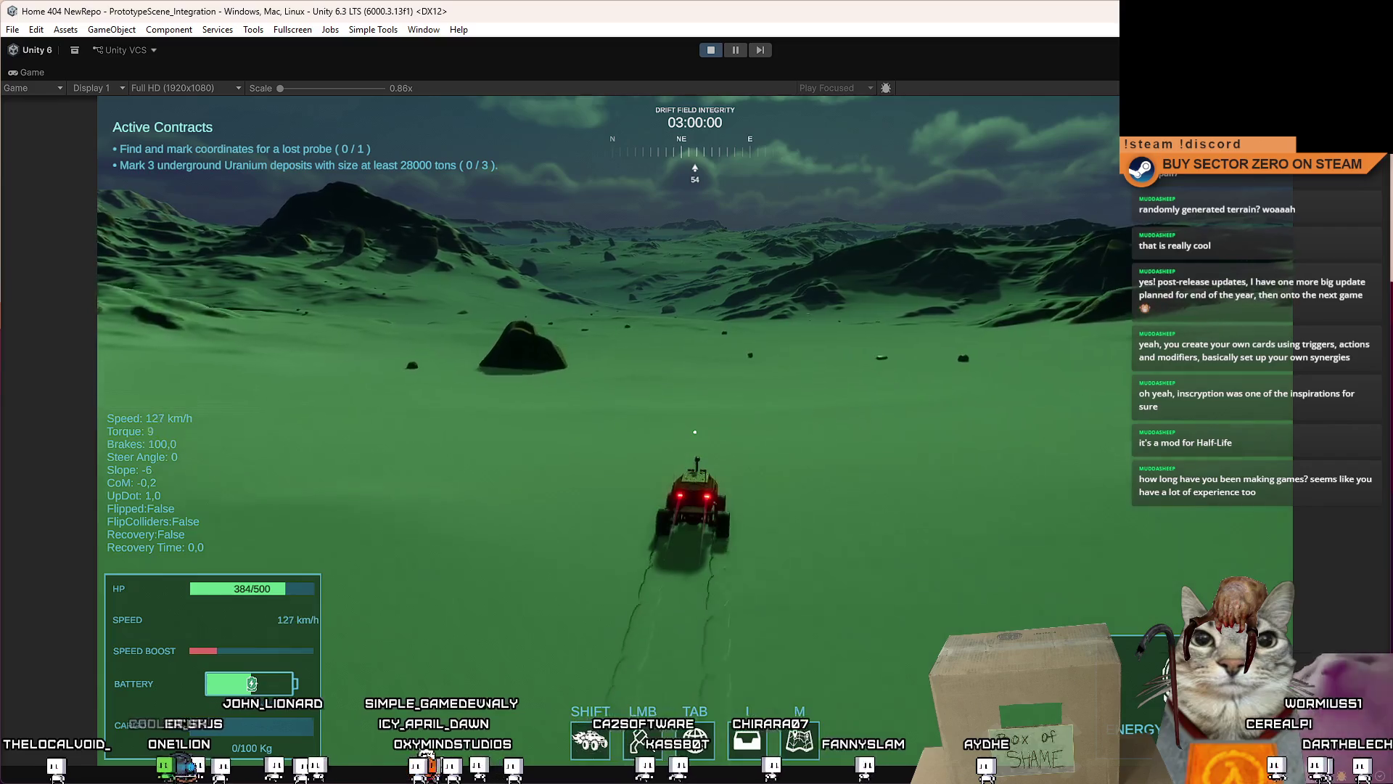
pyautogui.press('Escape')
pyautogui.press('Escape')
pyautogui.click(712, 50)
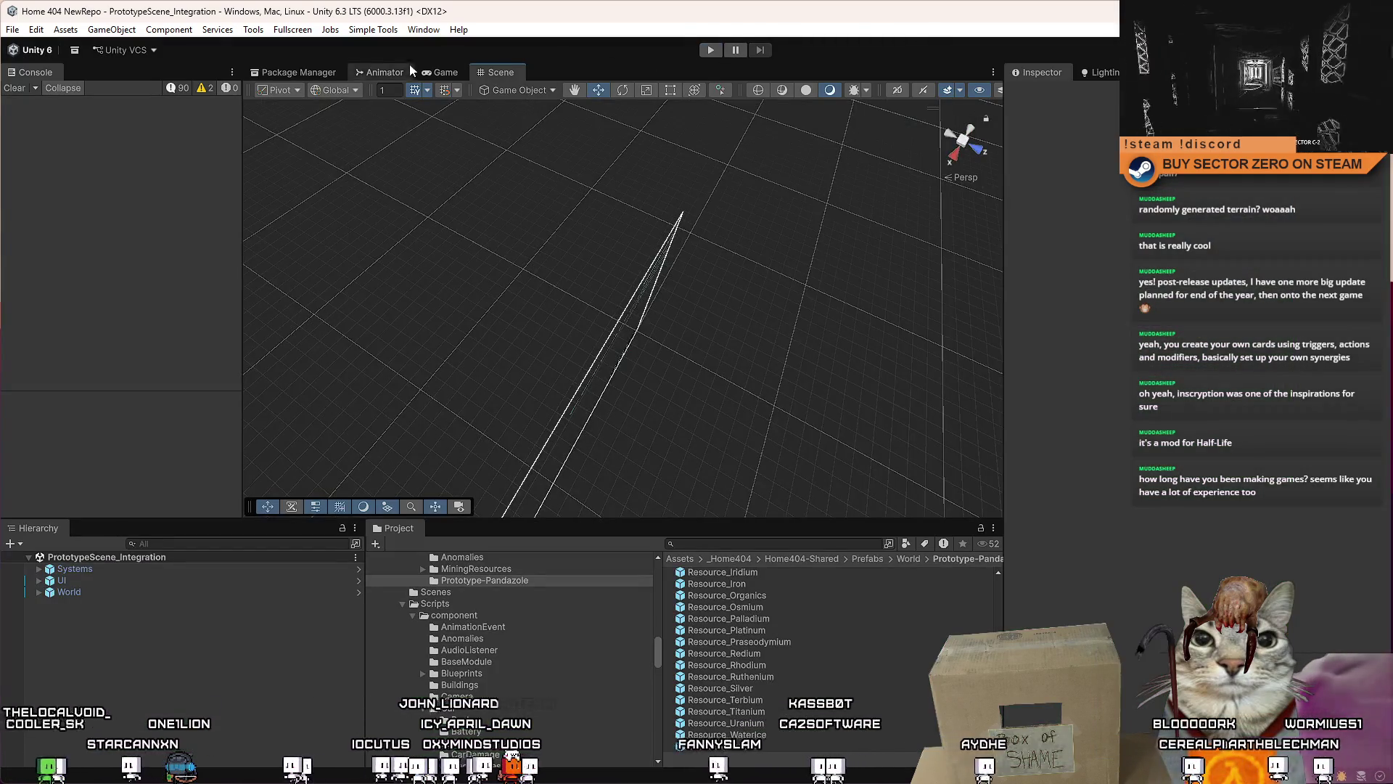
# Step: Switch to the Game view and start play mode again
pyautogui.click(436, 73)
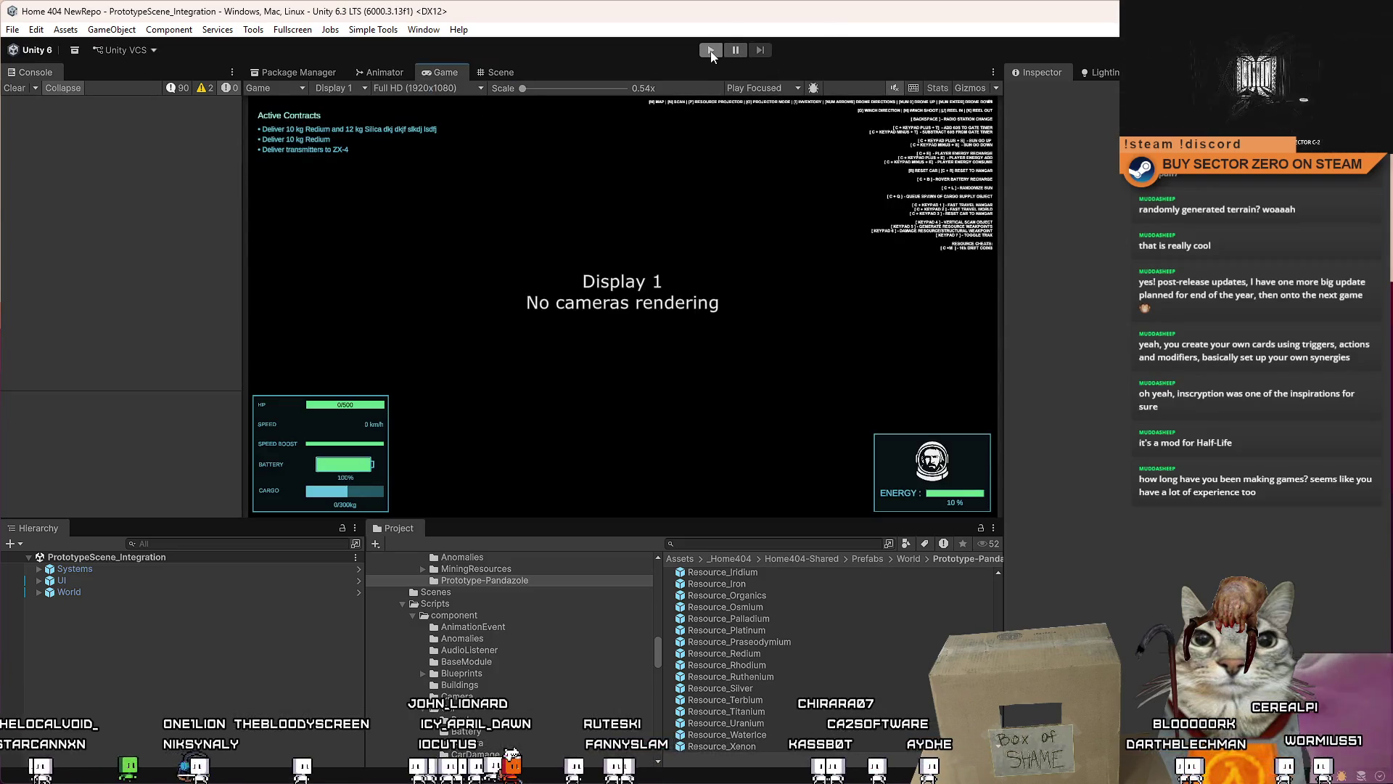
pyautogui.click(710, 50)
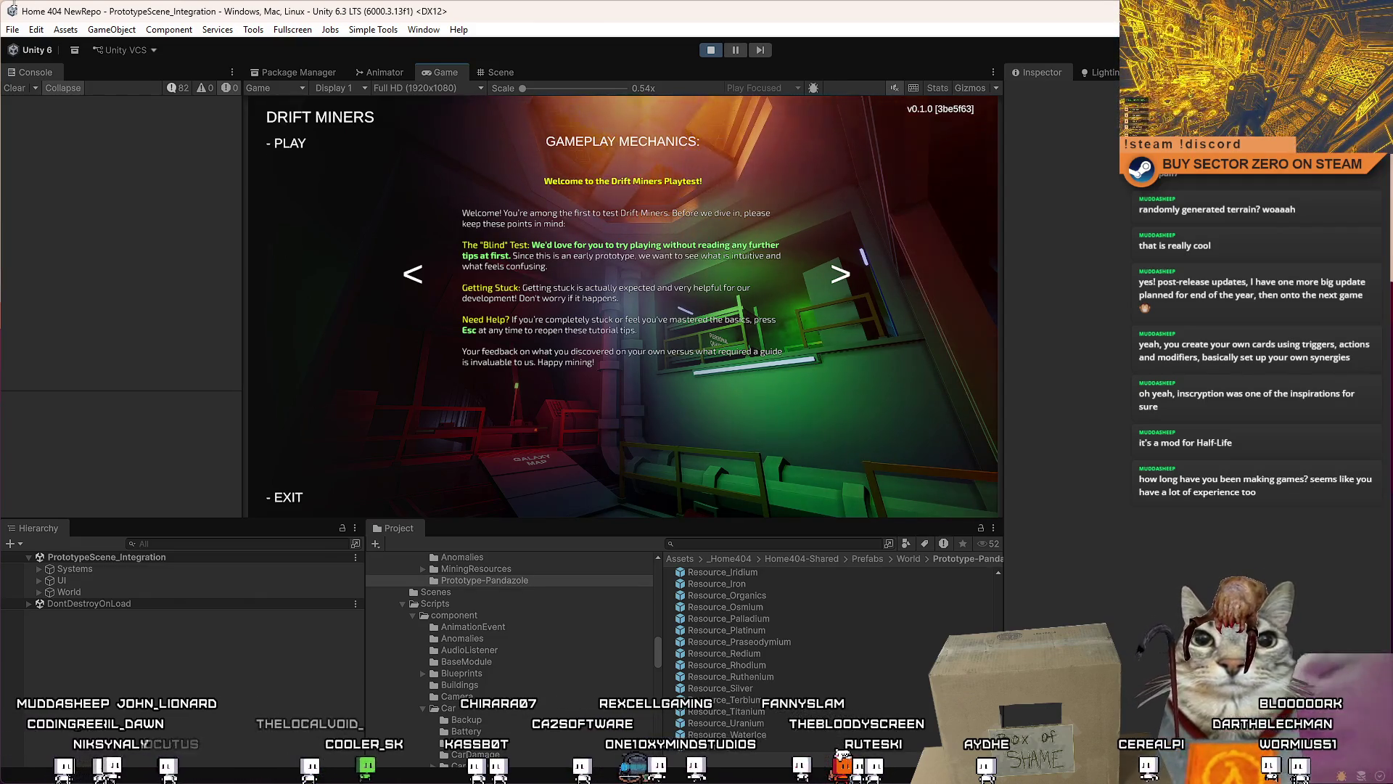
# Step: Close the tutorial and walk the player around the CONTRACT TERMINAL and orange-lit corridor
pyautogui.click(289, 143)
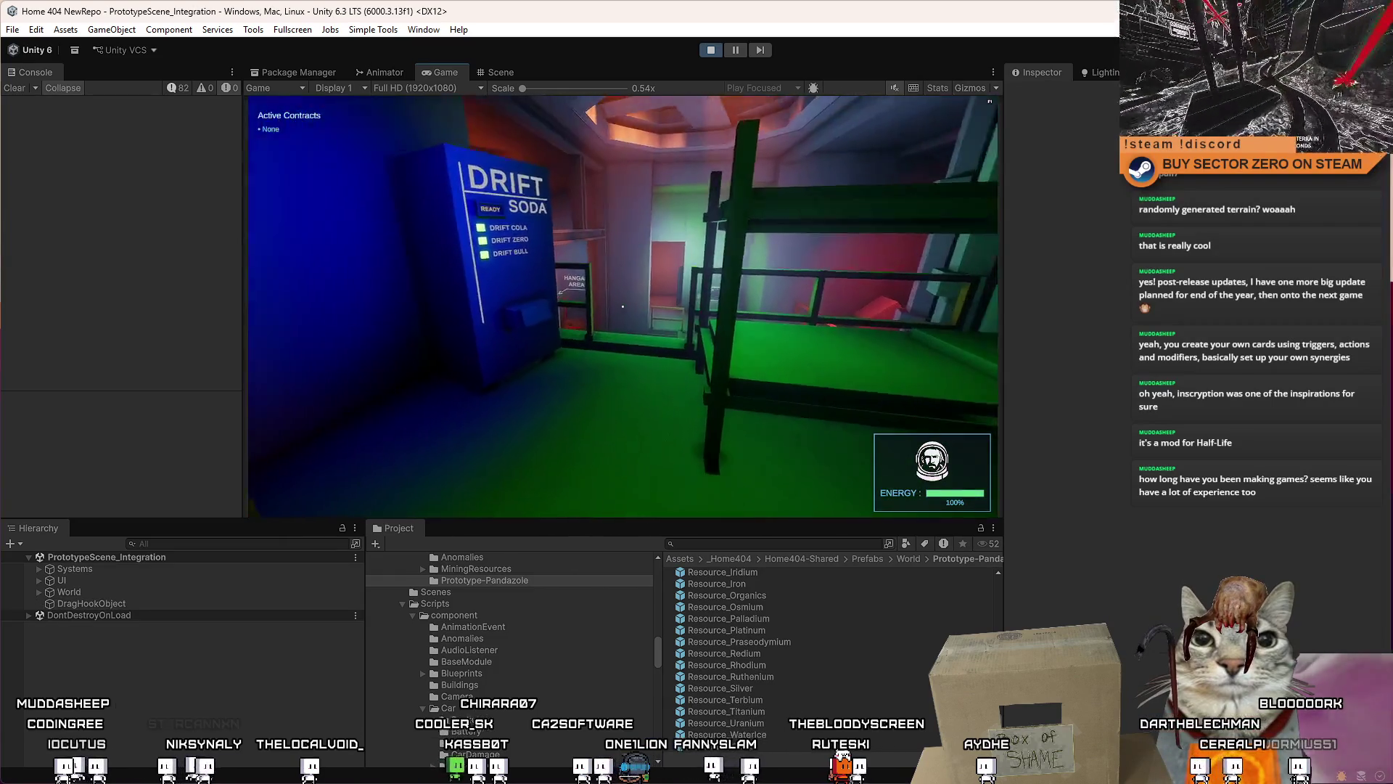
pyautogui.press('w')
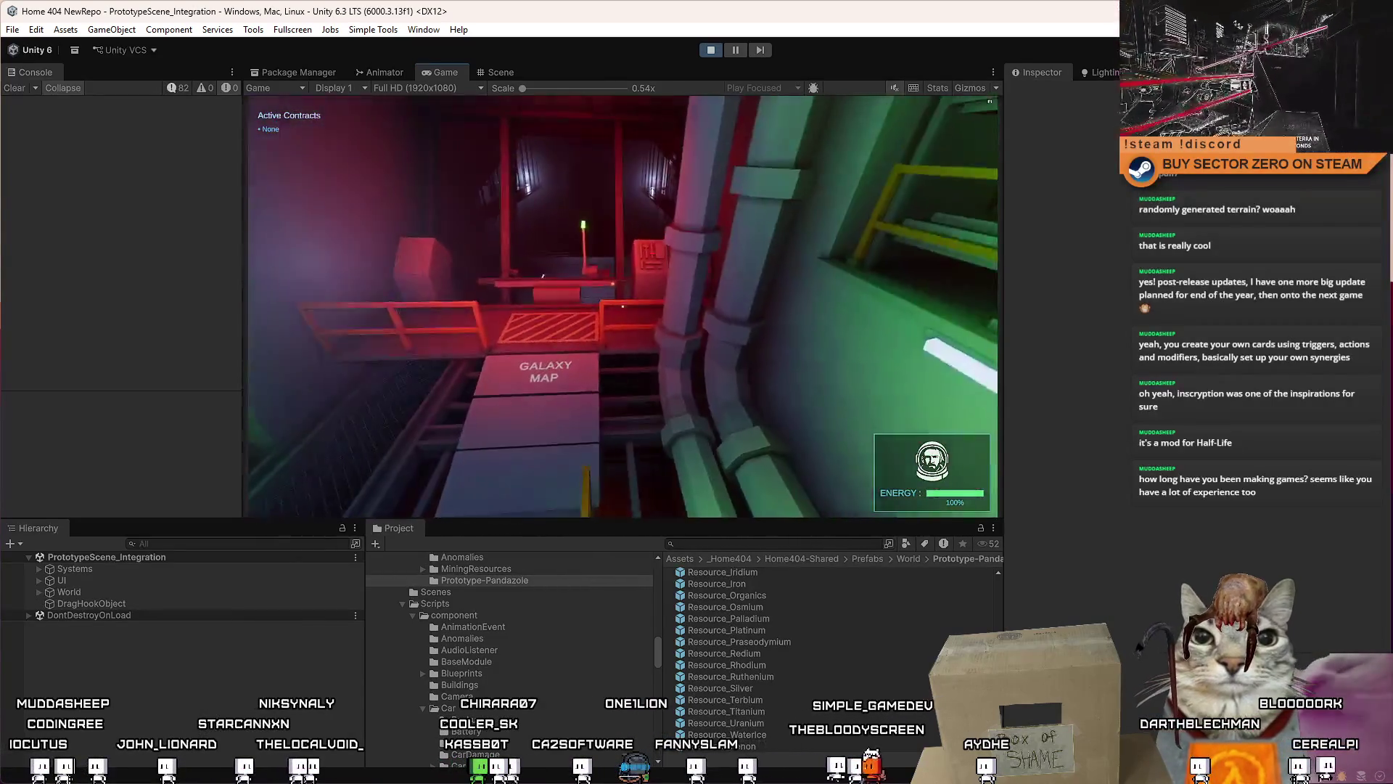
pyautogui.press('w')
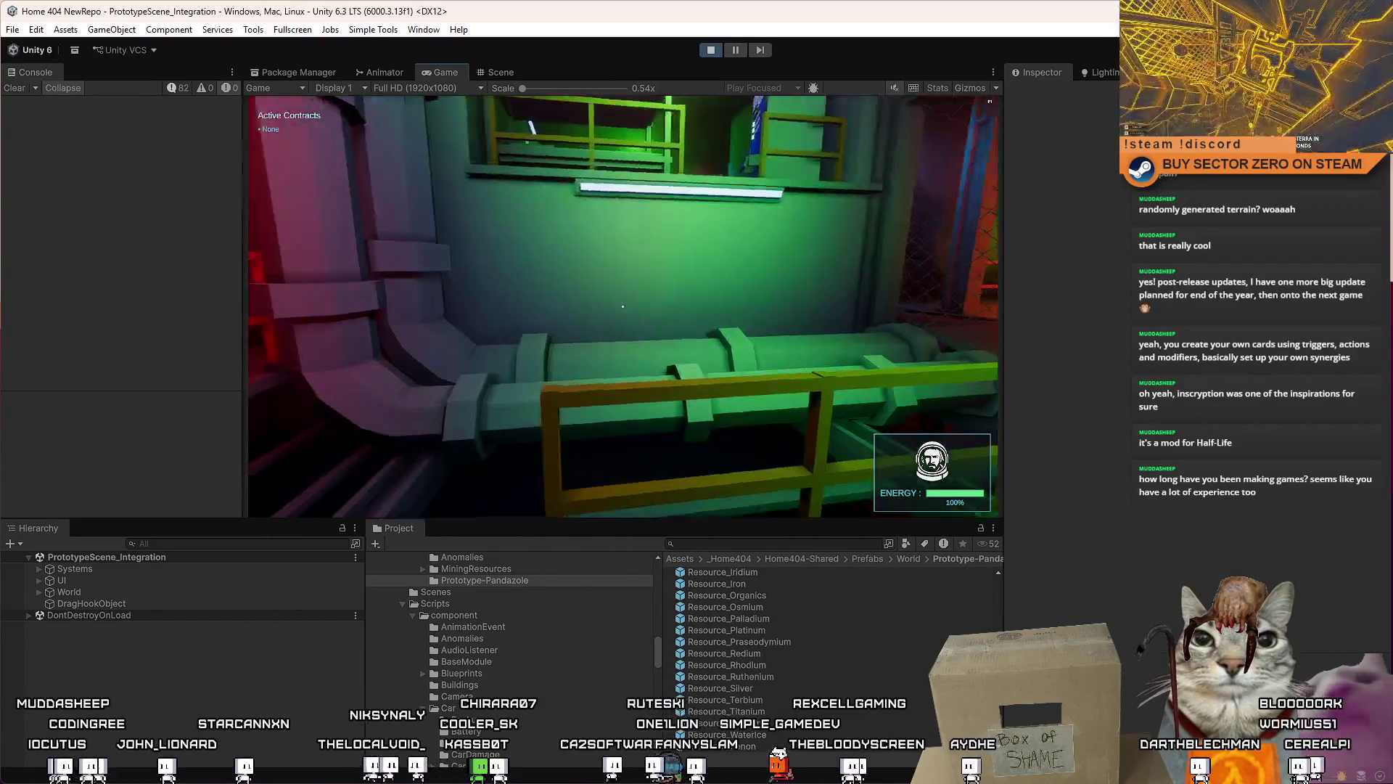
pyautogui.press('w')
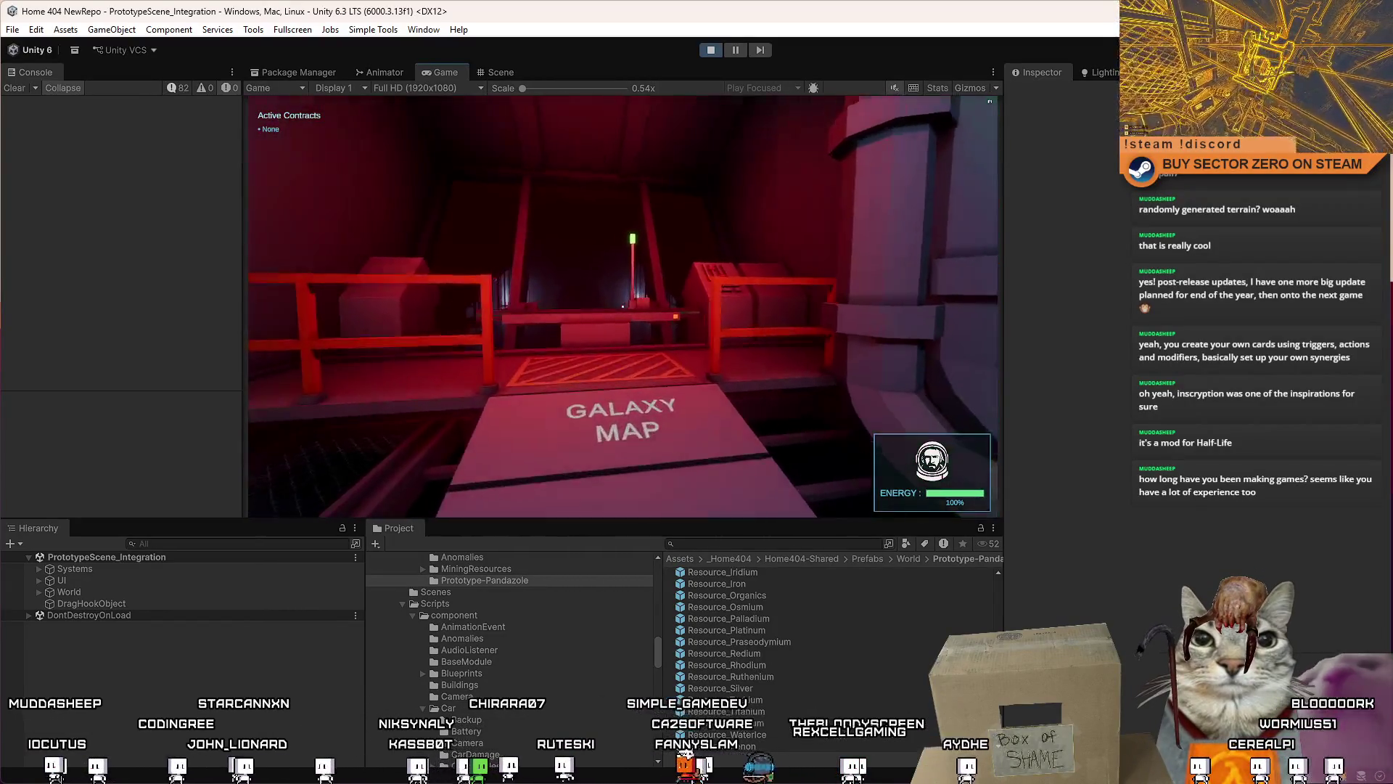
pyautogui.press('w')
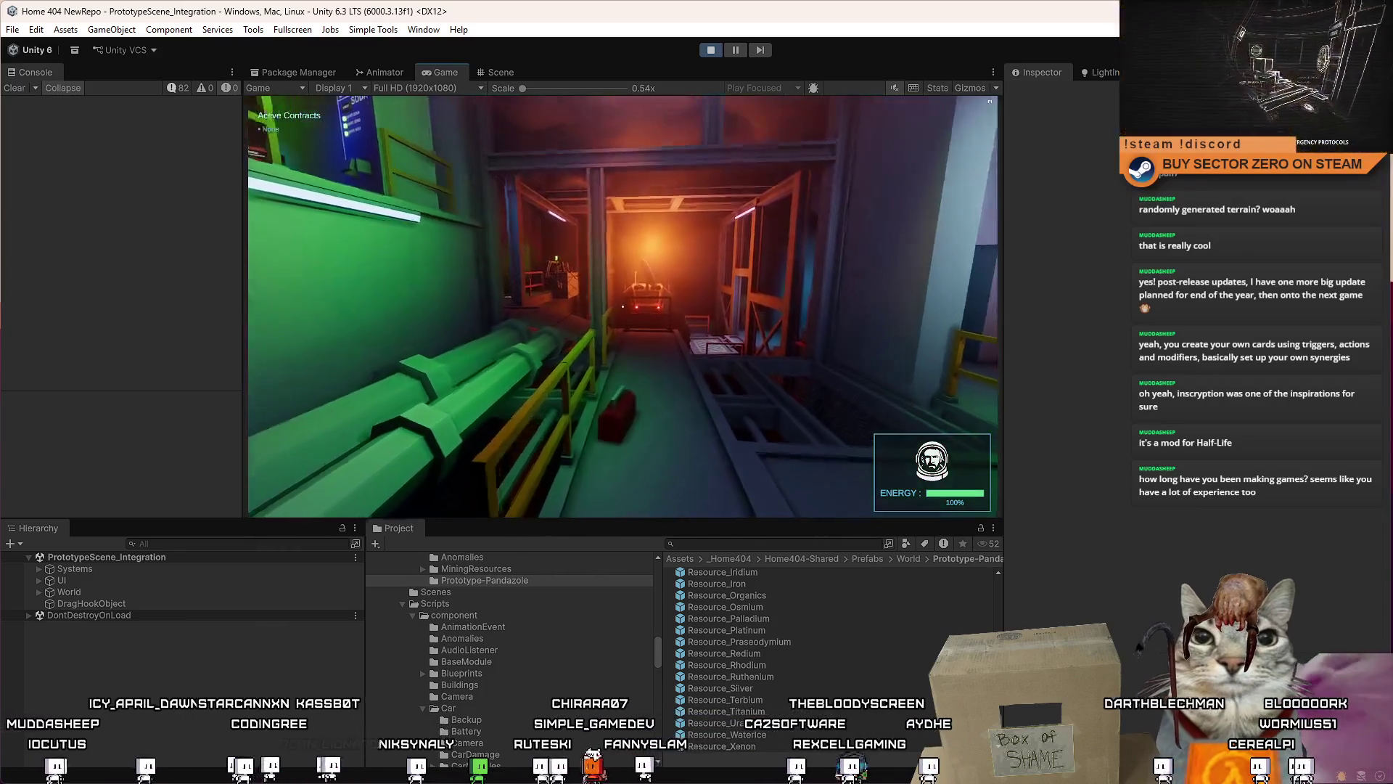
pyautogui.press('w')
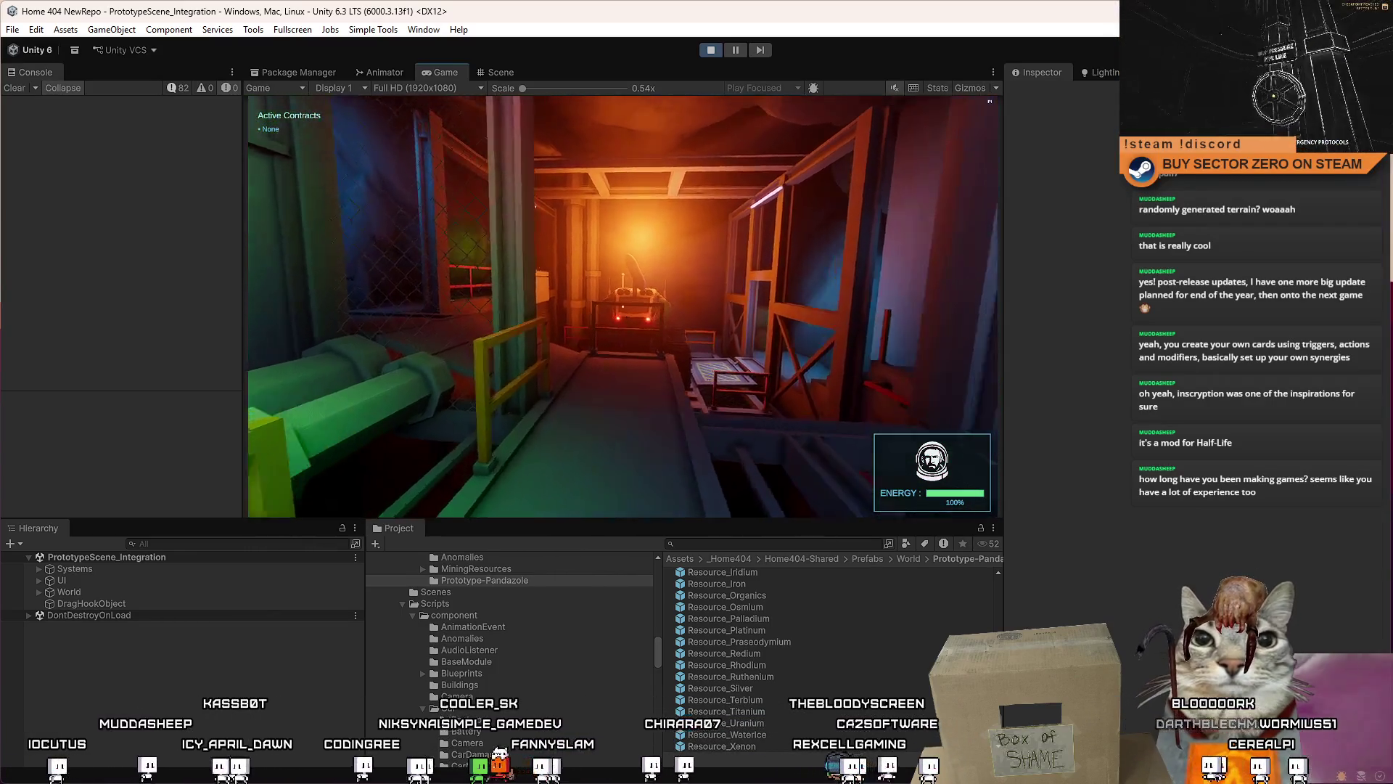
pyautogui.press('w')
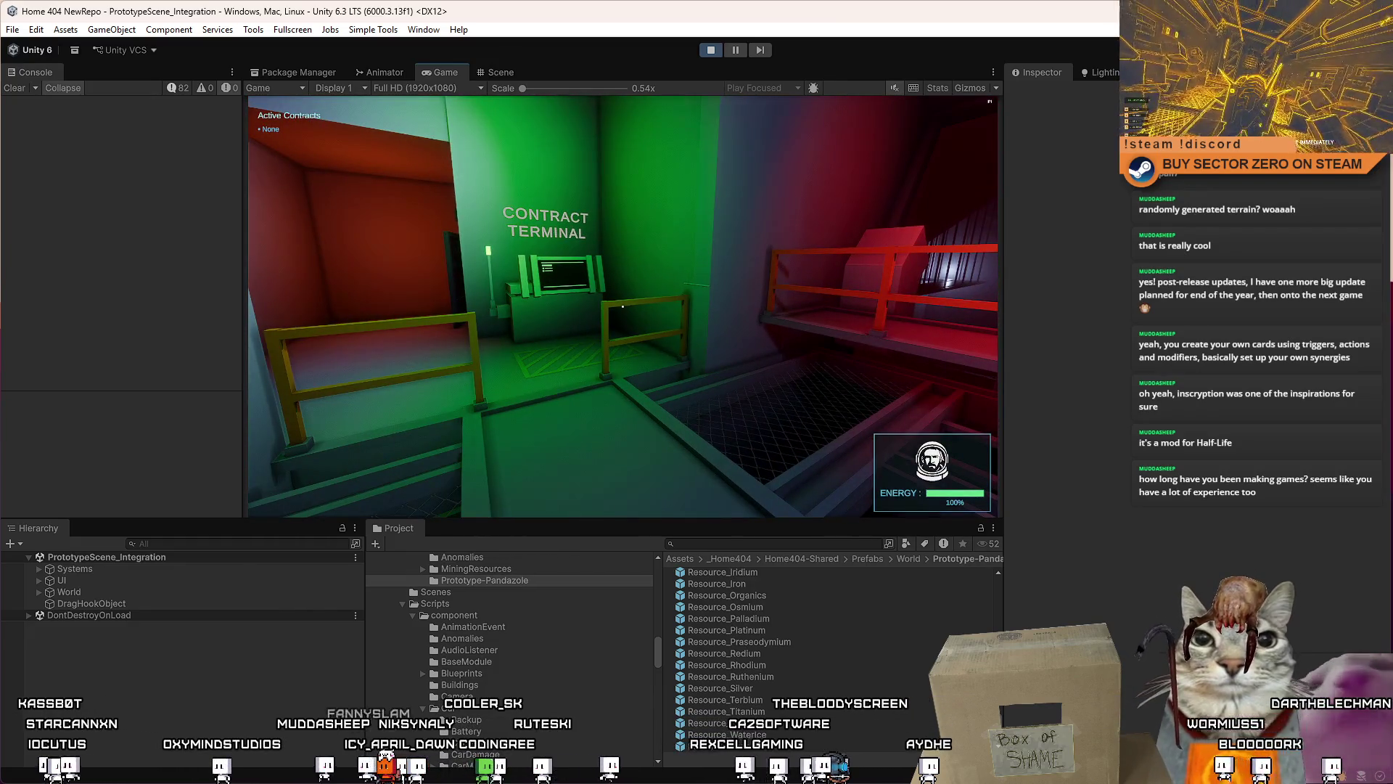
pyautogui.press('w')
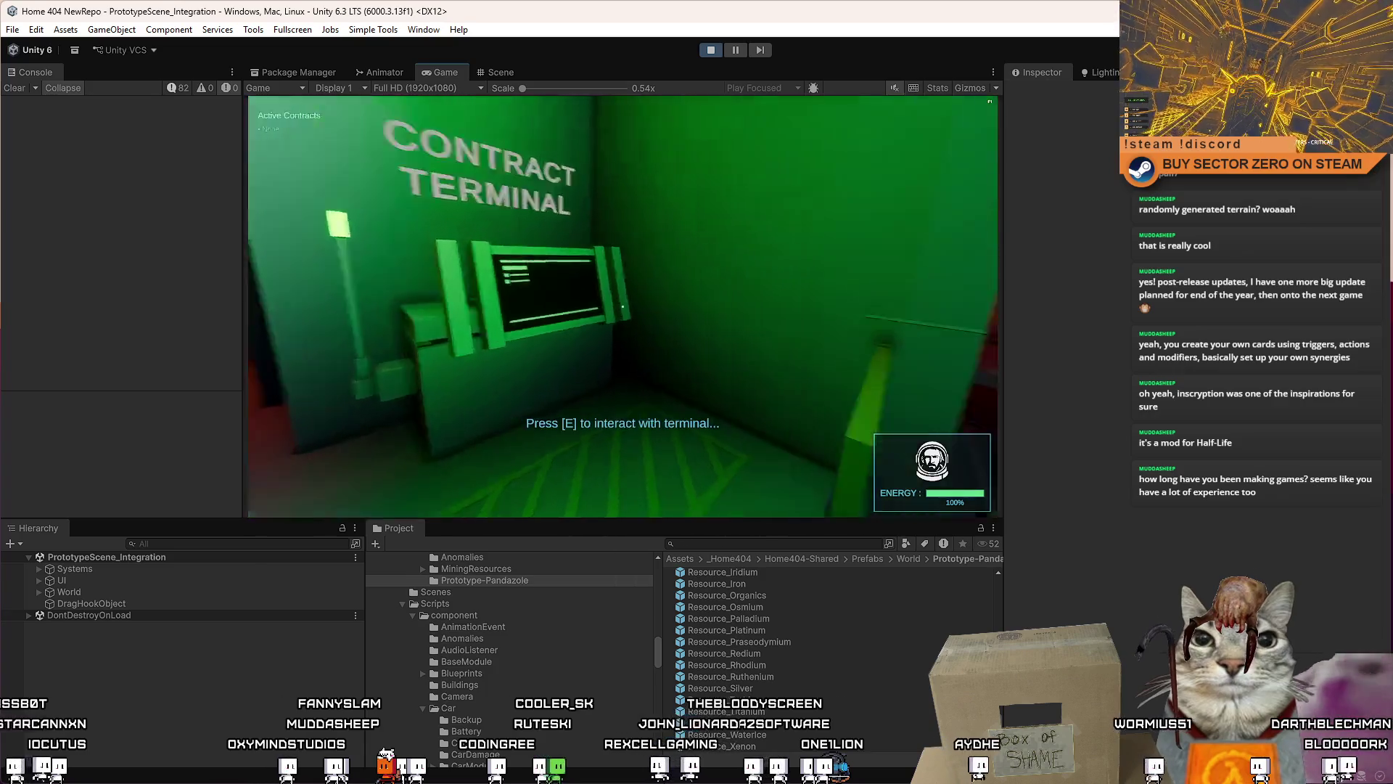
pyautogui.press('w')
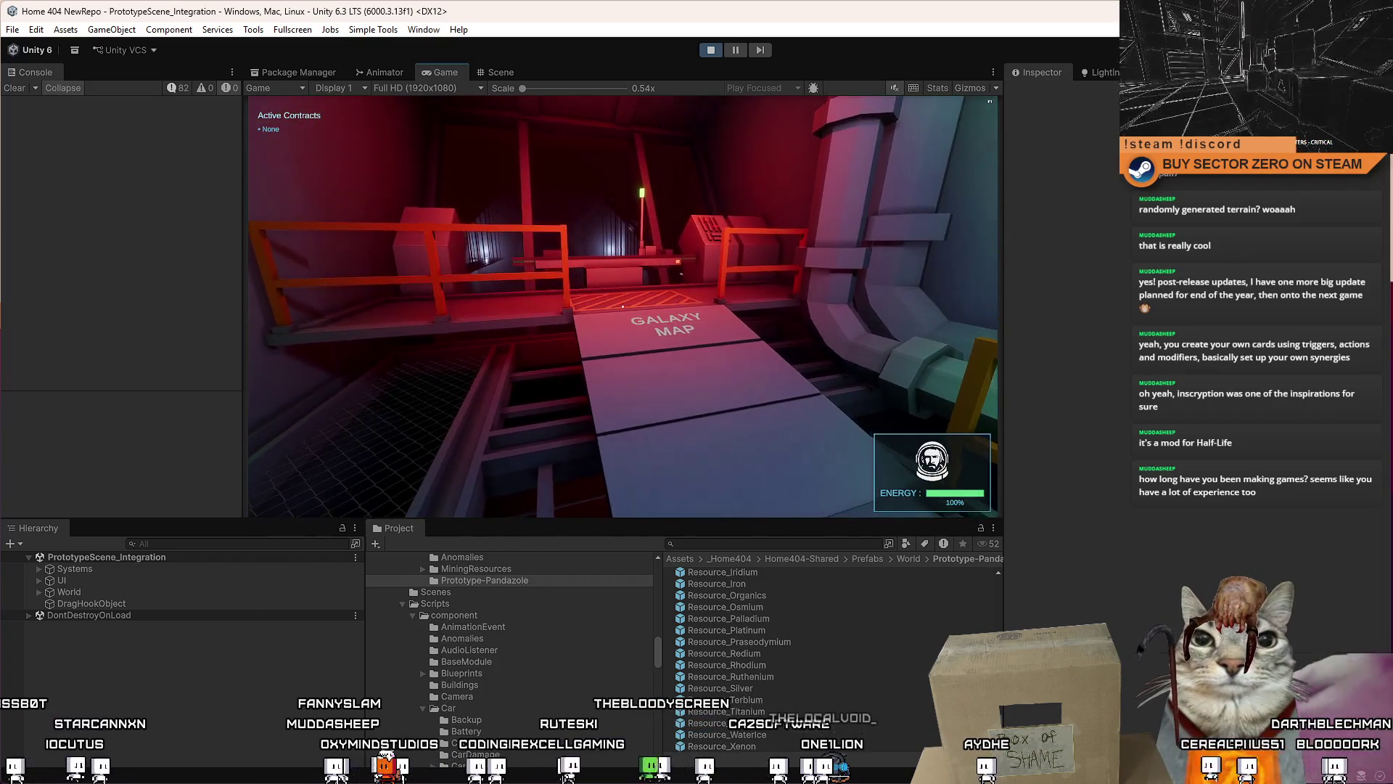
# Step: Maximize the Game view and walk across the GALAXY MAP walkway to the terminal
pyautogui.press('Escape')
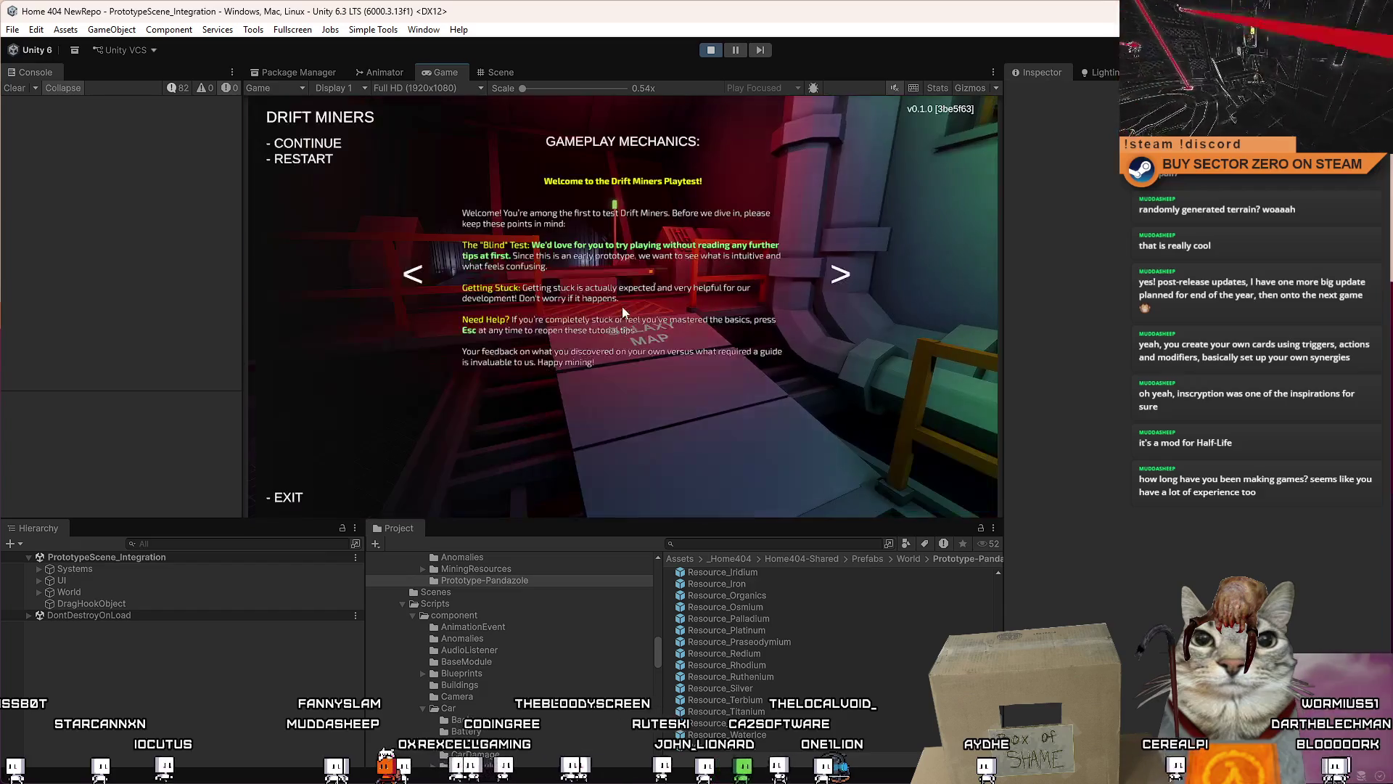
pyautogui.press('Escape')
pyautogui.doubleClick(441, 71)
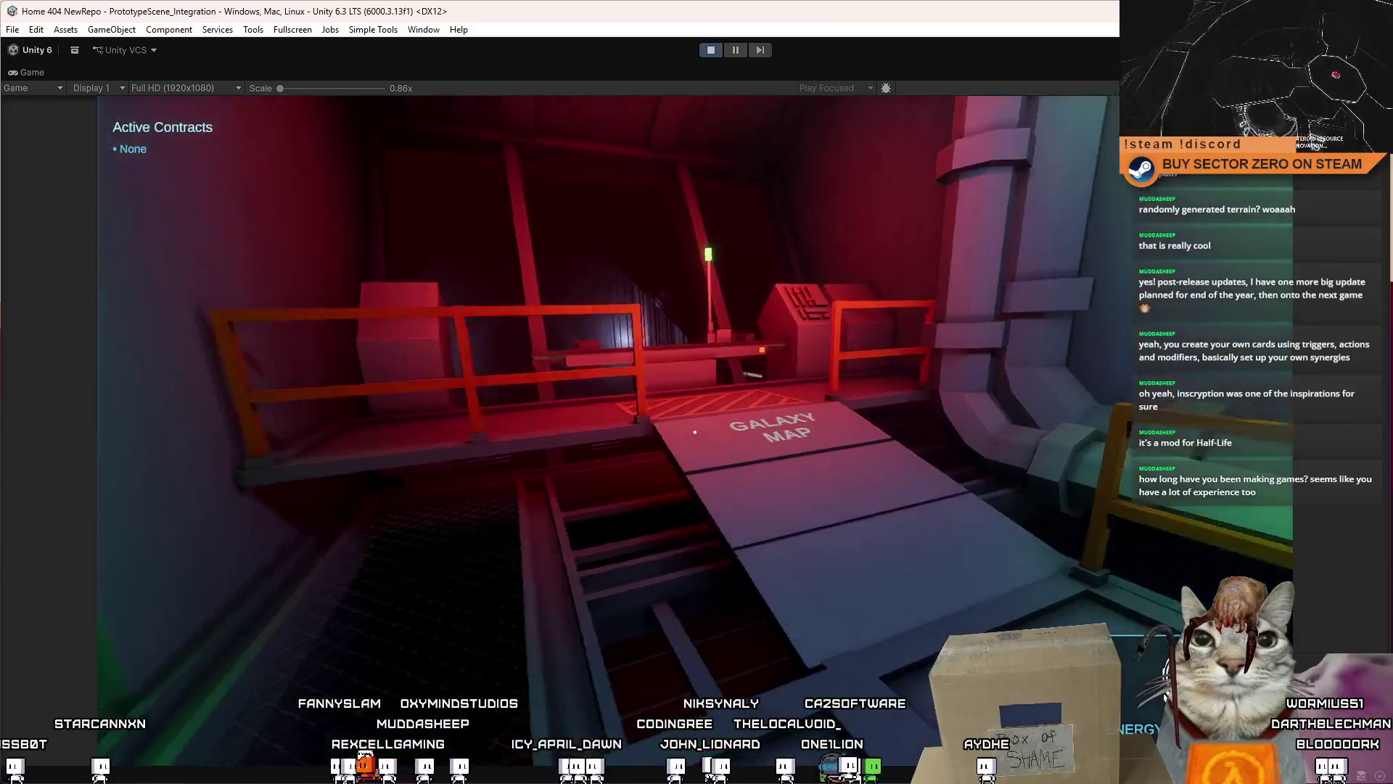
pyautogui.press('w')
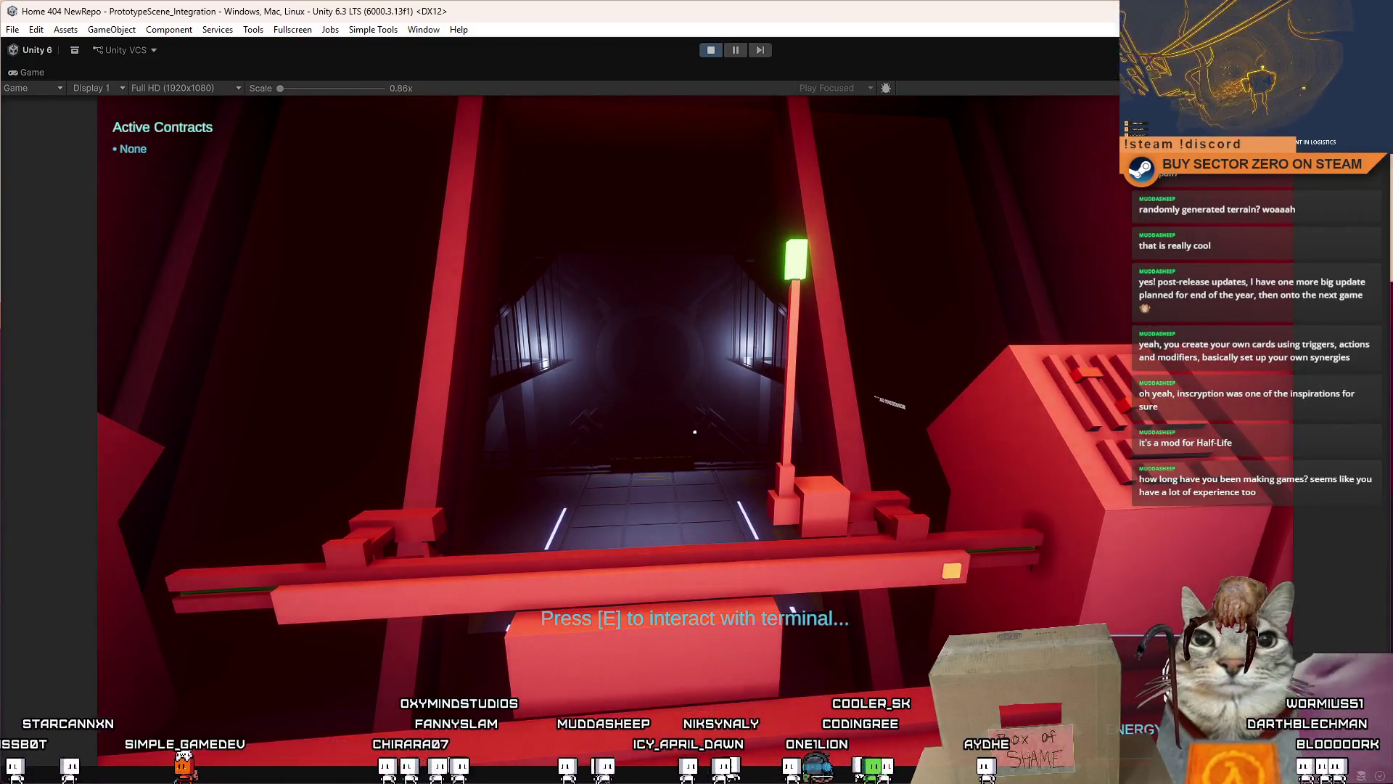
pyautogui.press('Escape')
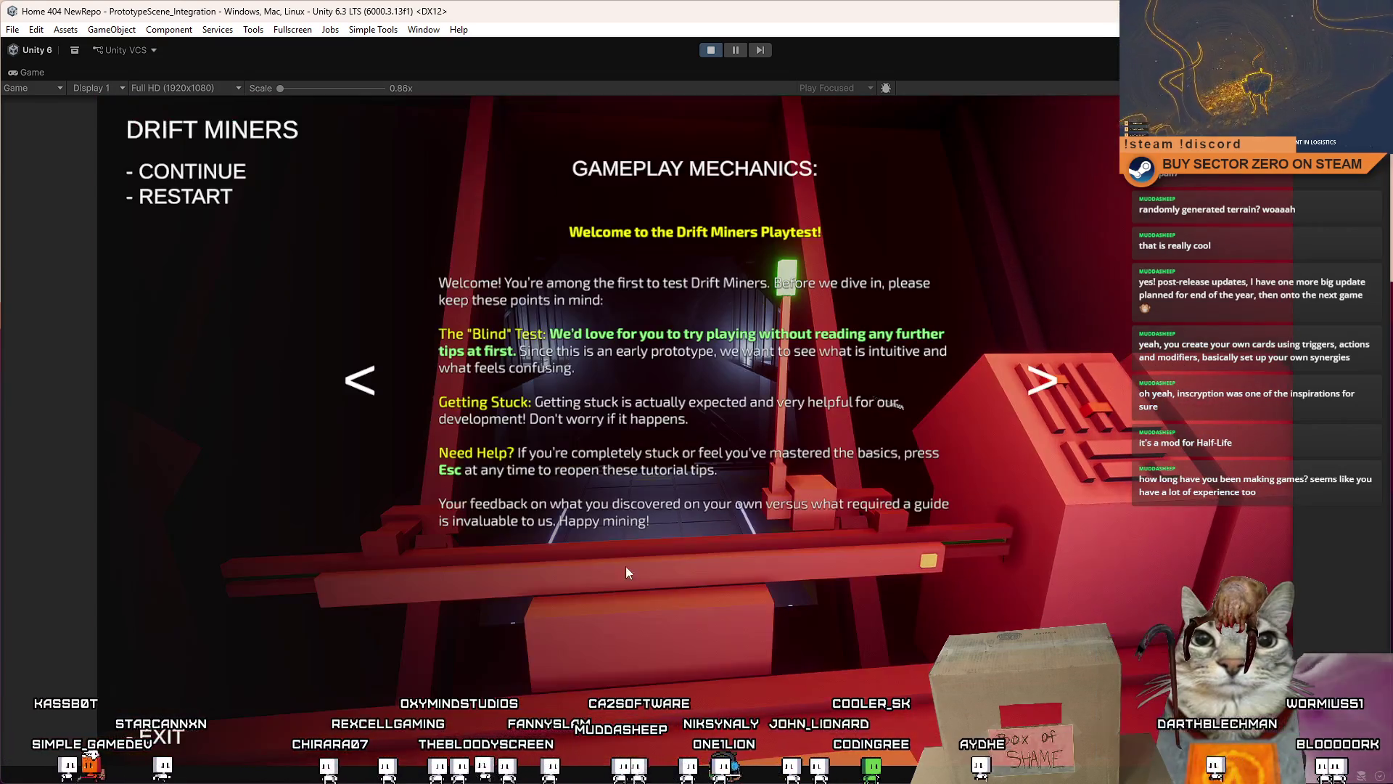
pyautogui.press('Escape')
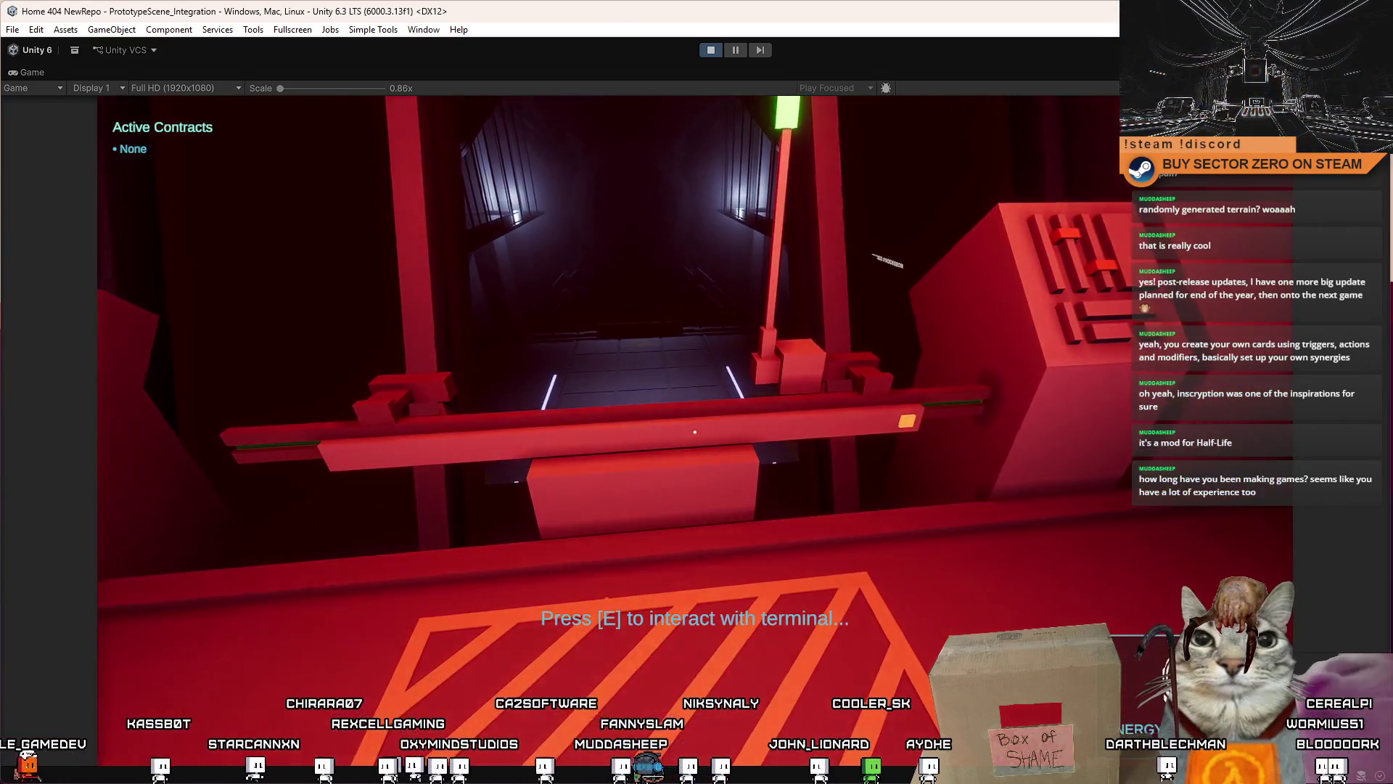
pyautogui.press('Escape')
pyautogui.press('Escape')
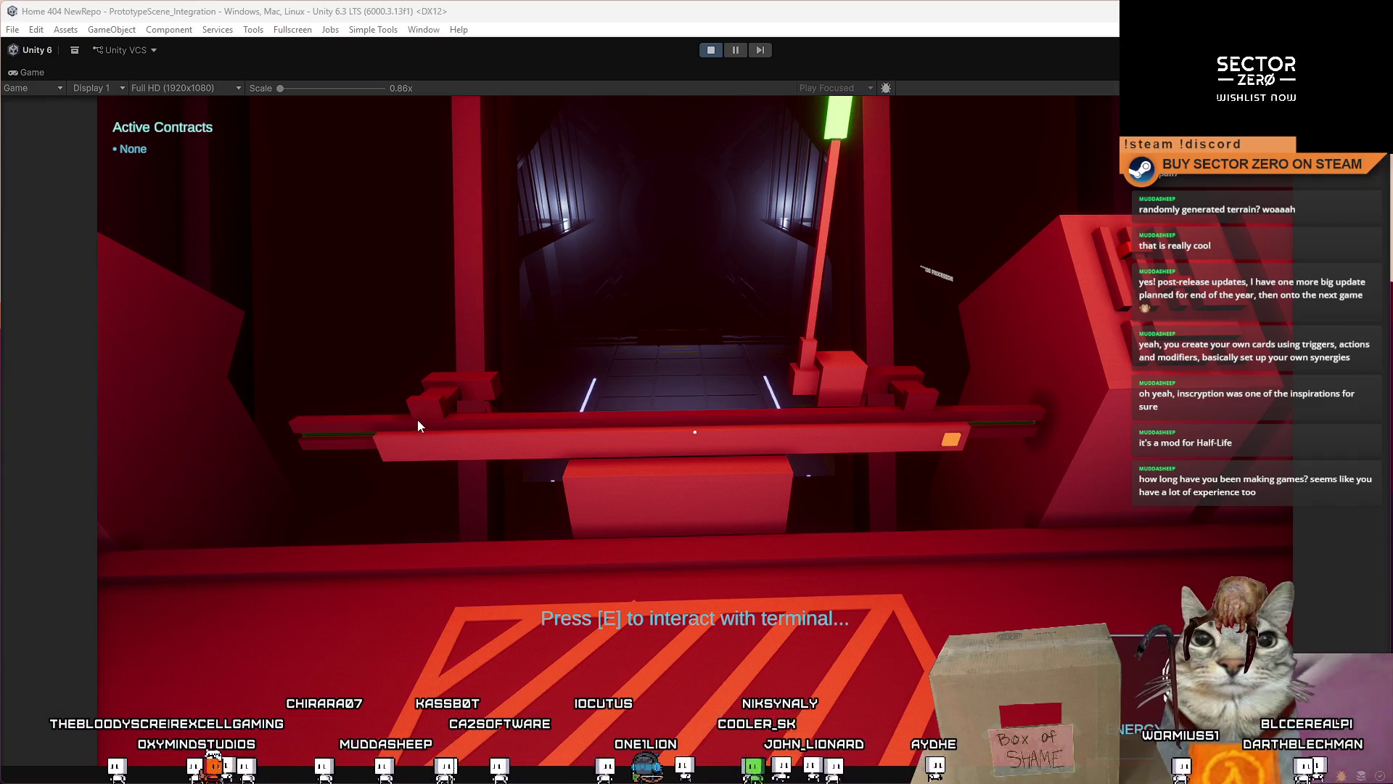
pyautogui.hotkey('alt', 'Tab')
# Step: Maximize the browser and search the Steam store for 'Sector zero'
pyautogui.moveTo(443, 55)
pyautogui.mouseDown()
pyautogui.moveTo(631, 45)
pyautogui.moveTo(631, 4)
pyautogui.mouseUp()
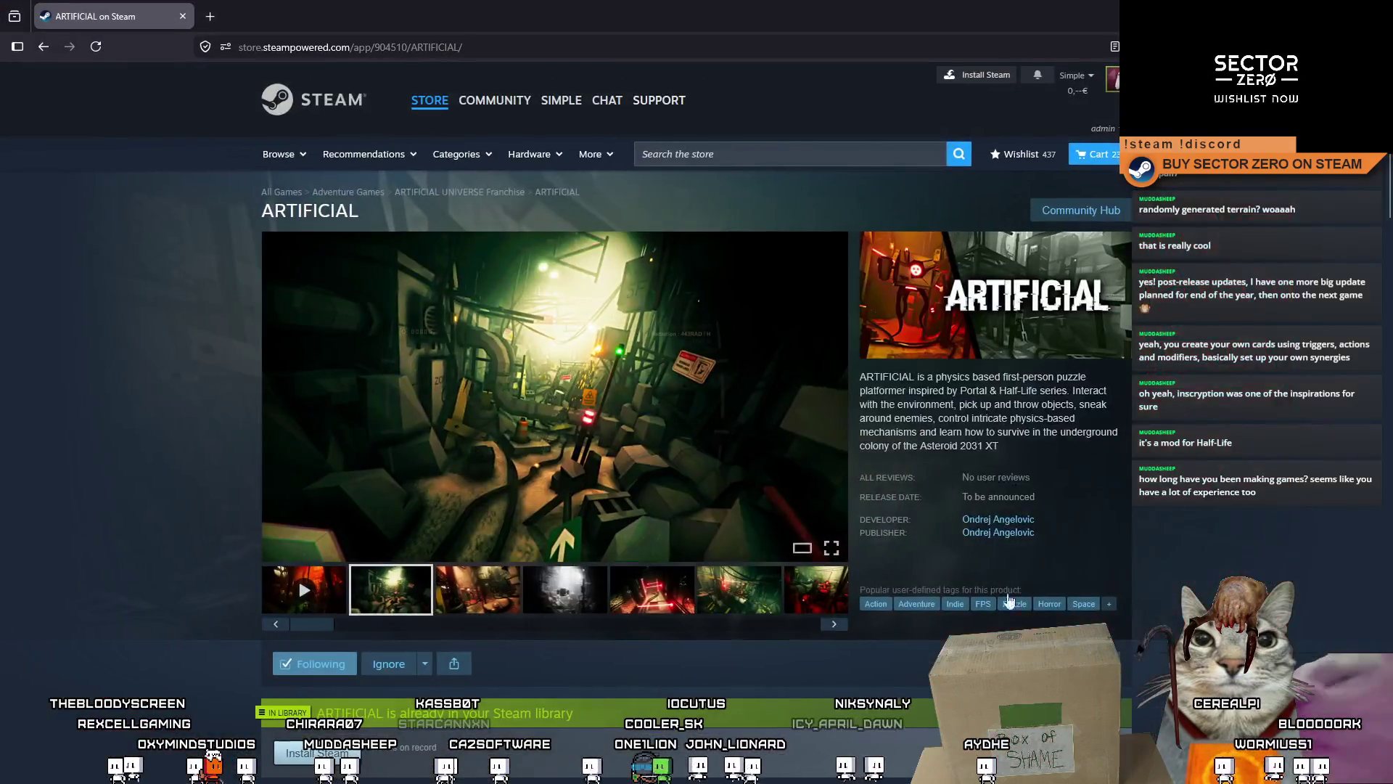
pyautogui.click(871, 154)
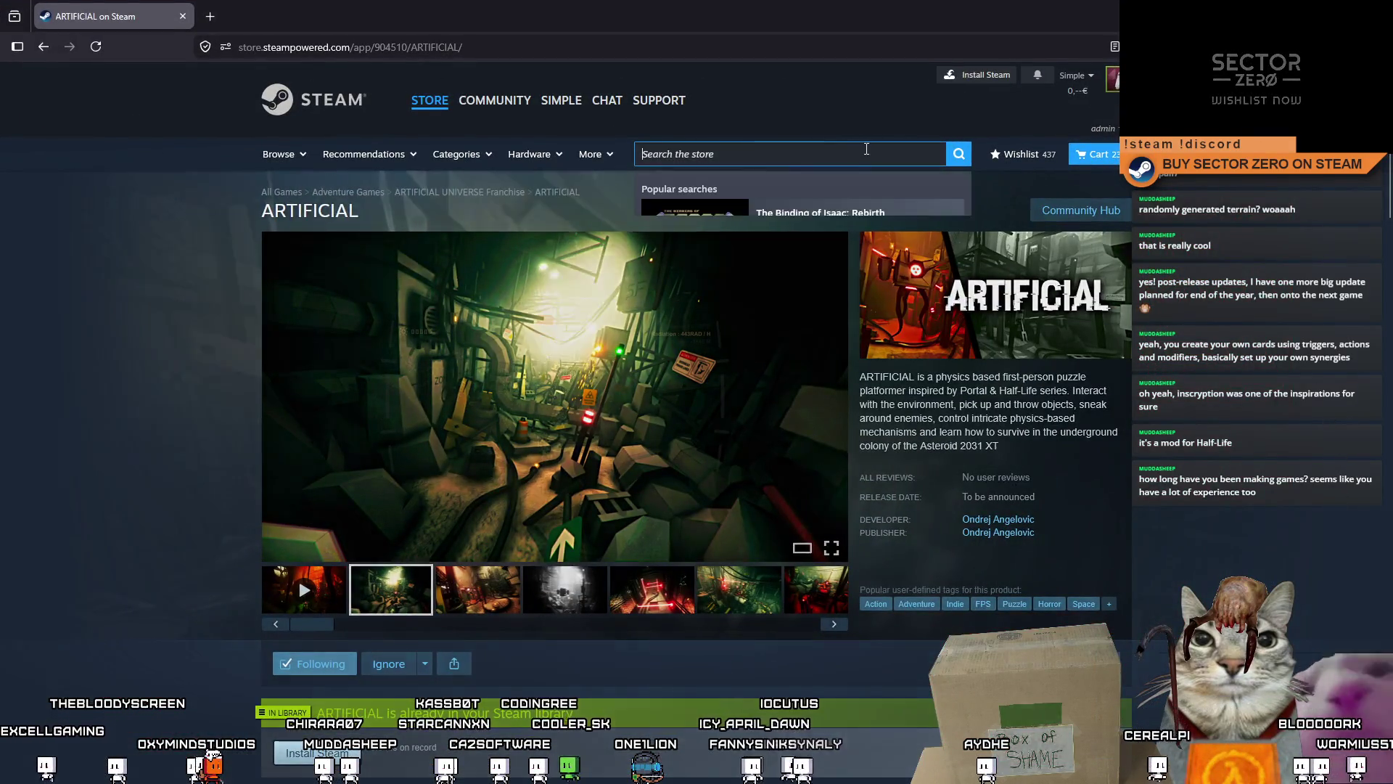
pyautogui.write('Sector zero')
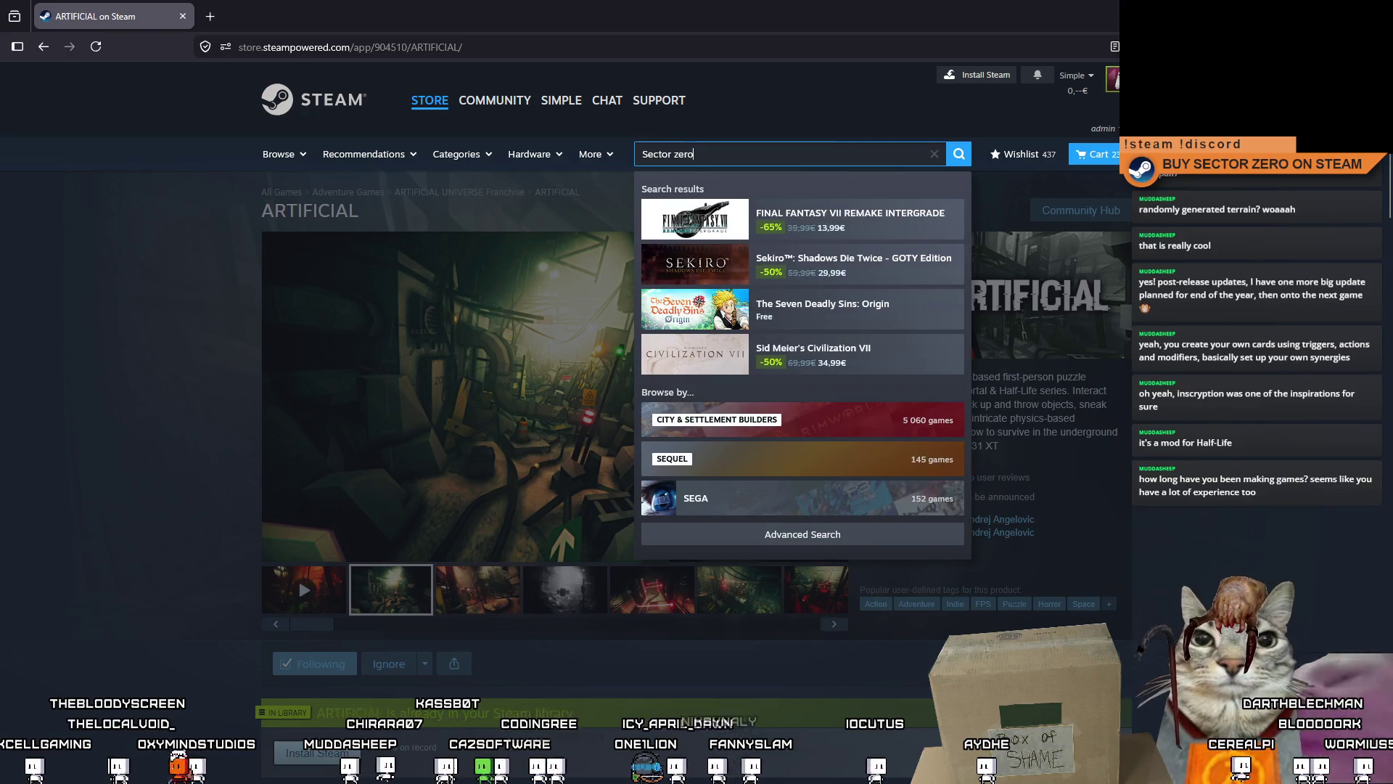
pyautogui.press('Return')
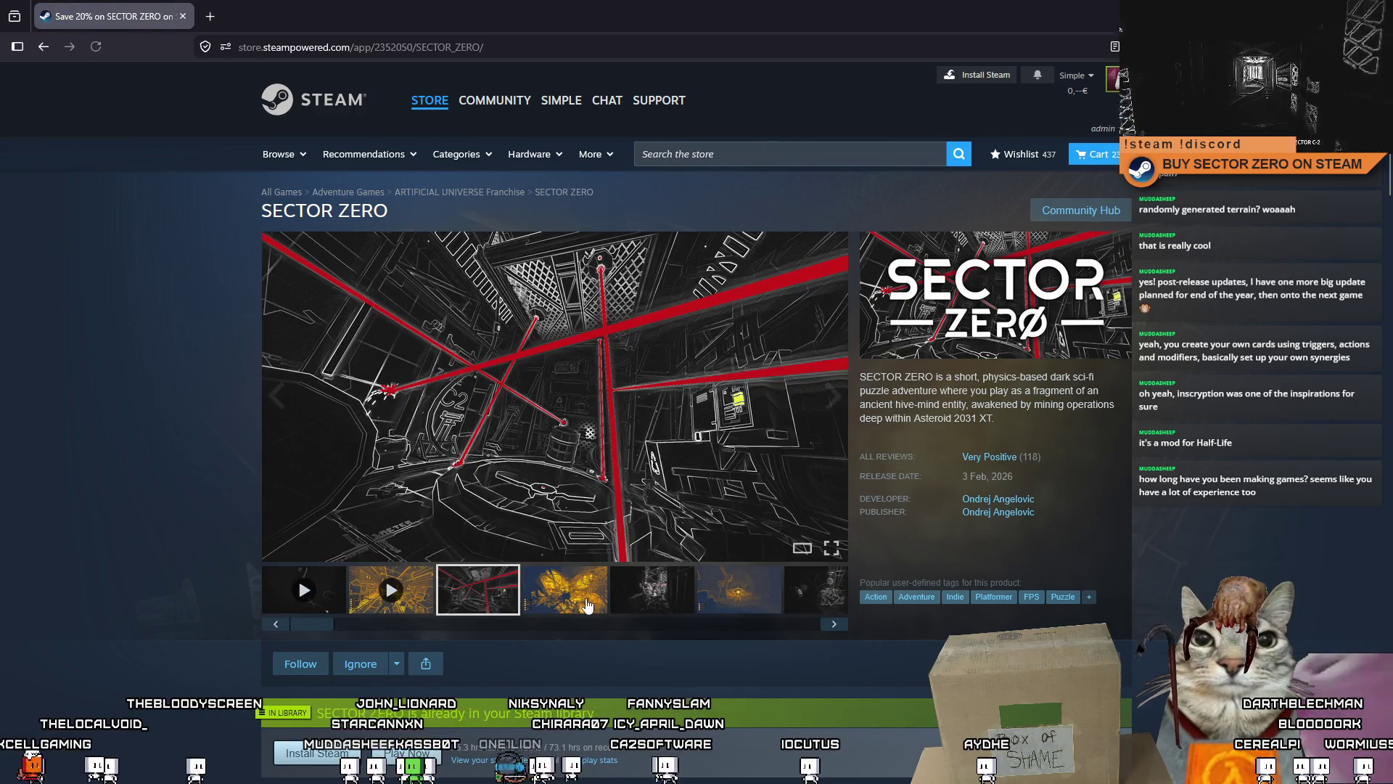
# Step: Browse the SECTOR ZERO screenshot gallery, enlarging the third through sixth screenshots
pyautogui.click(565, 589)
pyautogui.click(652, 590)
pyautogui.click(717, 602)
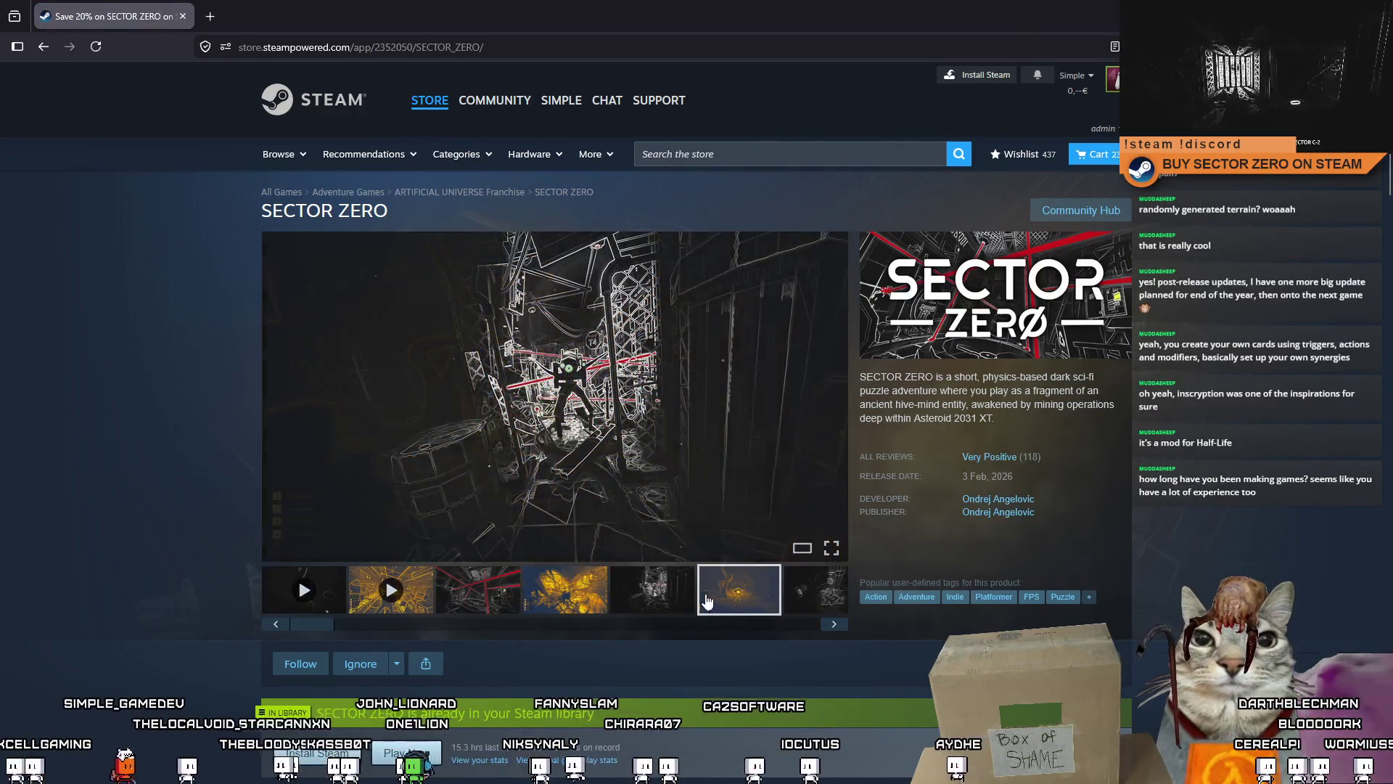
pyautogui.click(652, 598)
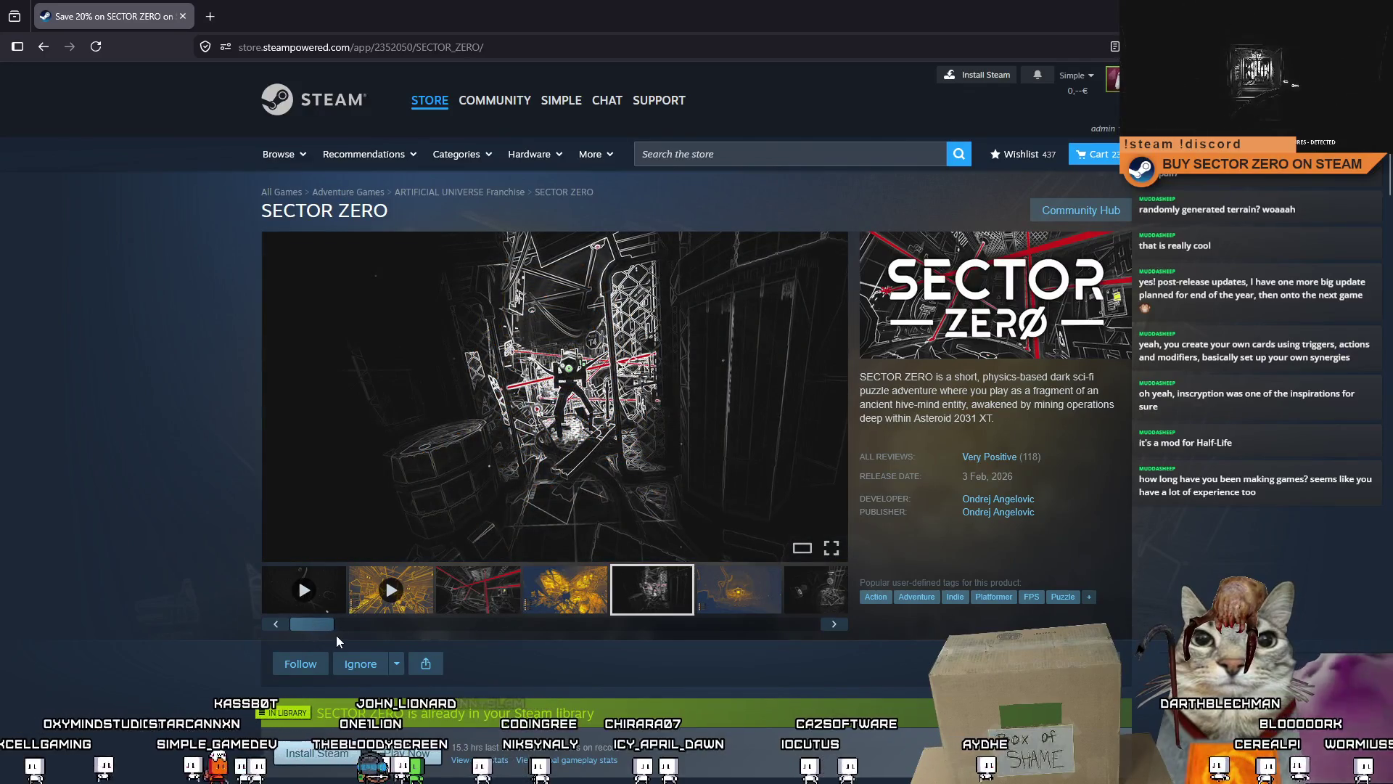
pyautogui.moveTo(337, 638)
pyautogui.mouseDown()
pyautogui.moveTo(851, 645)
pyautogui.moveTo(498, 629)
pyautogui.mouseUp()
pyautogui.click(749, 602)
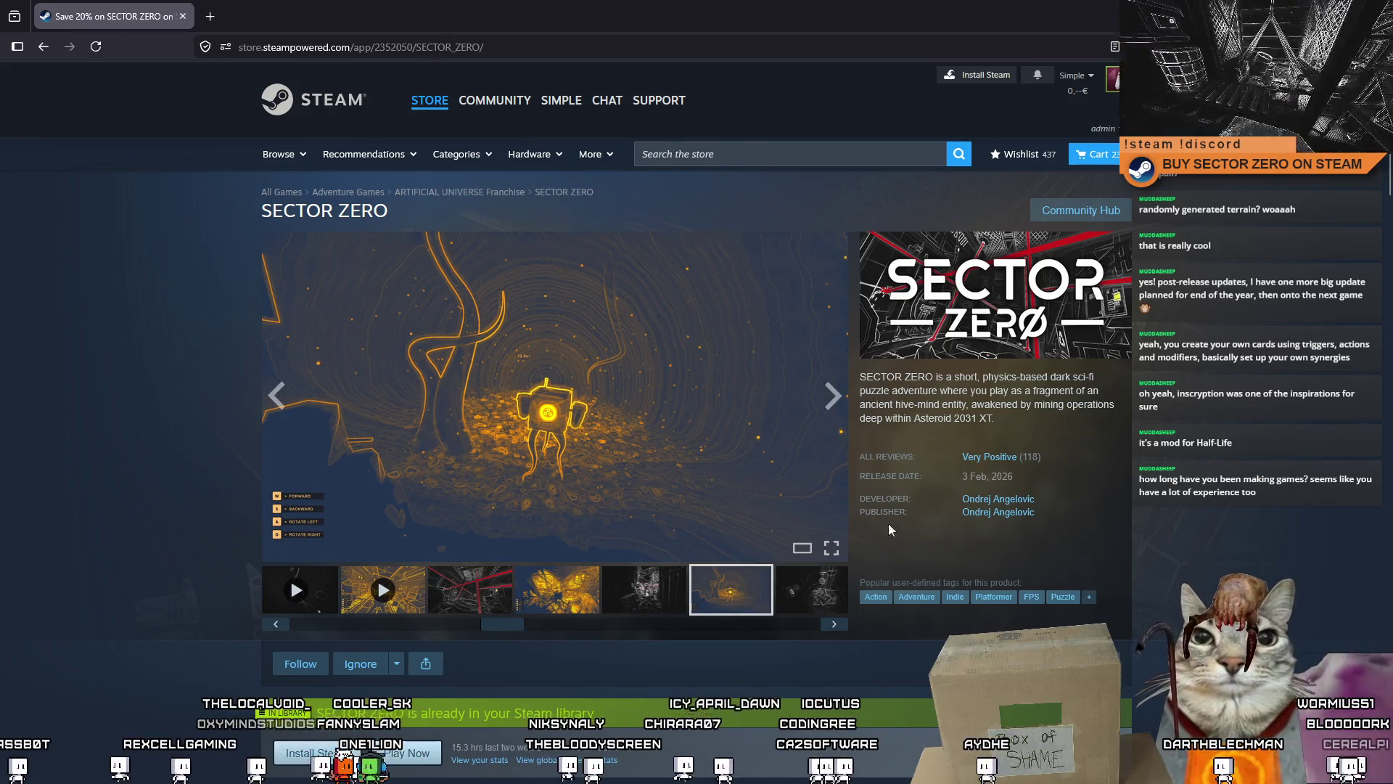
pyautogui.moveTo(508, 637); pyautogui.dragTo(423, 624)
pyautogui.click(487, 629)
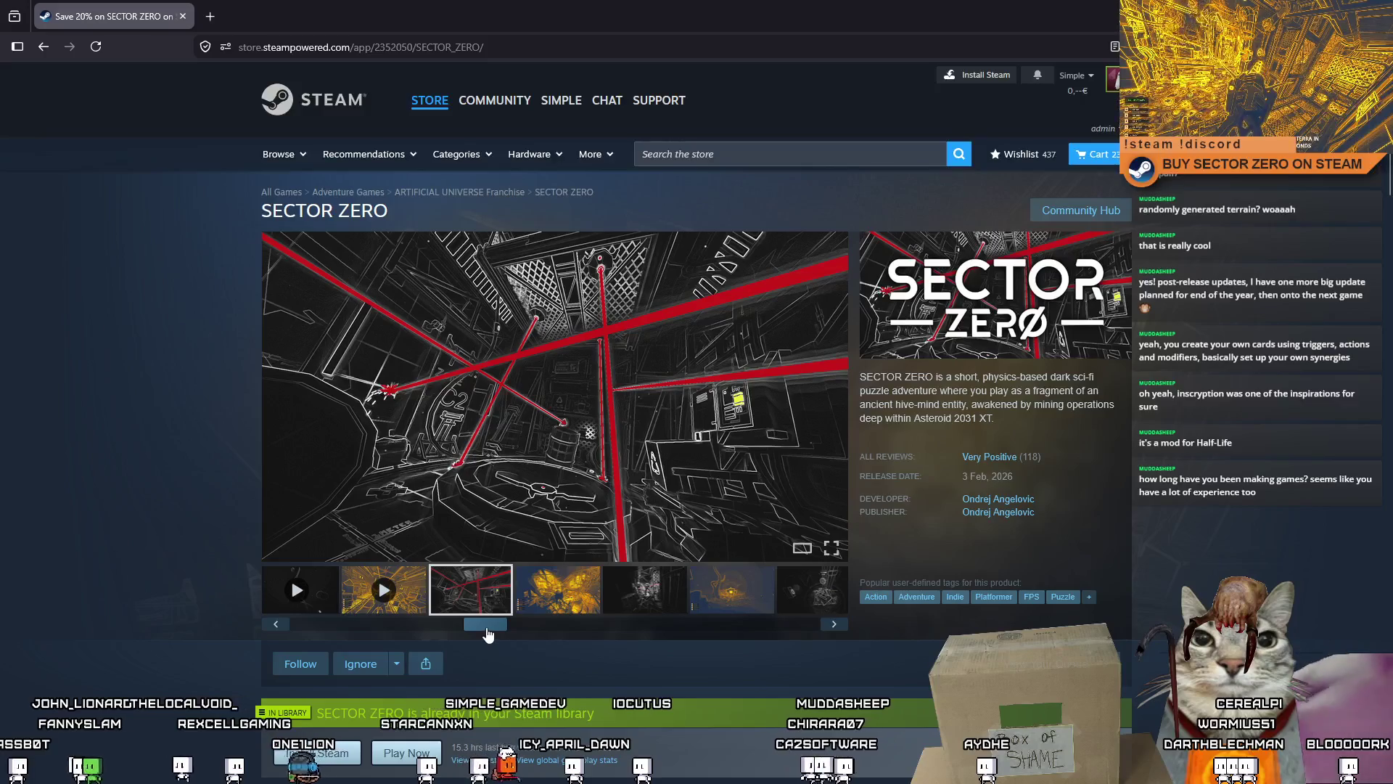
pyautogui.scroll(-4, 600, 606)
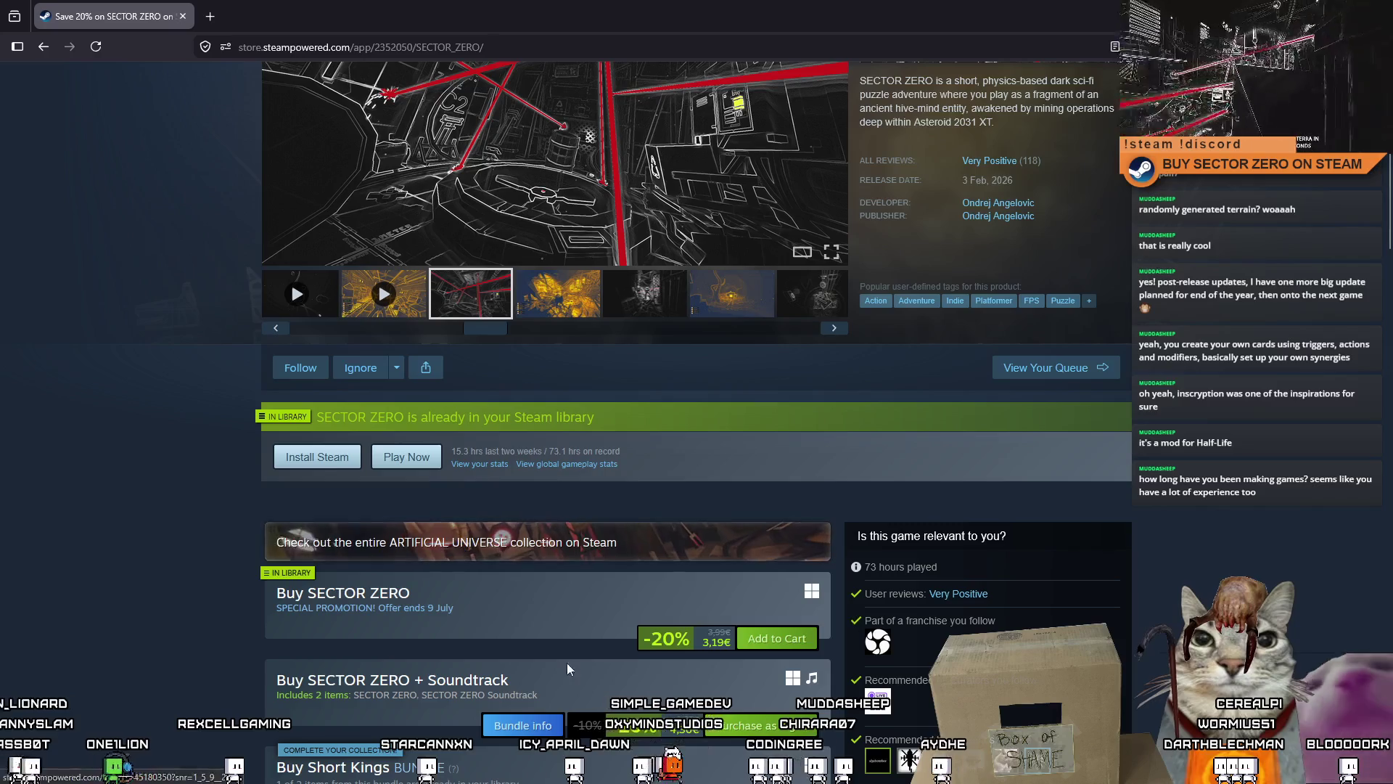
pyautogui.scroll(4, 325, 482)
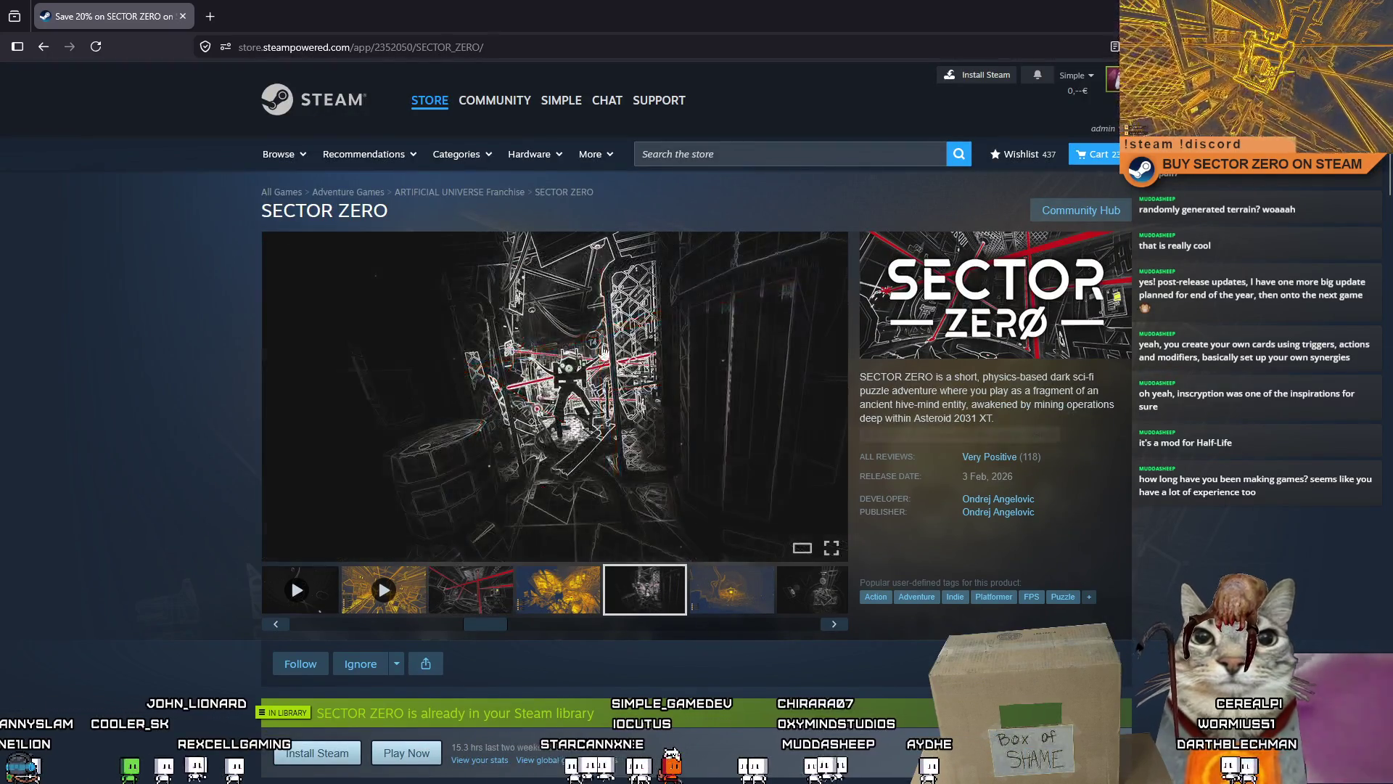
pyautogui.click(558, 589)
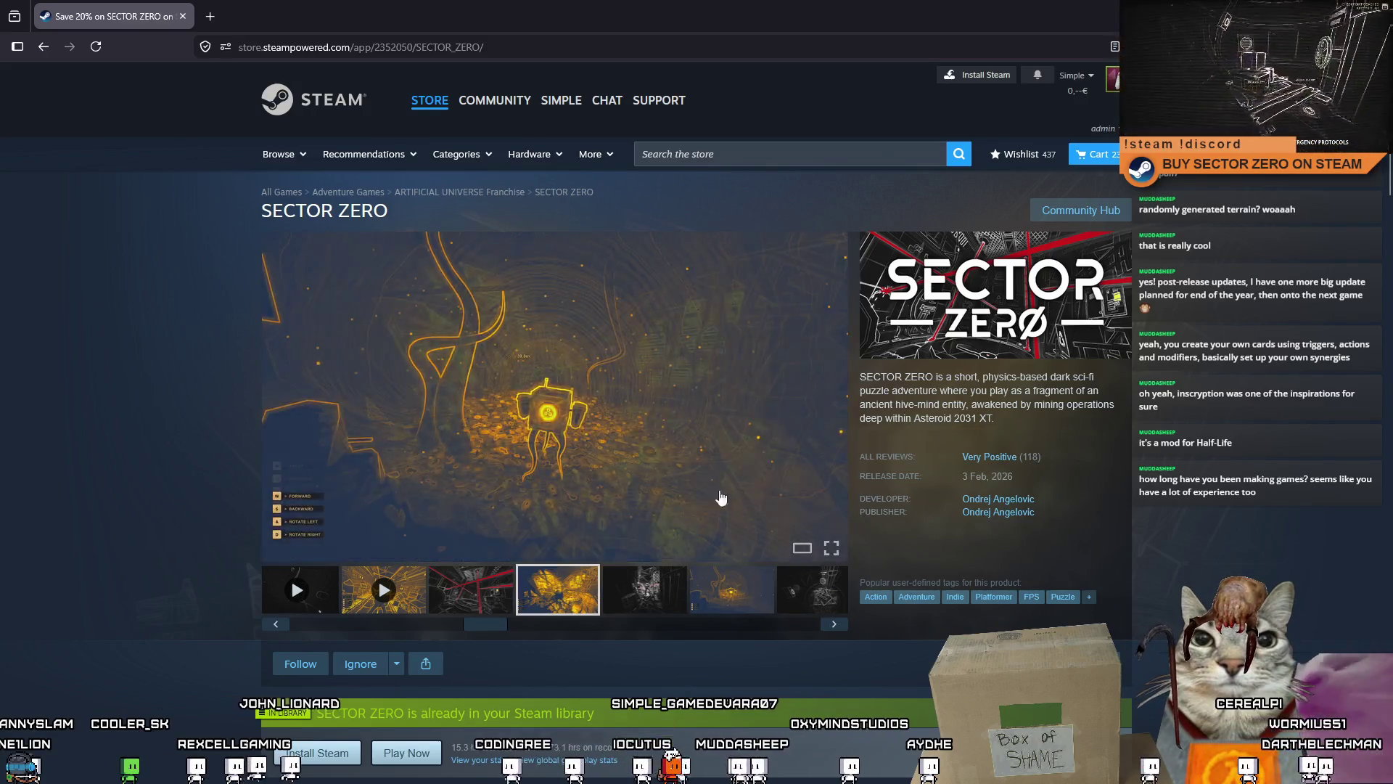
pyautogui.click(744, 151)
pyautogui.write('artificia')
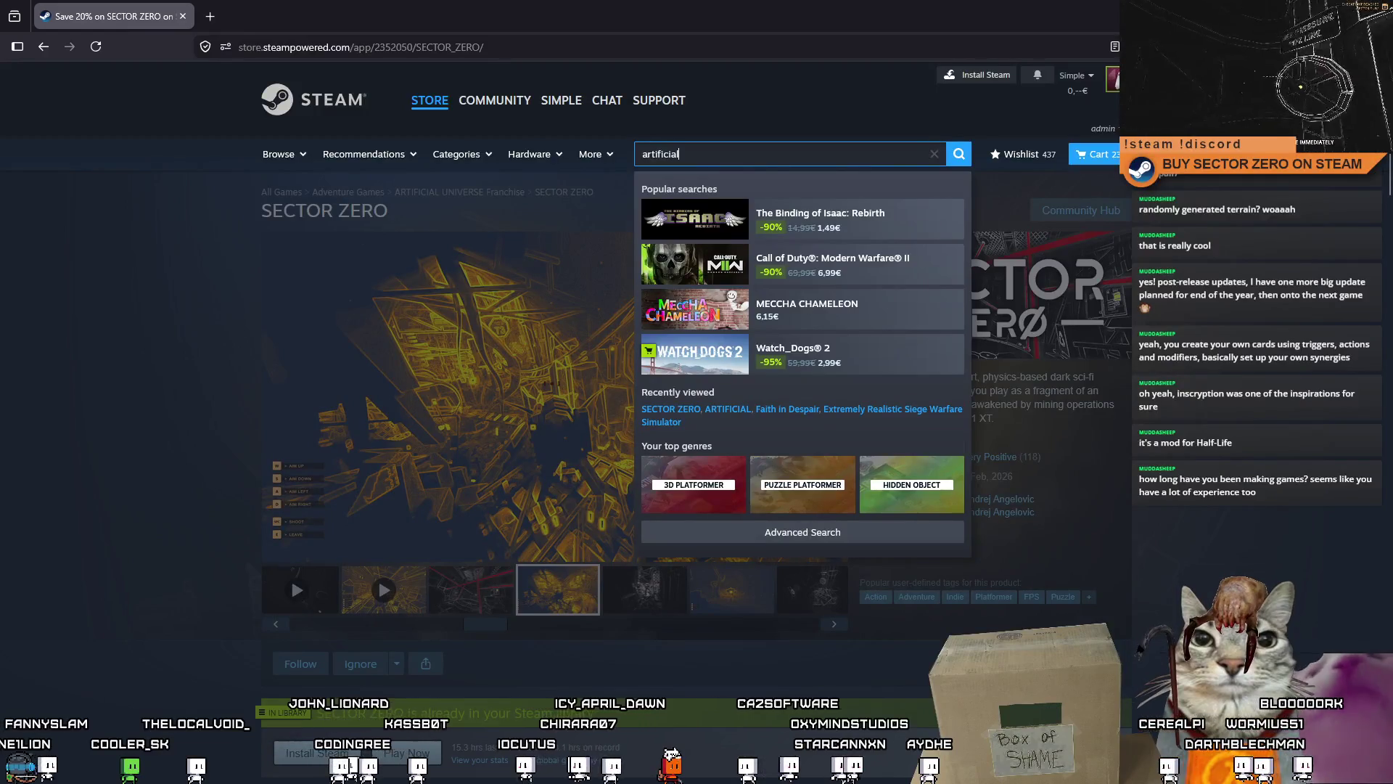
# Step: Open the ARTIFICIAL store page and browse its screenshots, including the red-laser turret shot
pyautogui.write('l')
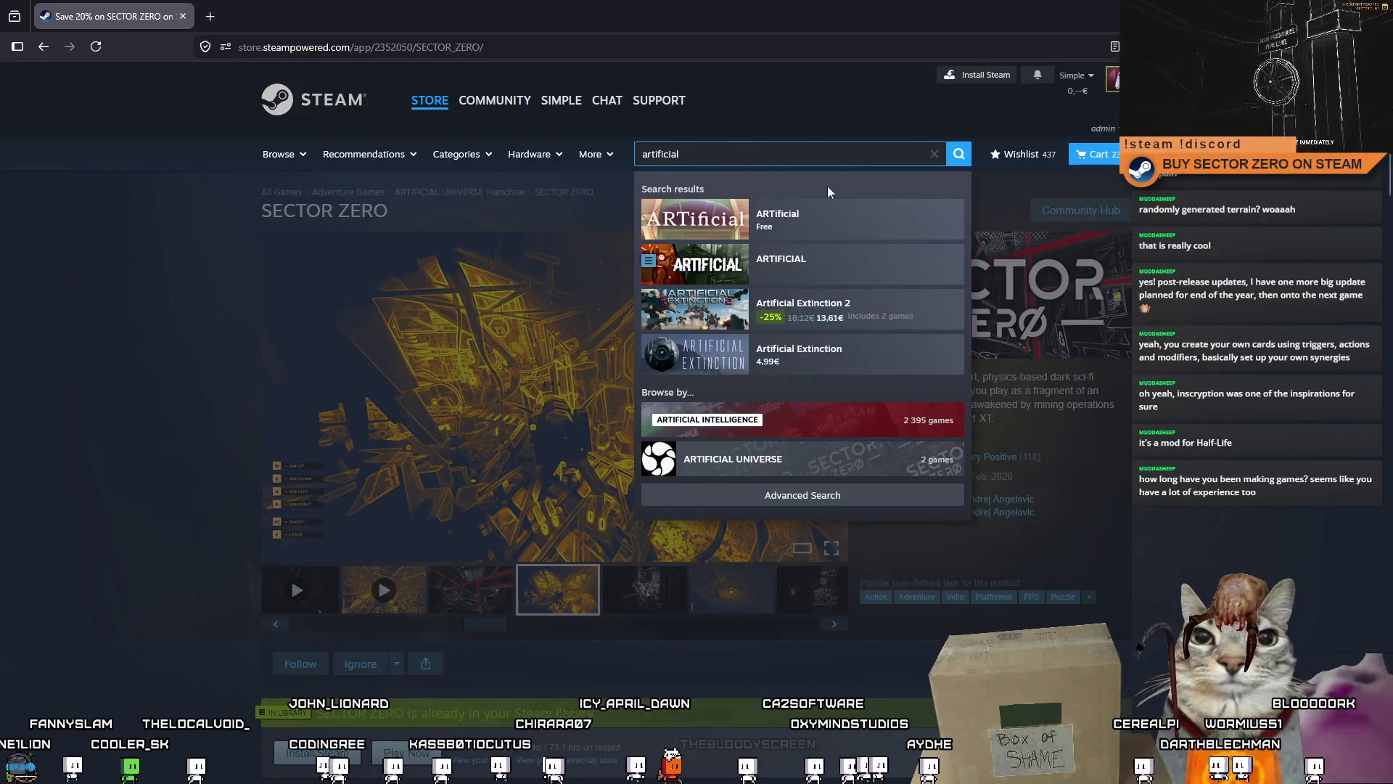
pyautogui.click(802, 279)
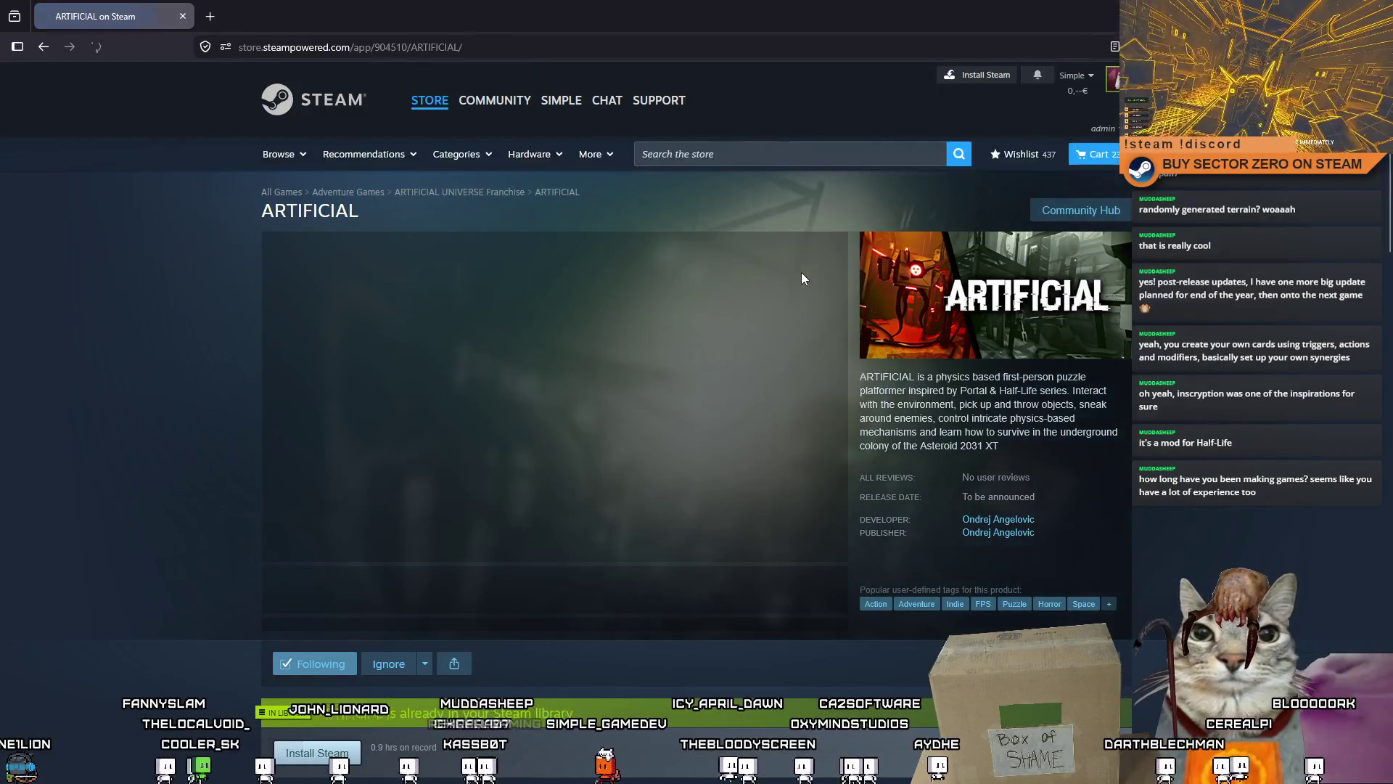
pyautogui.click(477, 590)
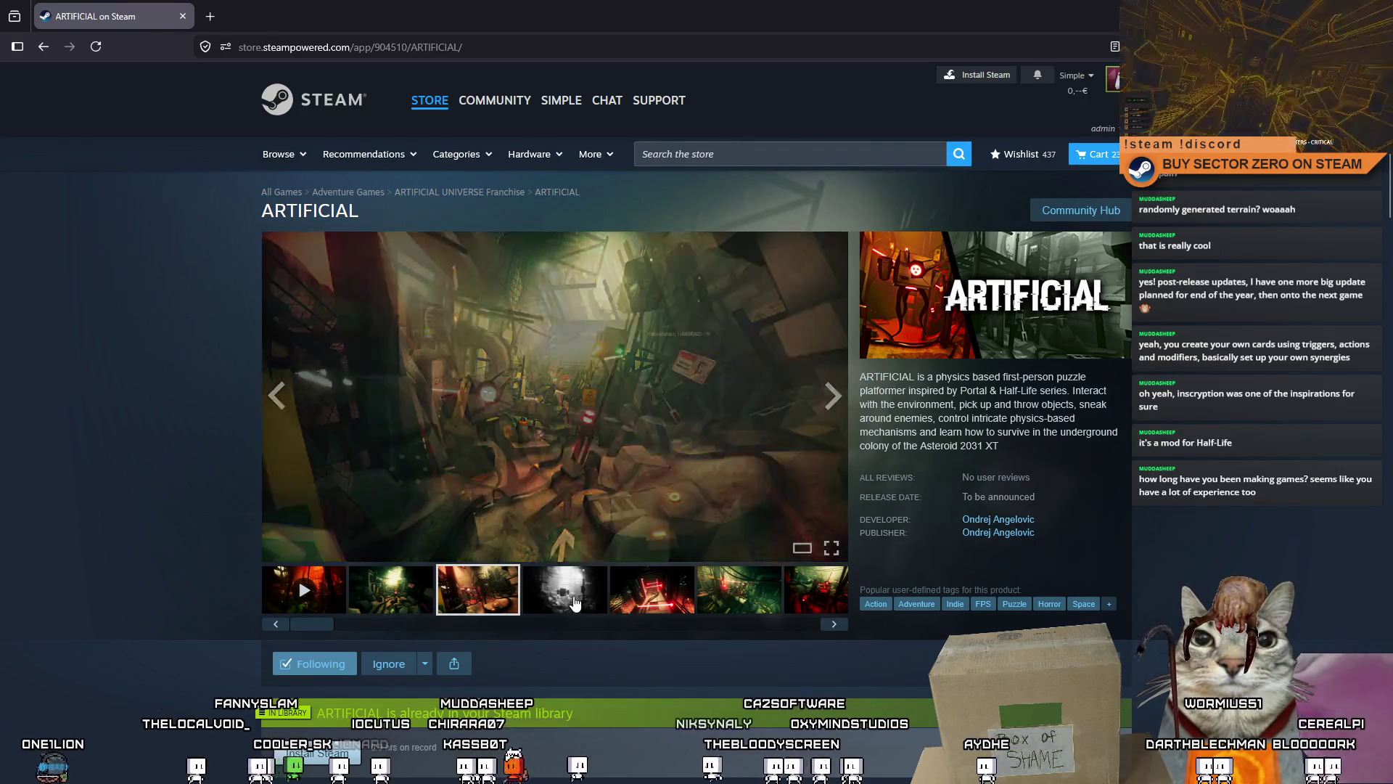
pyautogui.click(564, 589)
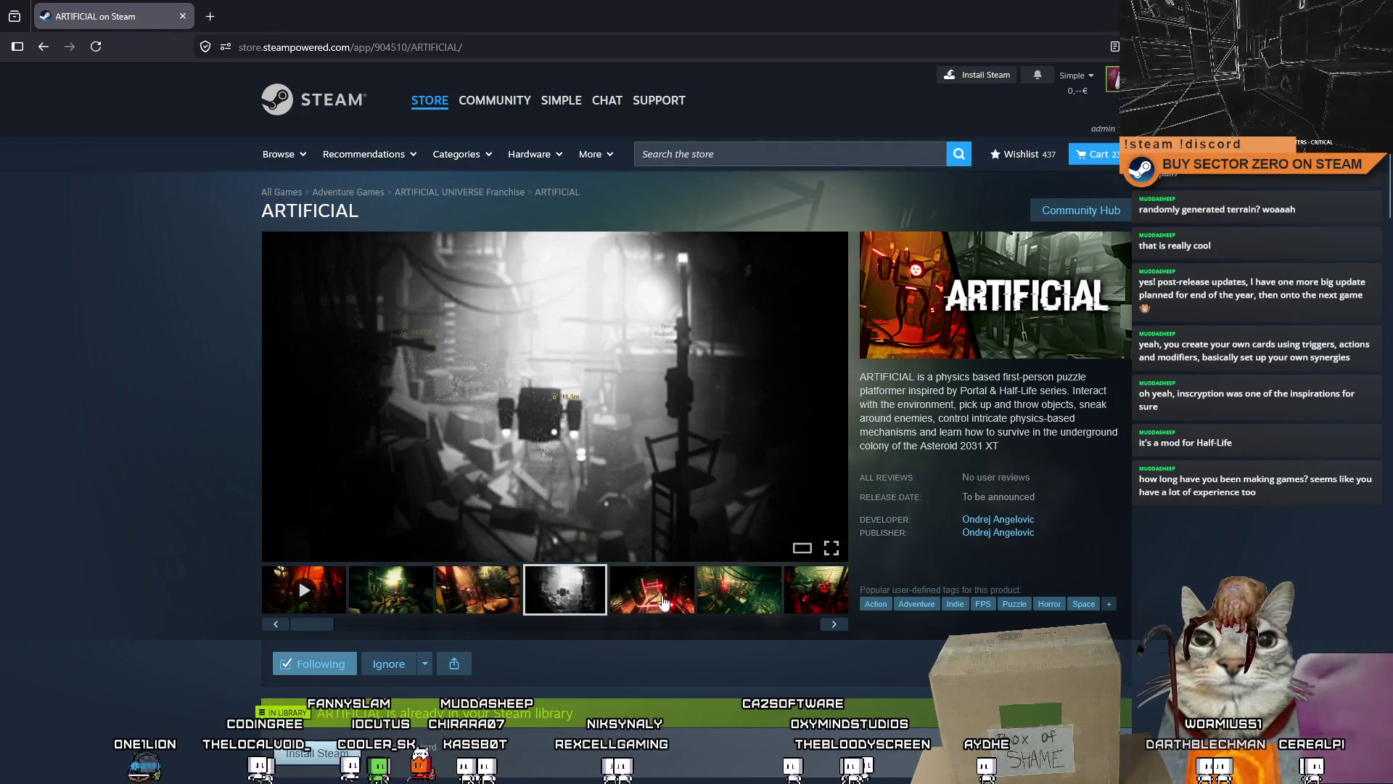
pyautogui.click(646, 607)
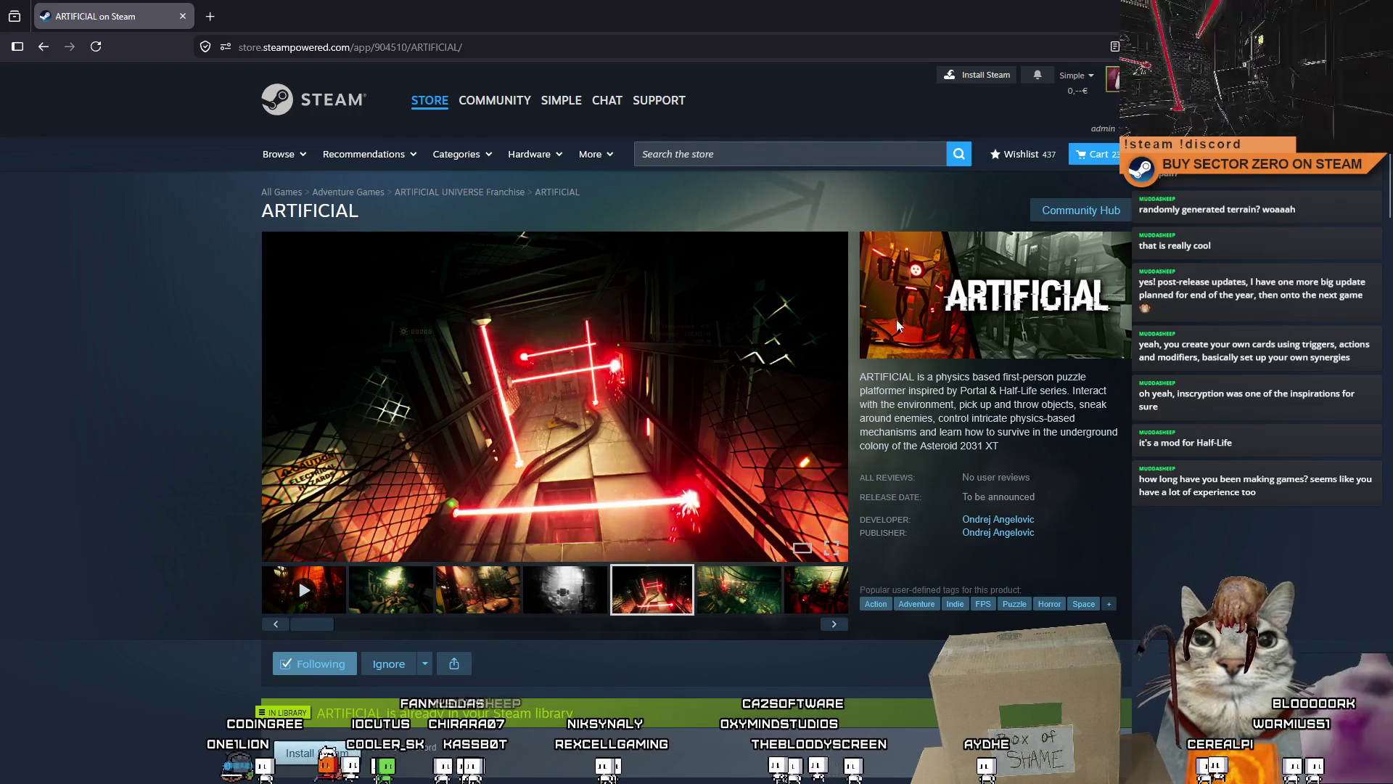
pyautogui.click(755, 609)
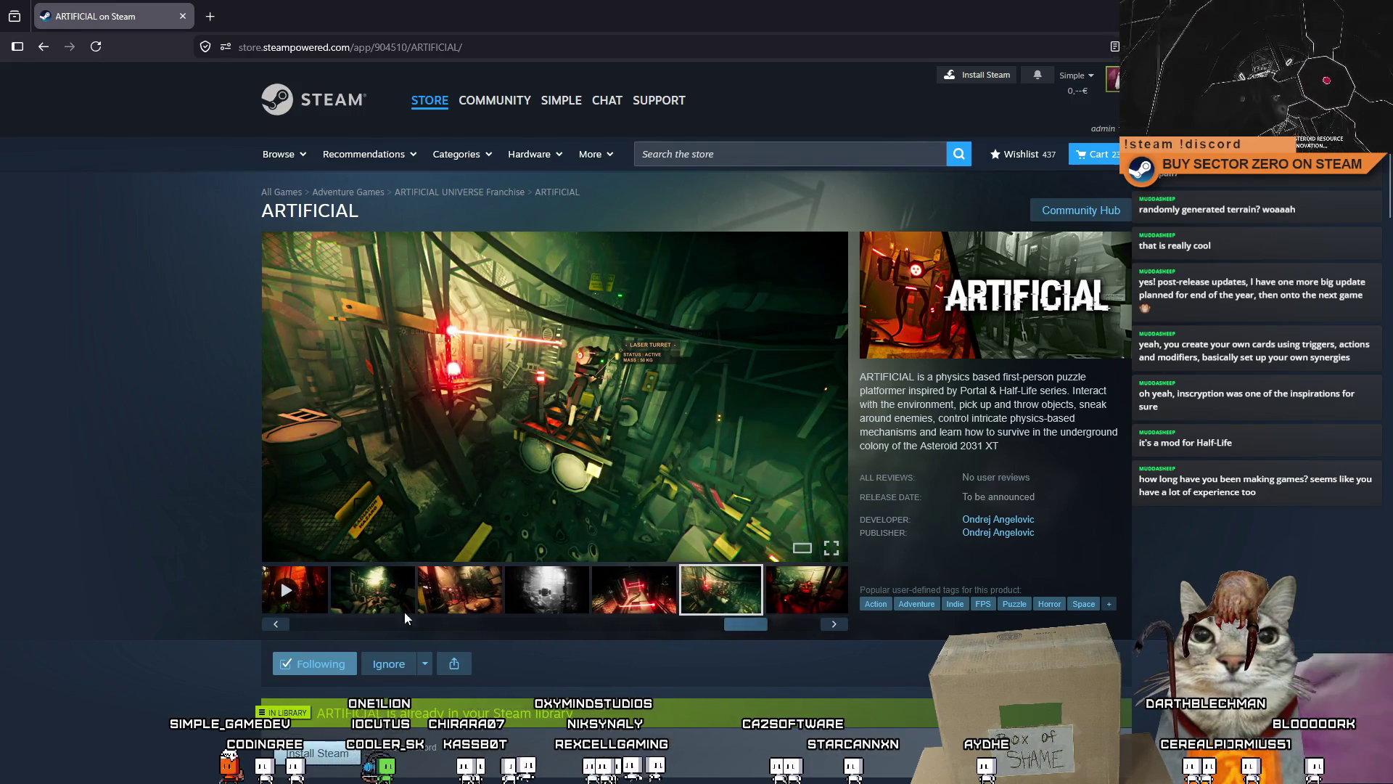
pyautogui.moveTo(746, 624); pyautogui.dragTo(355, 617)
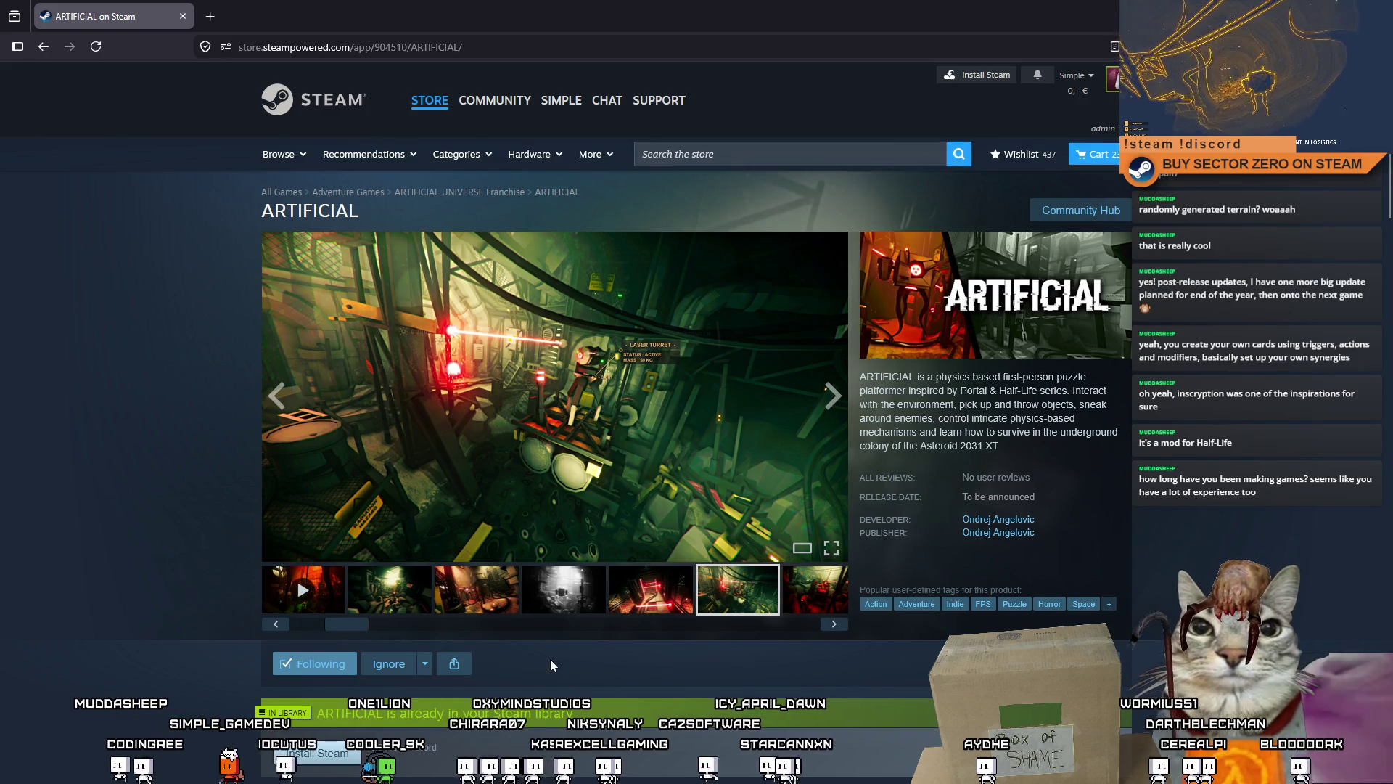
pyautogui.click(640, 609)
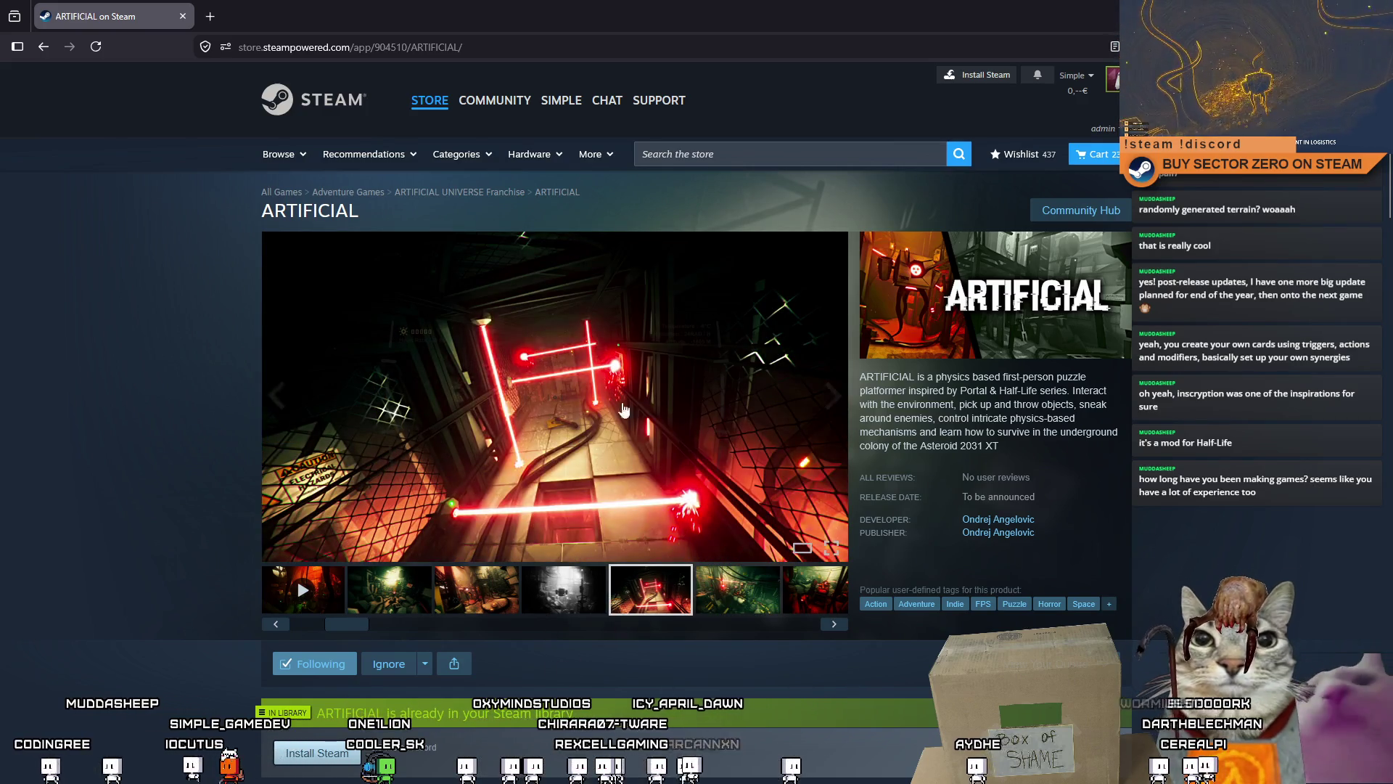
pyautogui.click(541, 615)
pyautogui.click(479, 609)
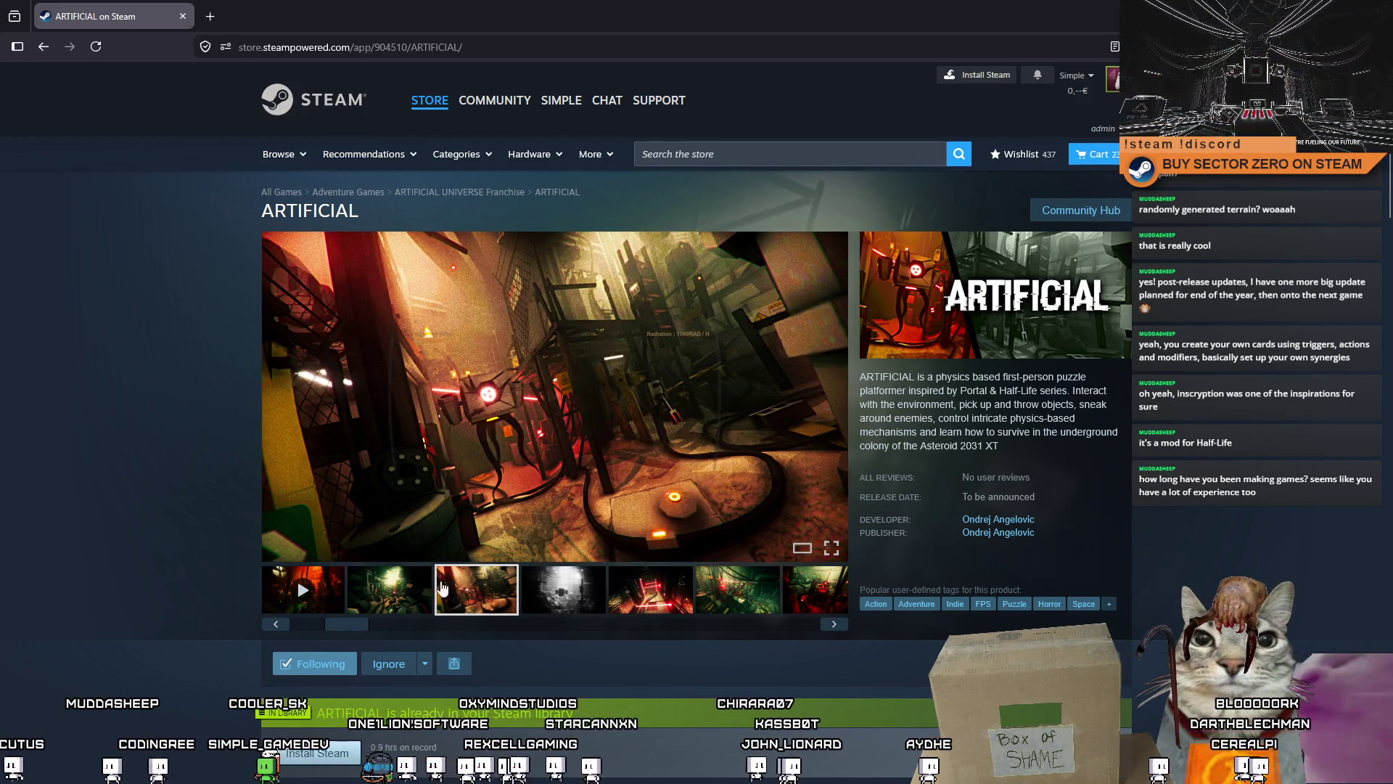
# Step: Finish on the red-laser turret screenshot, then restore the browser to a smaller window over Unity
pyautogui.click(389, 589)
pyautogui.click(630, 597)
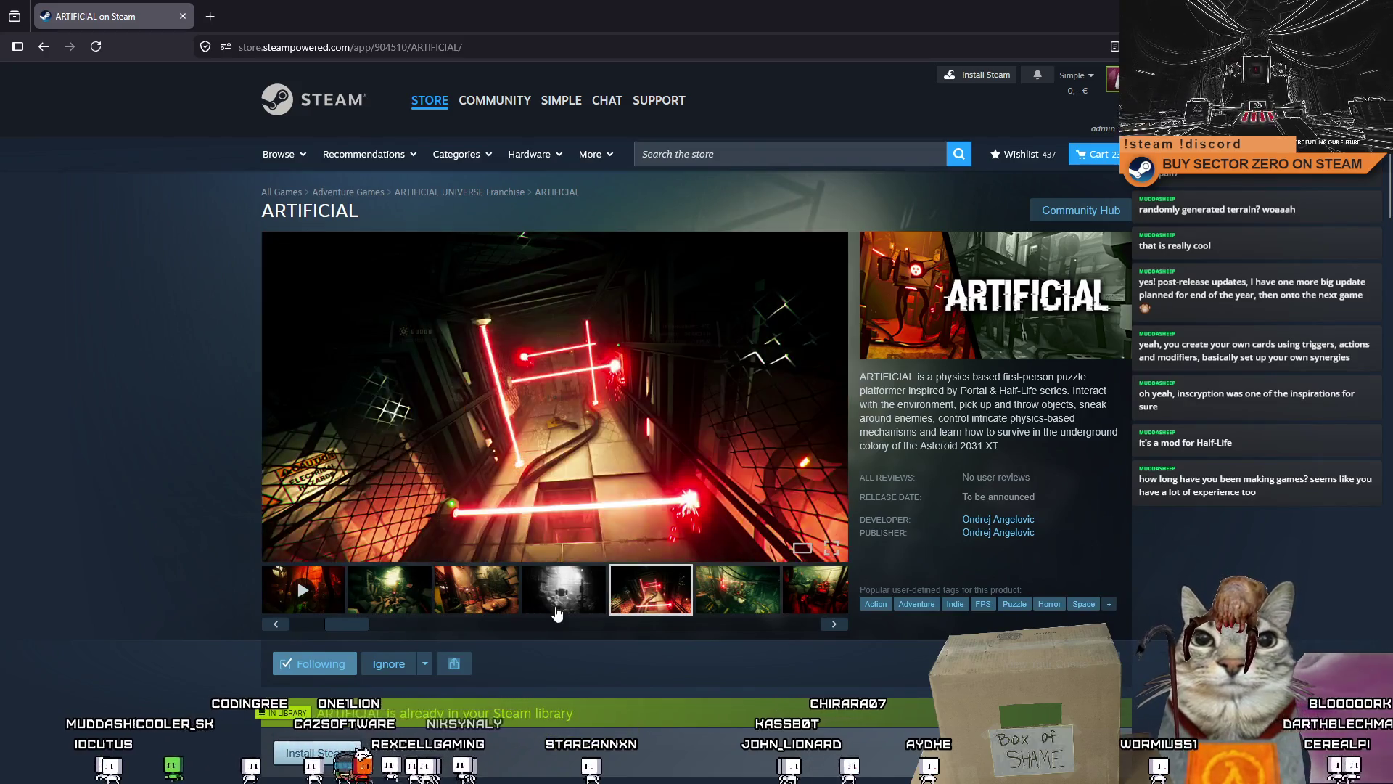
pyautogui.click(558, 606)
pyautogui.moveTo(376, 625); pyautogui.dragTo(798, 636)
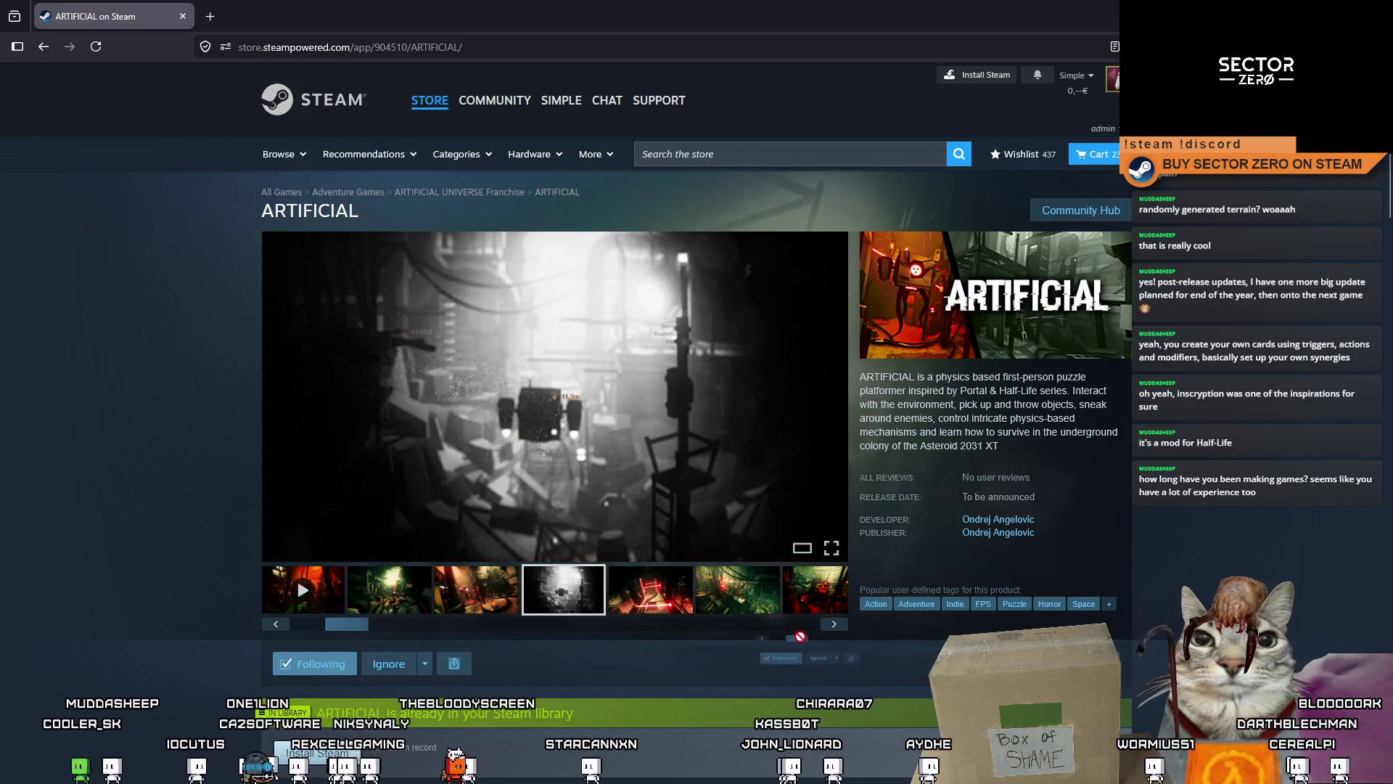
pyautogui.moveTo(358, 630); pyautogui.dragTo(657, 625)
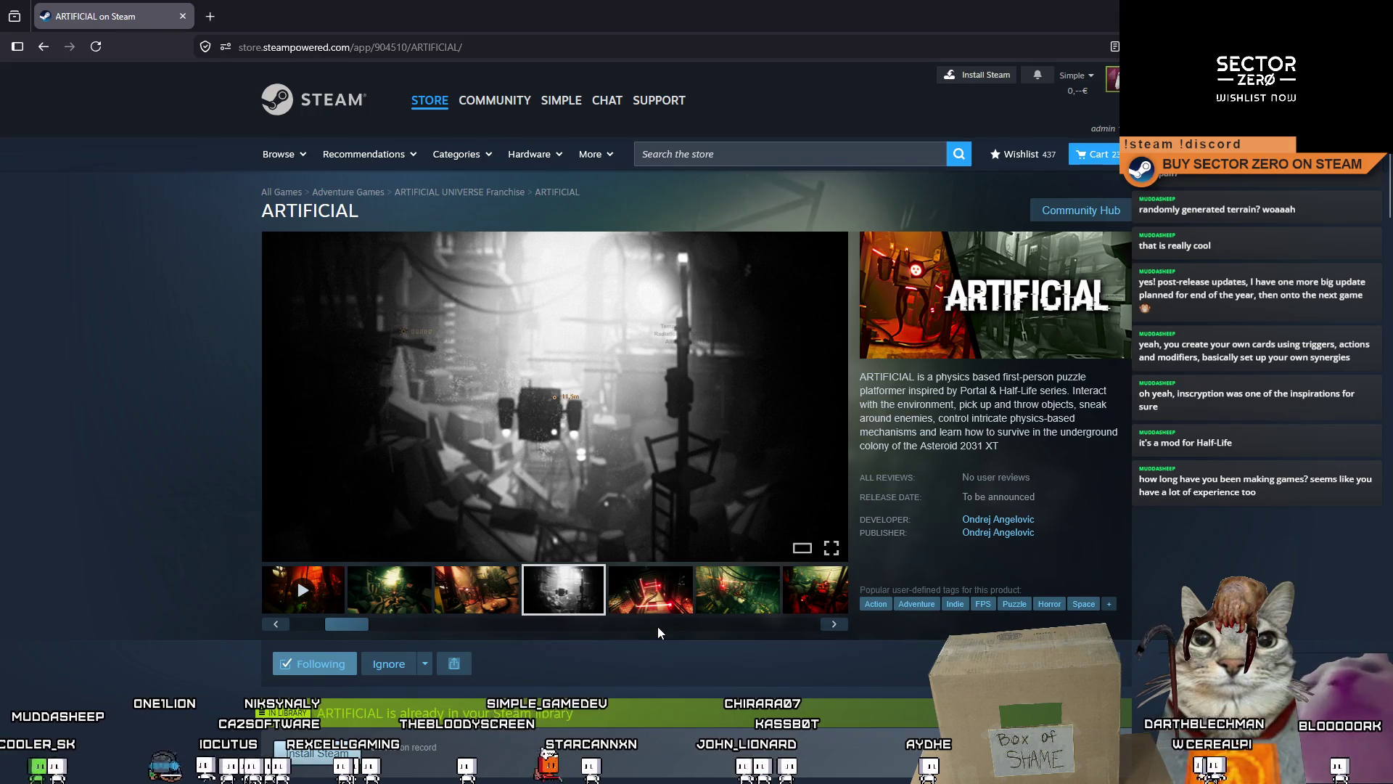
pyautogui.click(659, 603)
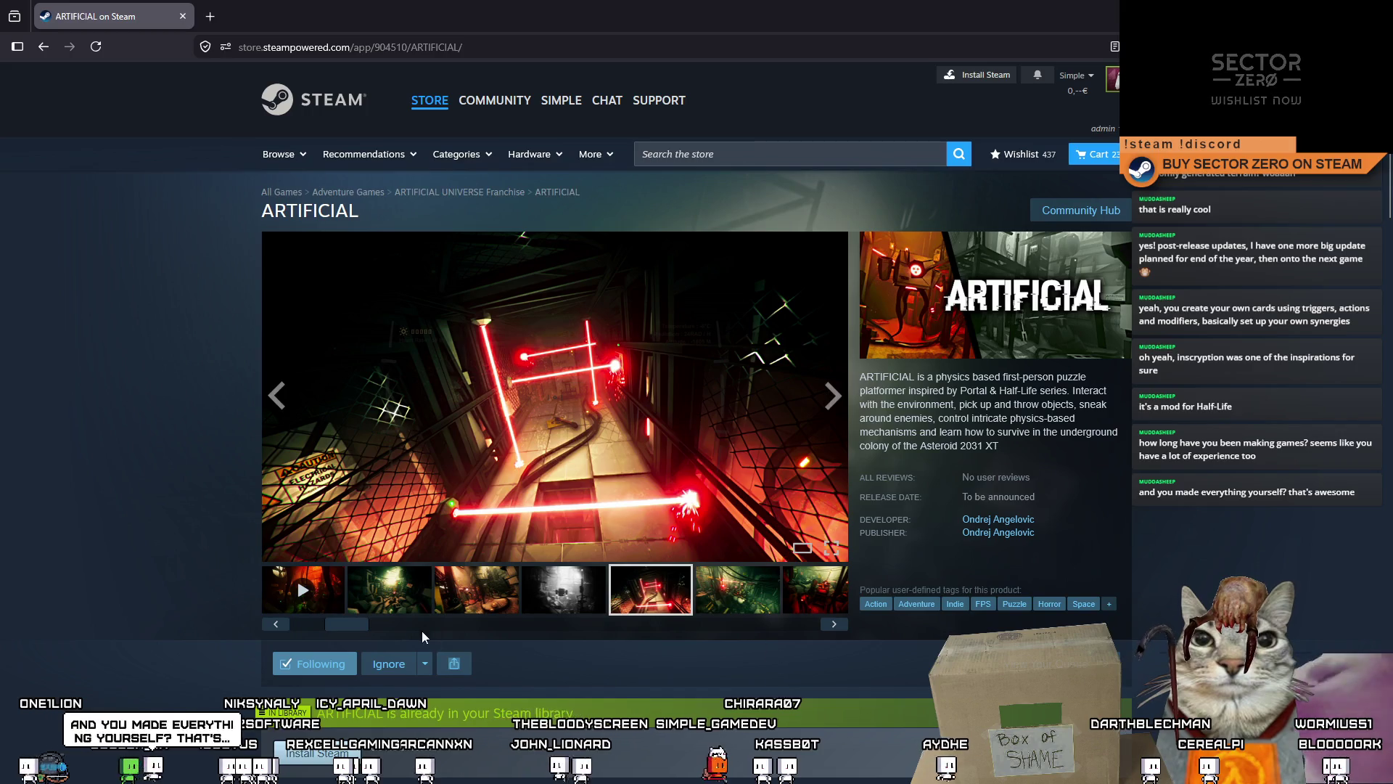
pyautogui.scroll(-1, 838, 634)
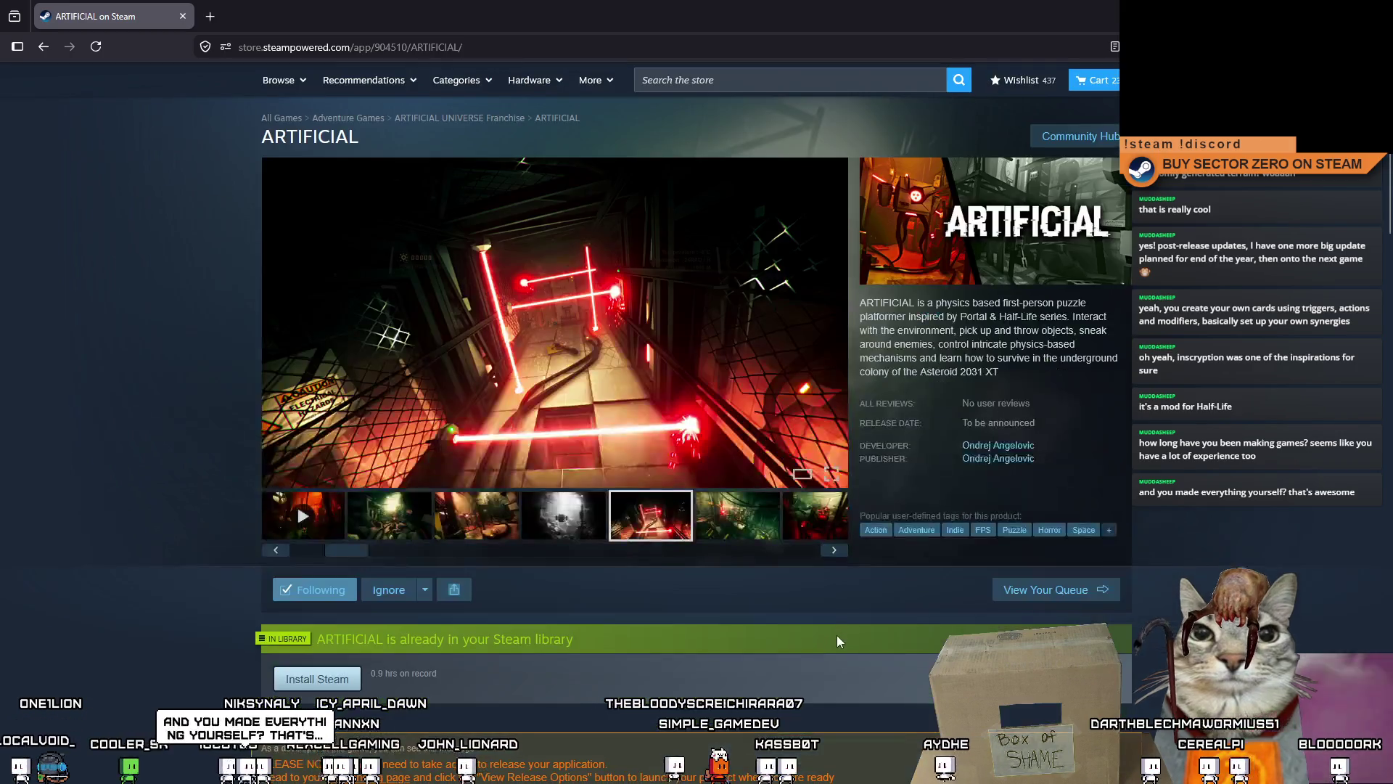
pyautogui.scroll(1, 836, 640)
pyautogui.moveTo(791, 3); pyautogui.dragTo(602, 115)
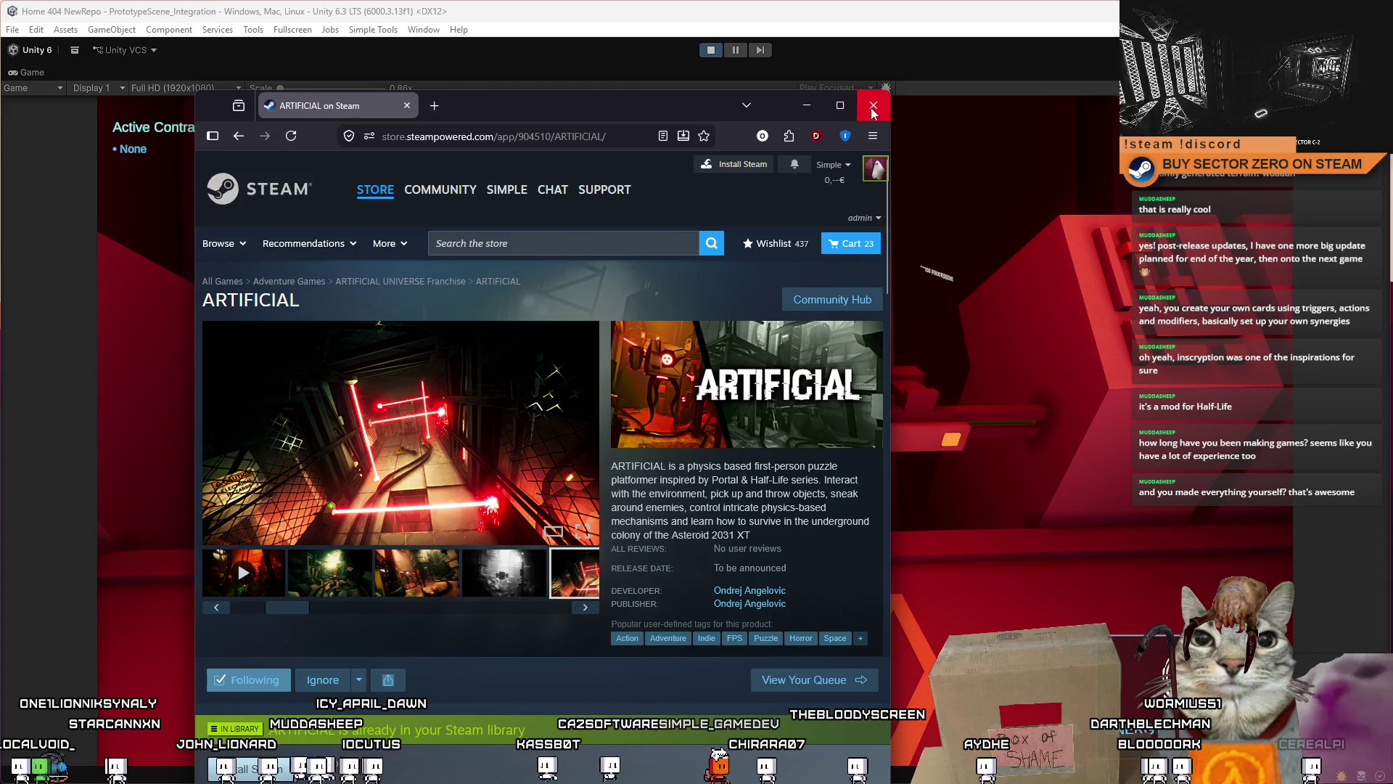
pyautogui.moveTo(555, 114); pyautogui.dragTo(573, 141)
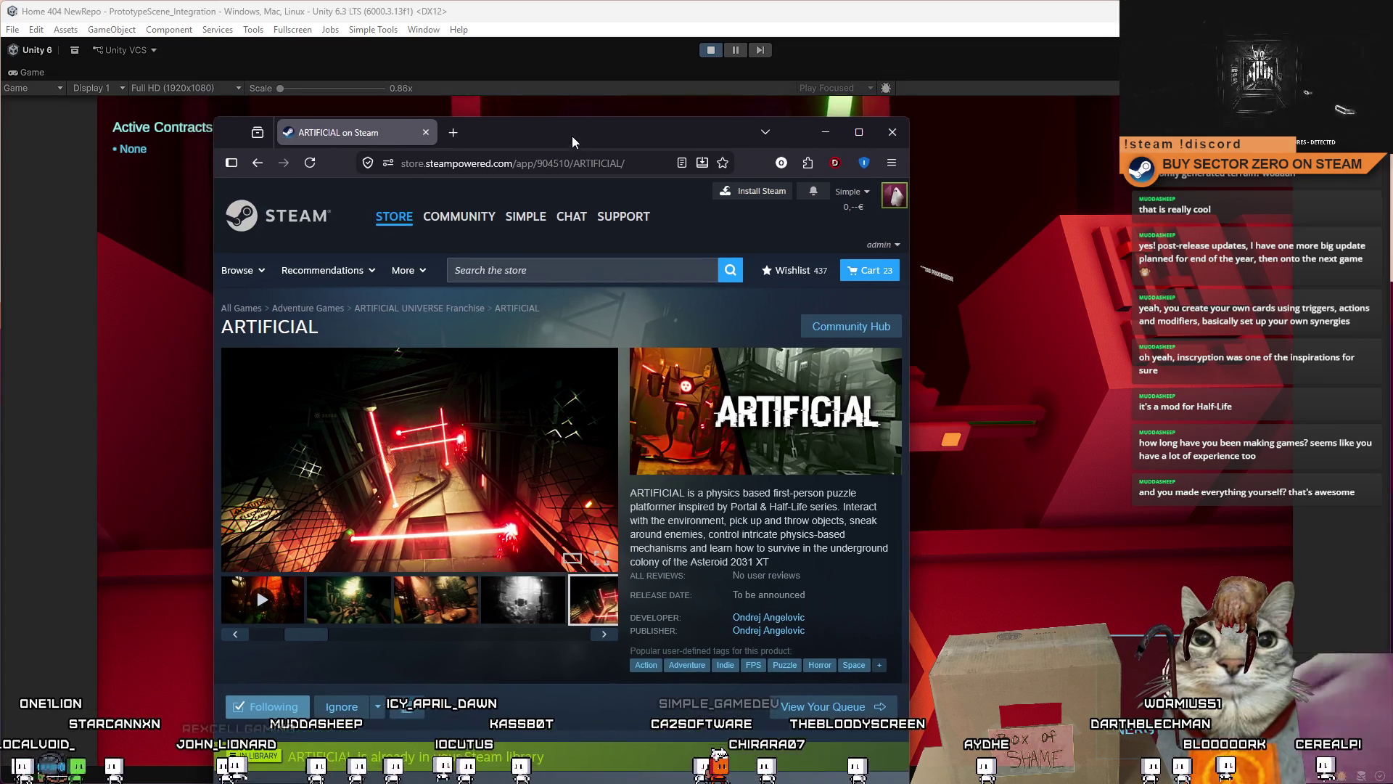
# Step: Close the browser, walk to the upgrades terminal, and open then close the UPGRADES menu
pyautogui.click(893, 133)
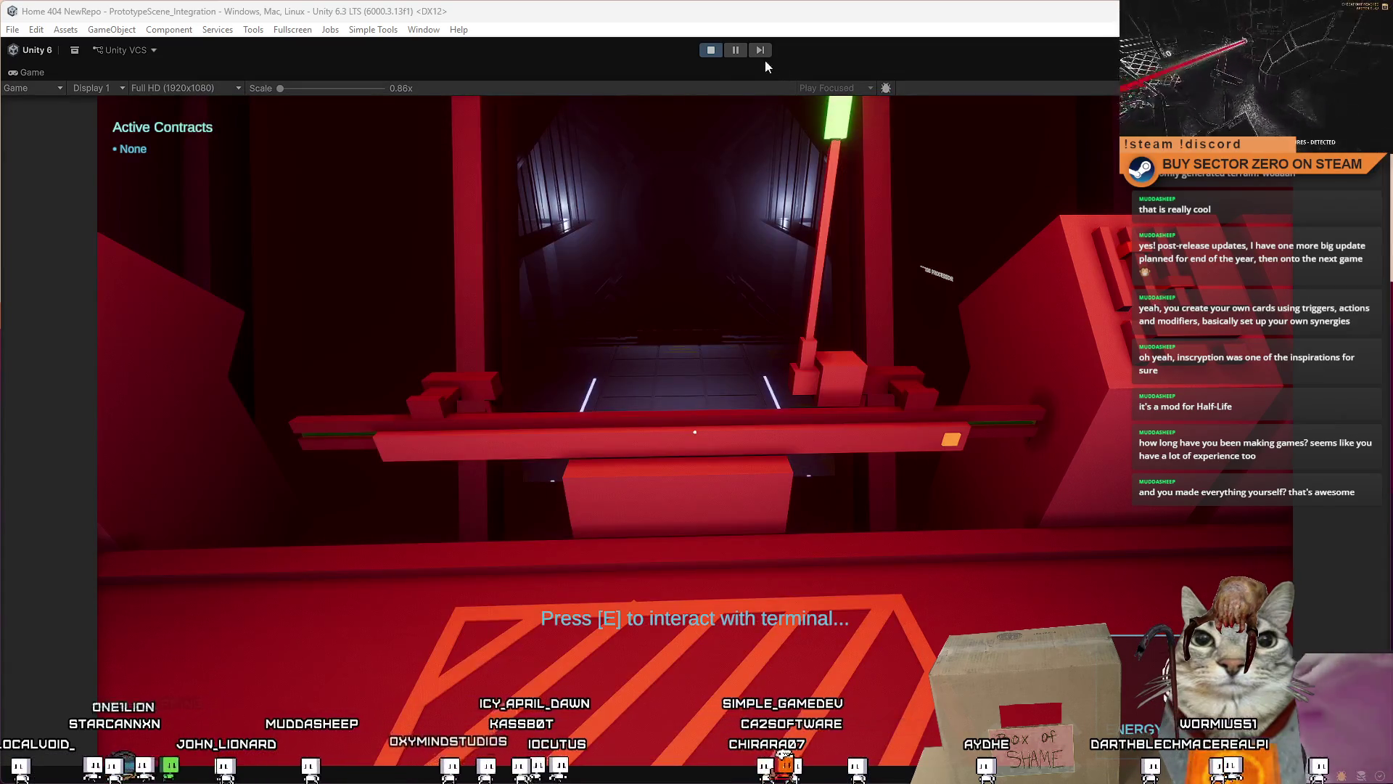
pyautogui.click(725, 290)
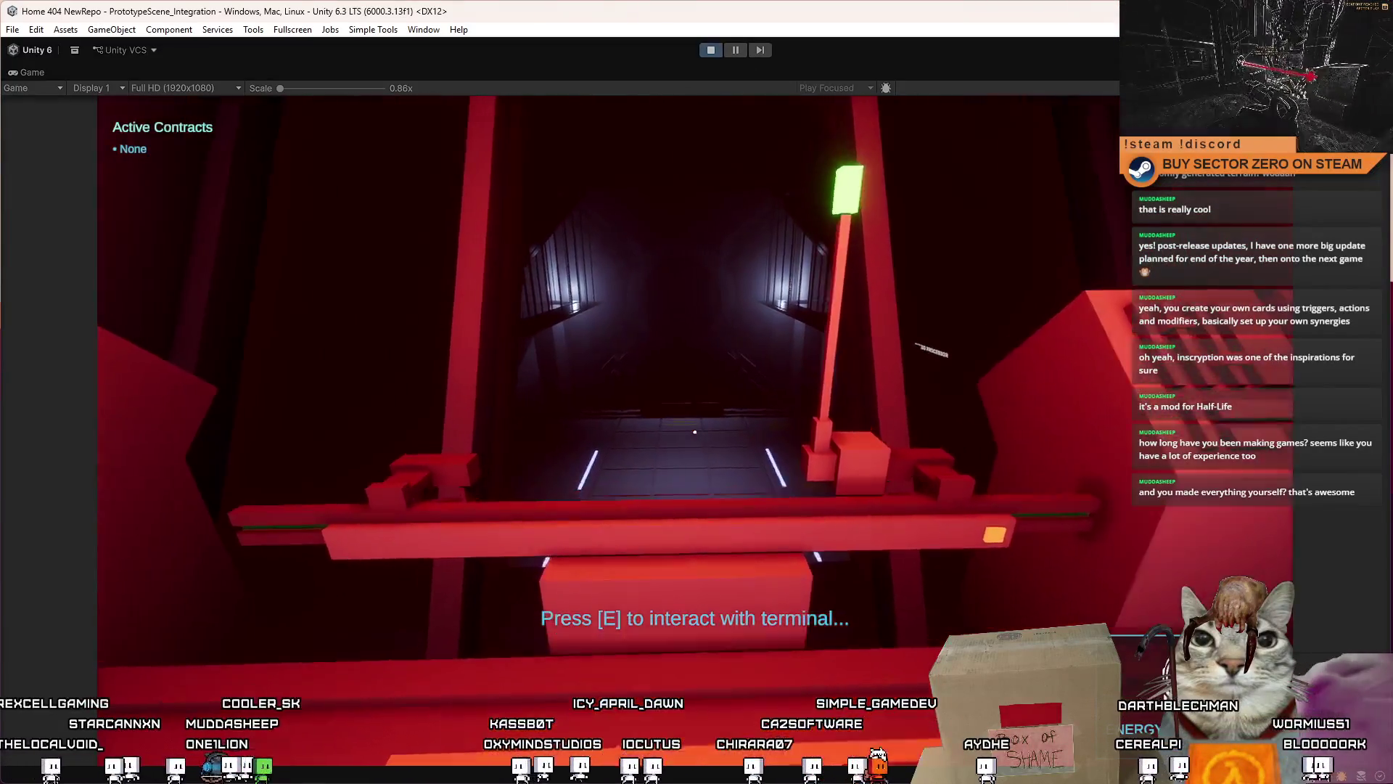
pyautogui.moveTo(694, 431)
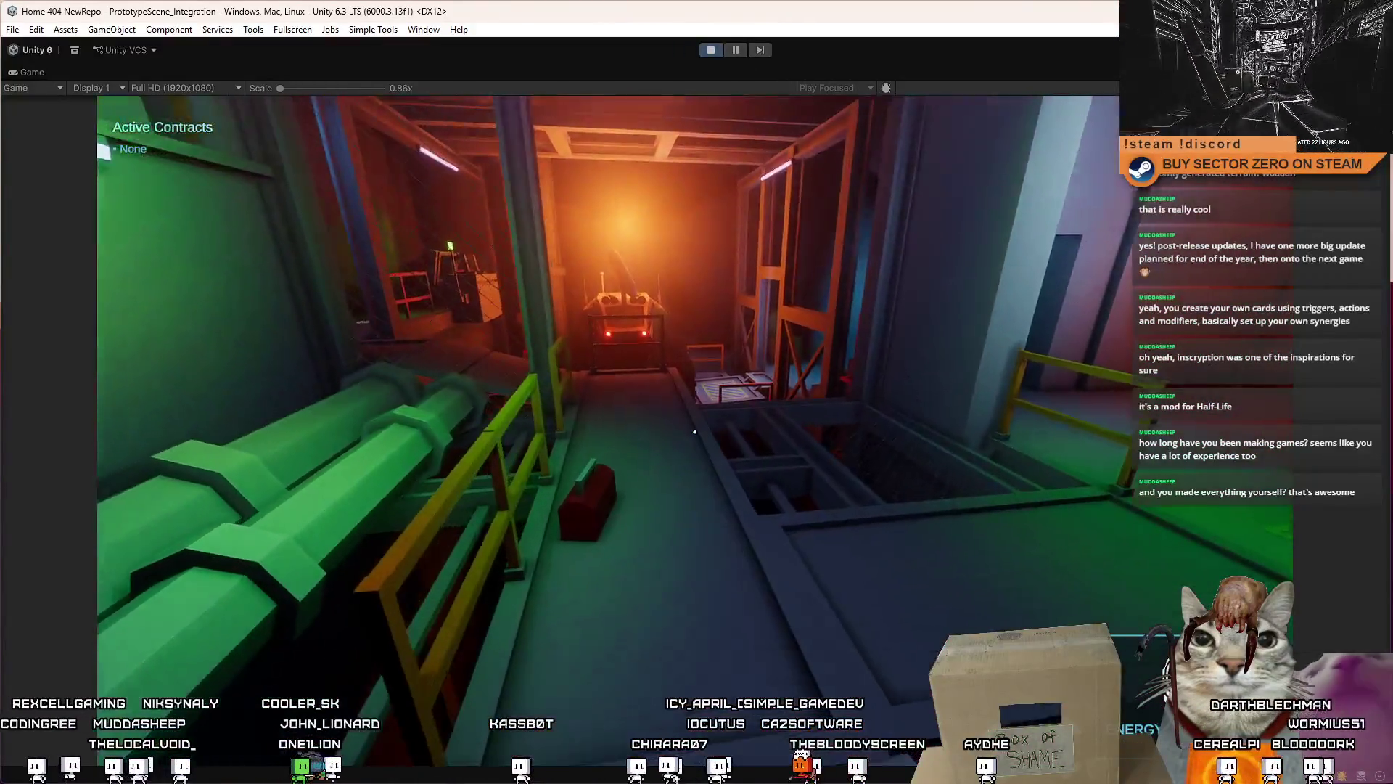
pyautogui.press('w')
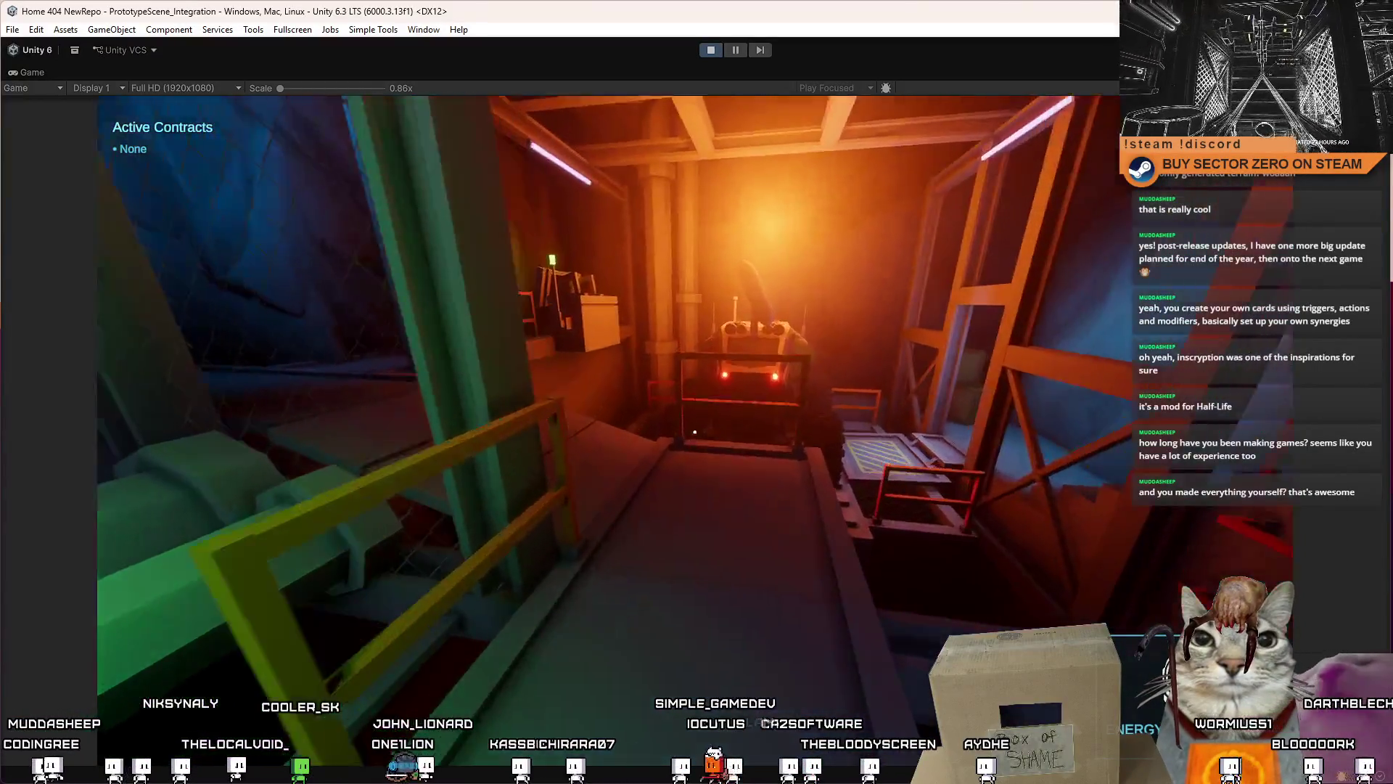
pyautogui.press('w')
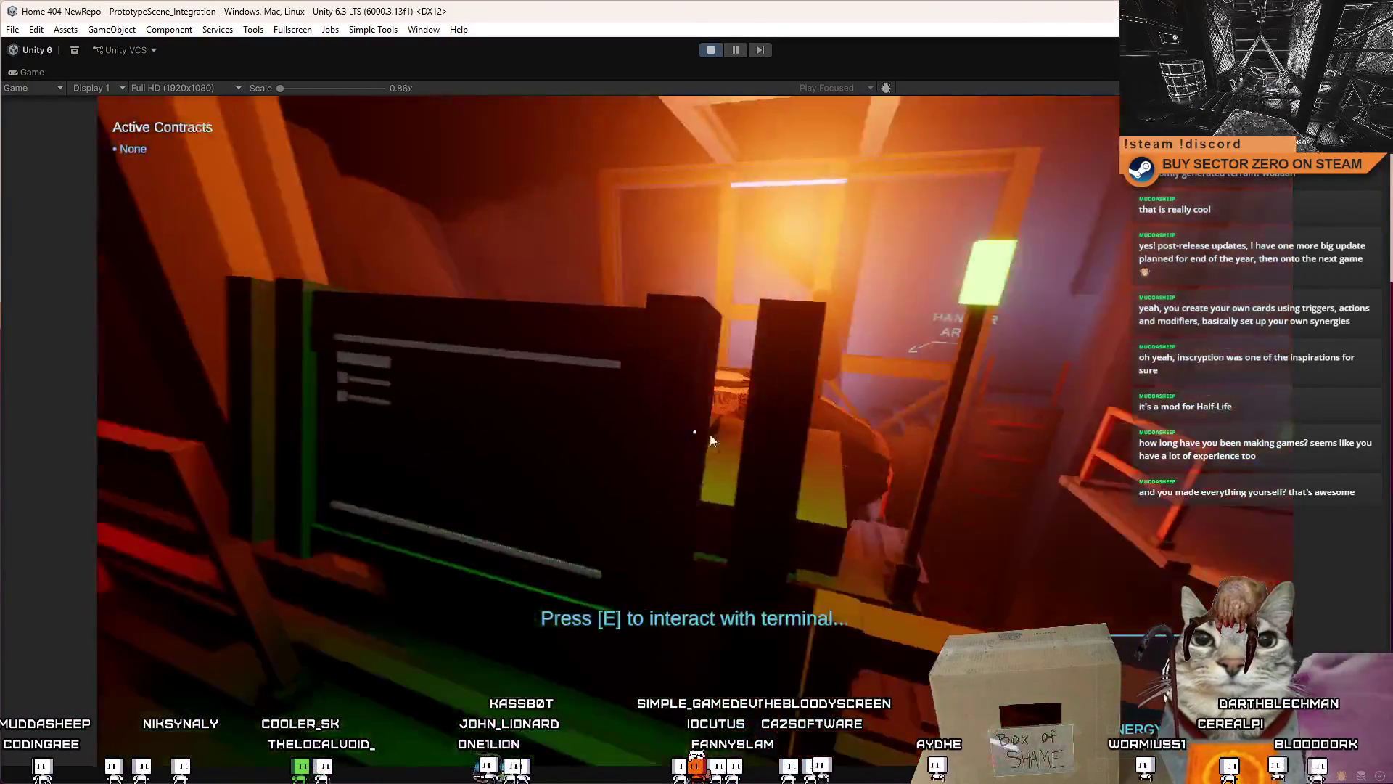
pyautogui.press('e')
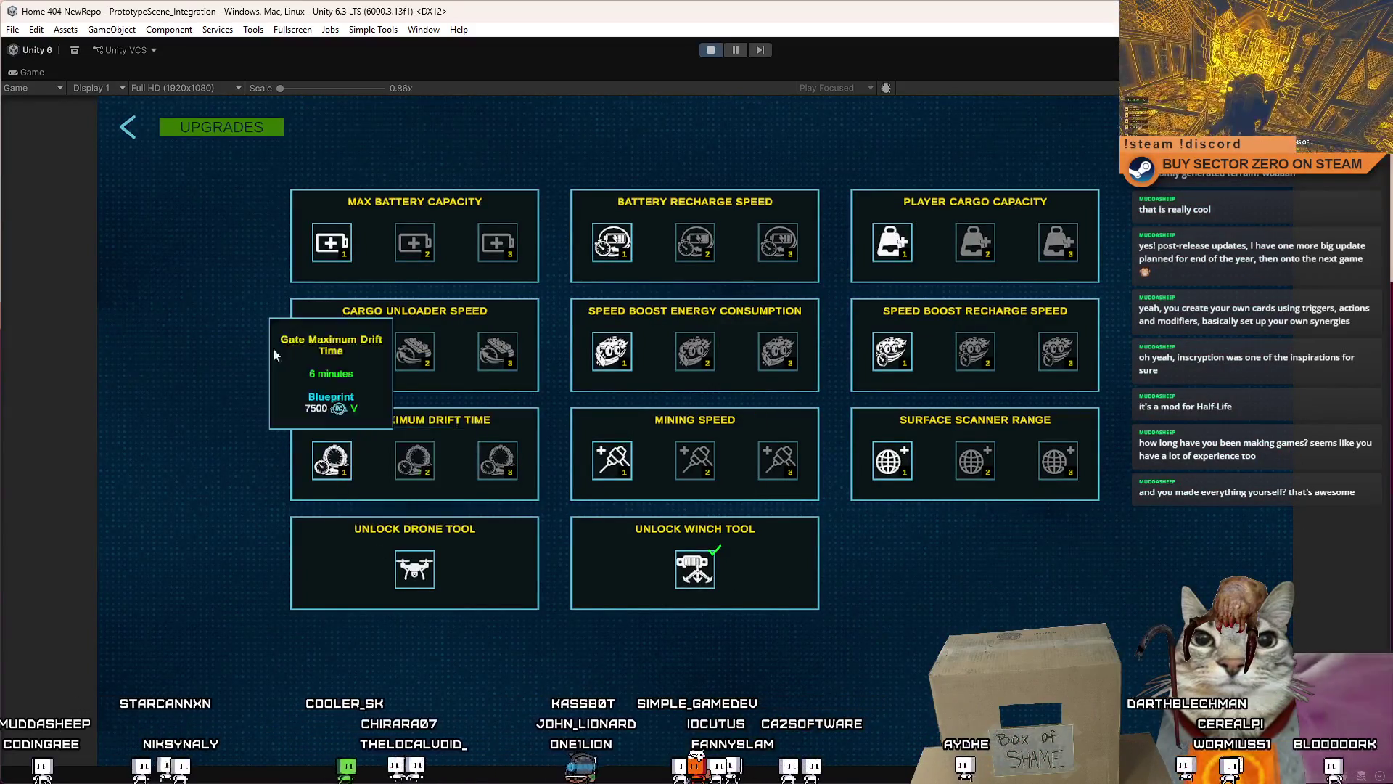
pyautogui.click(128, 128)
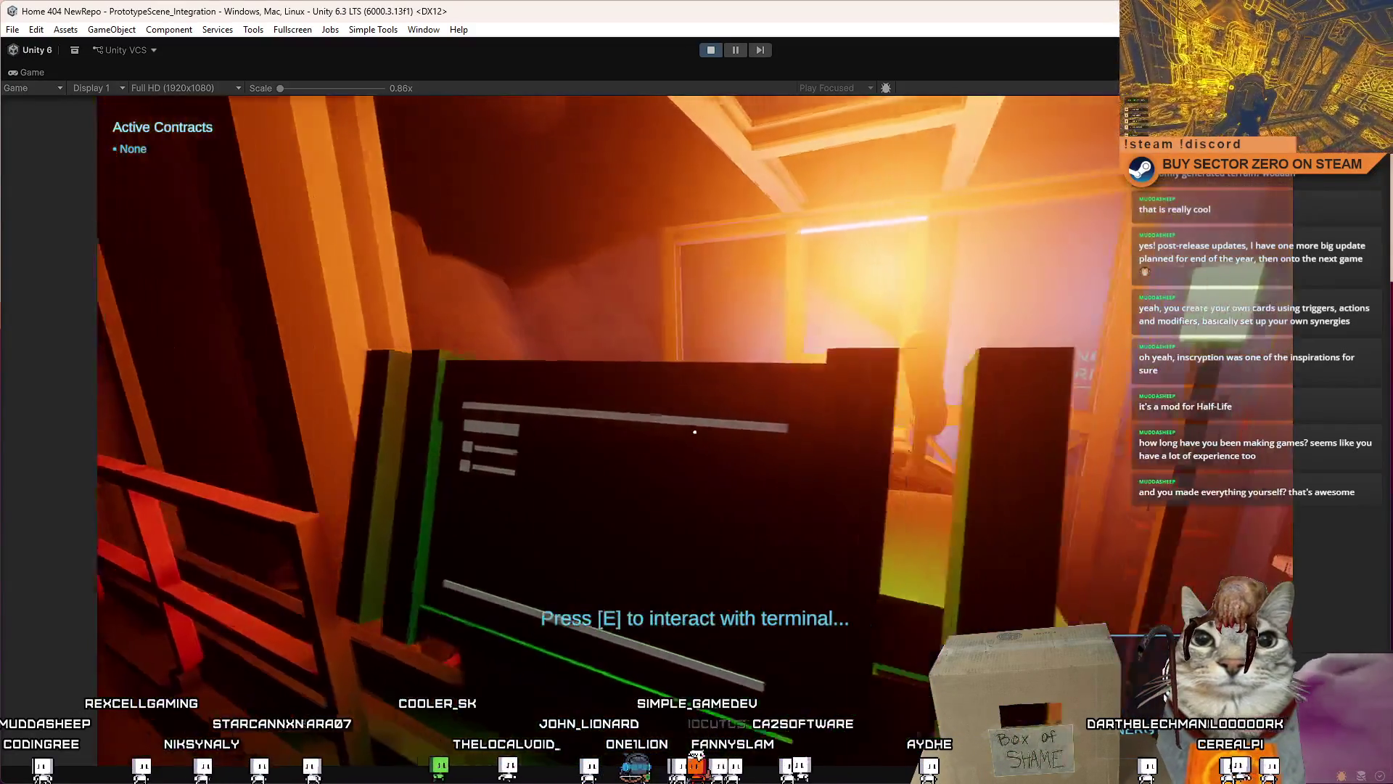
# Step: Walk to the Galaxy Map console, set up the run, and travel from the hangar to the rover
pyautogui.press('w')
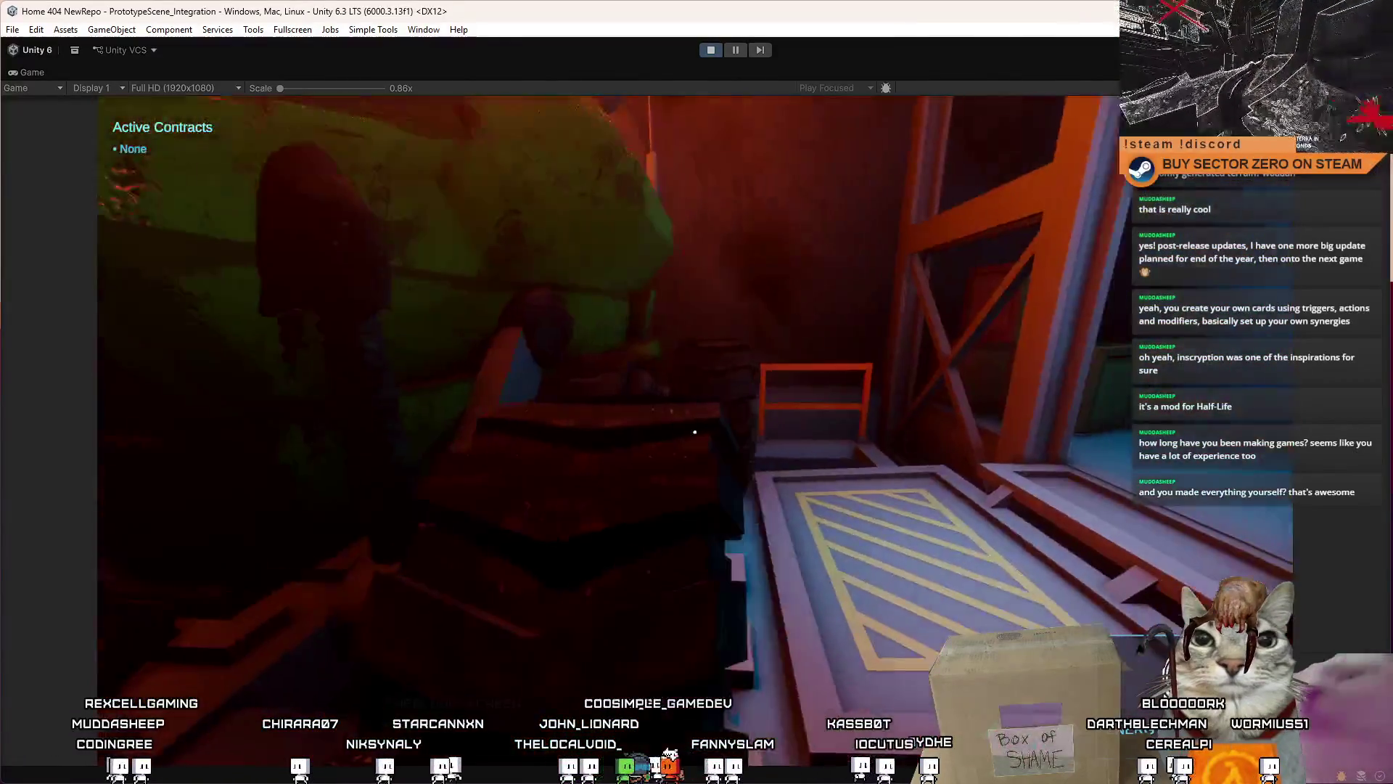
pyautogui.press('e')
pyautogui.press('w')
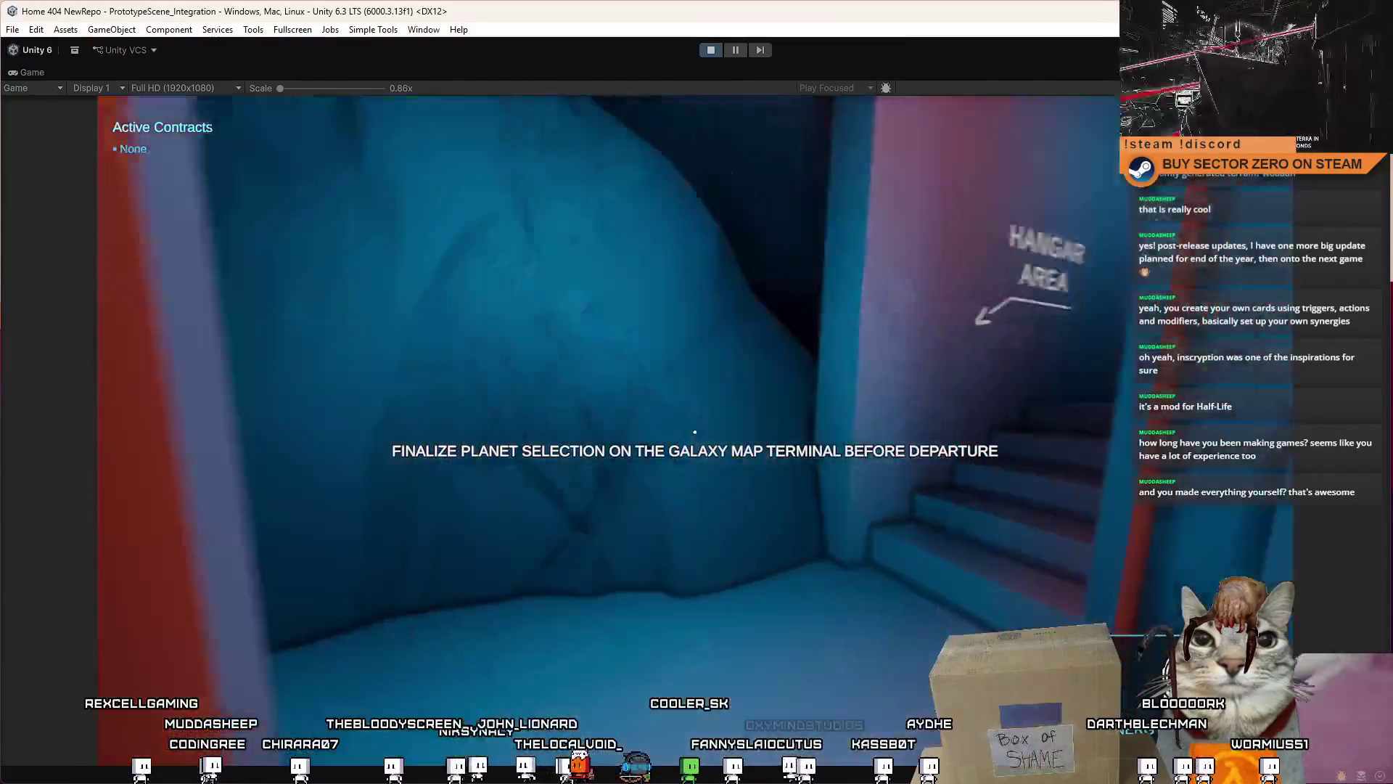
pyautogui.press('w')
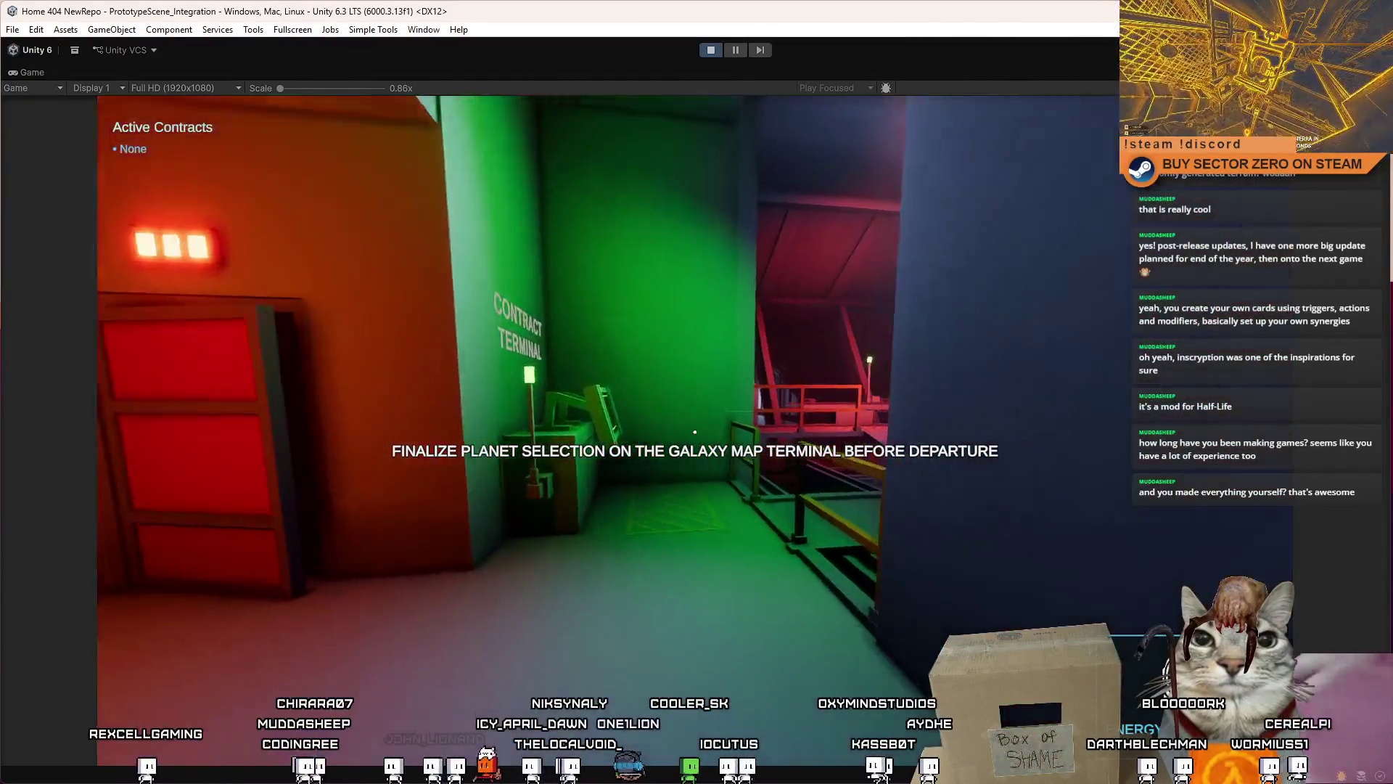
pyautogui.press('w')
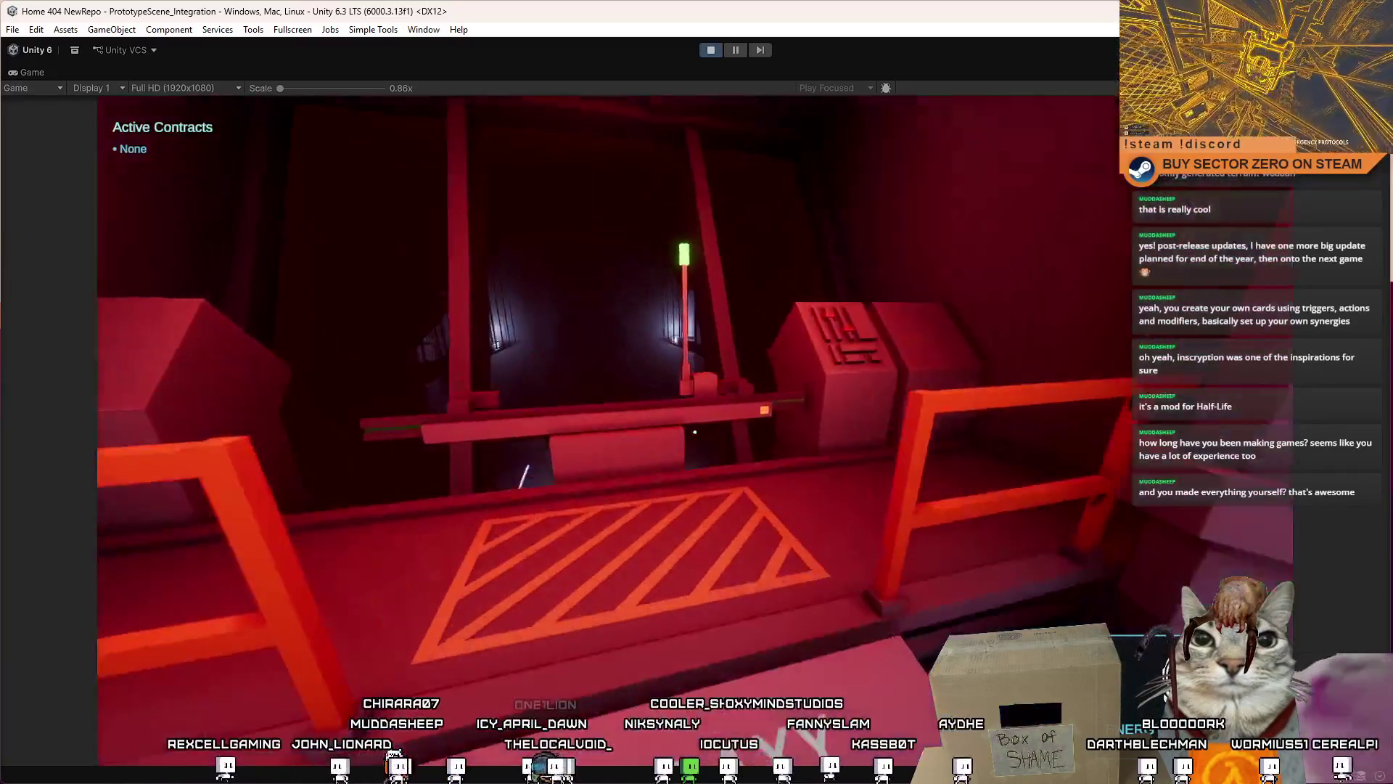
pyautogui.press('e')
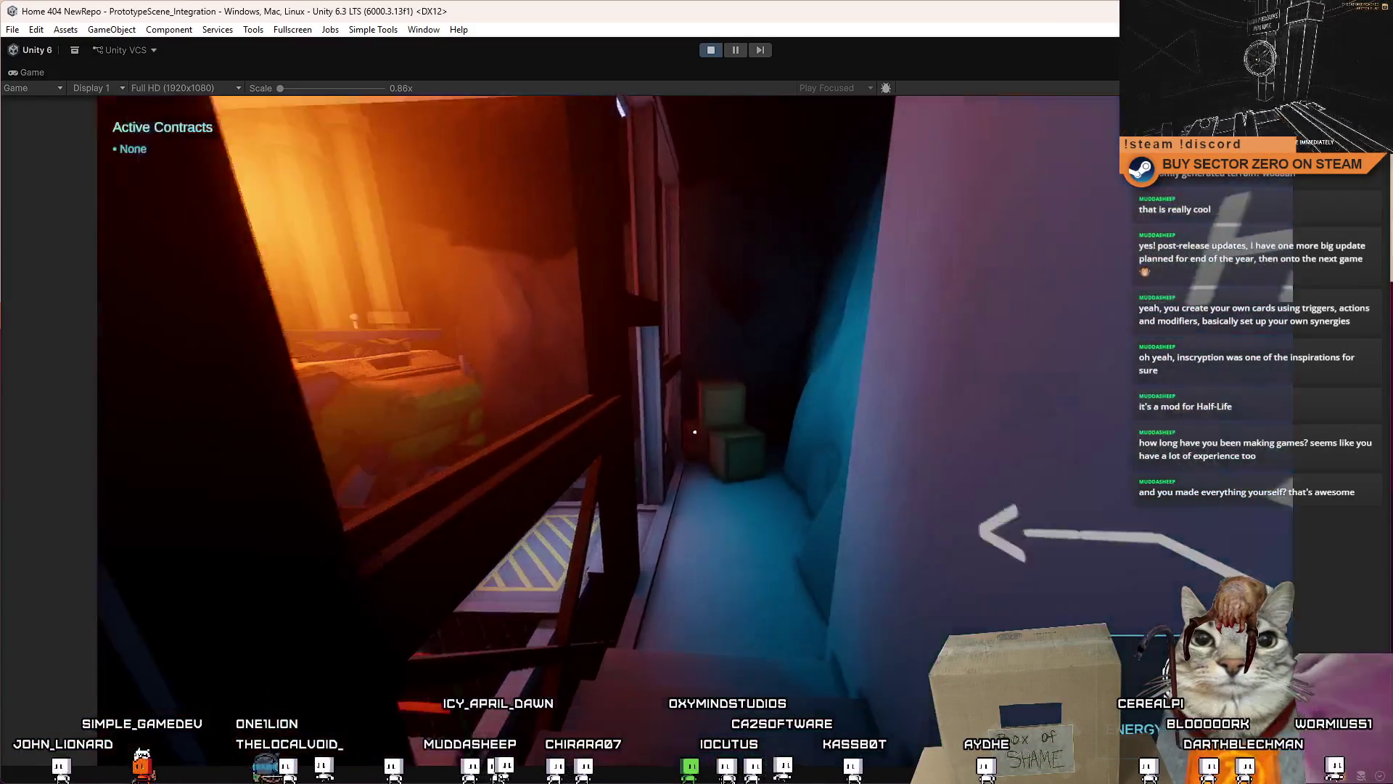
pyautogui.press('w')
pyautogui.press('e')
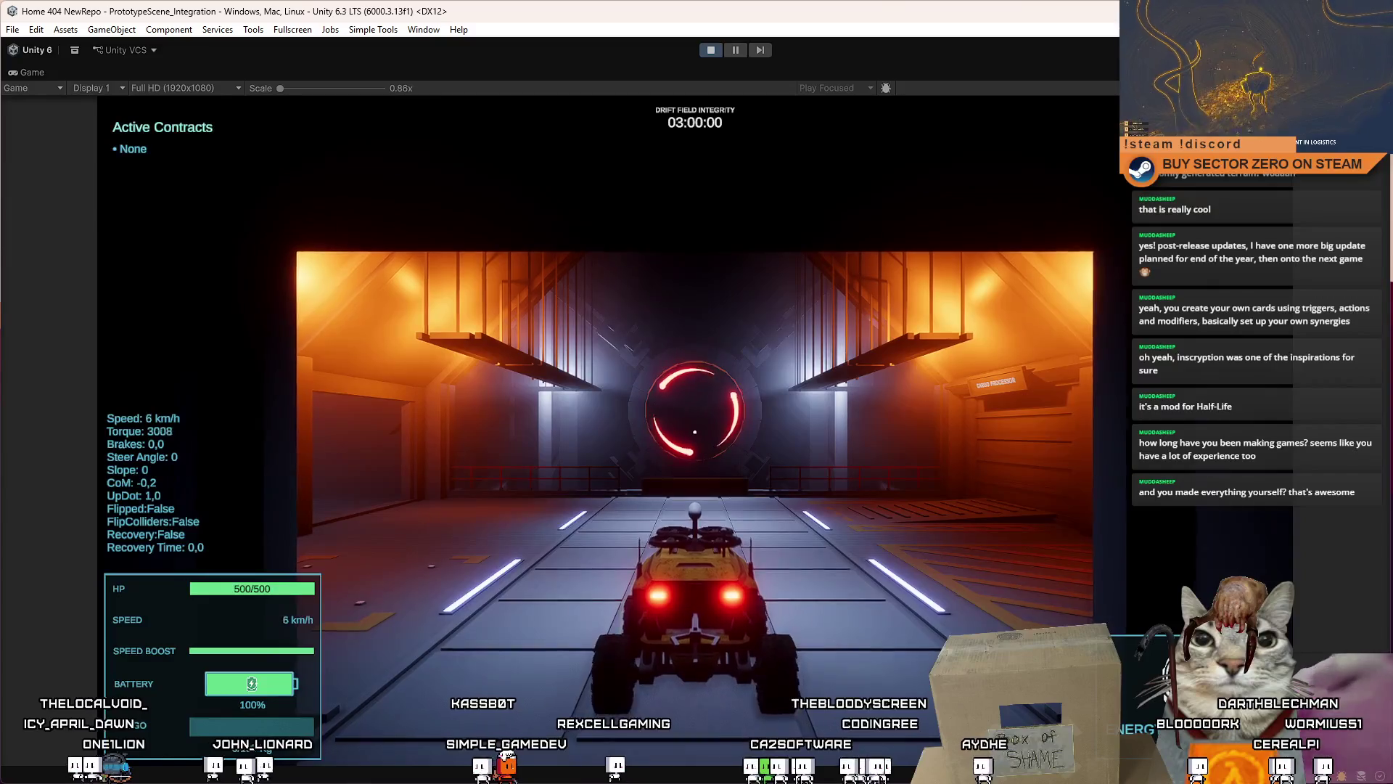
# Step: Drive the rover through the Drift Gate and out onto the snowy plain
pyautogui.press('w')
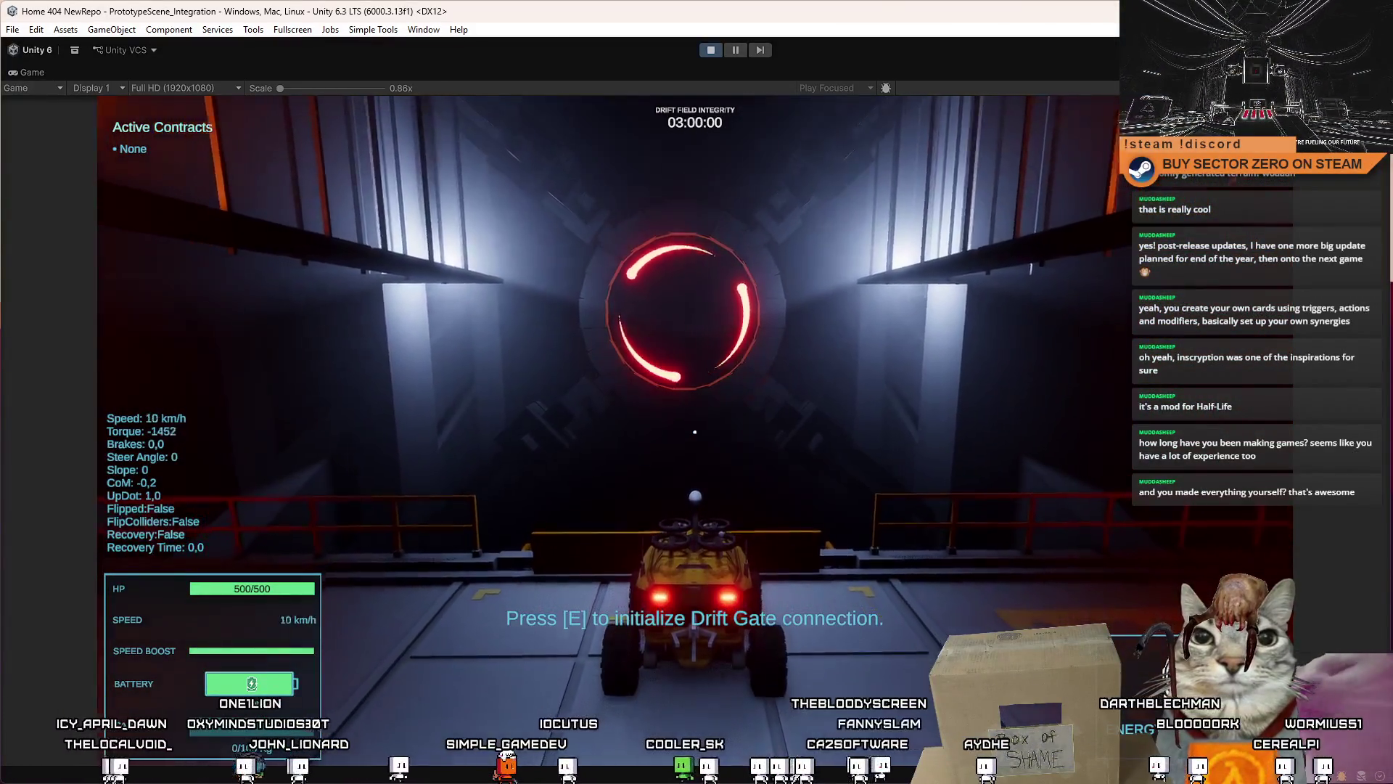
pyautogui.press('e')
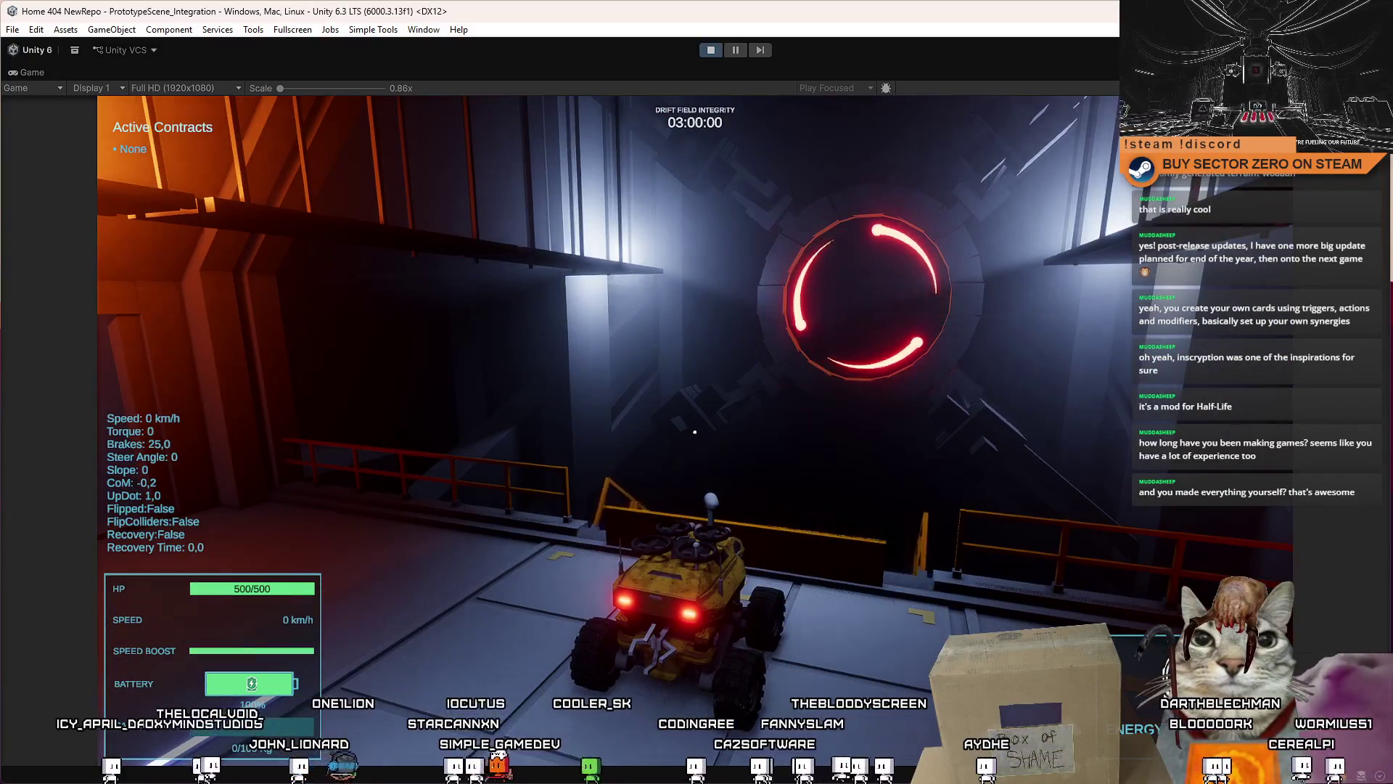
pyautogui.press('w')
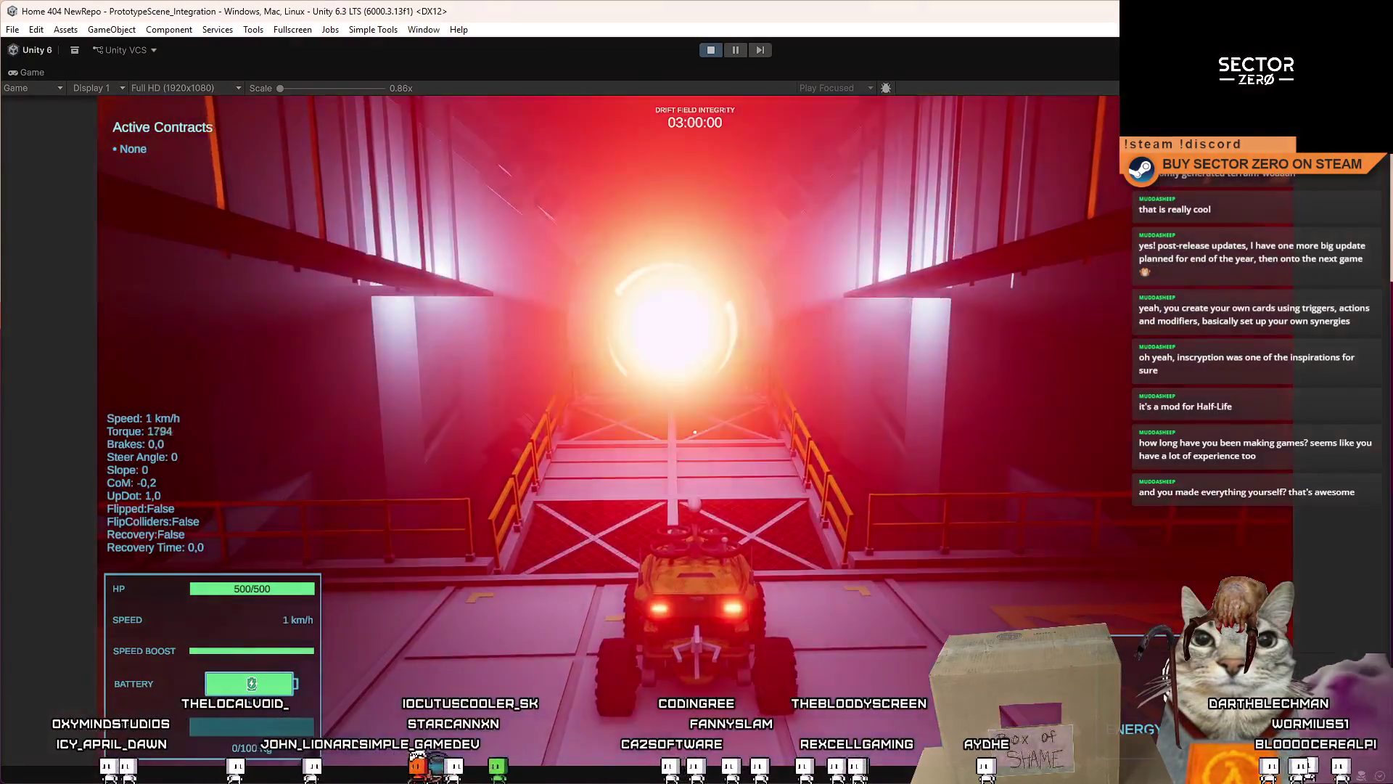
pyautogui.press('shift')
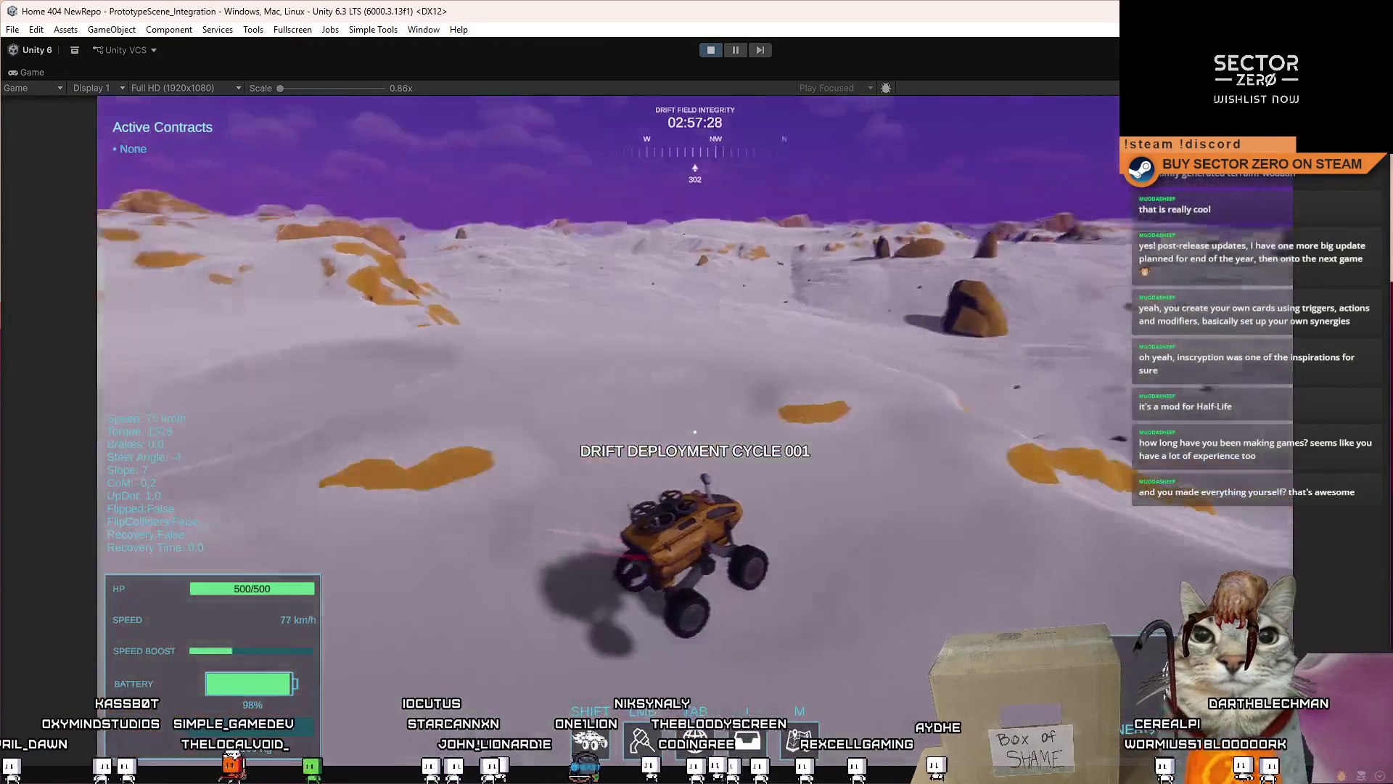
pyautogui.press('w')
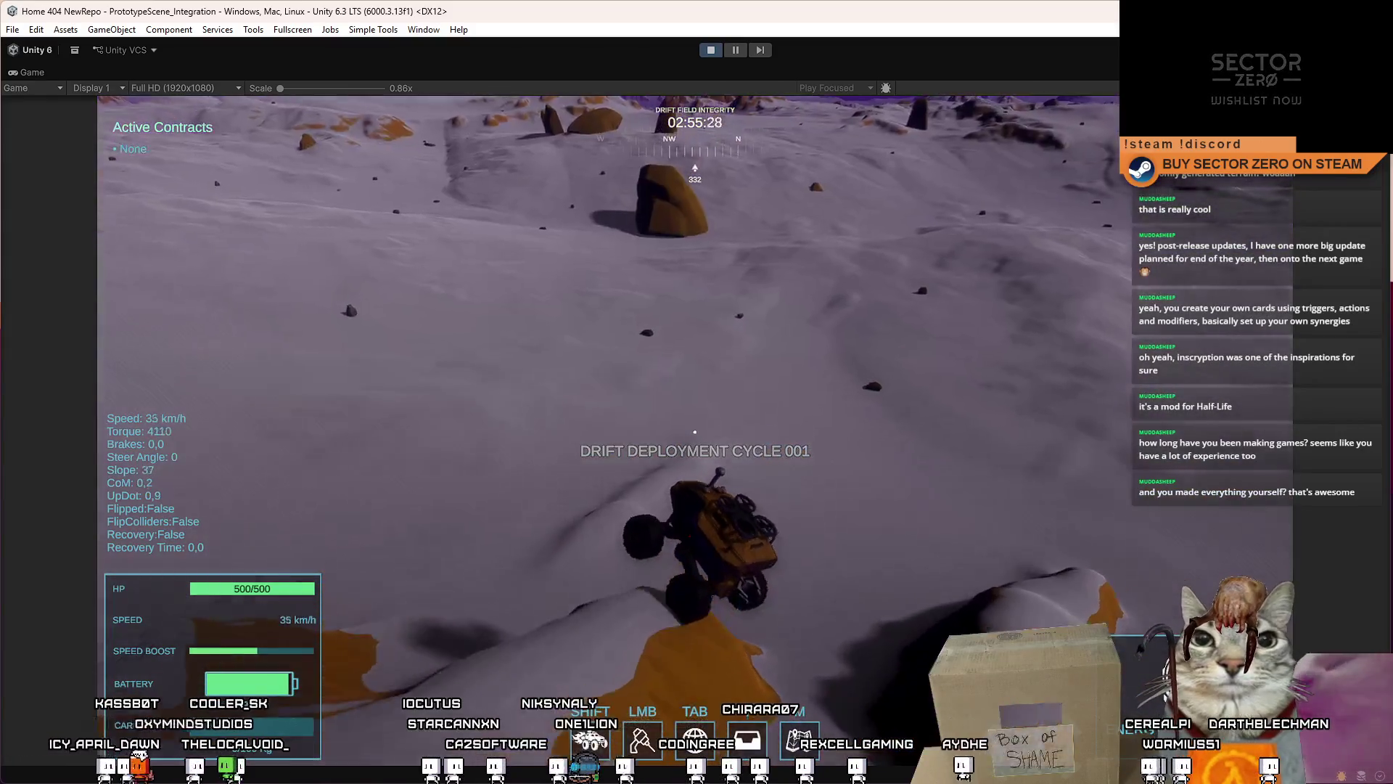
pyautogui.press('d')
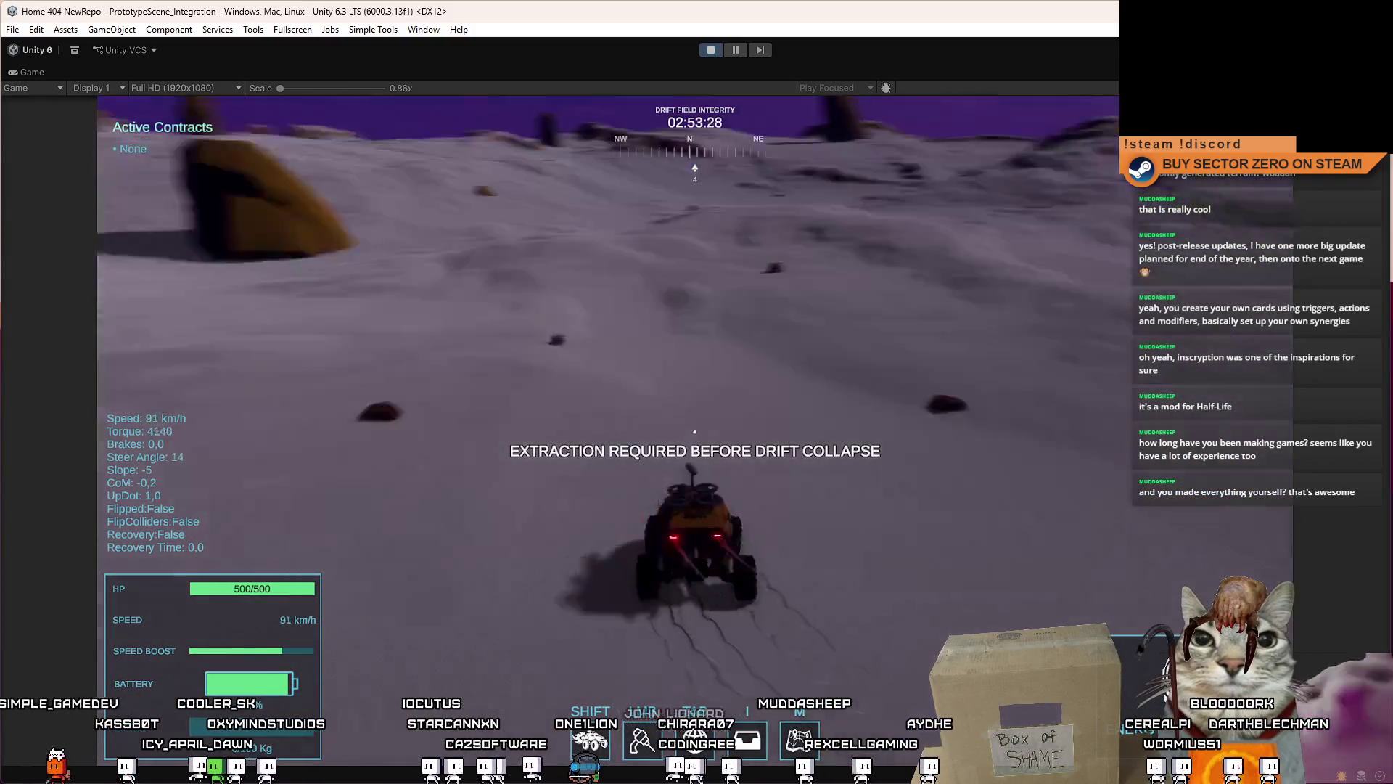
pyautogui.press('a')
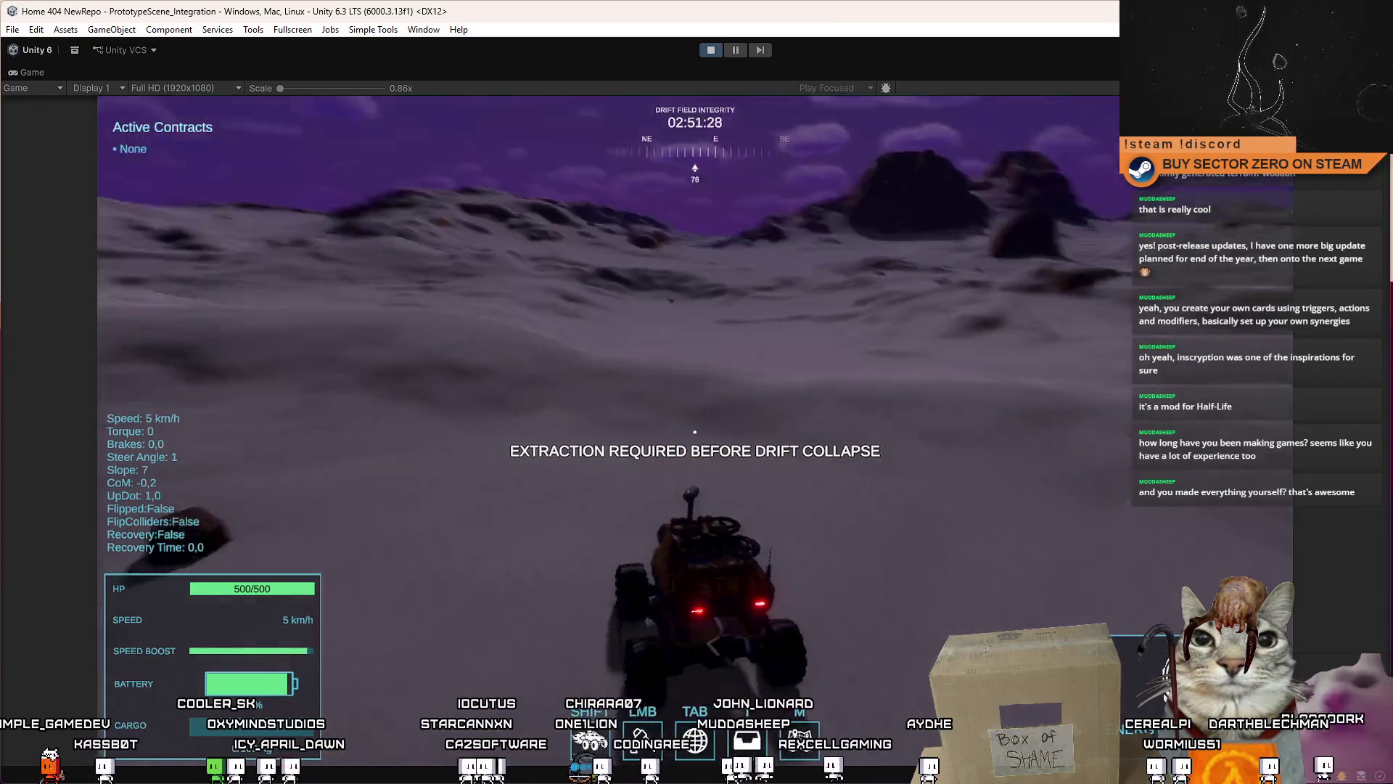
pyautogui.press('w')
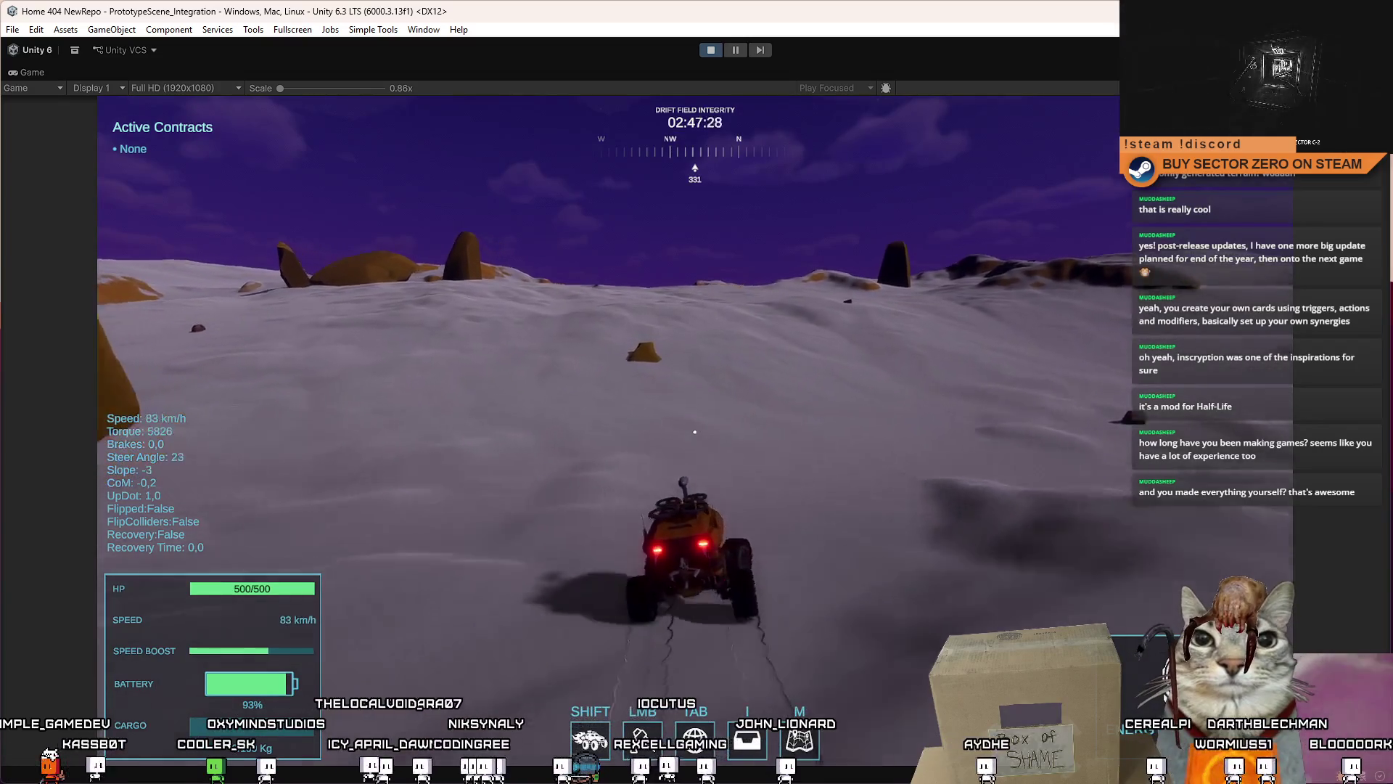
# Step: Steer the rover left and right across the snow to the orange mountain, slowing almost to a stop
pyautogui.press('a')
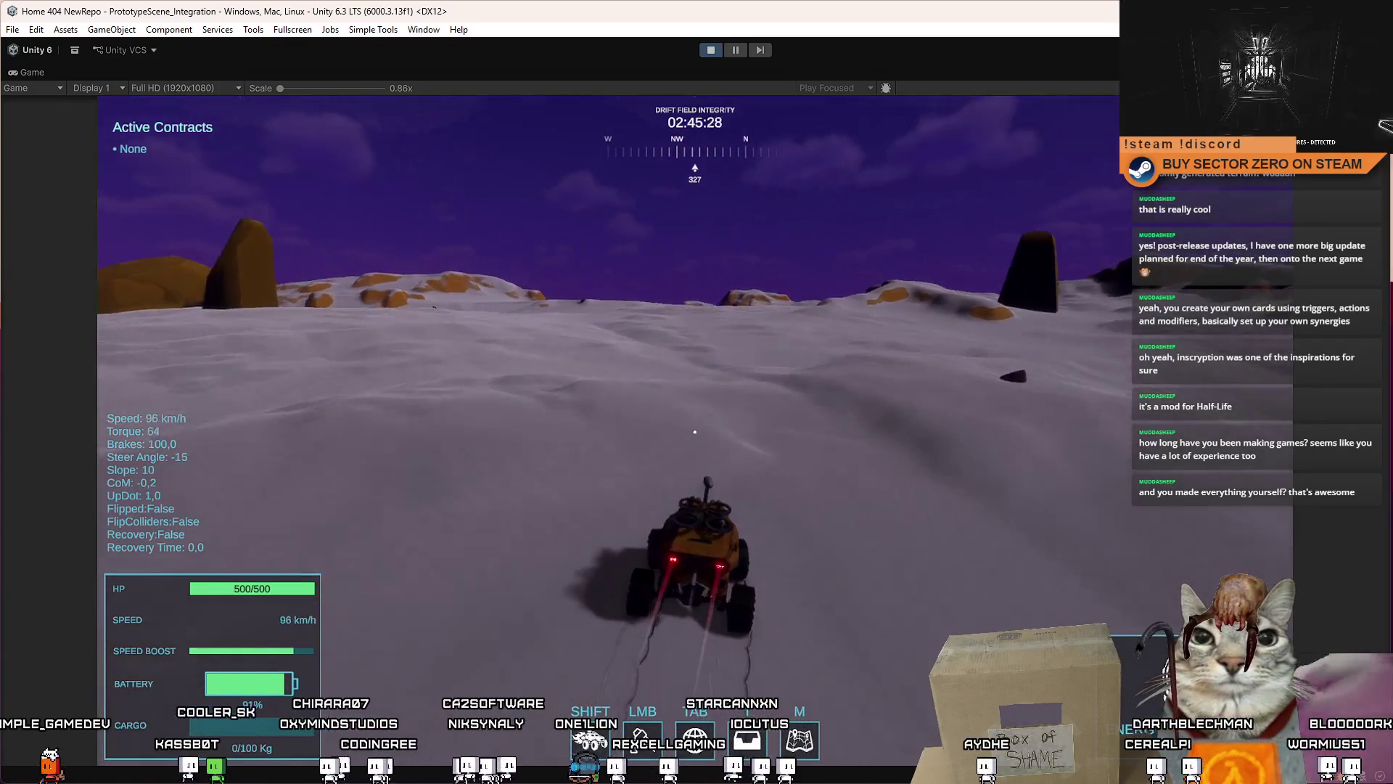
pyautogui.press('a')
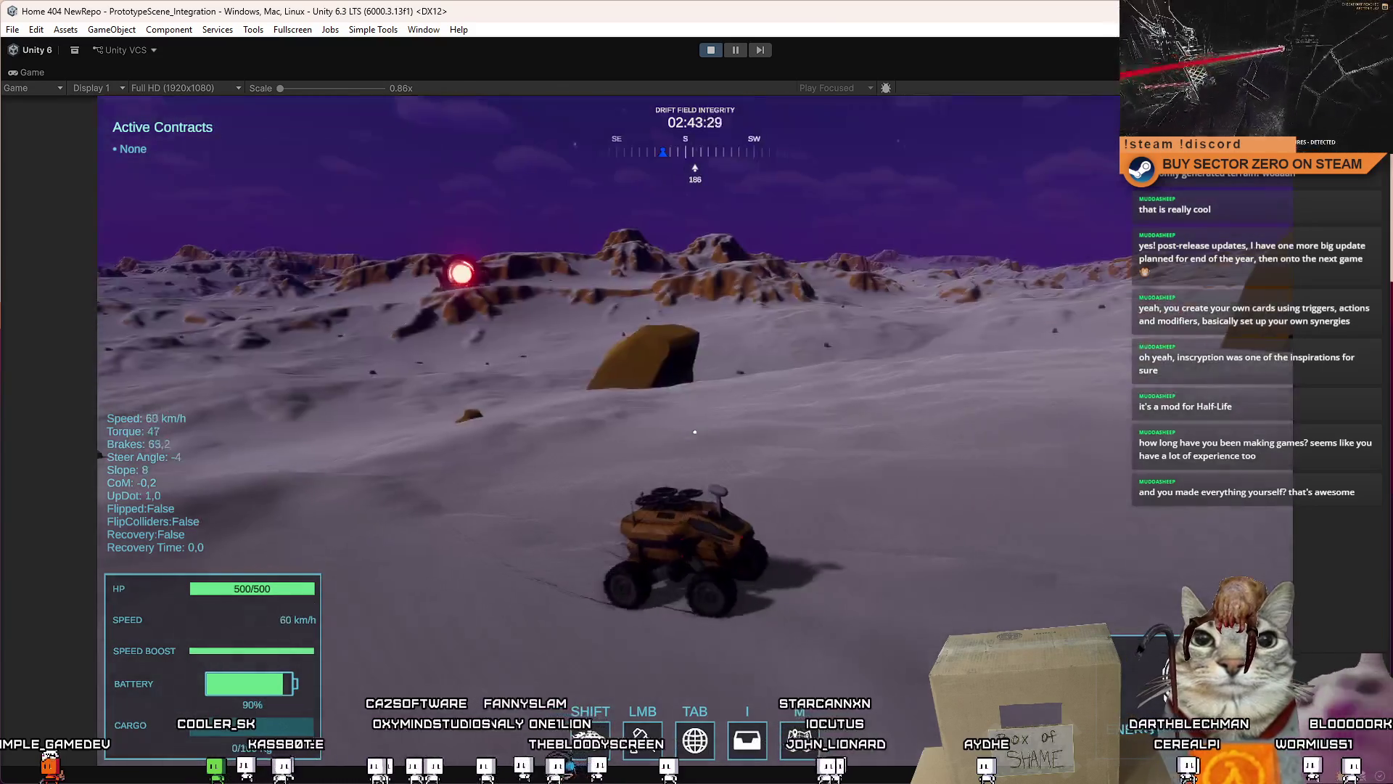
pyautogui.press('a')
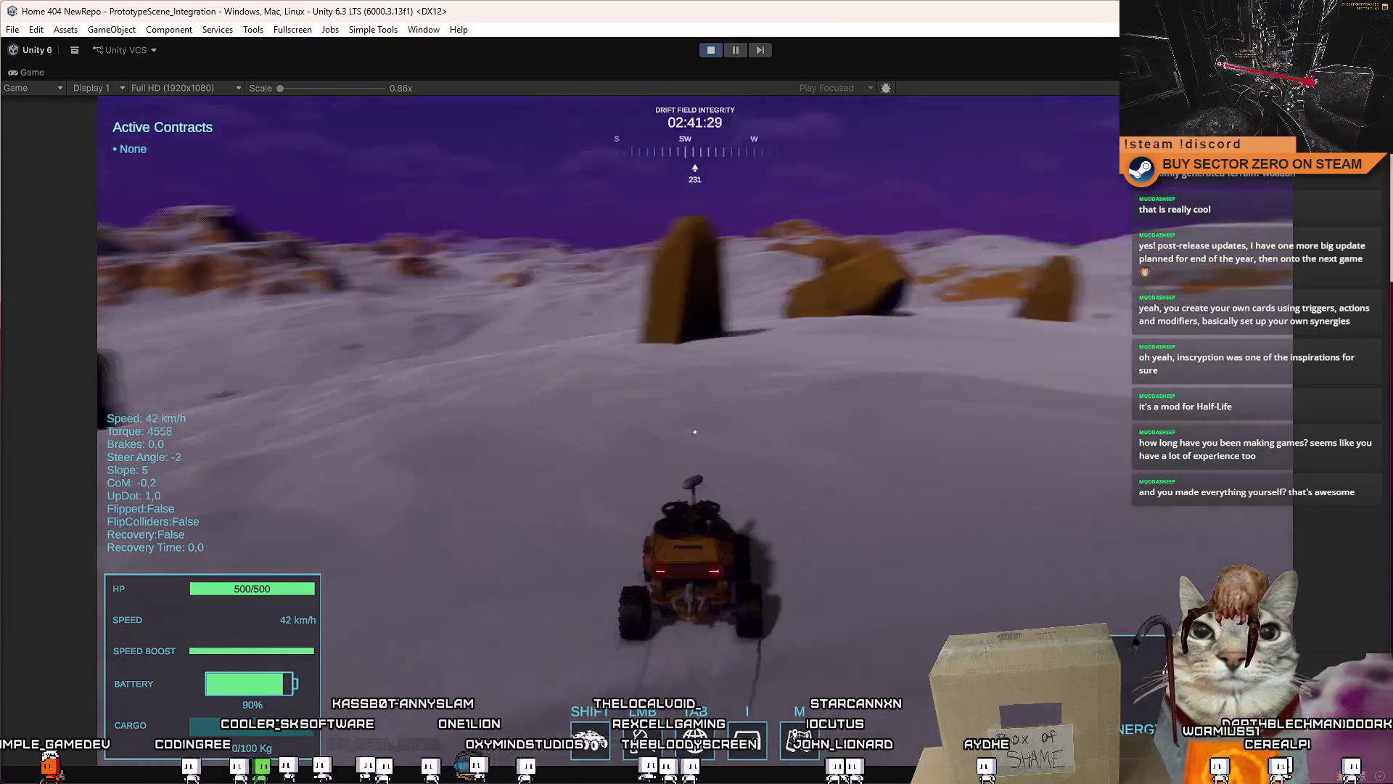
pyautogui.press('a')
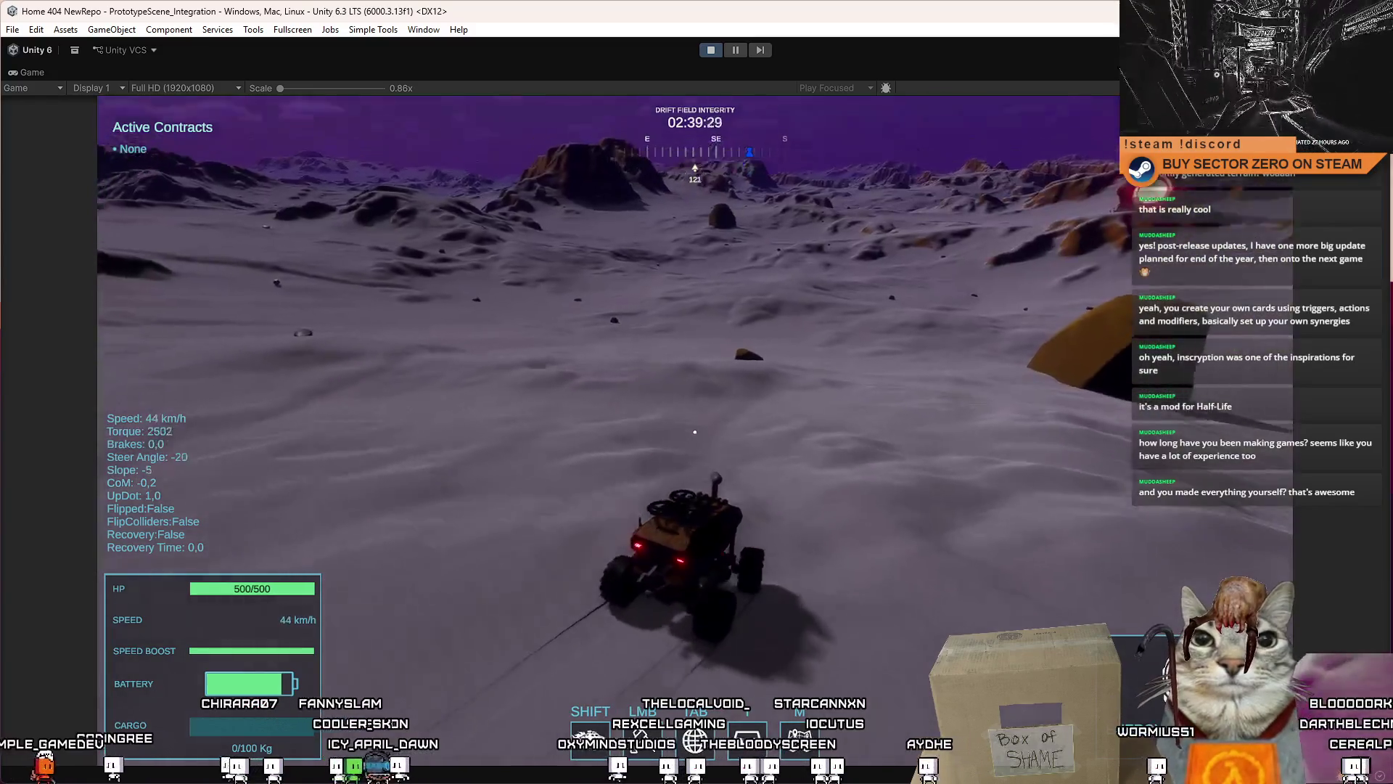
pyautogui.press('d')
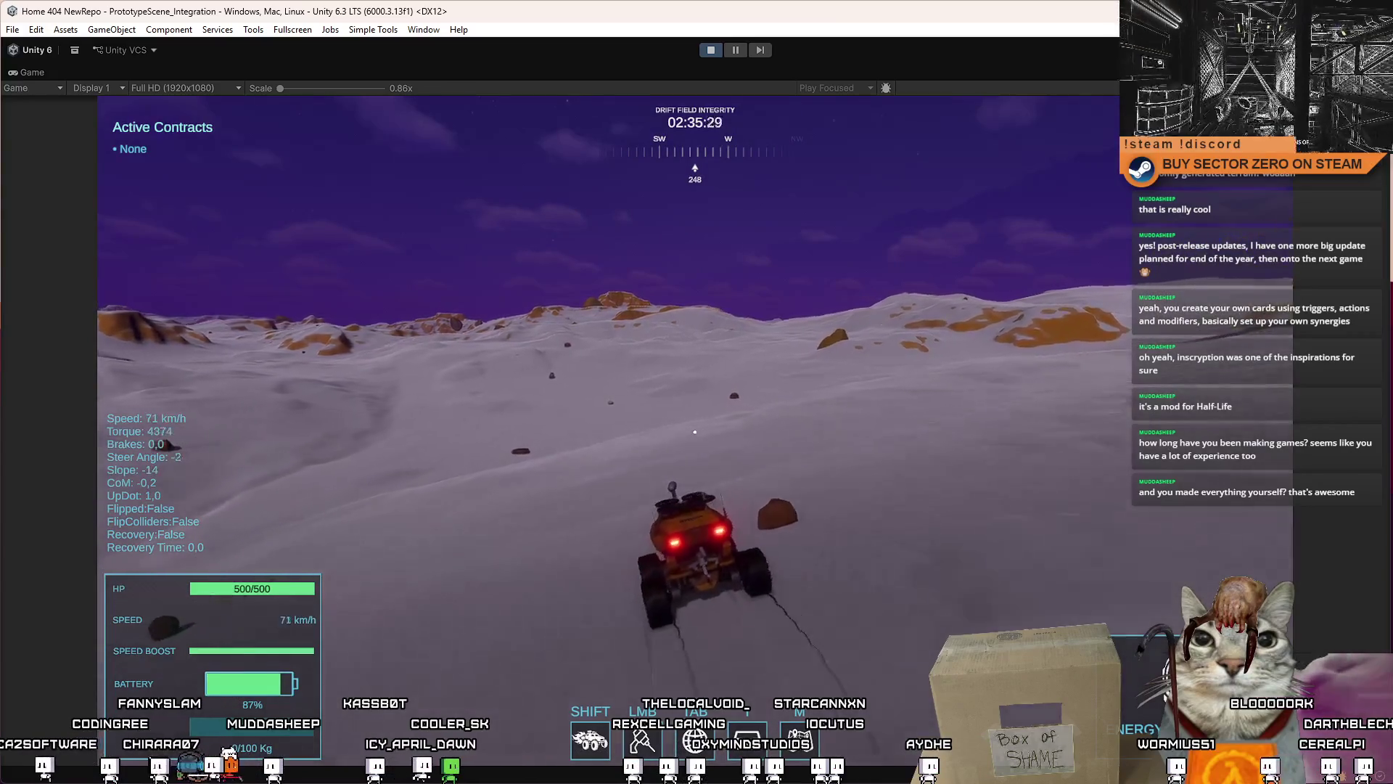
pyautogui.press('d')
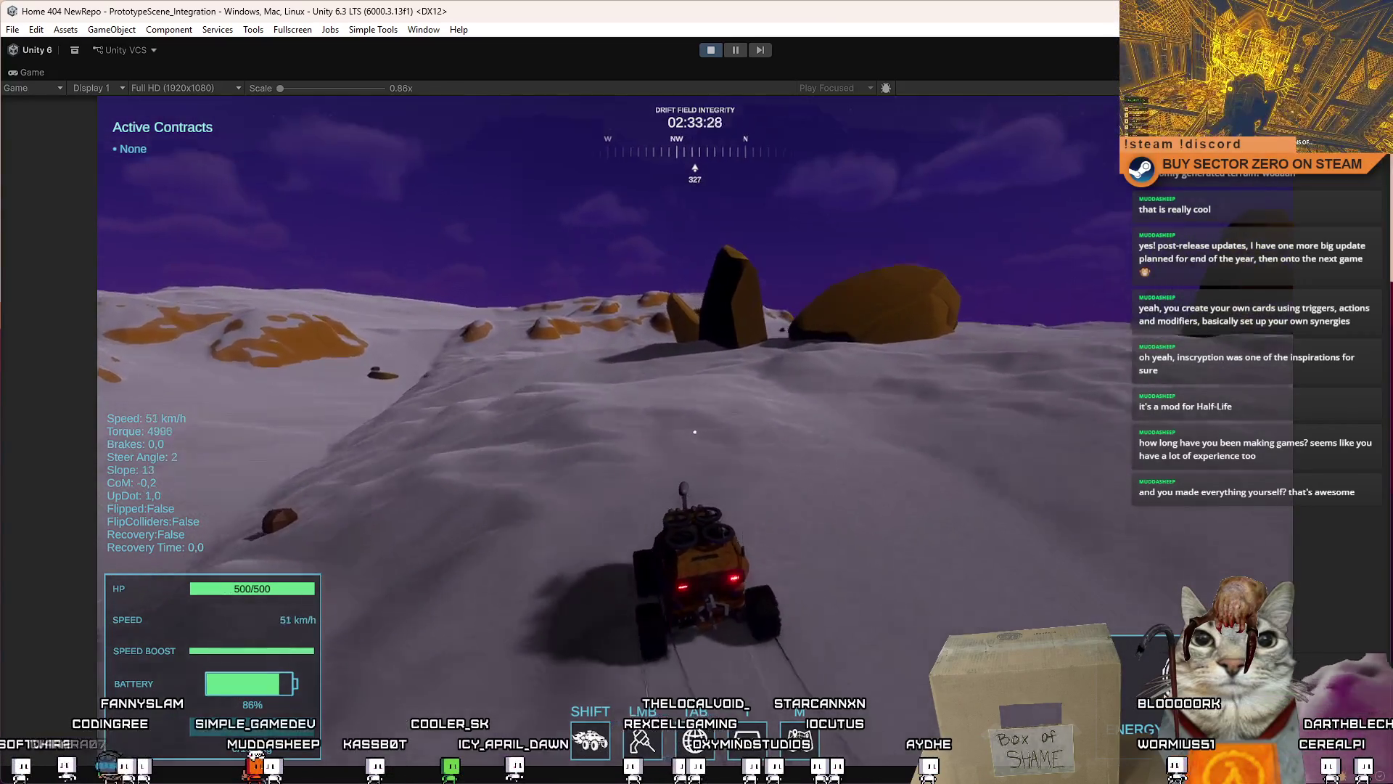
pyautogui.press('d')
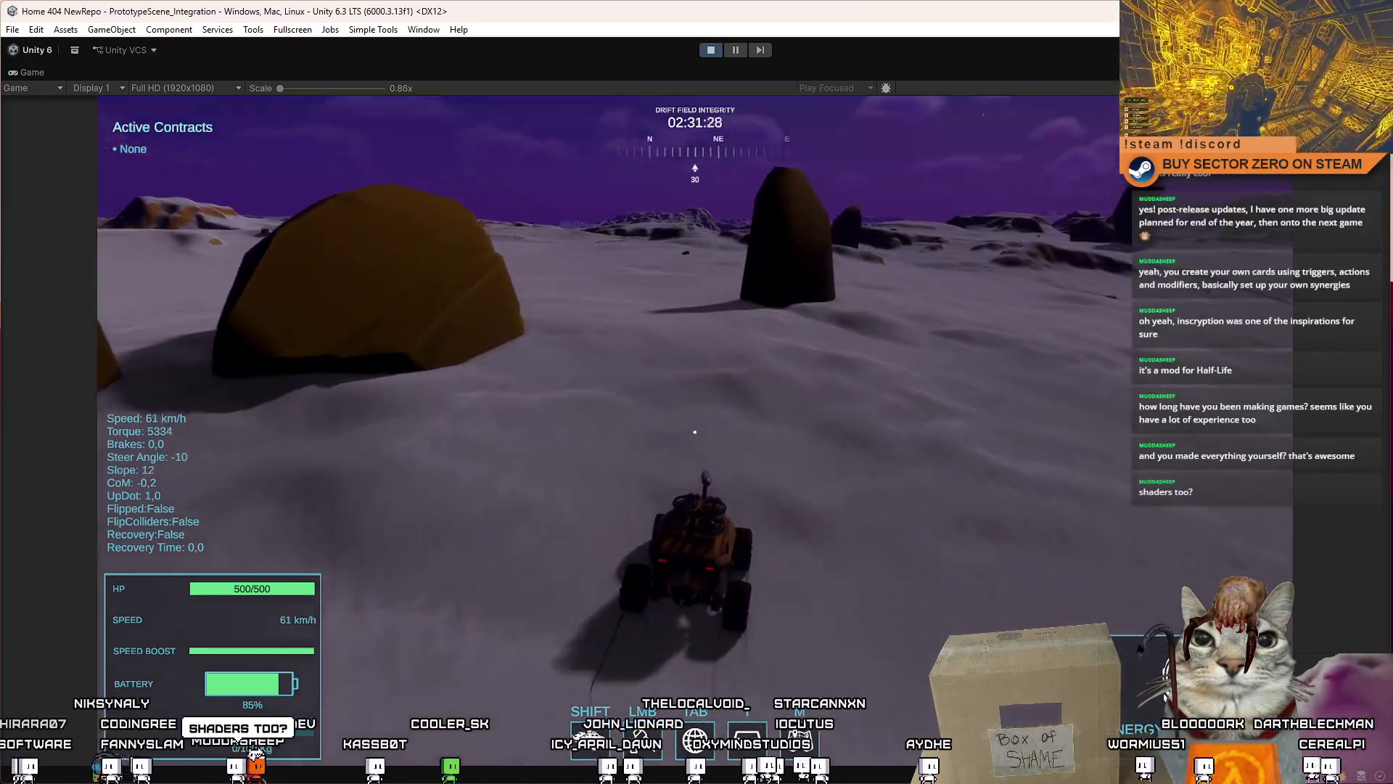
pyautogui.press('a')
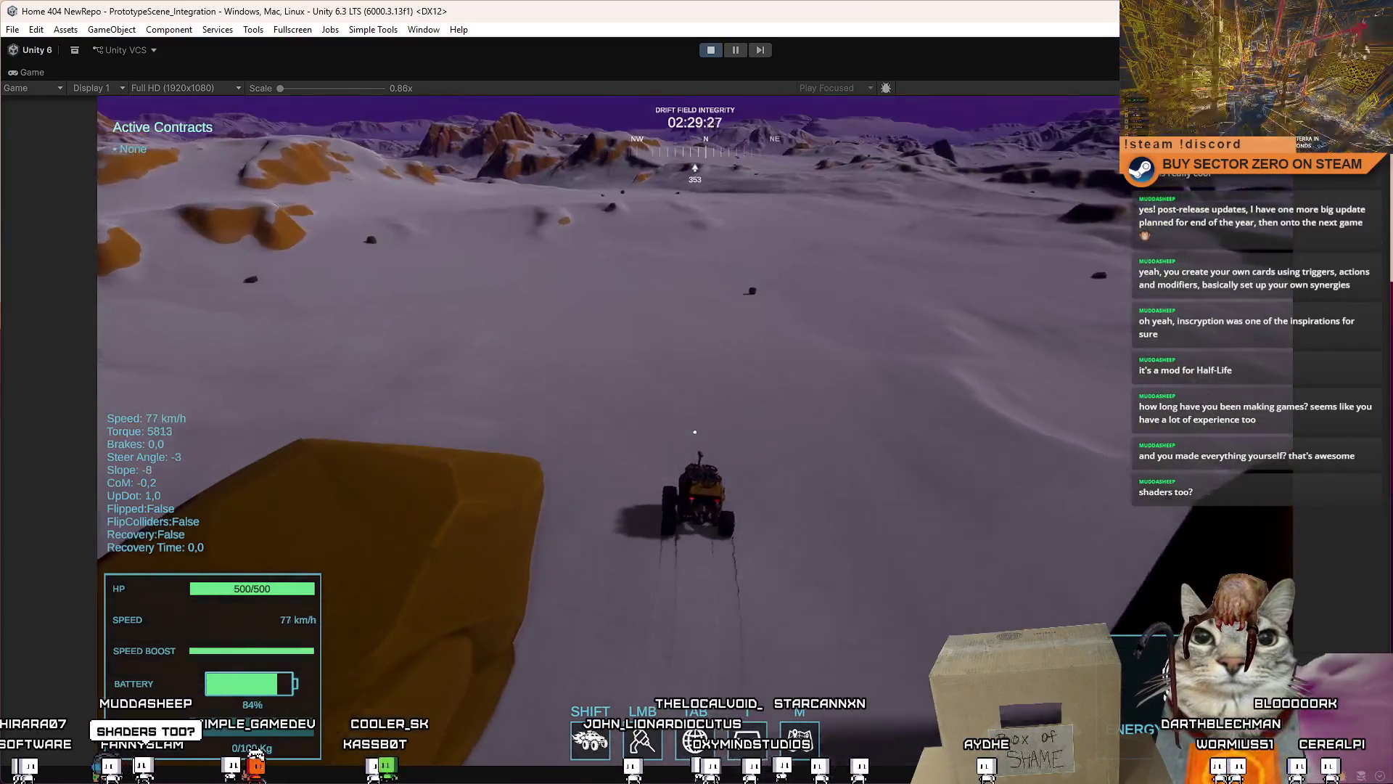
pyautogui.press('d')
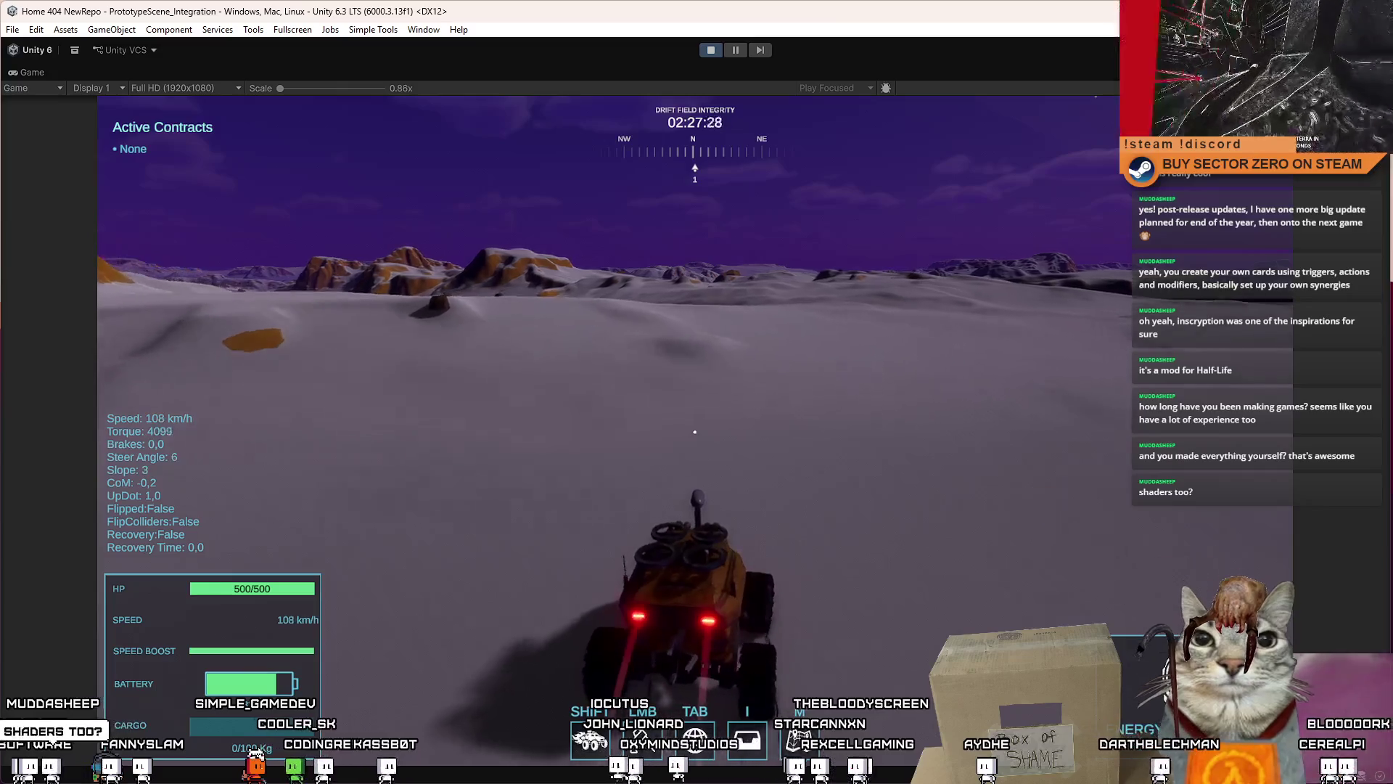
pyautogui.press('a')
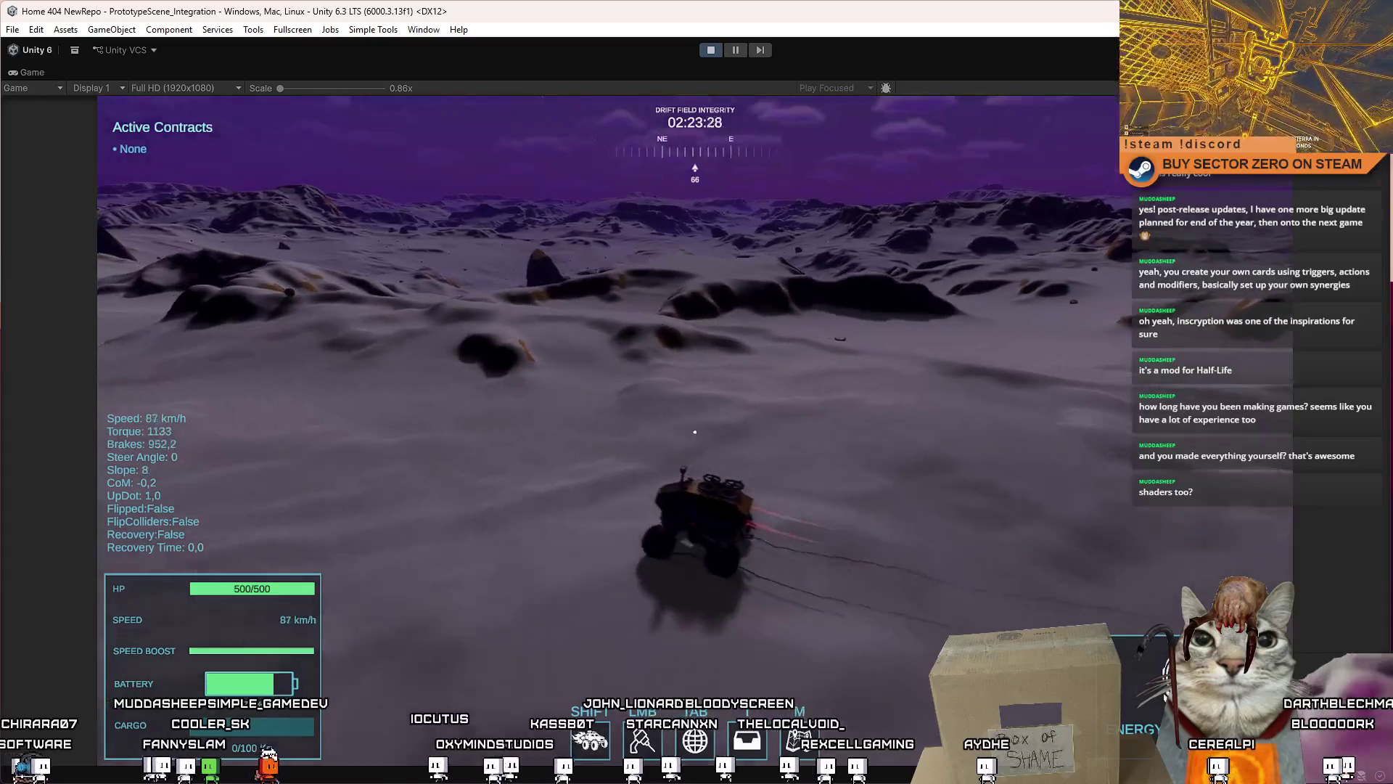
pyautogui.press('s')
pyautogui.press('a')
pyautogui.press('w')
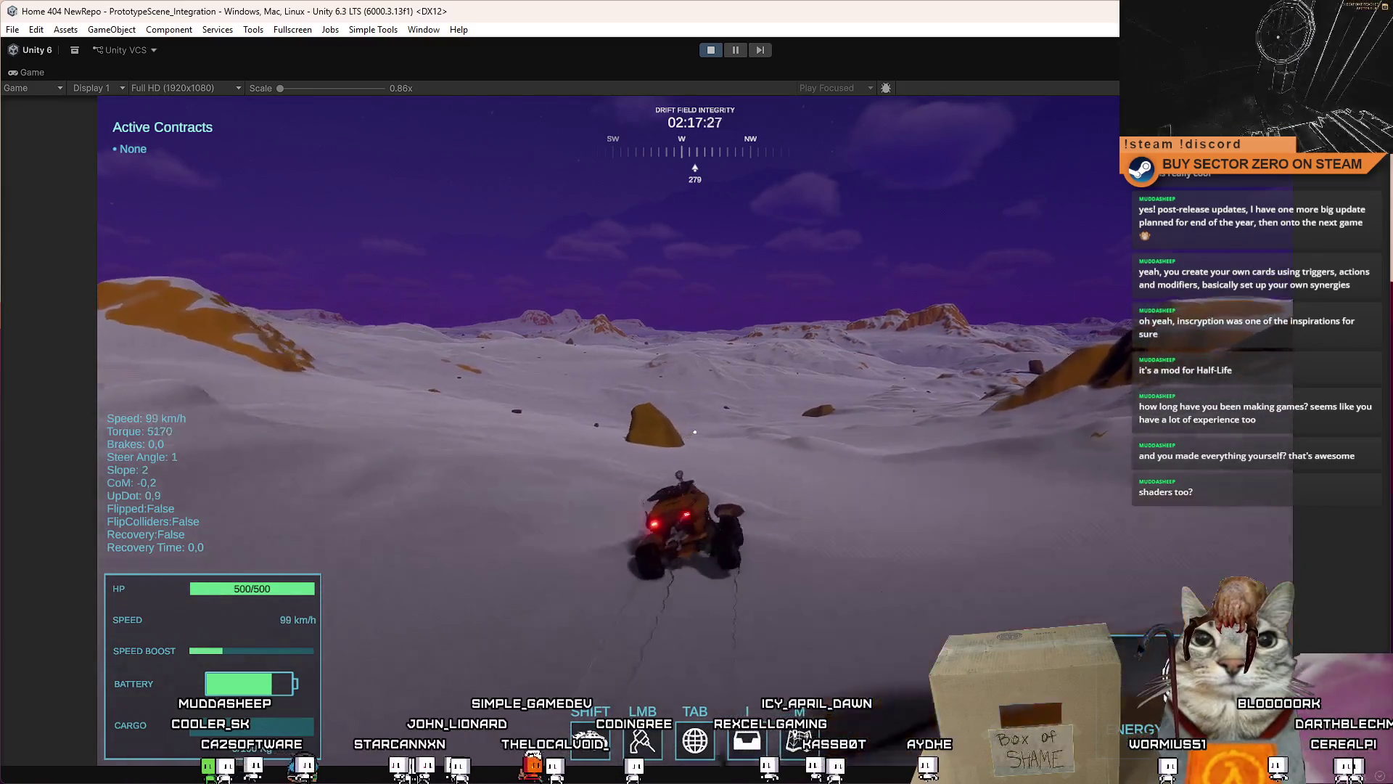
pyautogui.press('d')
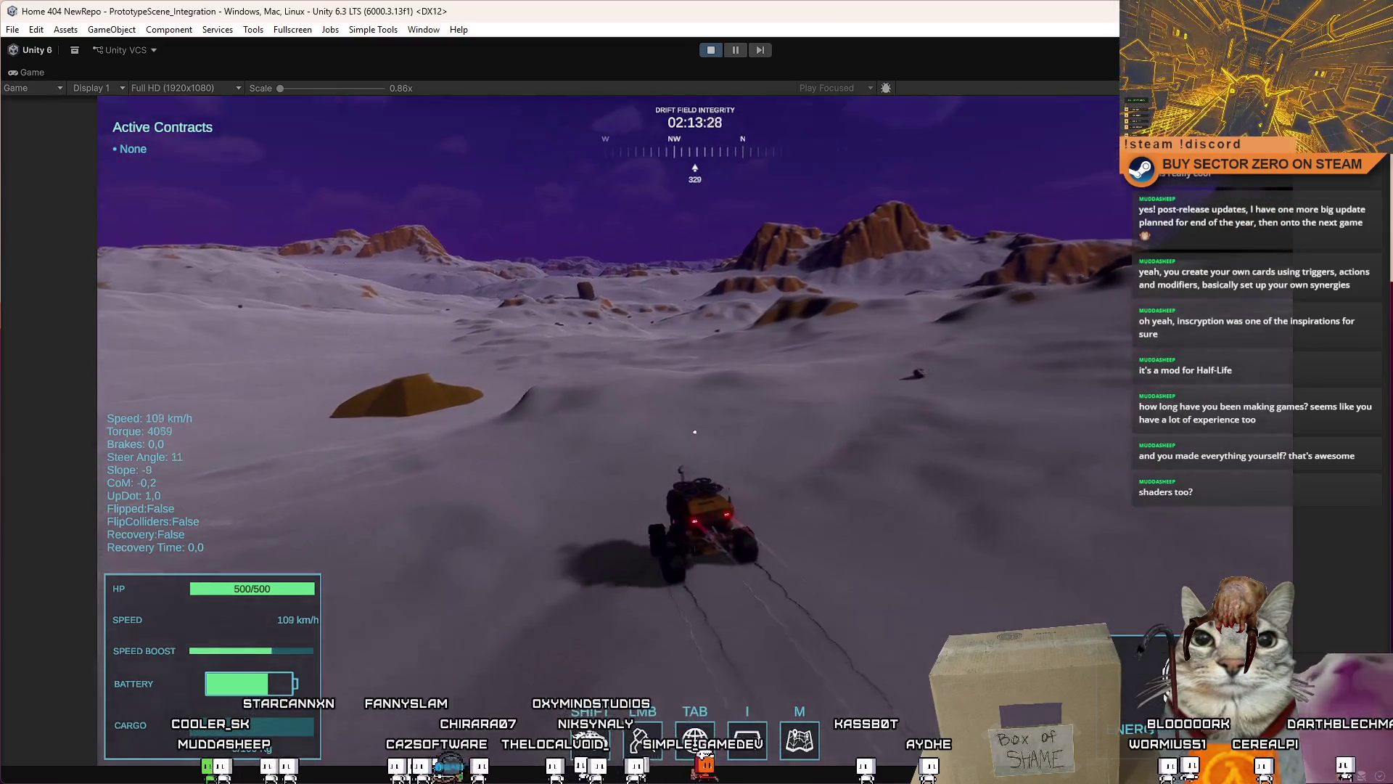
pyautogui.press('d')
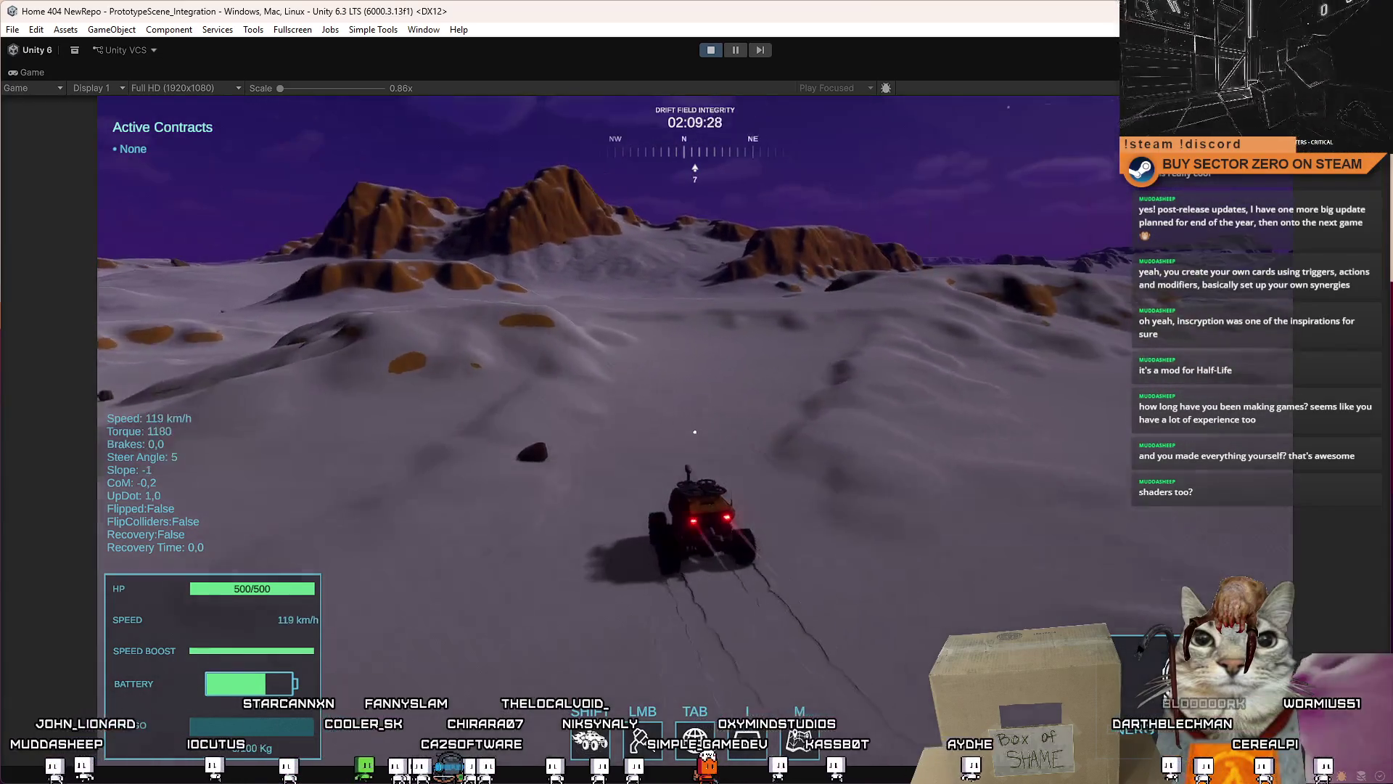
pyautogui.press('a')
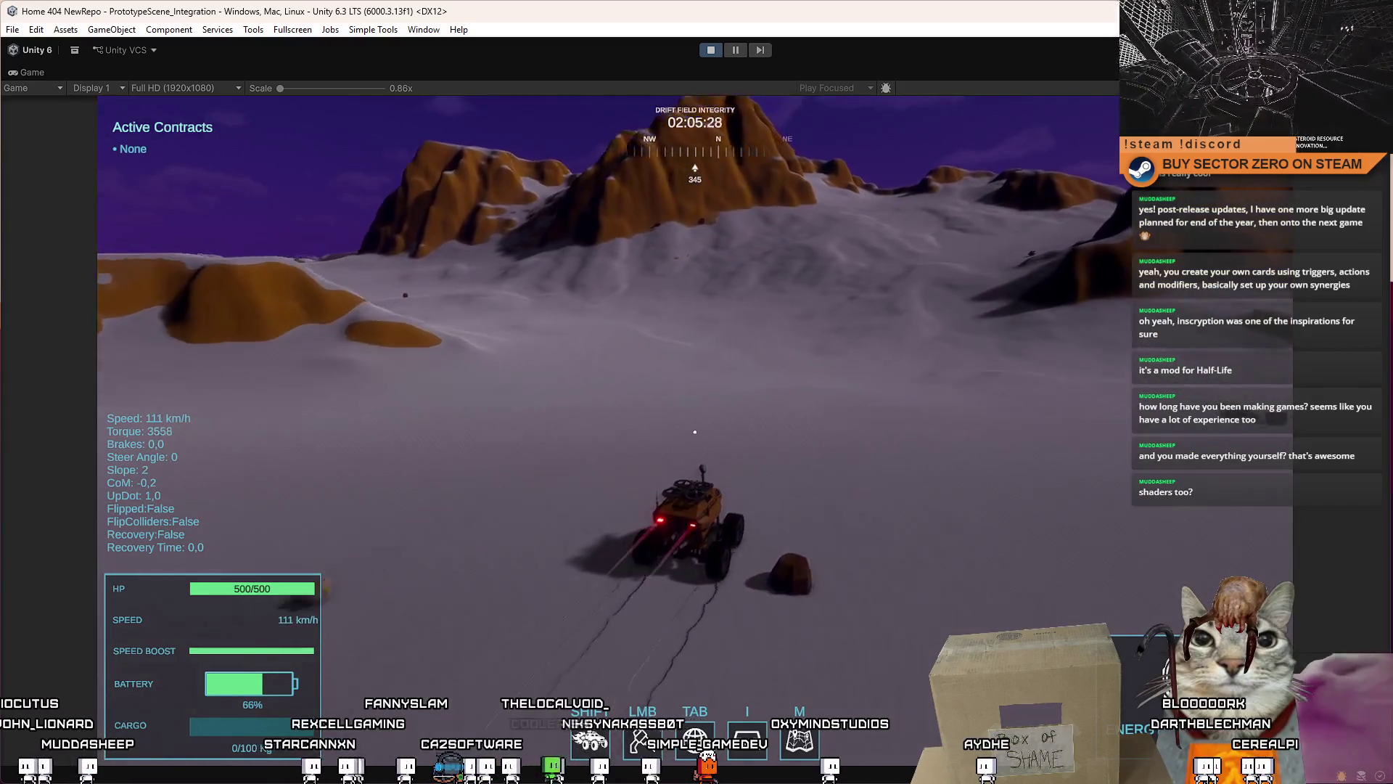
pyautogui.press('a')
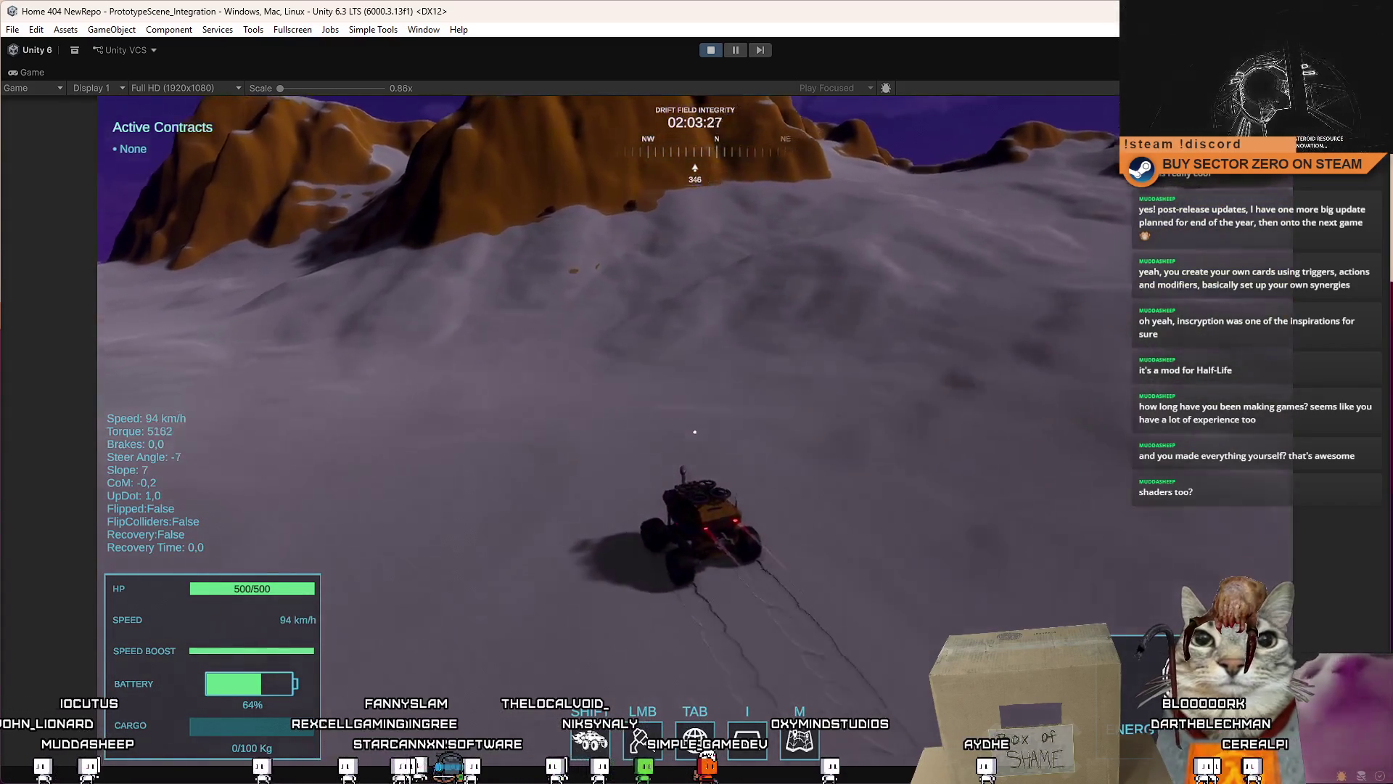
pyautogui.press('d')
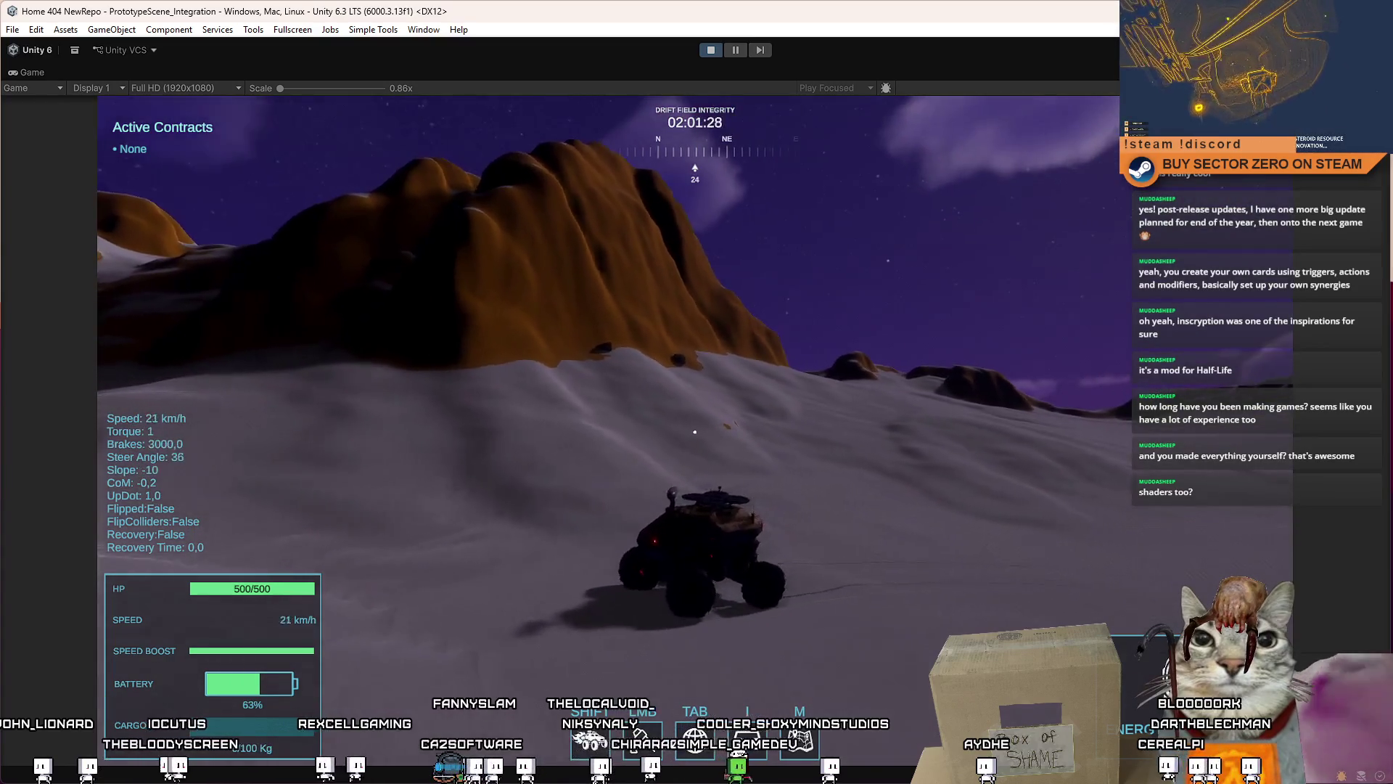
pyautogui.press('w')
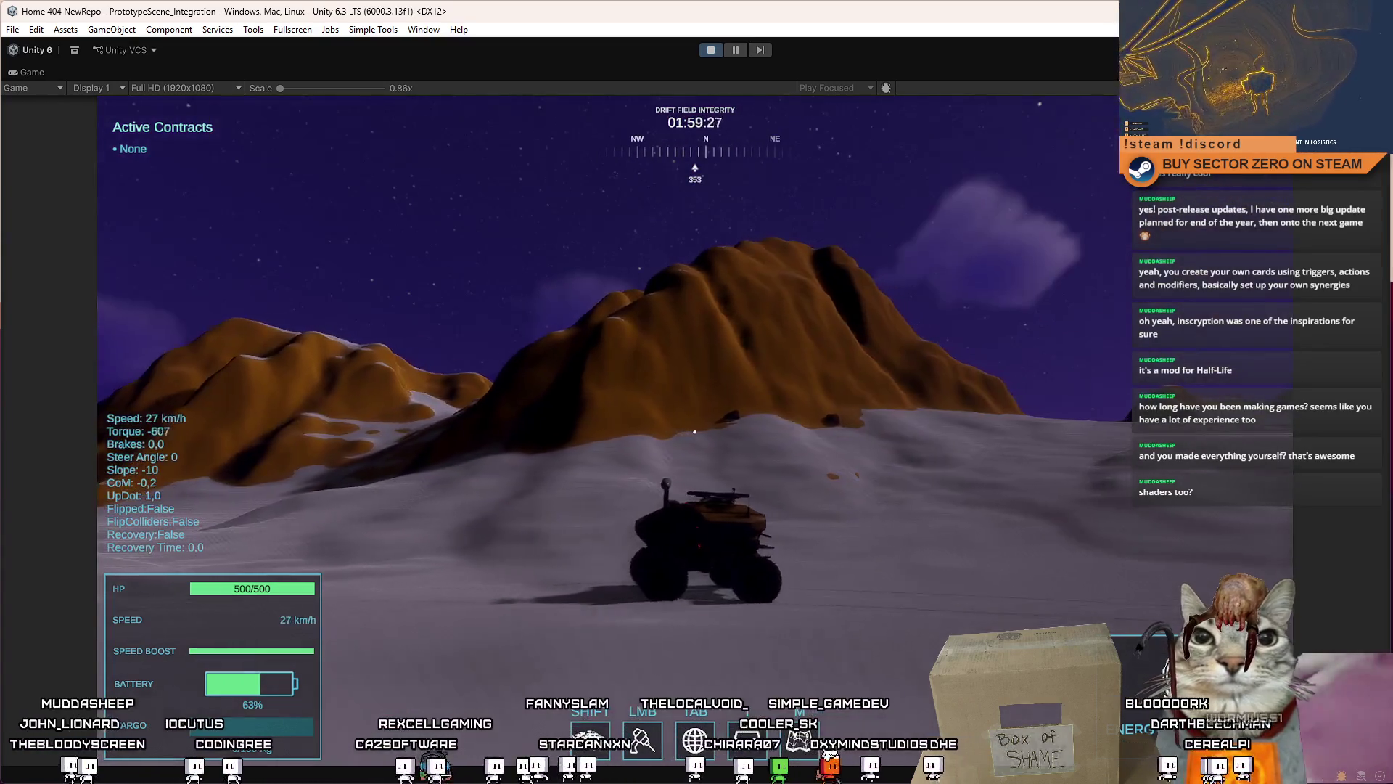
pyautogui.press('s')
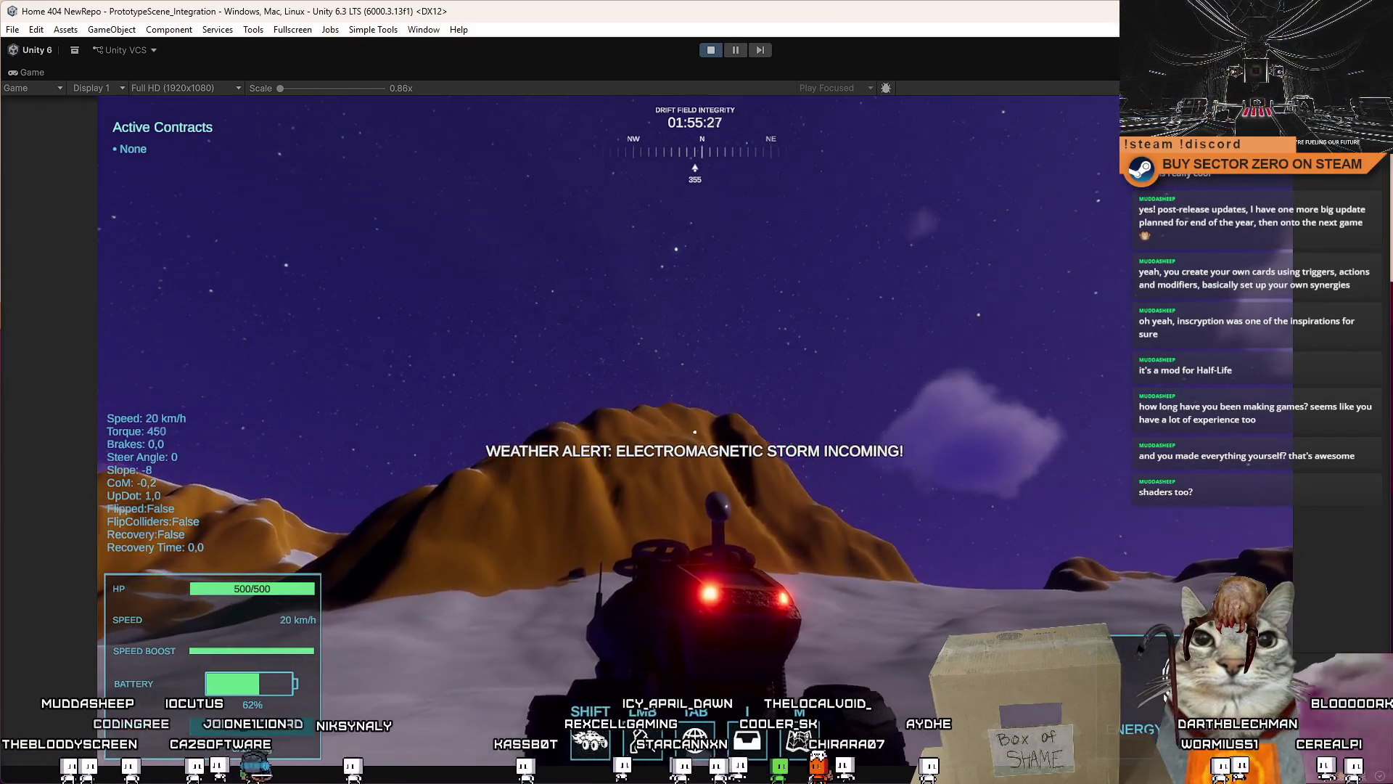
# Step: Brake, then reverse the rover so the winch chain hauls it up the red cliff to 449/500 HP
pyautogui.press('space')
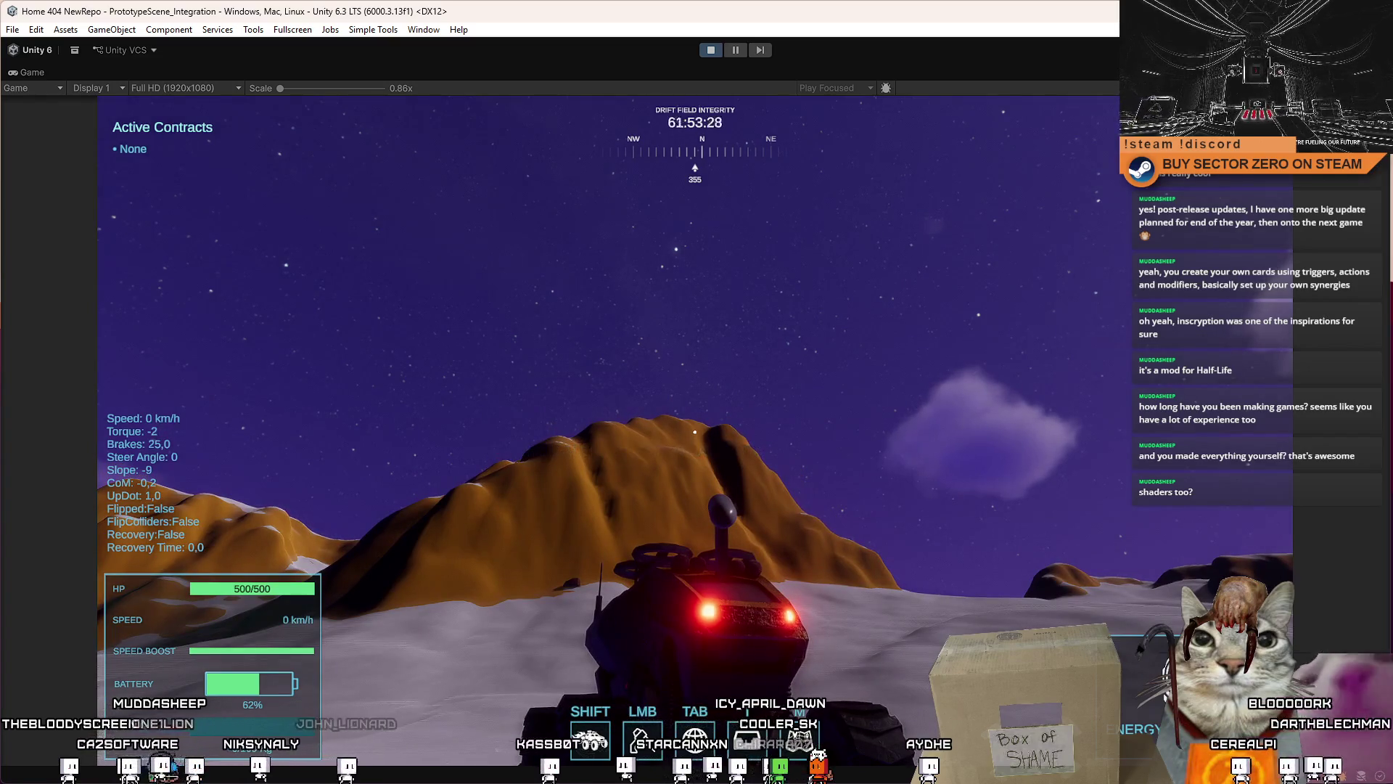
pyautogui.press('w')
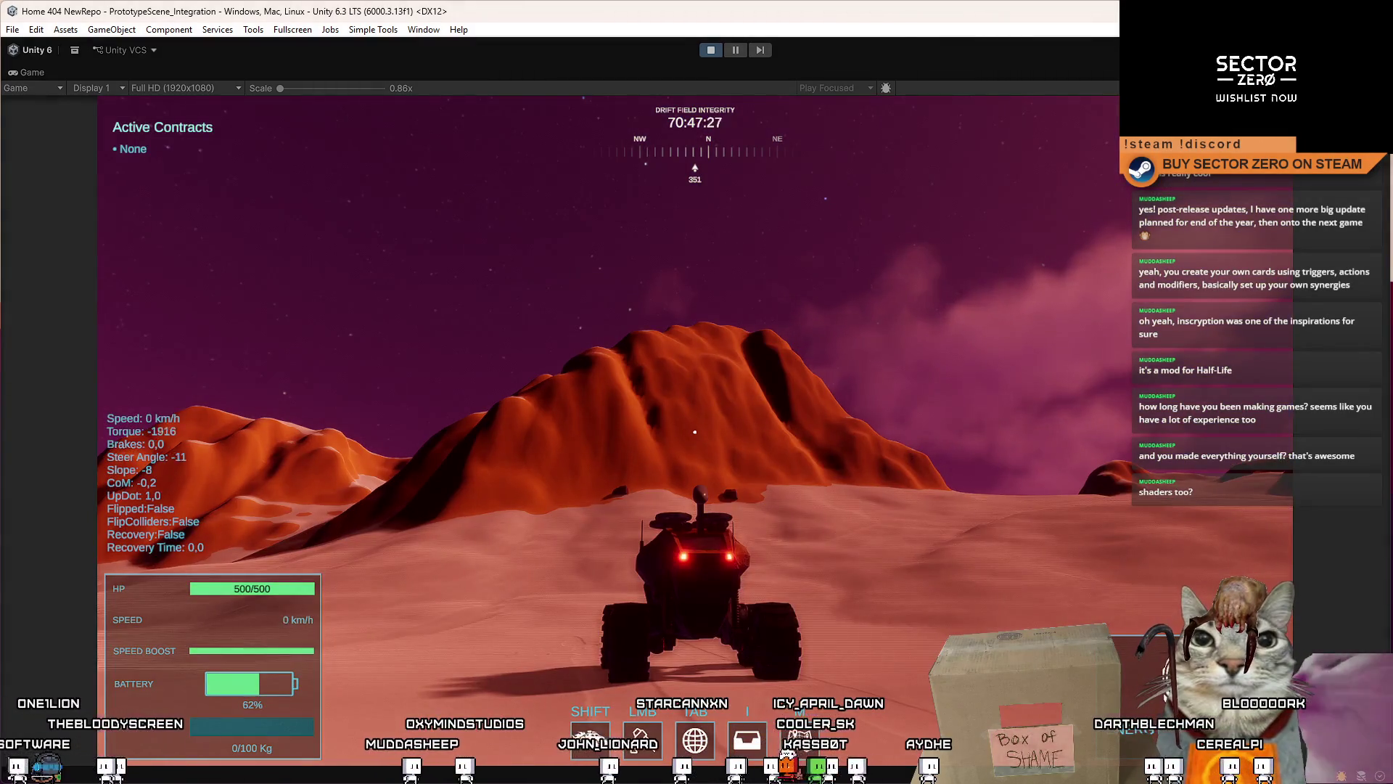
pyautogui.press('s')
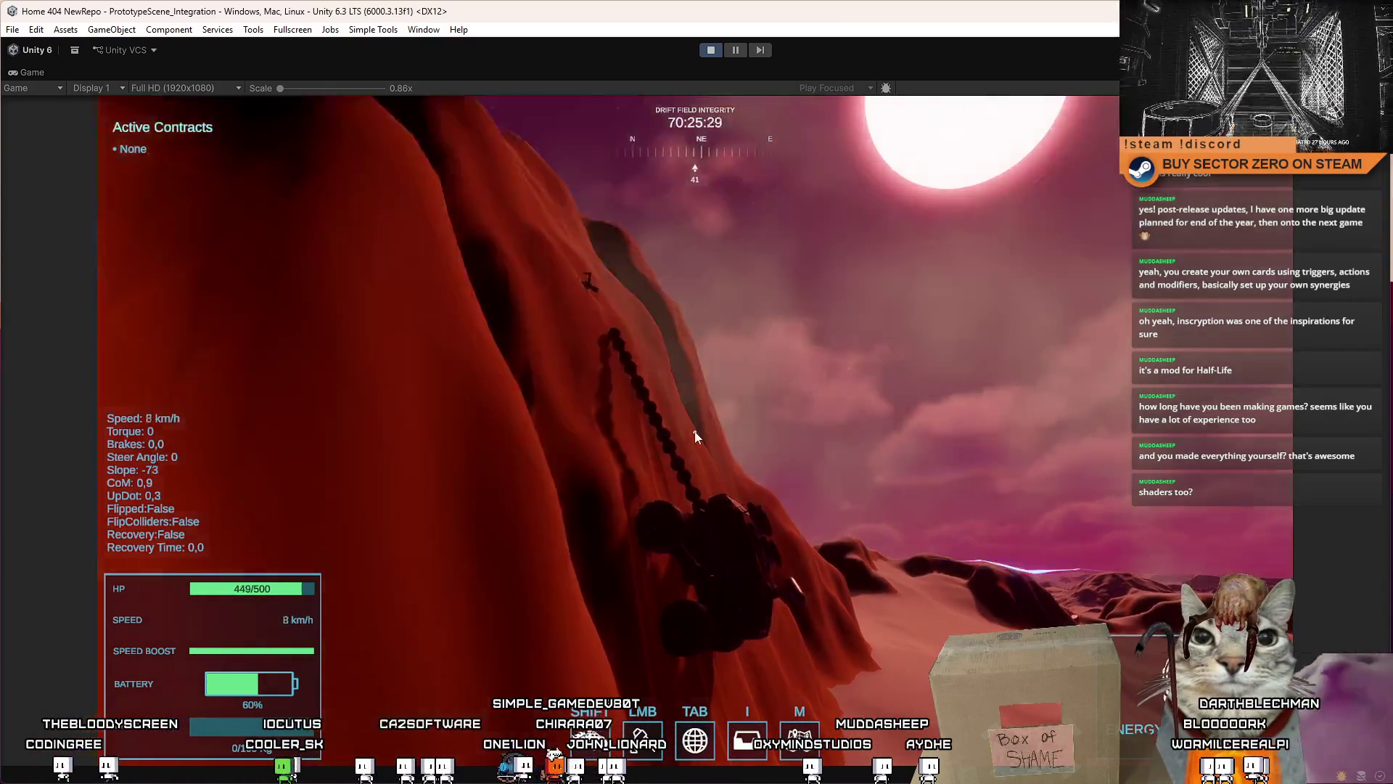
pyautogui.press('Escape')
pyautogui.press('Escape')
# Step: Pause play mode, switch to the Scene view, and delete the electromagnetic storm objects
pyautogui.click(735, 49)
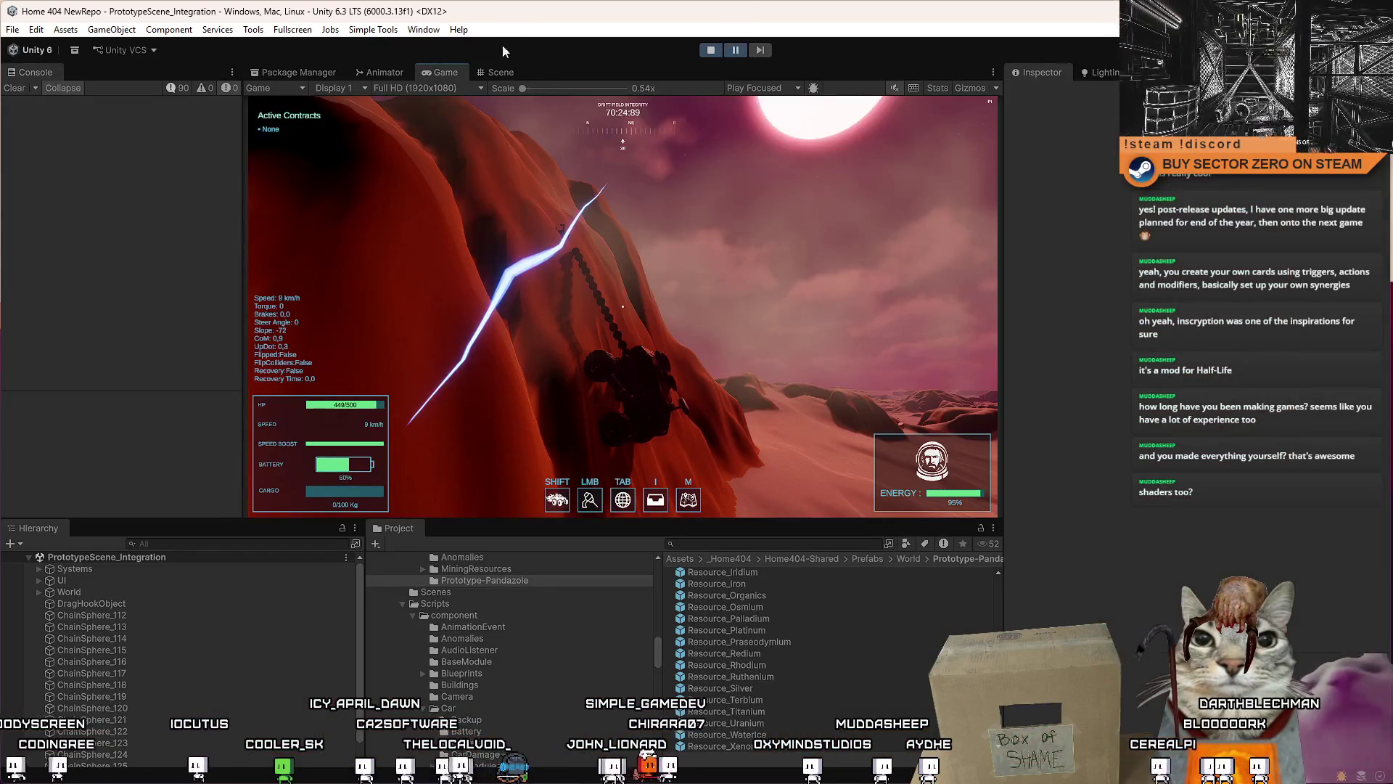
pyautogui.click(499, 72)
pyautogui.moveTo(626, 325); pyautogui.dragTo(635, 323)
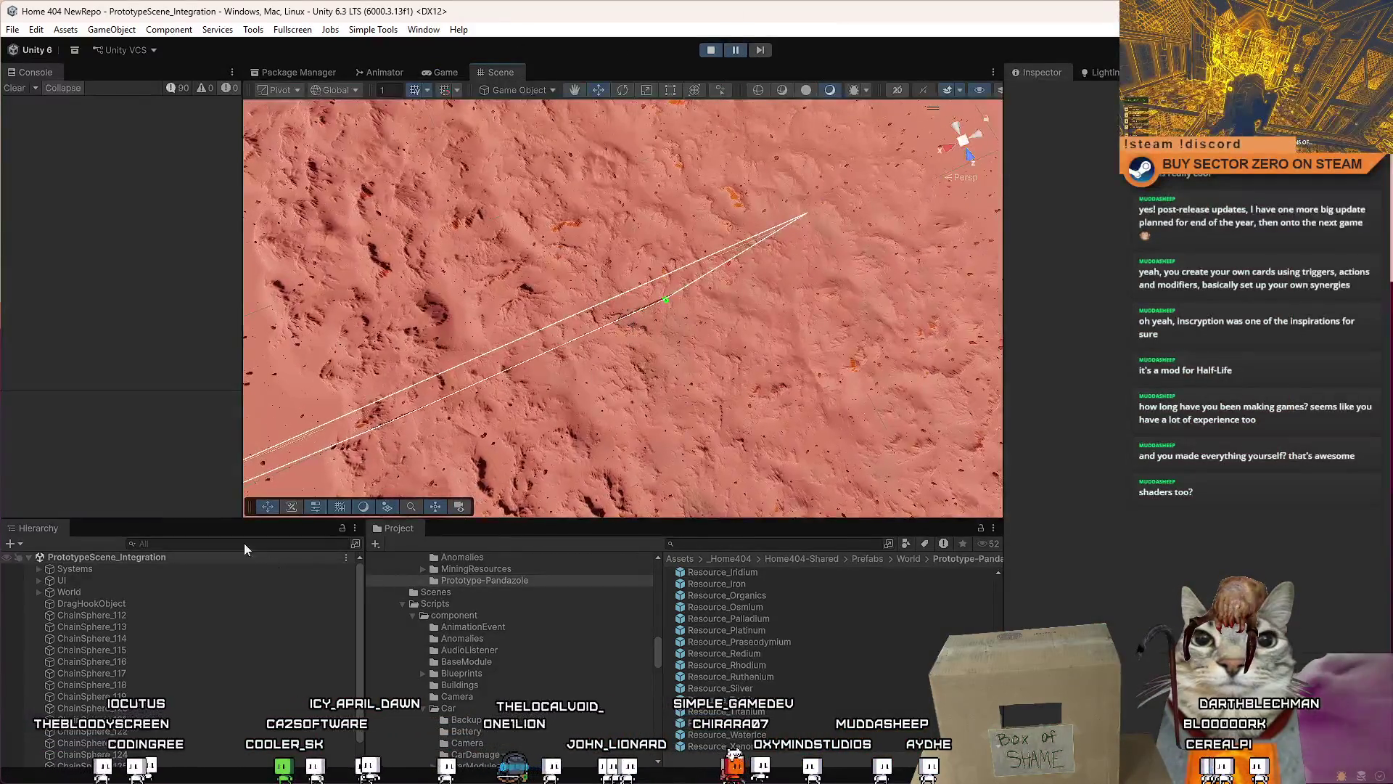
pyautogui.click(232, 540)
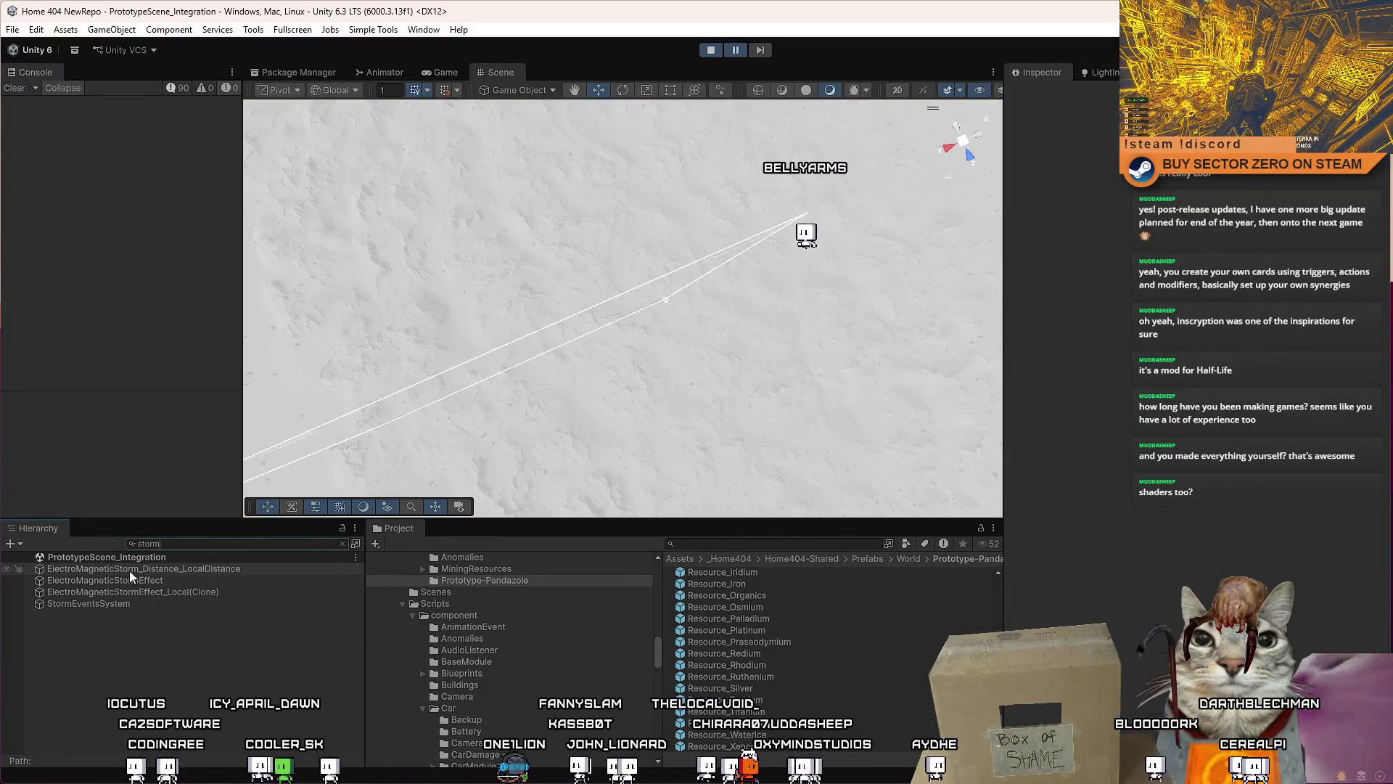
pyautogui.write('storm')
pyautogui.click(129, 568)
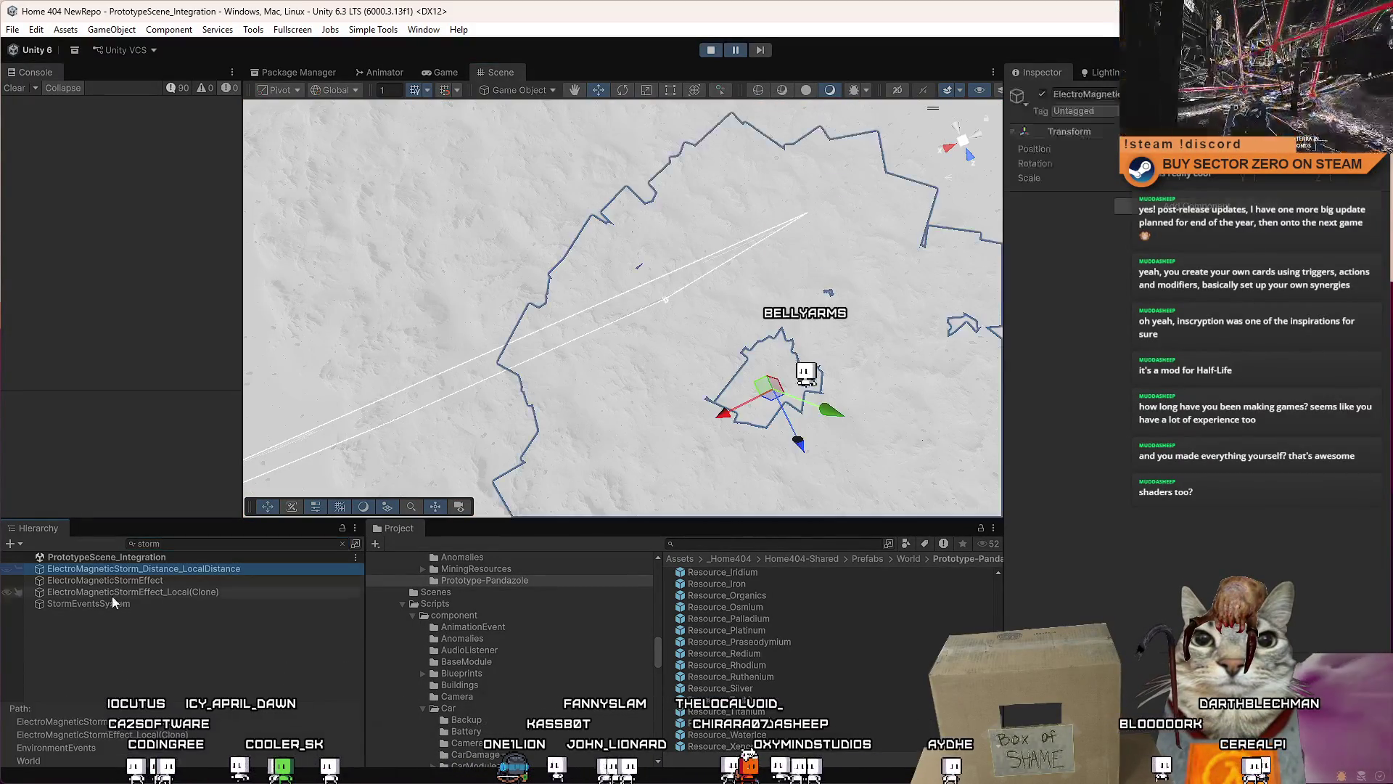
pyautogui.keyDown('shift'); pyautogui.click(99, 602); pyautogui.keyUp('shift')
pyautogui.press('Delete')
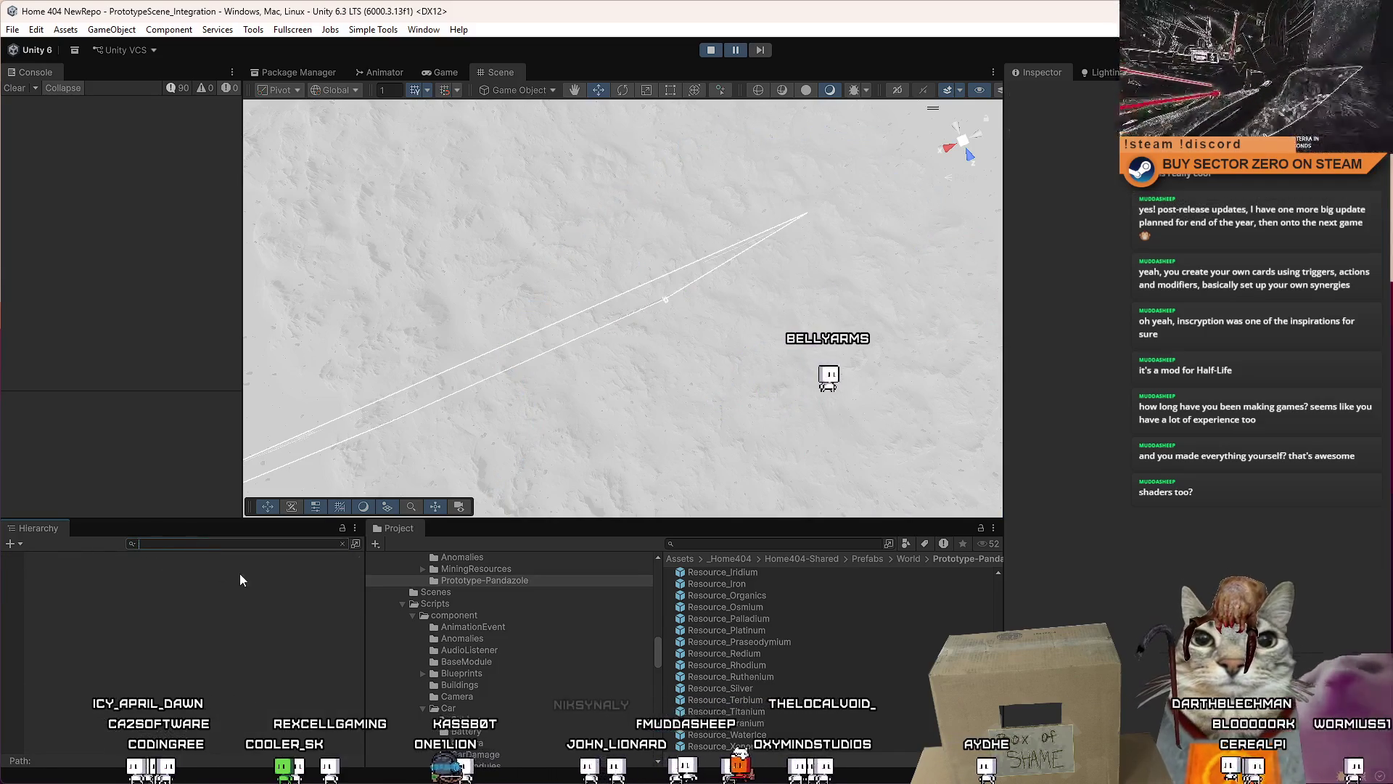
# Step: Filter the hierarchy for 'car prototype' and frame SimplePrototypeCar(Clone) in the Scene view
pyautogui.write('car prototype')
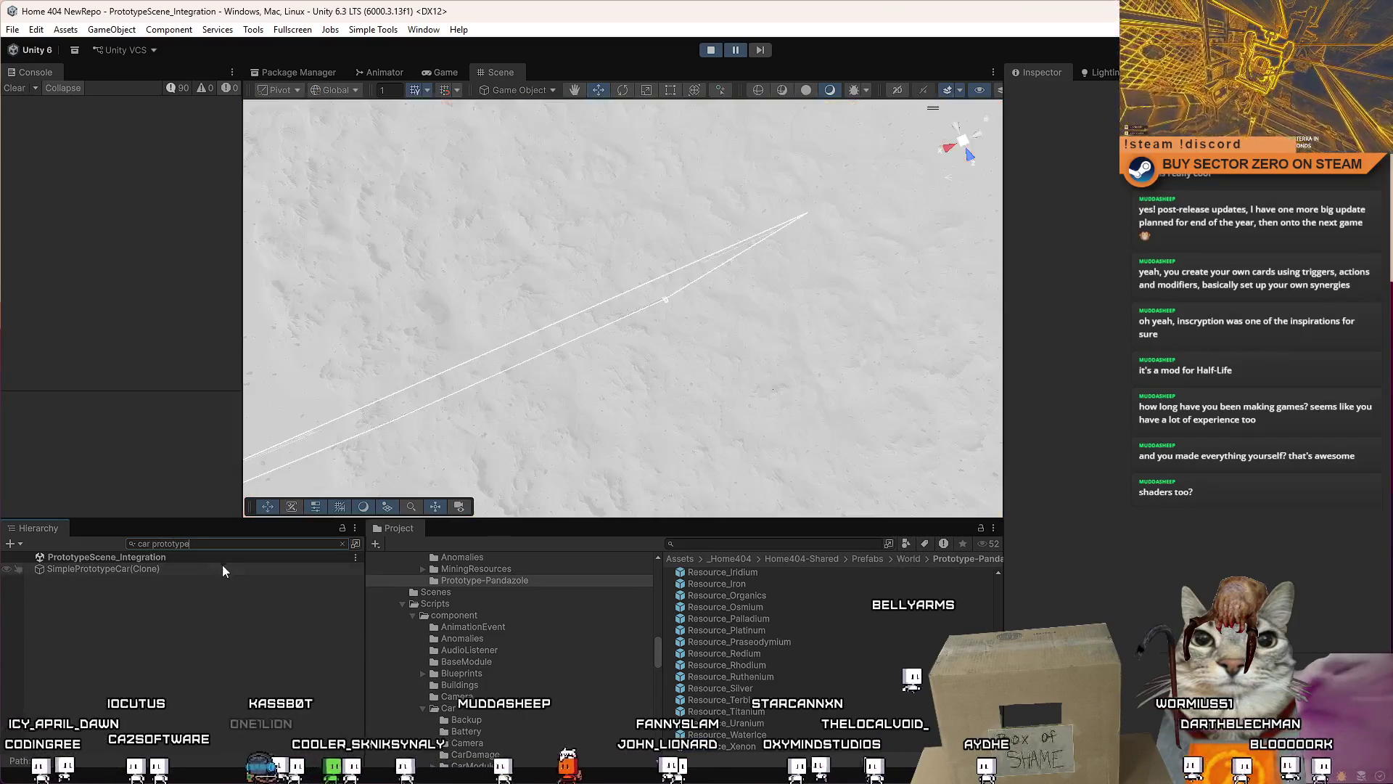
pyautogui.click(222, 569)
pyautogui.click(216, 550)
pyautogui.hotkey('ctrl', 'a')
pyautogui.press('BackSpace')
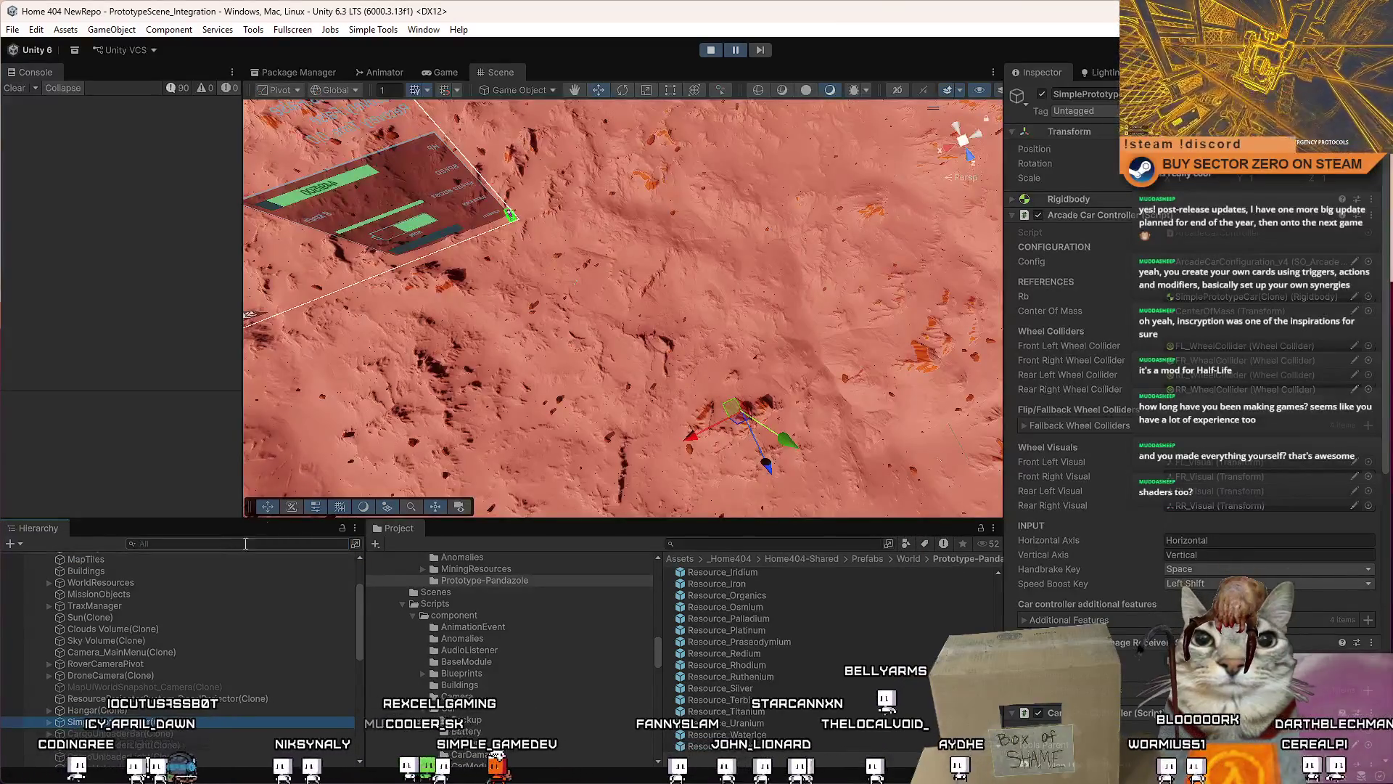
pyautogui.press('f')
# Step: Select the WinchClawPrefab on the cliff and expand its Rigidbody settings
pyautogui.moveTo(363, 291); pyautogui.dragTo(602, 302)
pyautogui.click(614, 303)
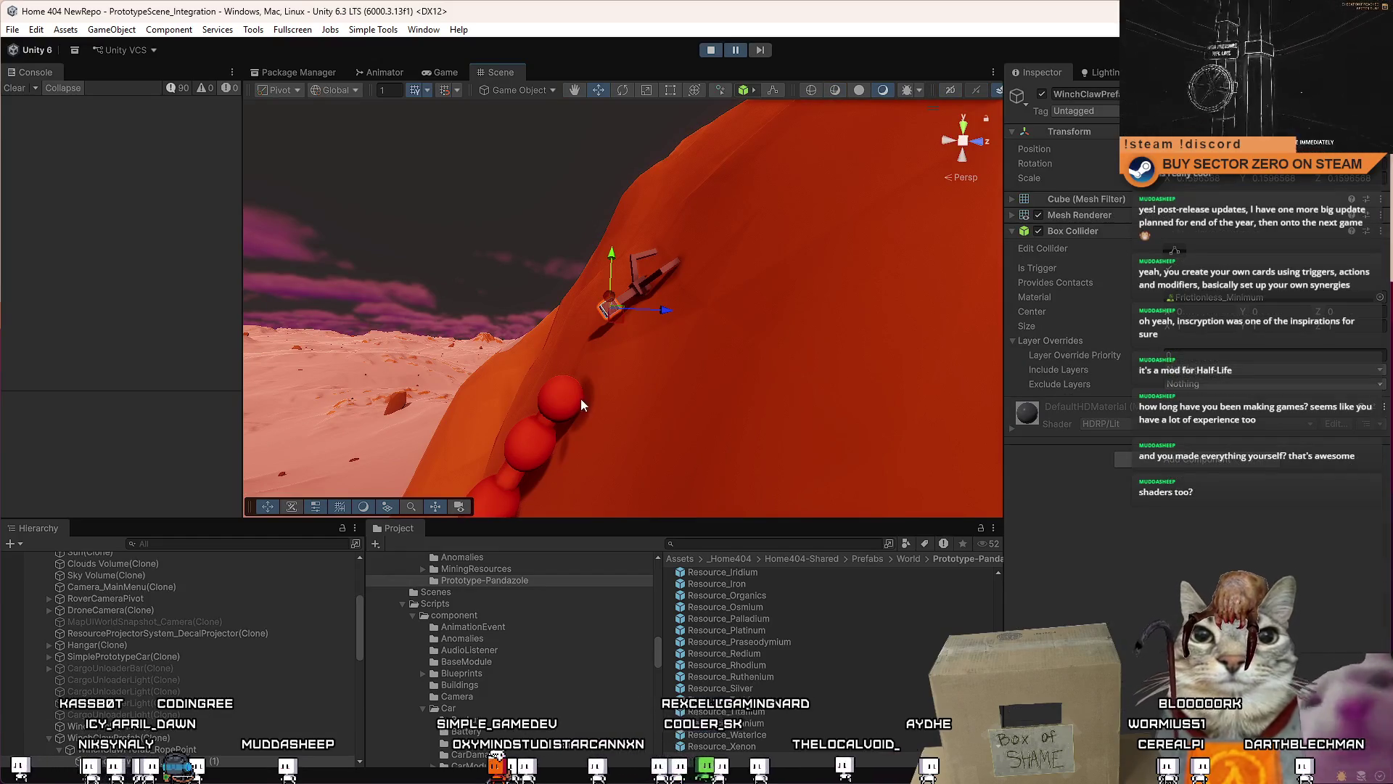
pyautogui.click(609, 304)
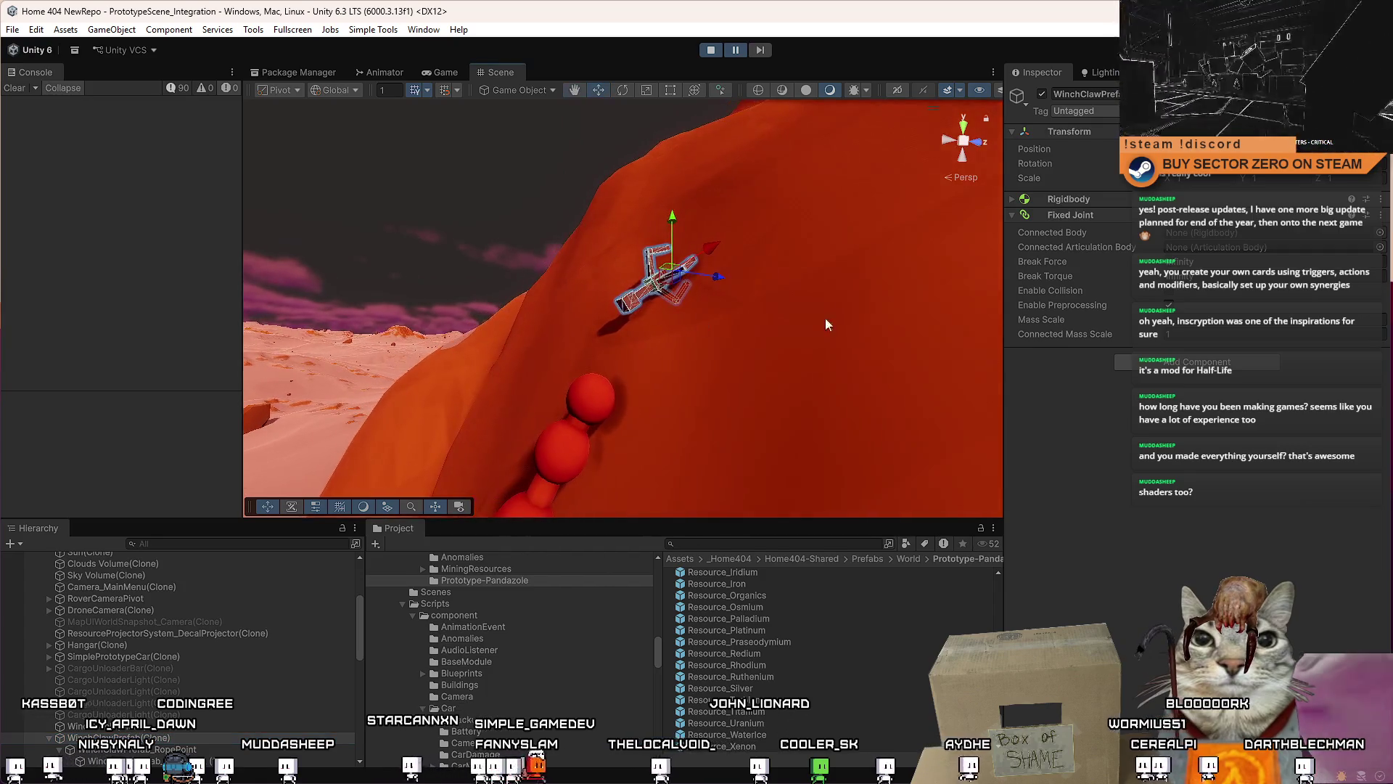
pyautogui.click(1021, 204)
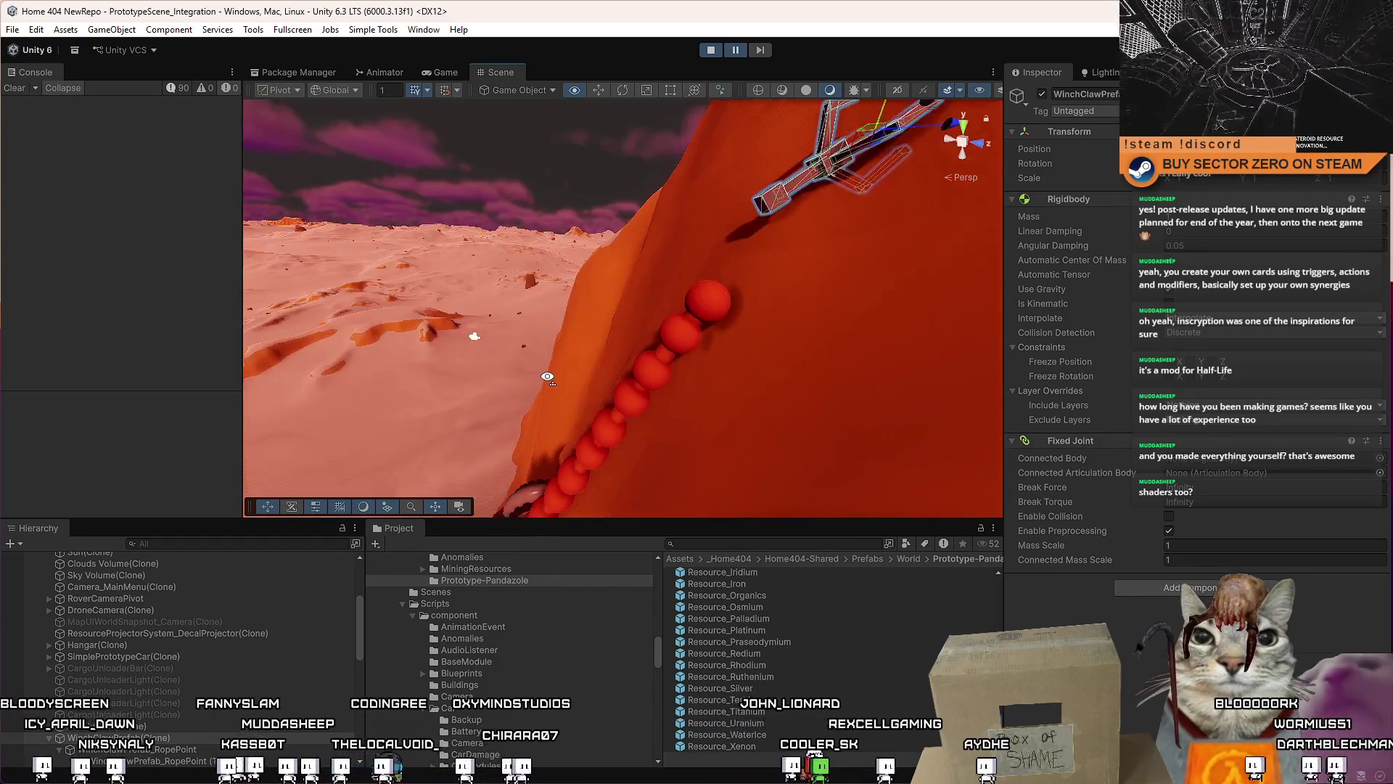
pyautogui.moveTo(655, 288); pyautogui.dragTo(624, 290)
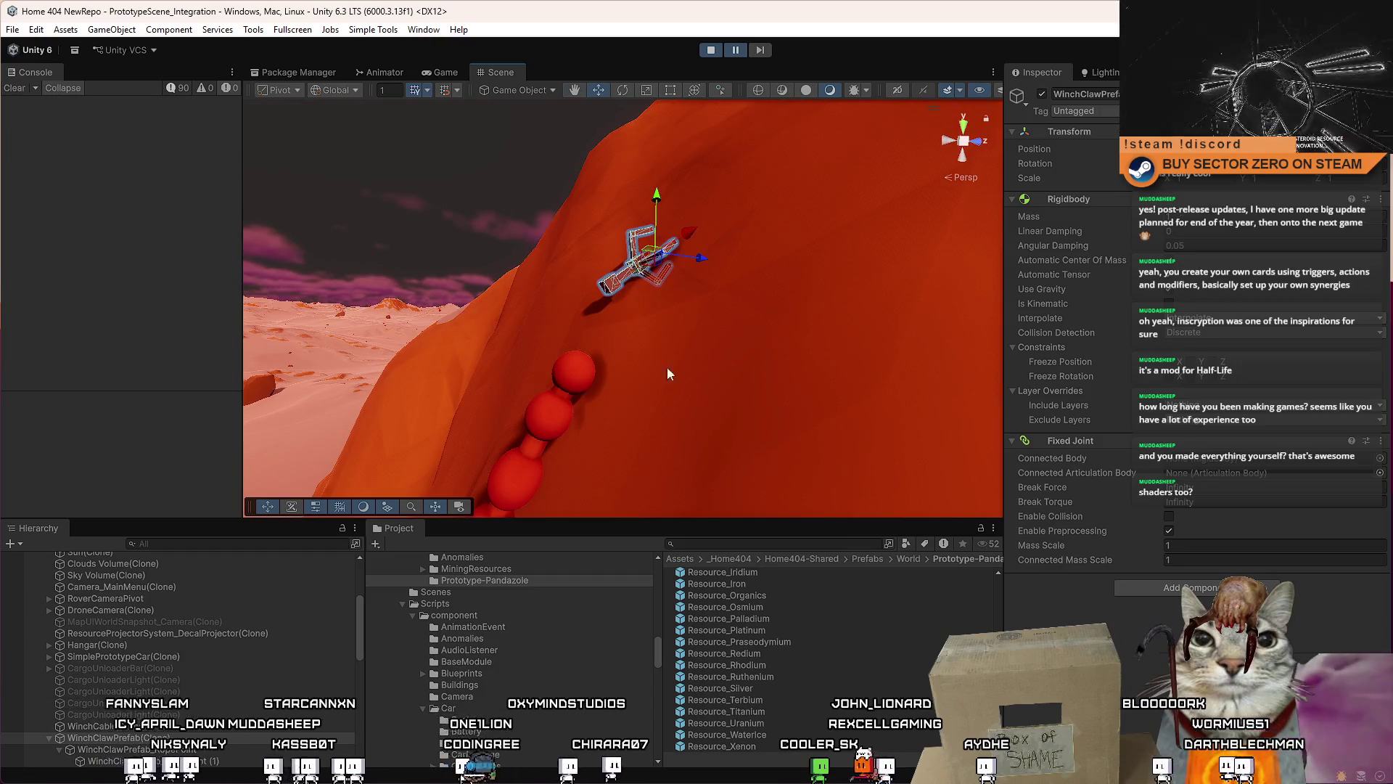
# Step: Select the top chain sphere, then the winch claw's parts and the whole claw object
pyautogui.click(565, 386)
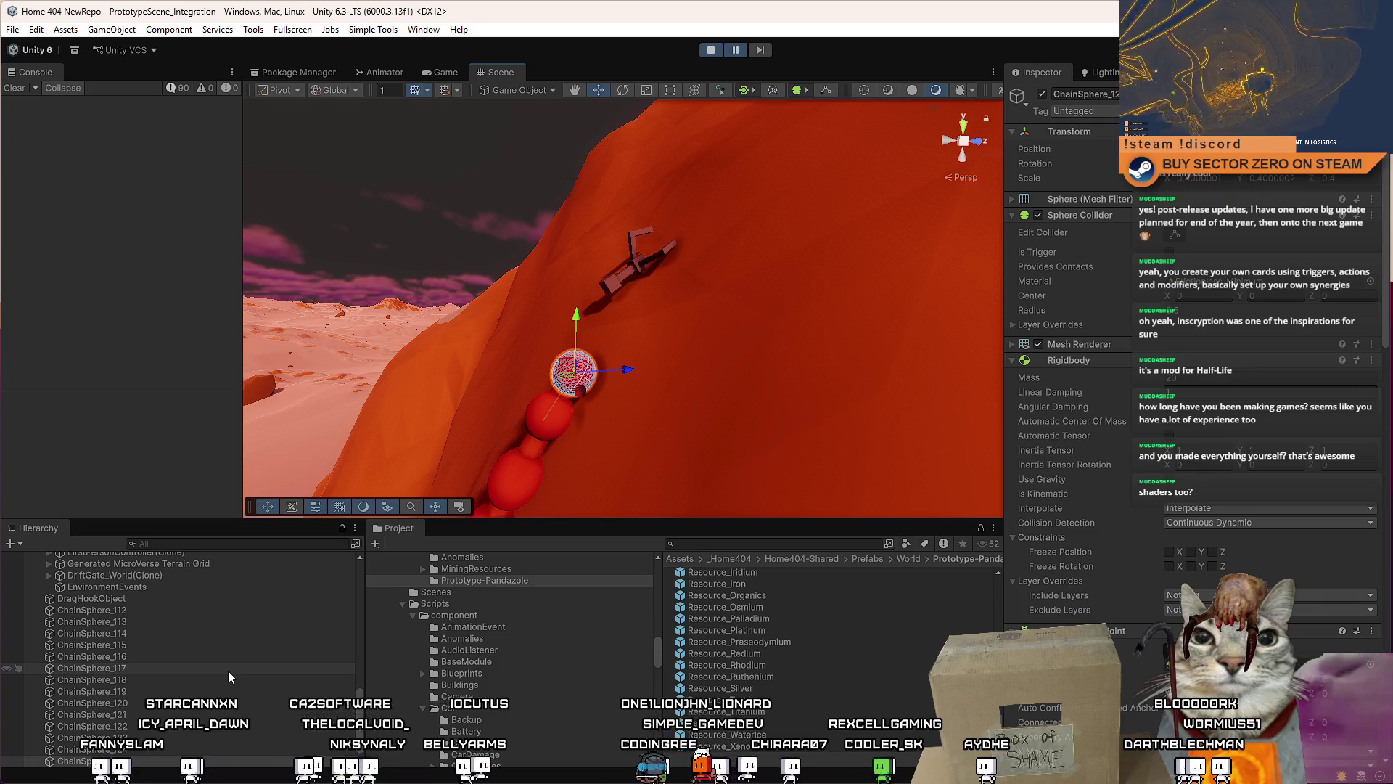
pyautogui.click(639, 269)
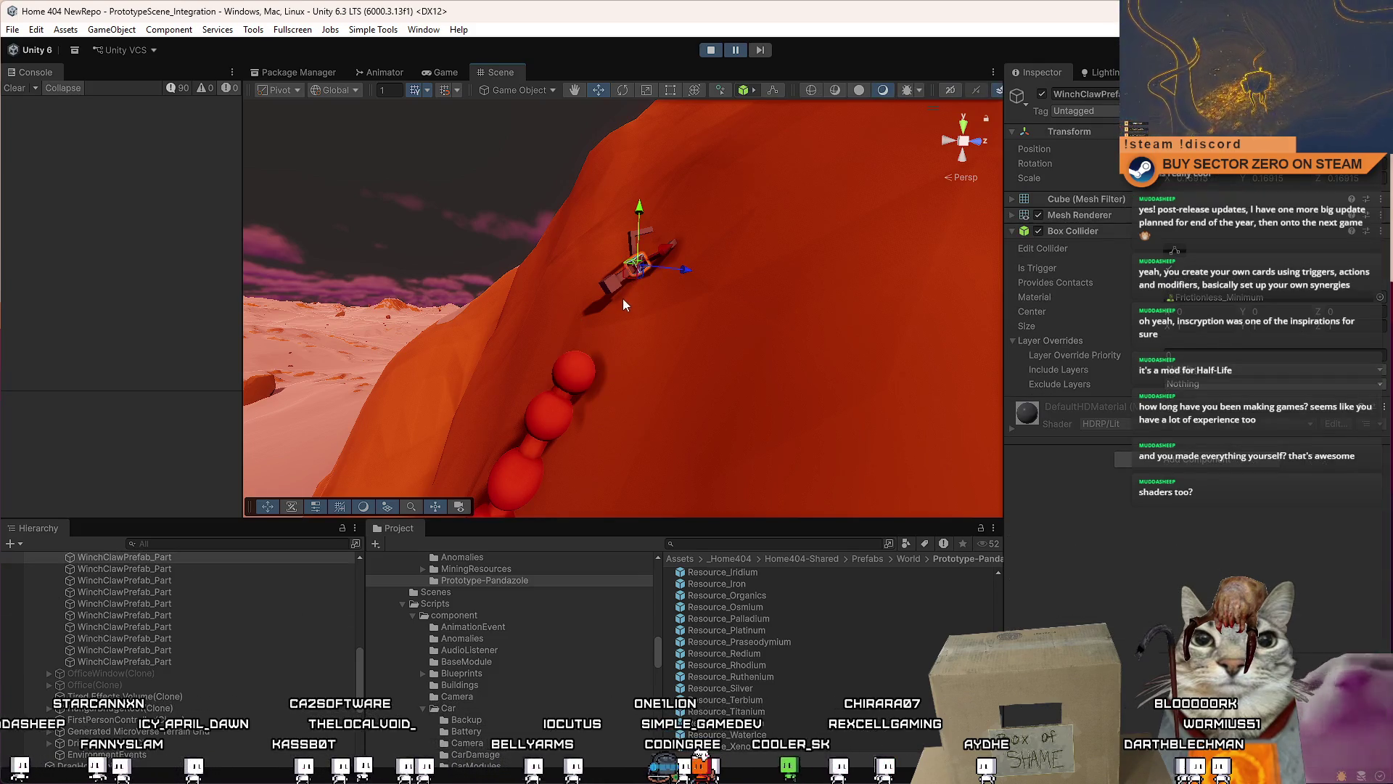
pyautogui.click(615, 289)
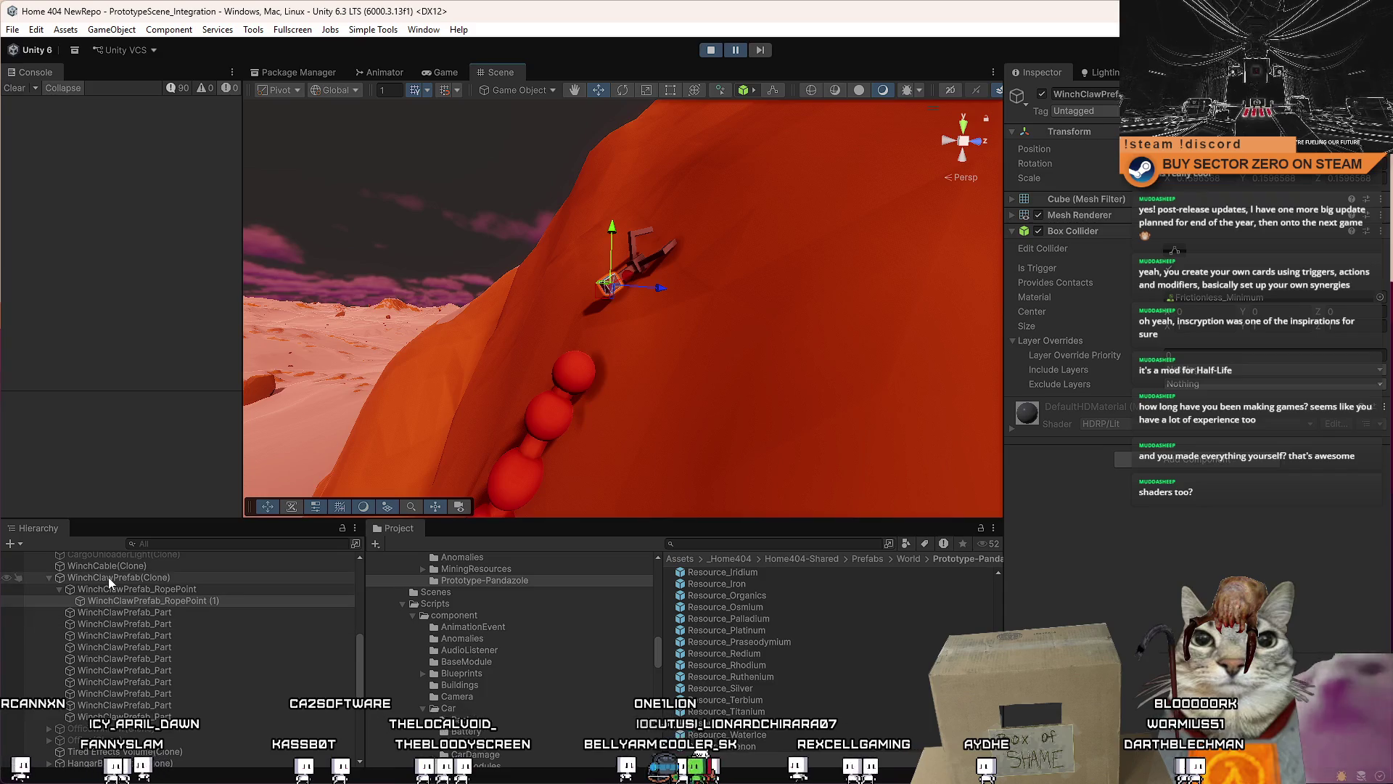
pyautogui.click(107, 577)
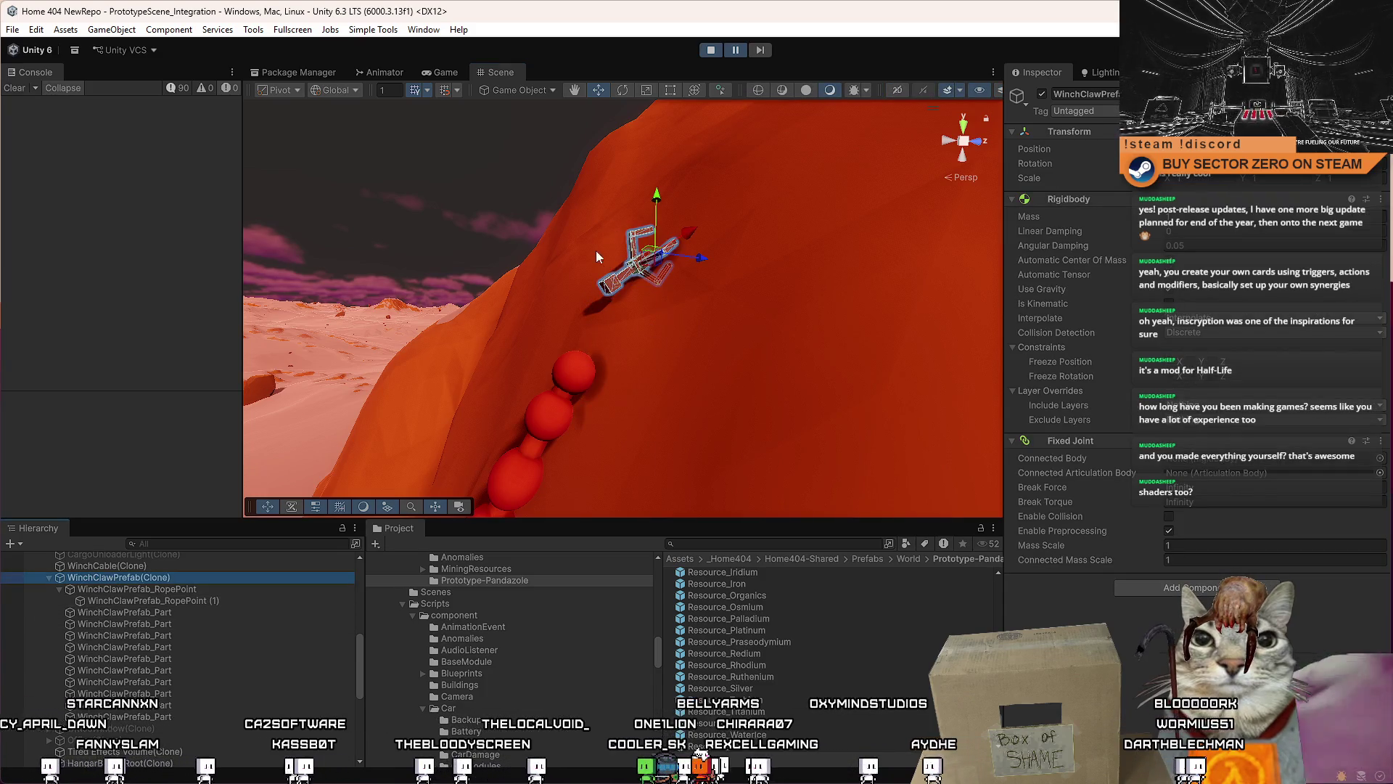
pyautogui.moveTo(555, 330); pyautogui.dragTo(589, 370)
# Step: Select the top red chain sphere and scroll to its Configurable Joint drives and Fixed Joint
pyautogui.click(591, 371)
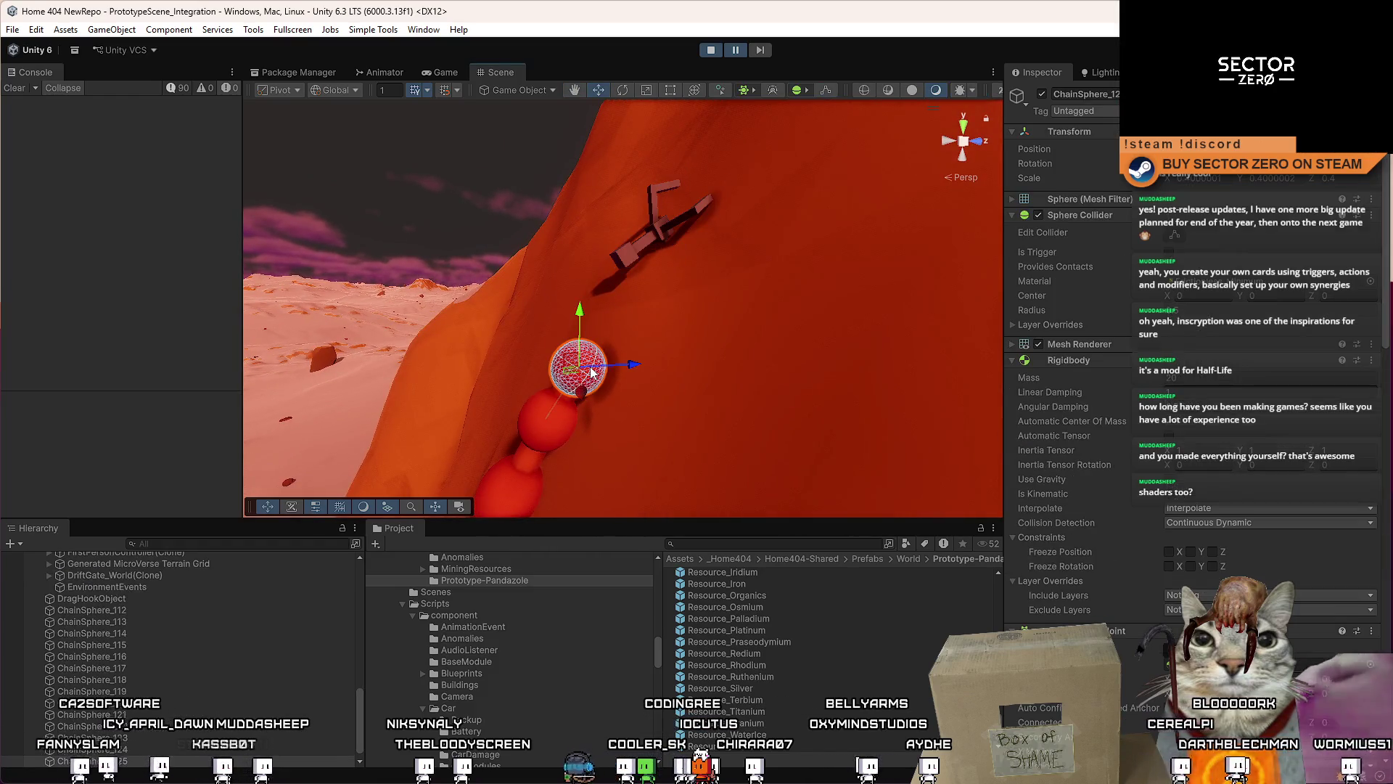
pyautogui.scroll(-1, 247, 676)
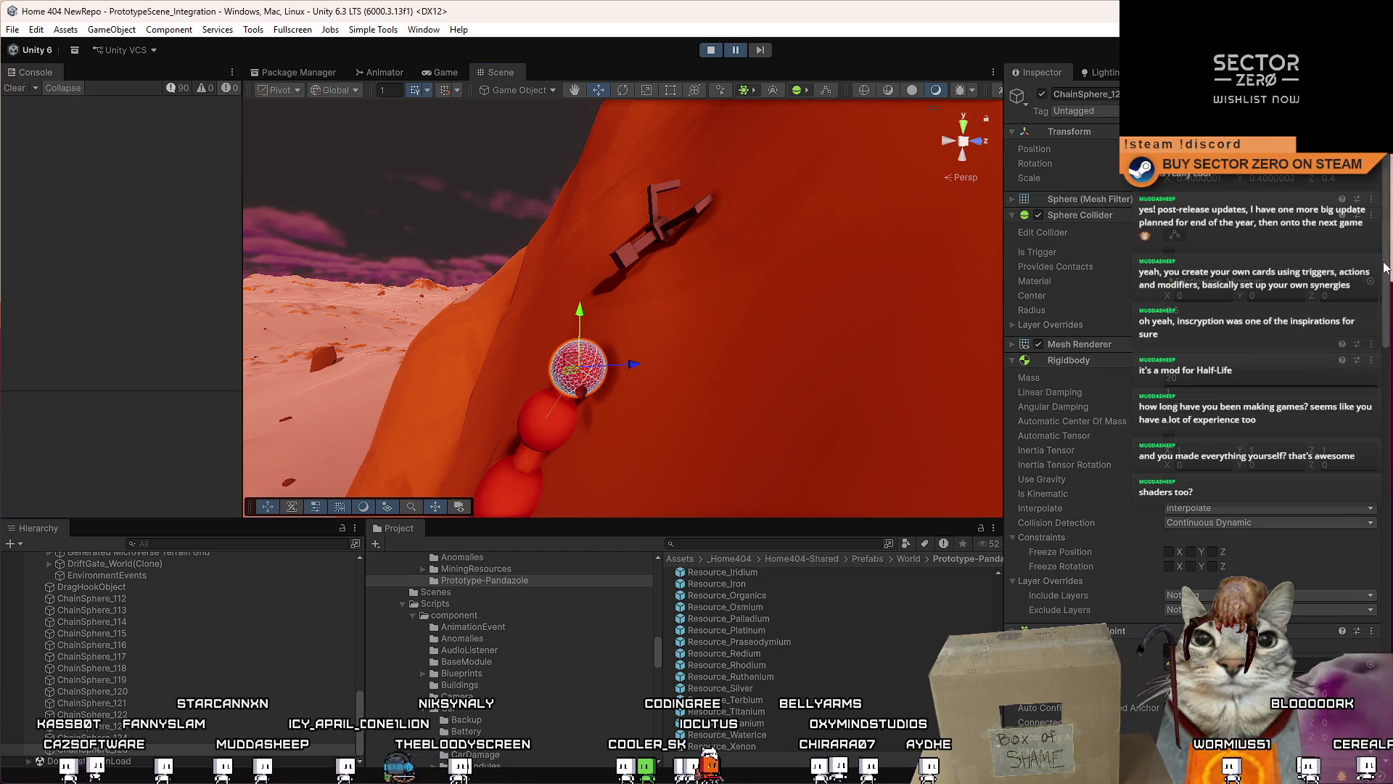
pyautogui.scroll(-6, 1384, 267)
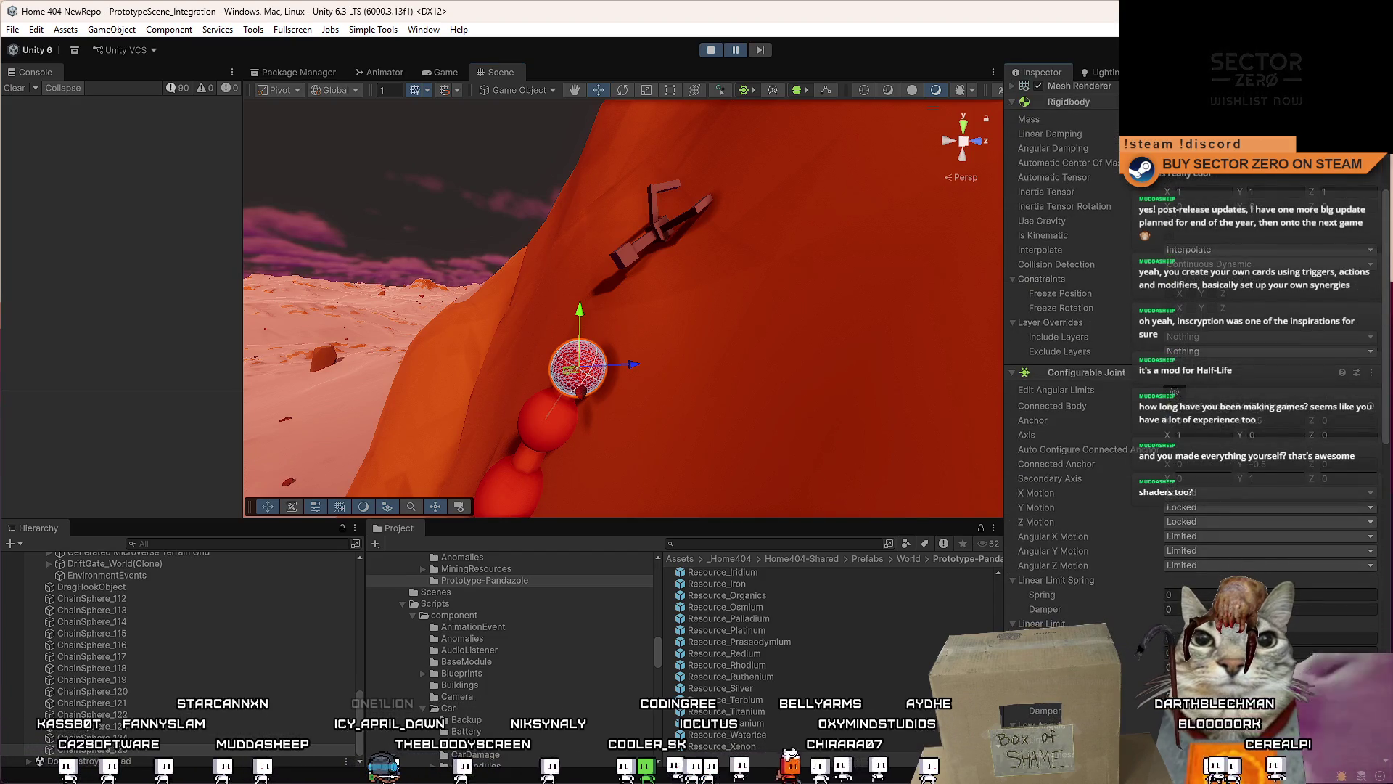
pyautogui.scroll(-15, 1174, 392)
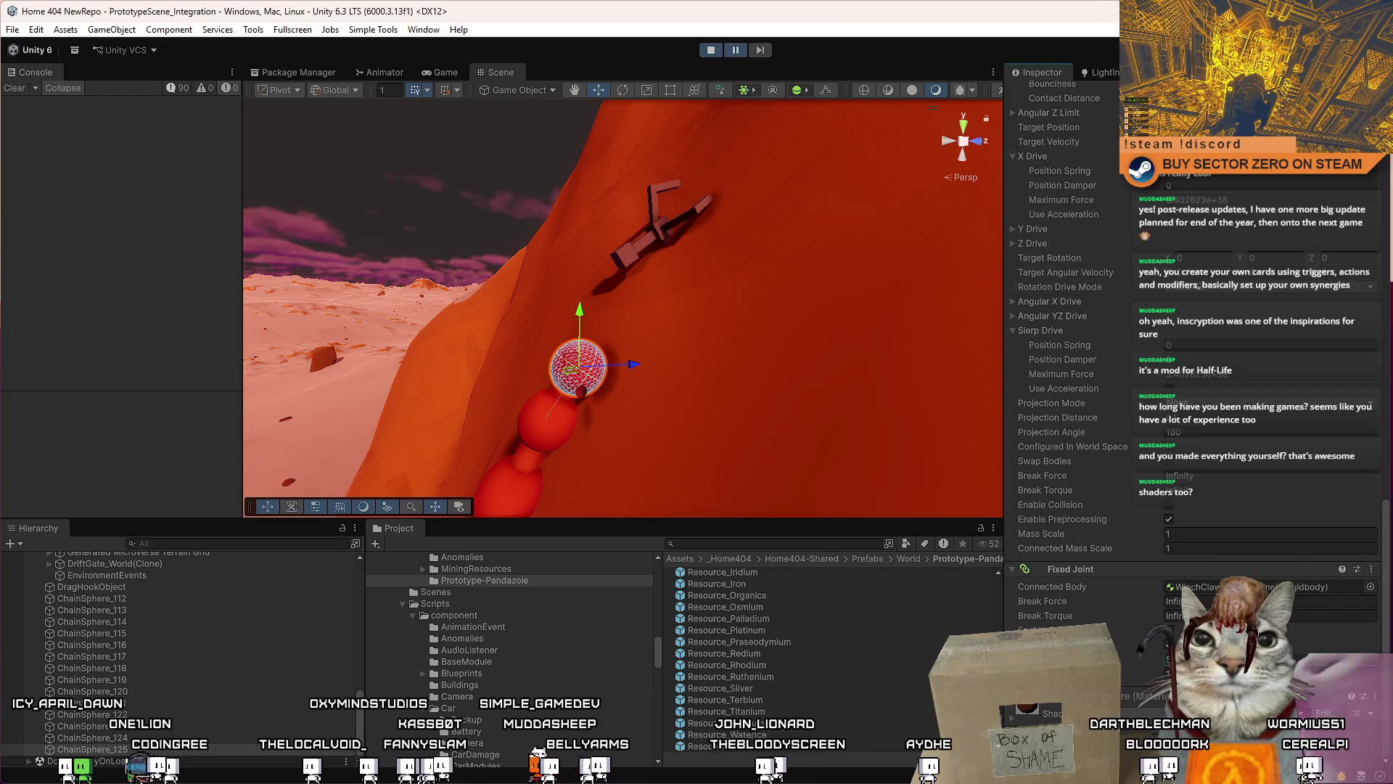
# Step: Advance the paused game eight frames with Step
pyautogui.click(768, 45)
pyautogui.click(768, 45)
pyautogui.click(767, 45)
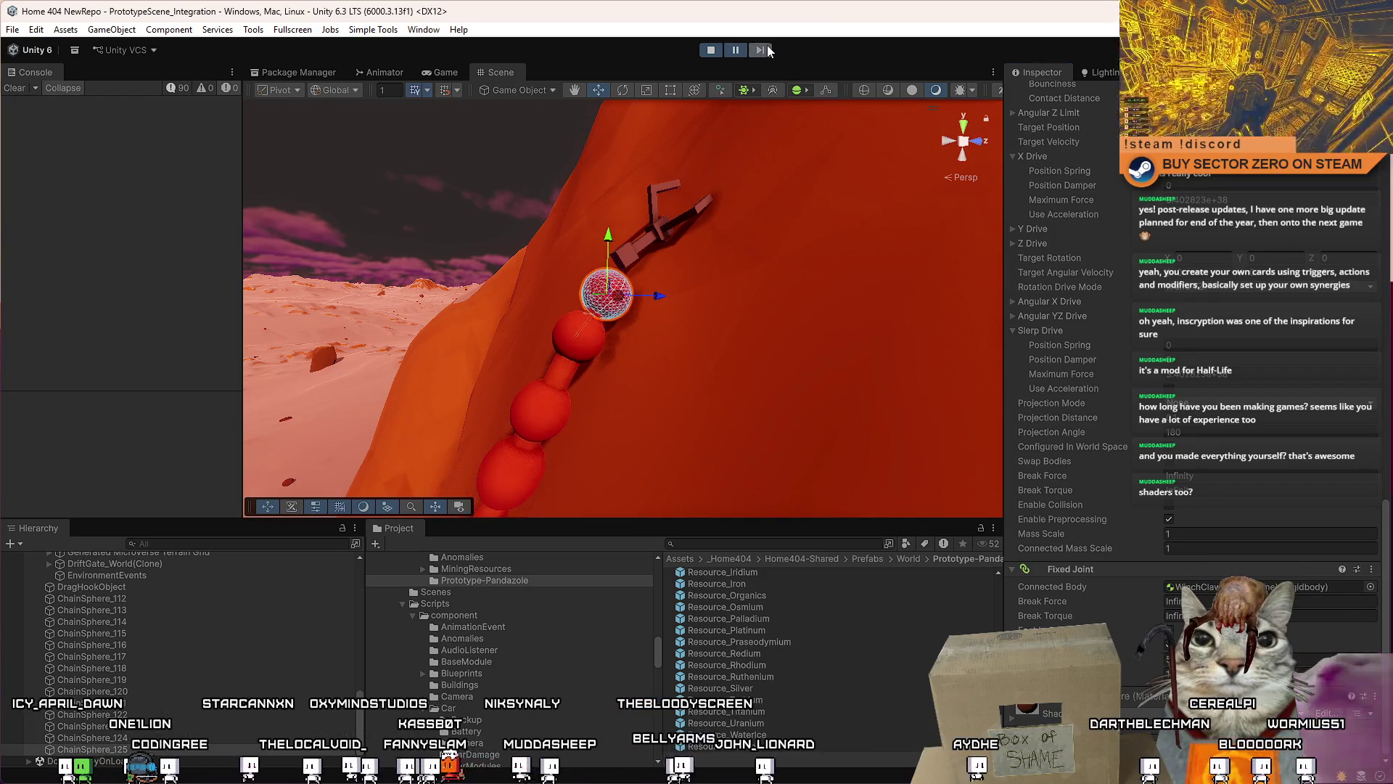
pyautogui.click(767, 45)
pyautogui.click(767, 45)
pyautogui.click(768, 45)
pyautogui.click(768, 45)
pyautogui.click(768, 45)
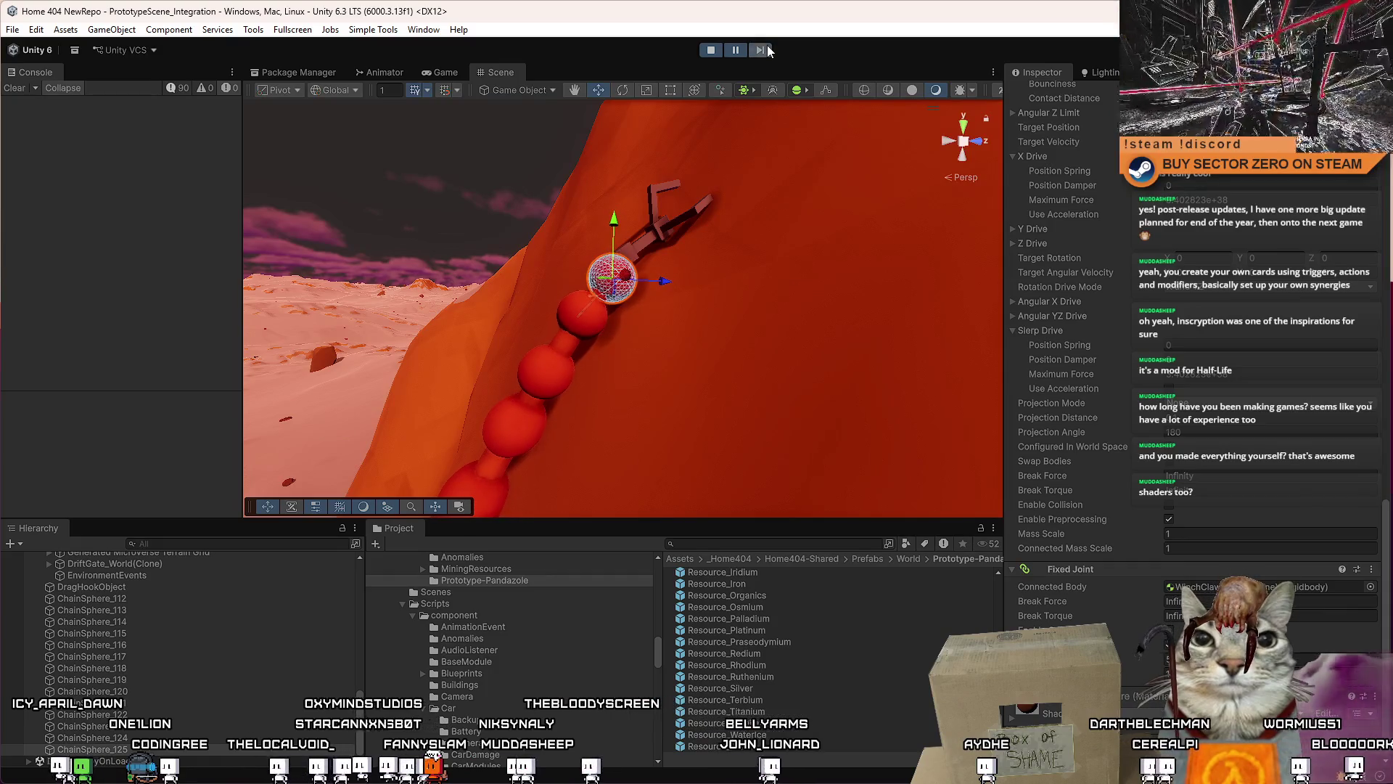
pyautogui.click(767, 45)
pyautogui.click(767, 45)
# Step: Resume play mode, toggle the in-game Esc menu, and drive the rover in the Game view
pyautogui.click(738, 50)
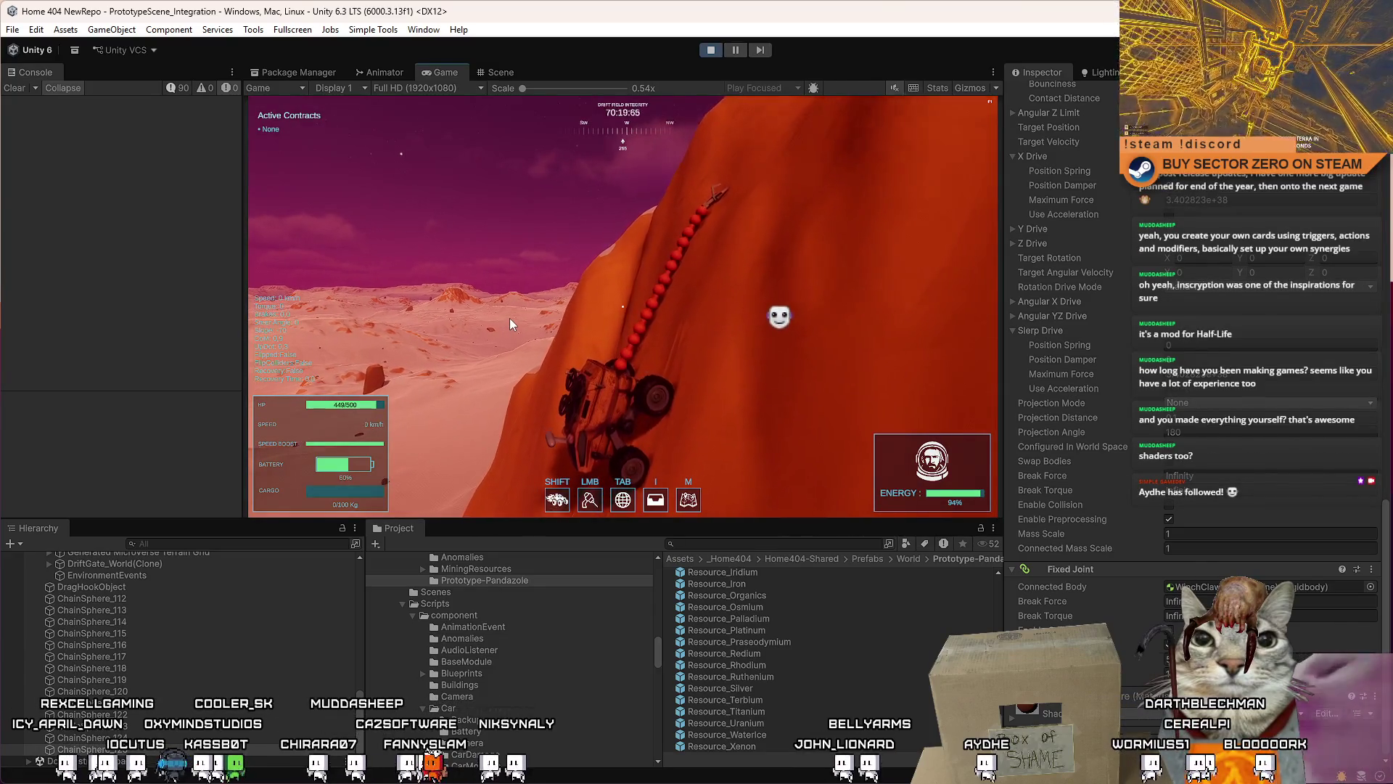
pyautogui.press('Escape')
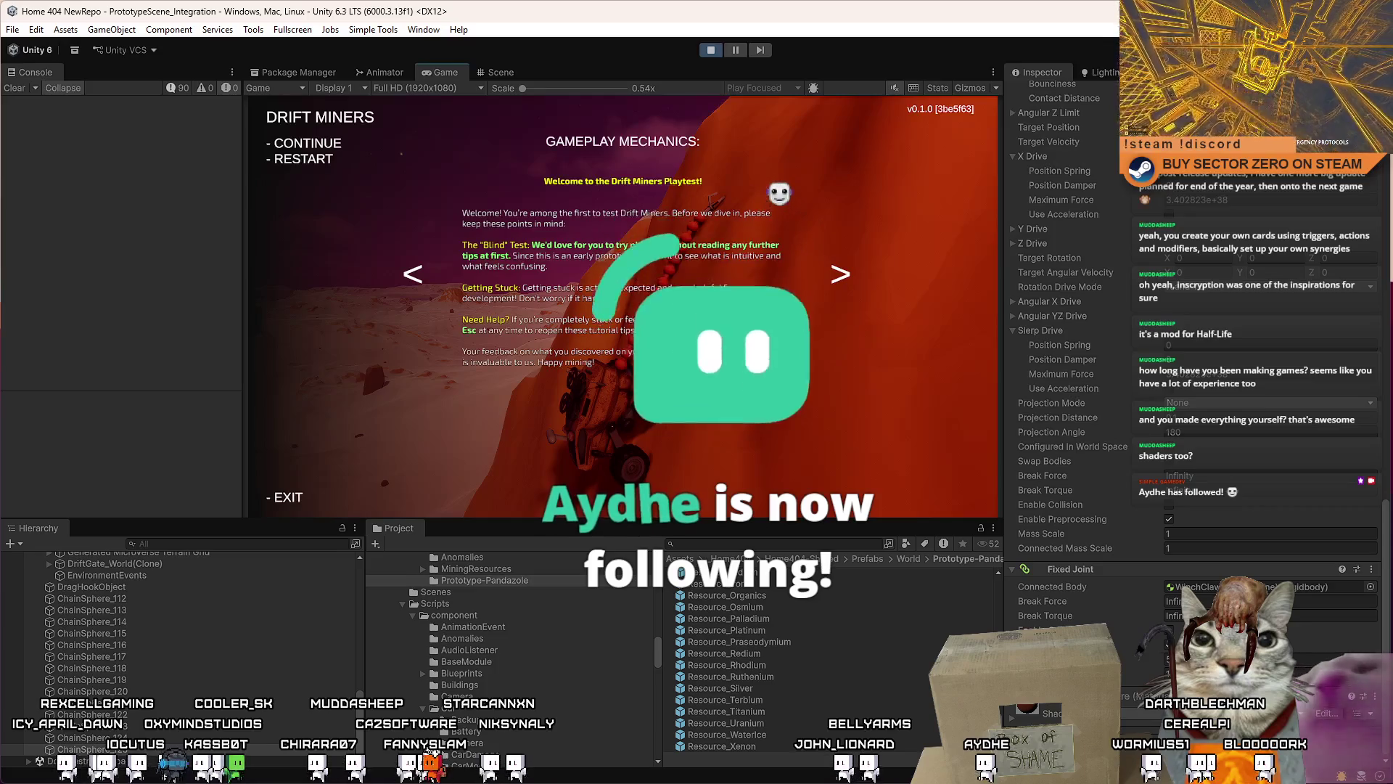
pyautogui.press('Escape')
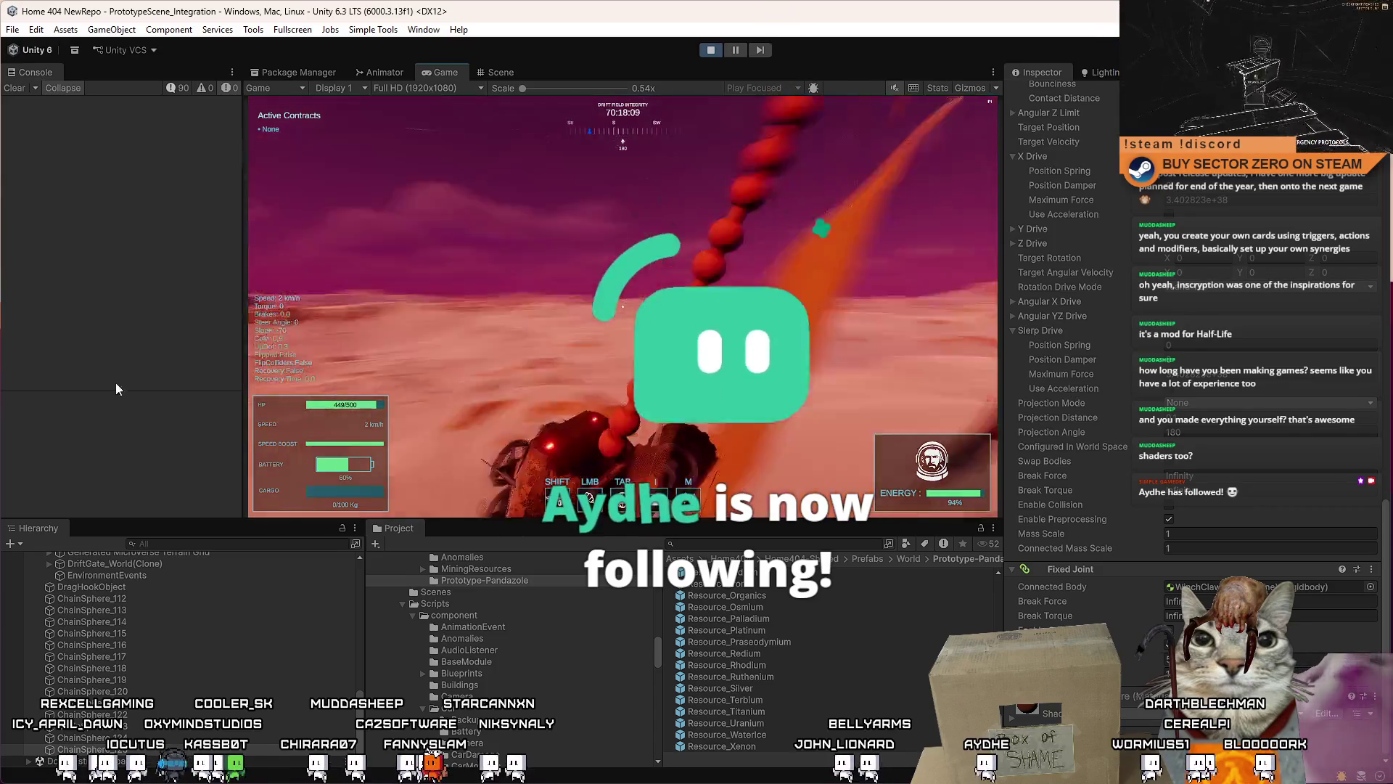
pyautogui.press('Escape')
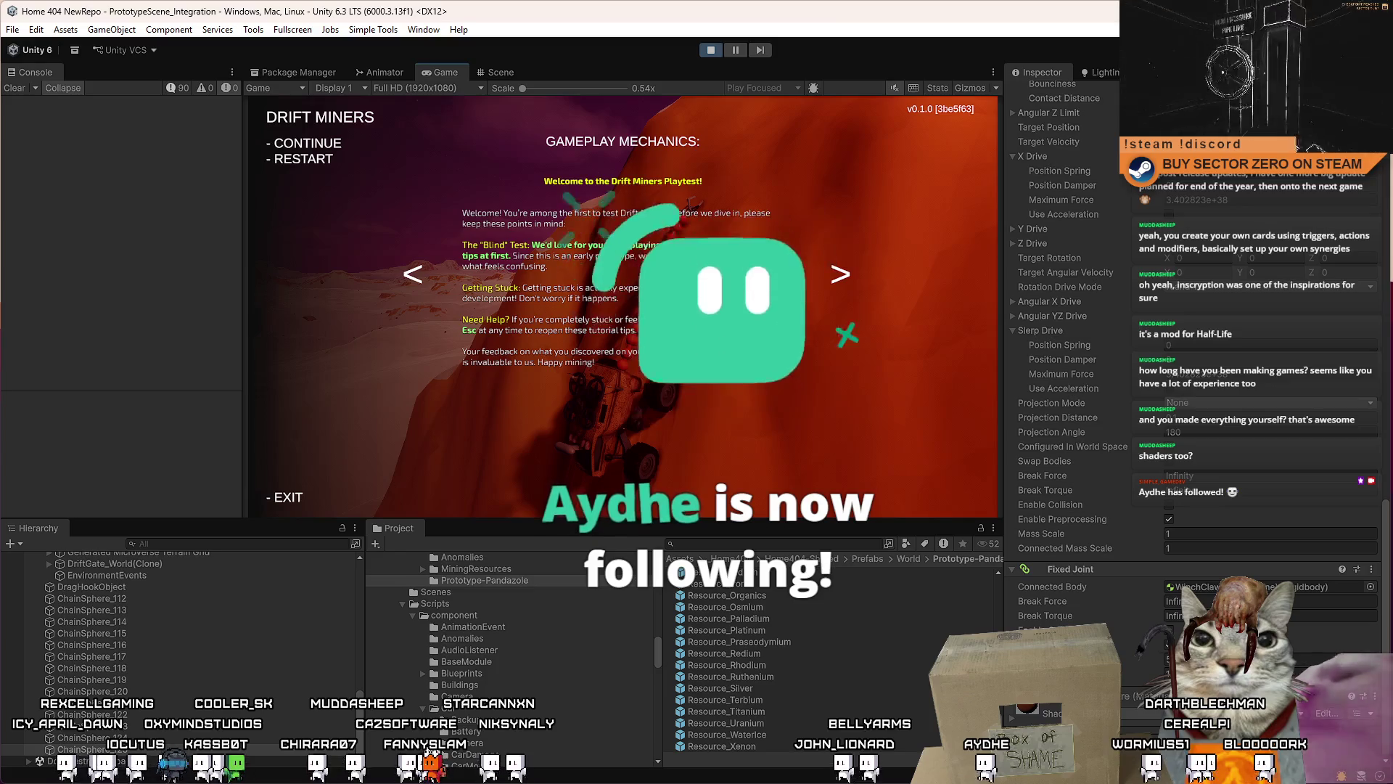
pyautogui.press('Escape')
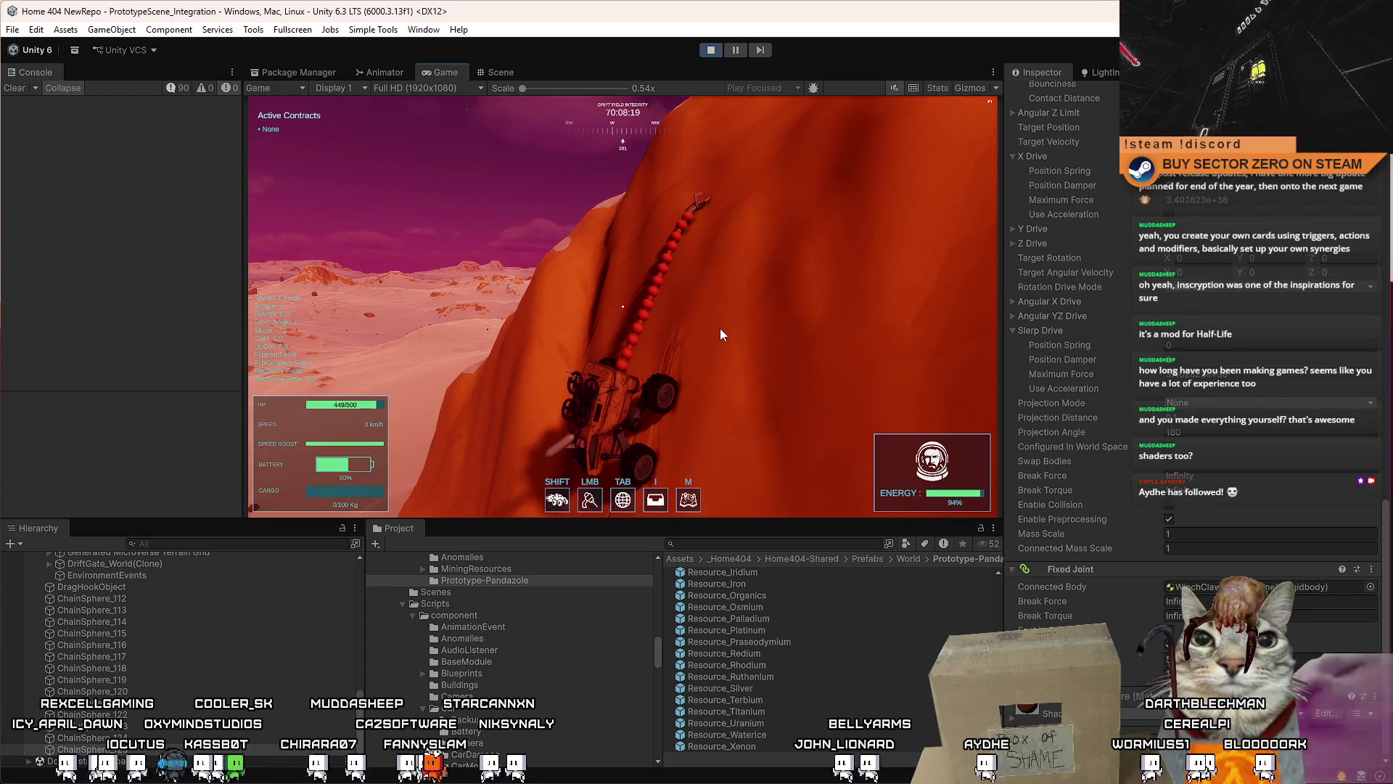
pyautogui.click(720, 335)
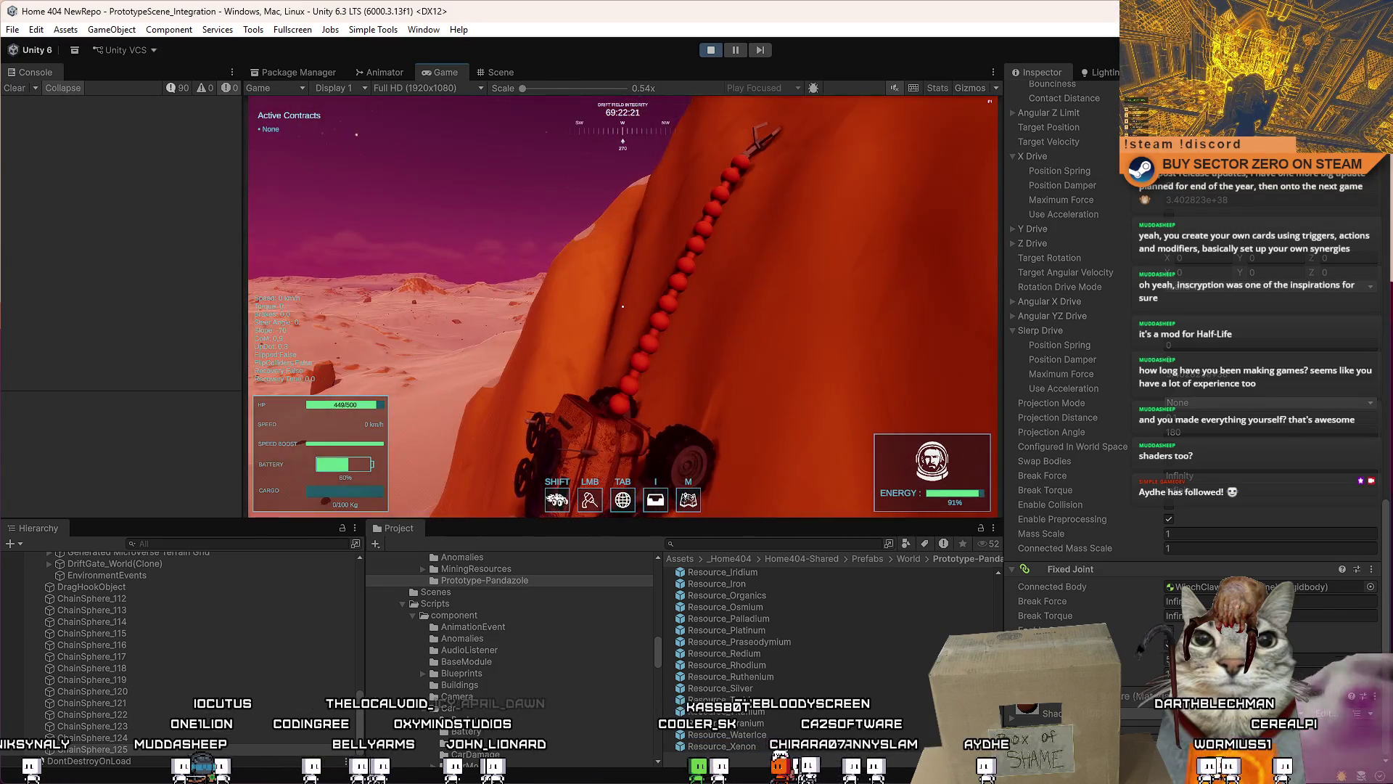
pyautogui.press('Escape')
pyautogui.press('Escape')
# Step: In the Scene view, set WinchClawPrefab(Clone)'s Rigidbody Mass to 1000
pyautogui.click(515, 77)
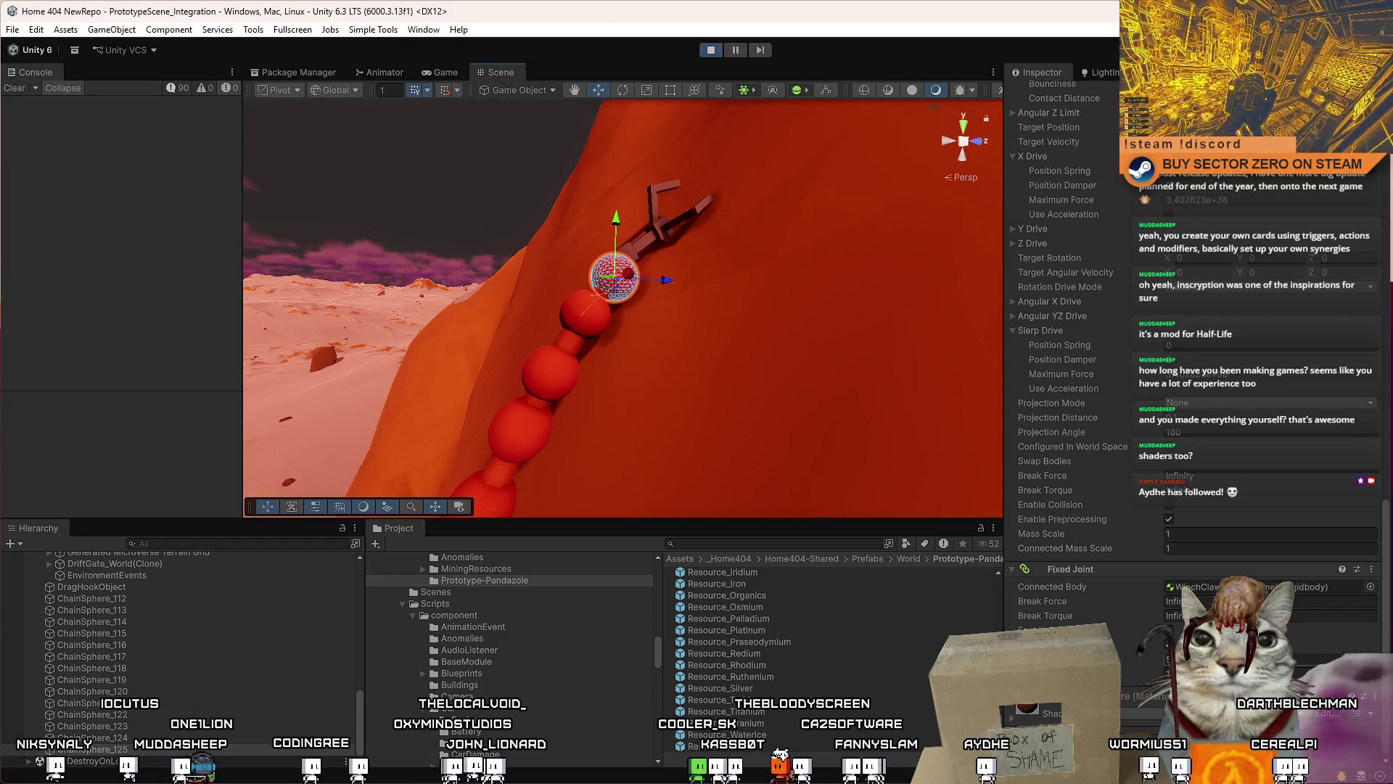
pyautogui.click(625, 258)
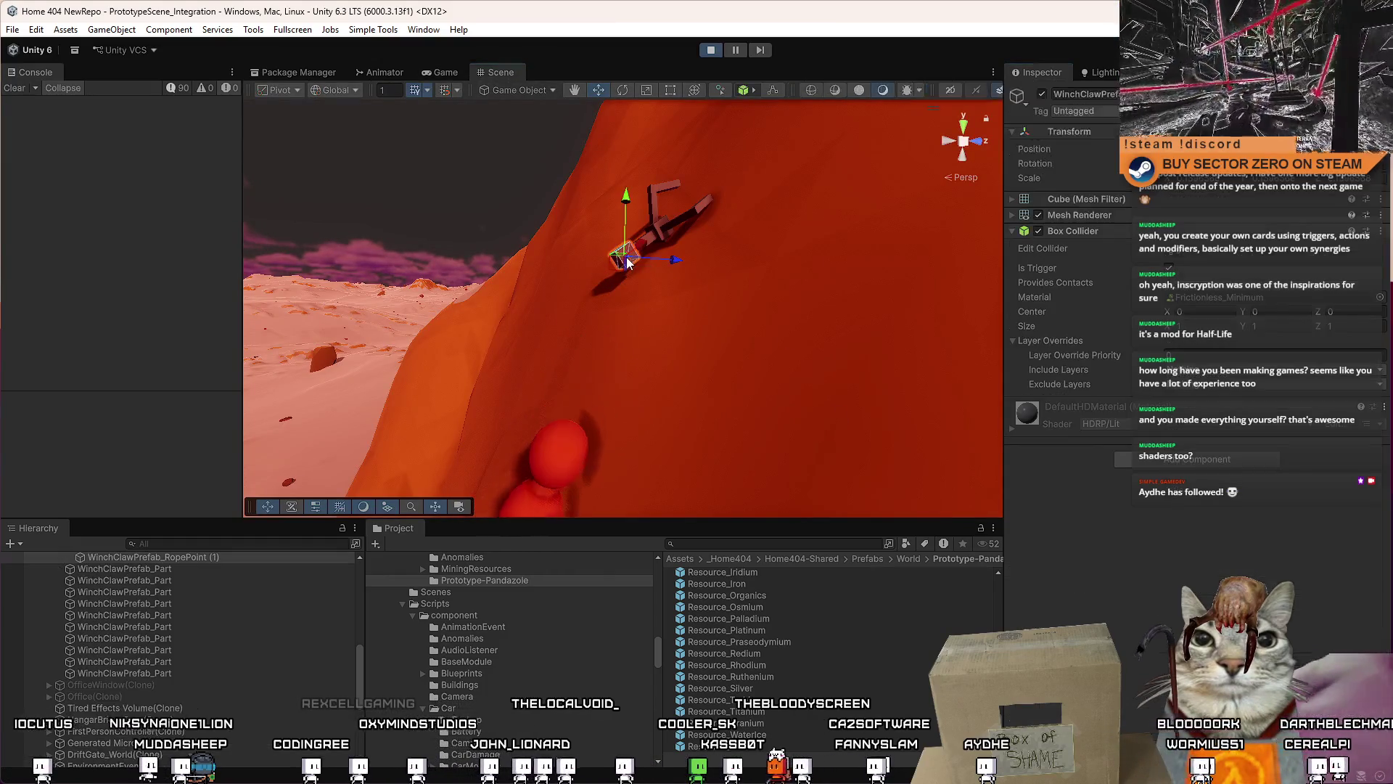
pyautogui.scroll(2, 106, 590)
pyautogui.click(127, 581)
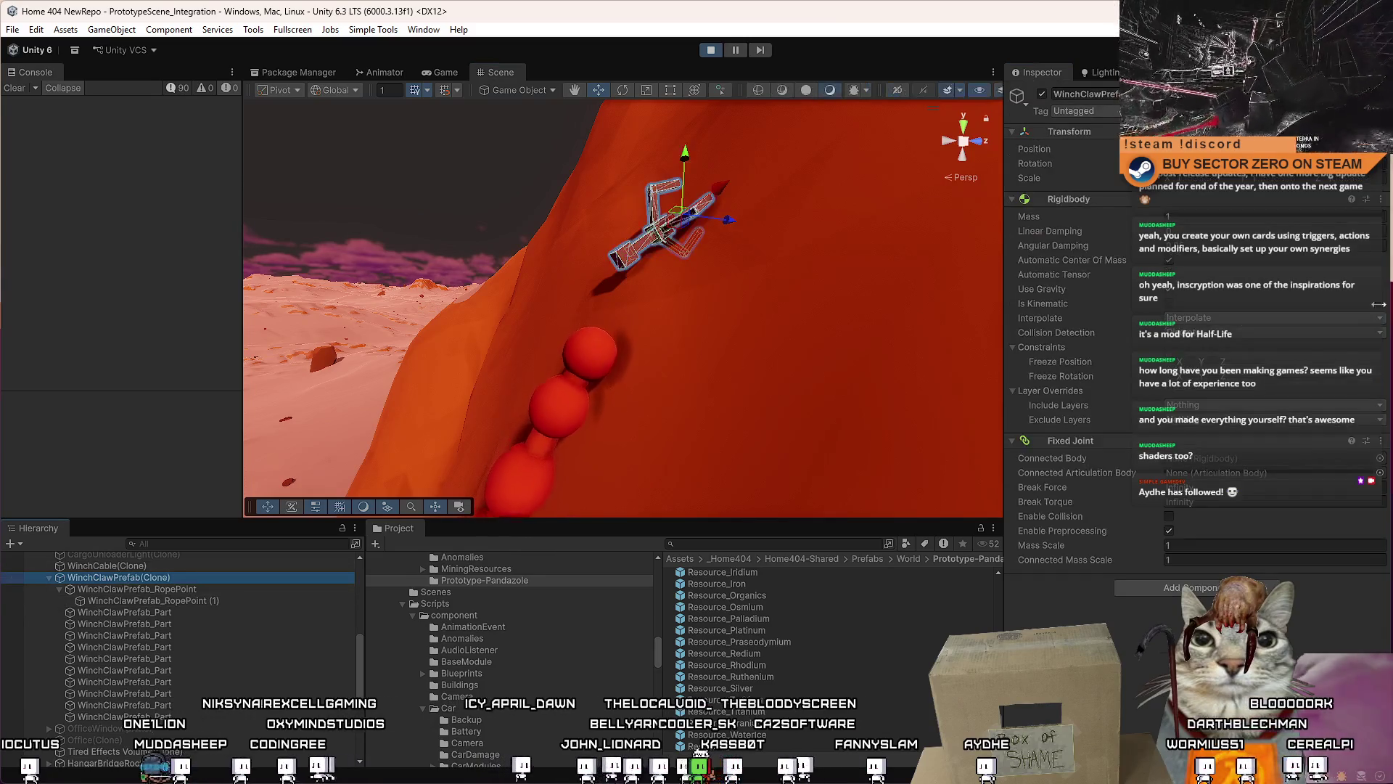
pyautogui.click(1230, 215)
pyautogui.write('10')
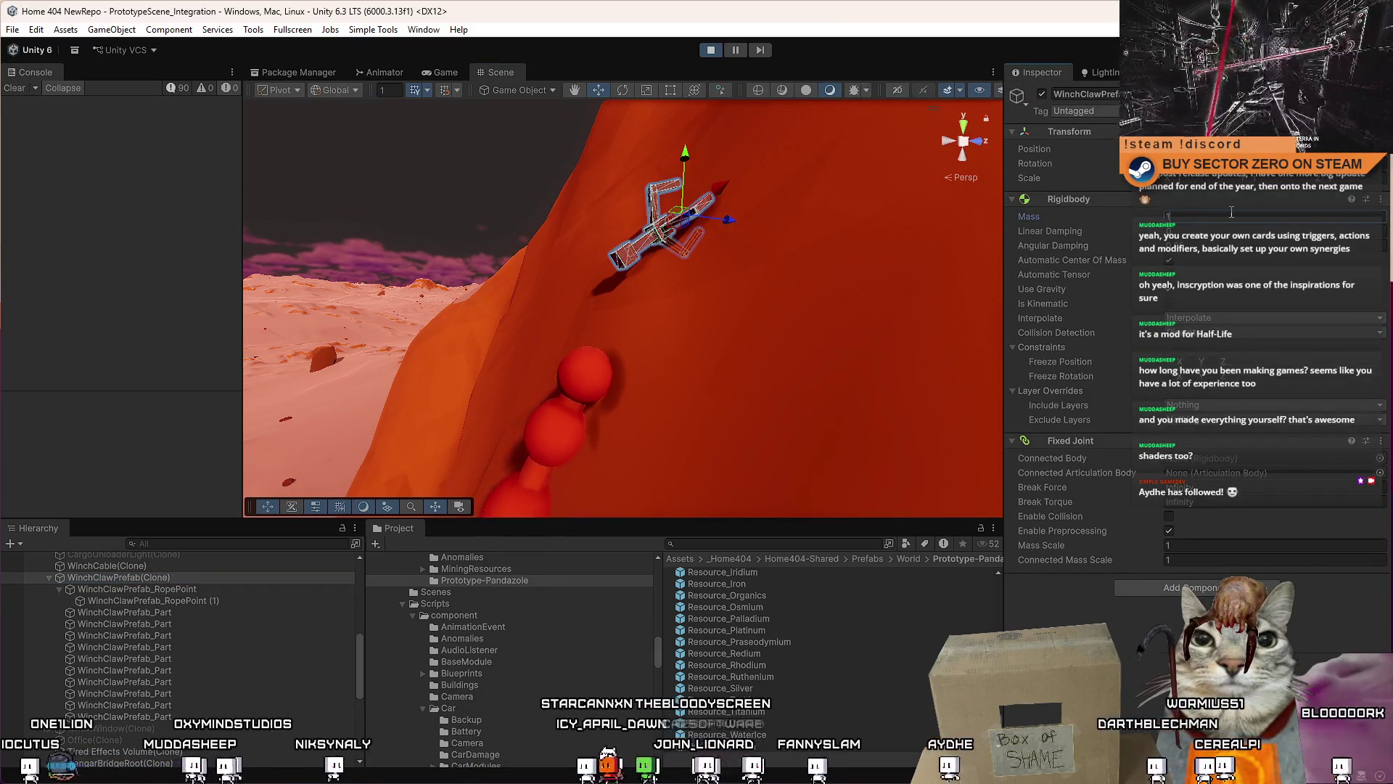
pyautogui.press('Return')
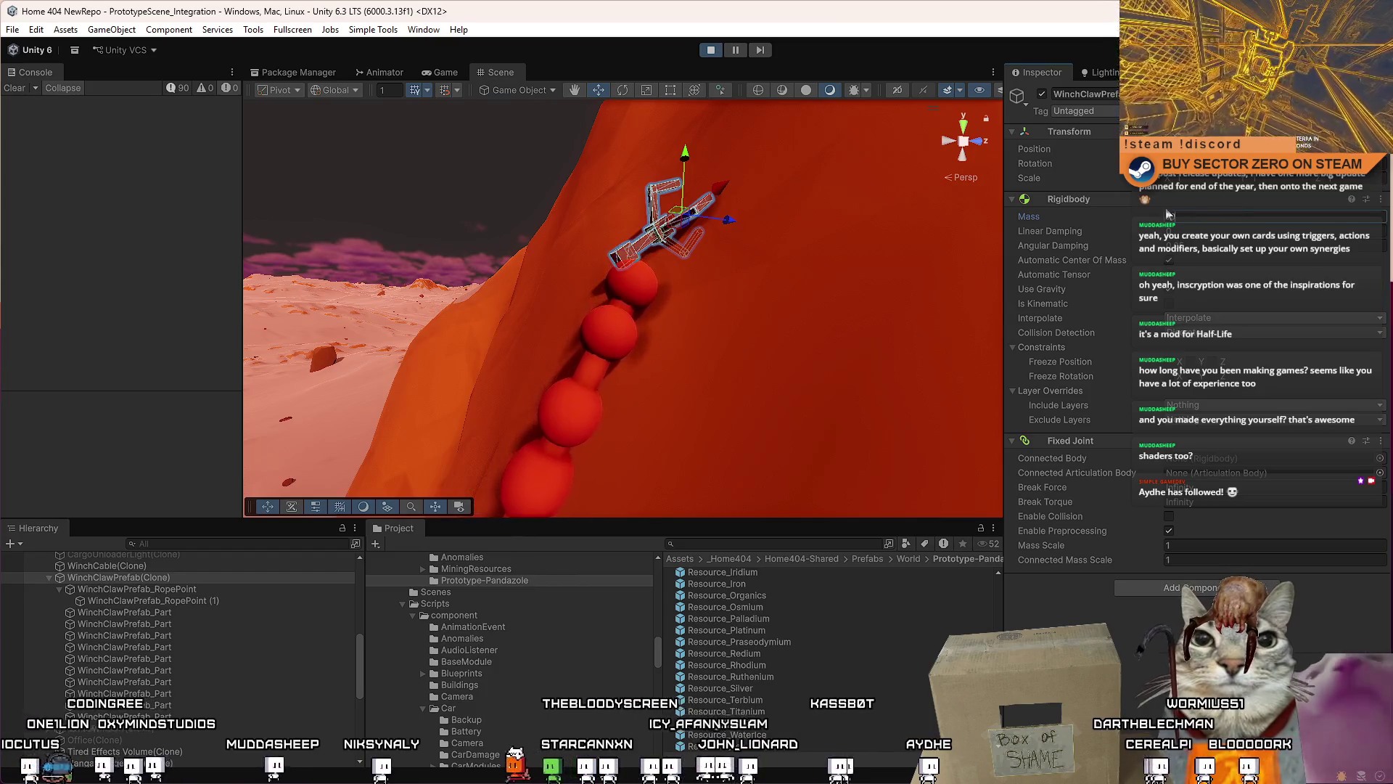
pyautogui.write('1000')
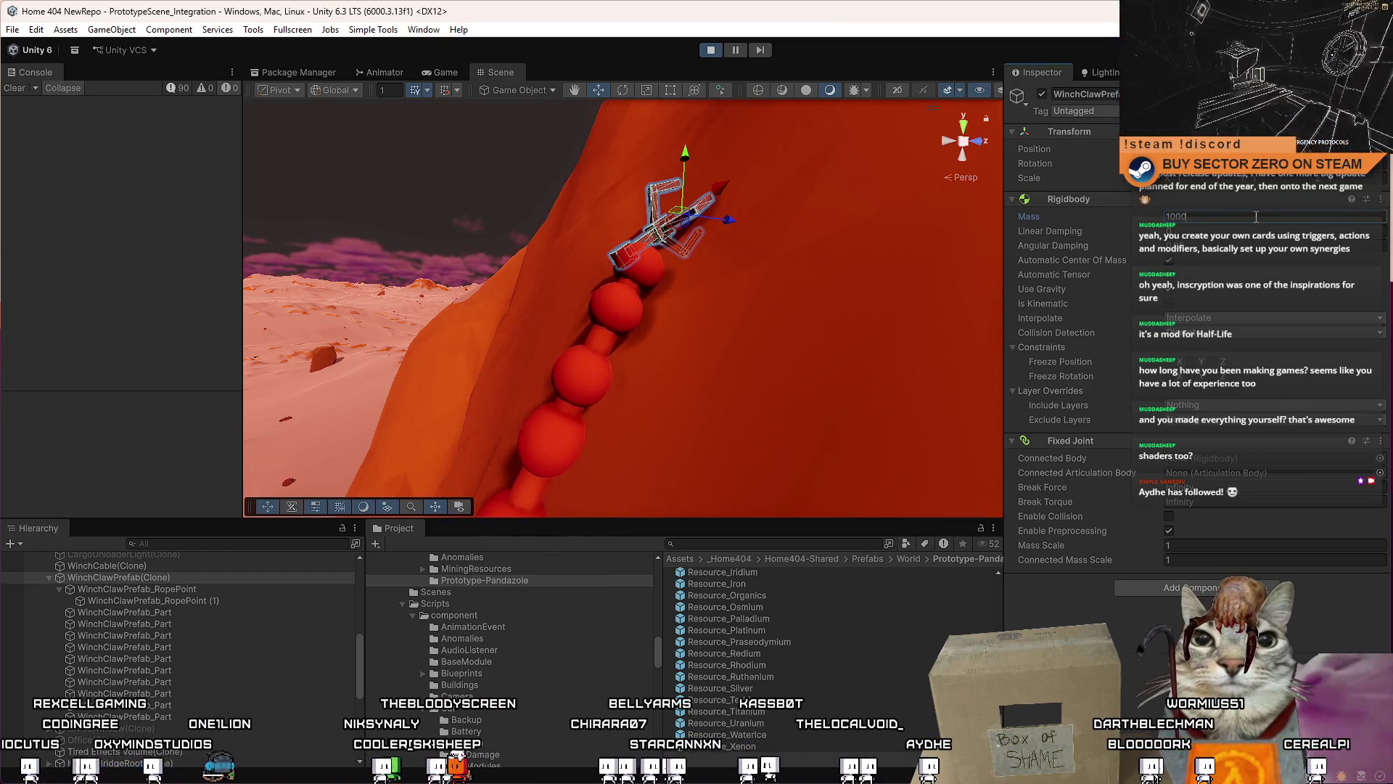
# Step: Orbit close to the claw and inspect the top chain sphere's joints, then return to the Game view
pyautogui.moveTo(624, 272)
pyautogui.mouseDown()
pyautogui.moveTo(665, 373)
pyautogui.moveTo(908, 270)
pyautogui.moveTo(897, 235)
pyautogui.moveTo(945, 311)
pyautogui.mouseUp()
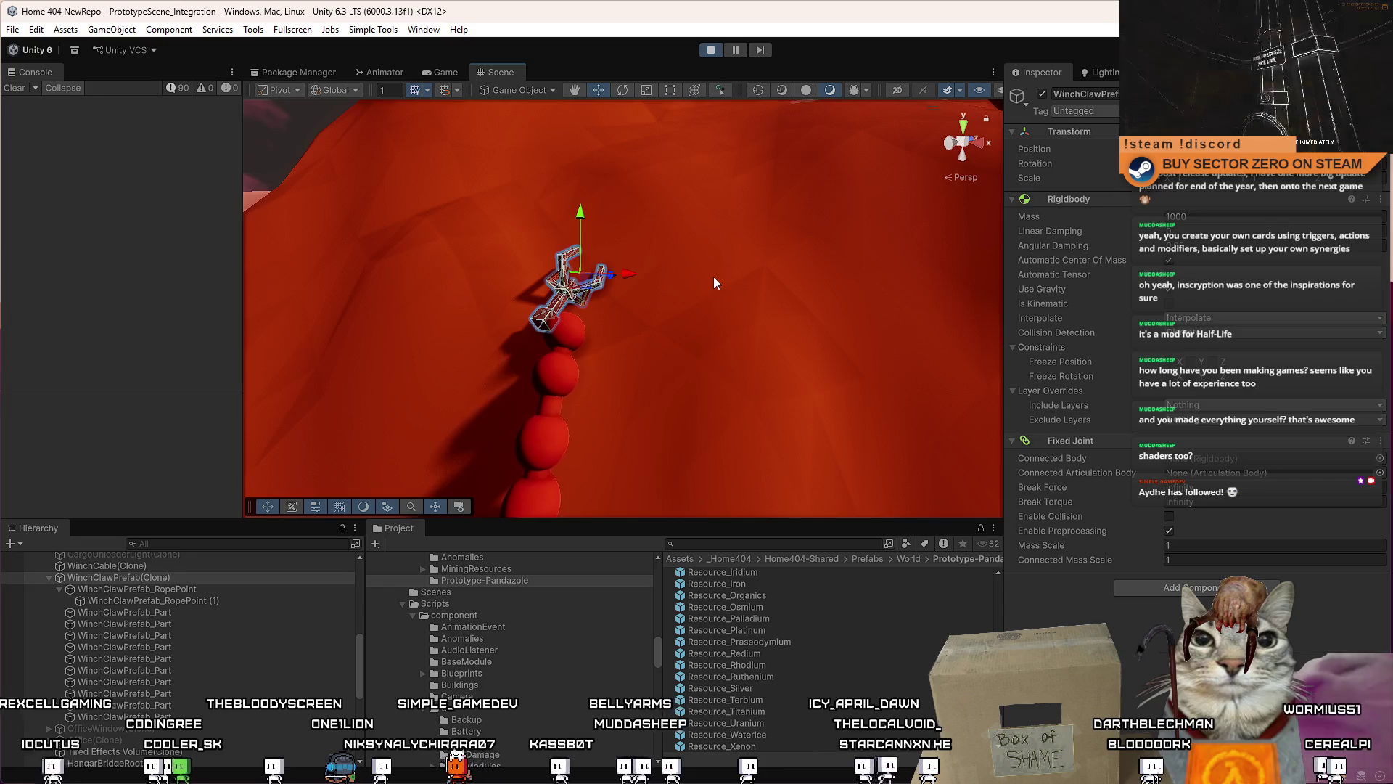
pyautogui.moveTo(714, 280)
pyautogui.mouseDown()
pyautogui.moveTo(513, 465)
pyautogui.moveTo(646, 362)
pyautogui.mouseUp()
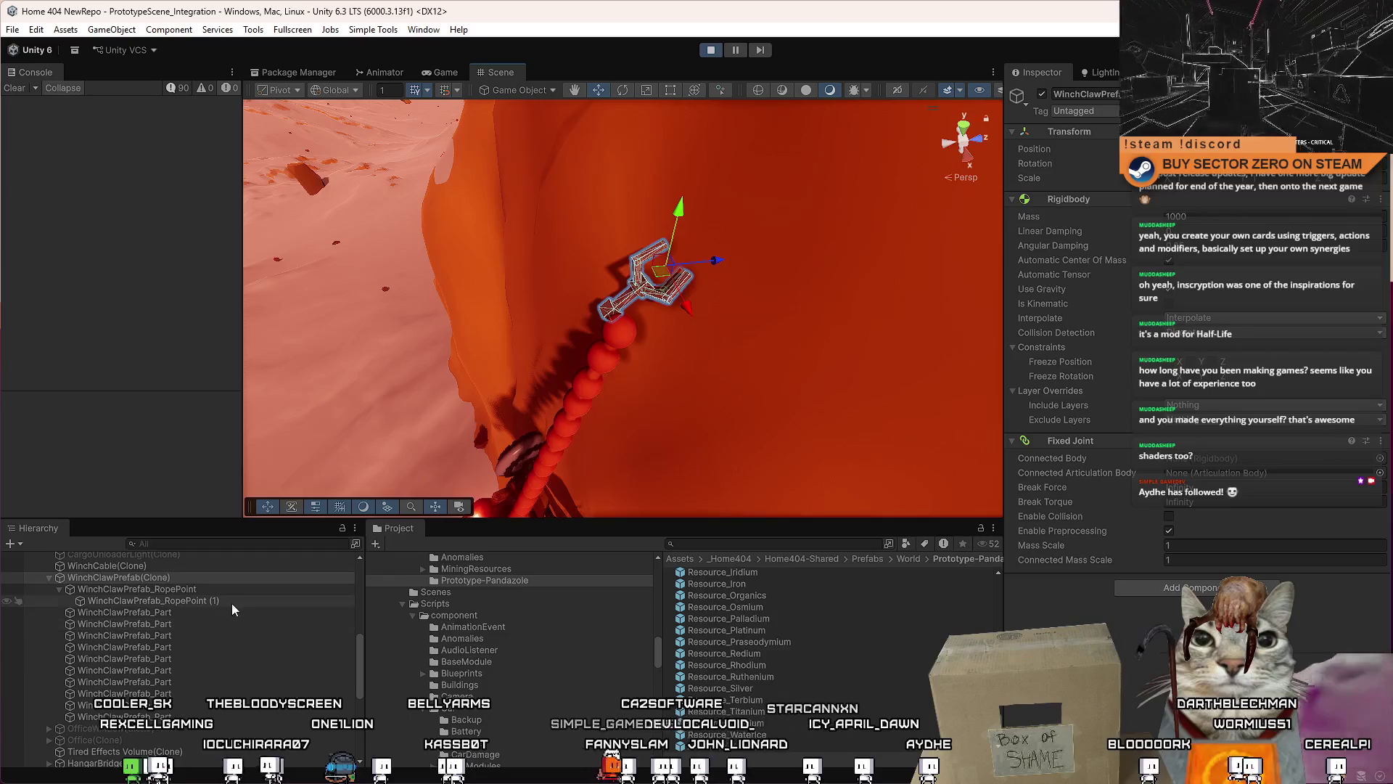
pyautogui.click(624, 345)
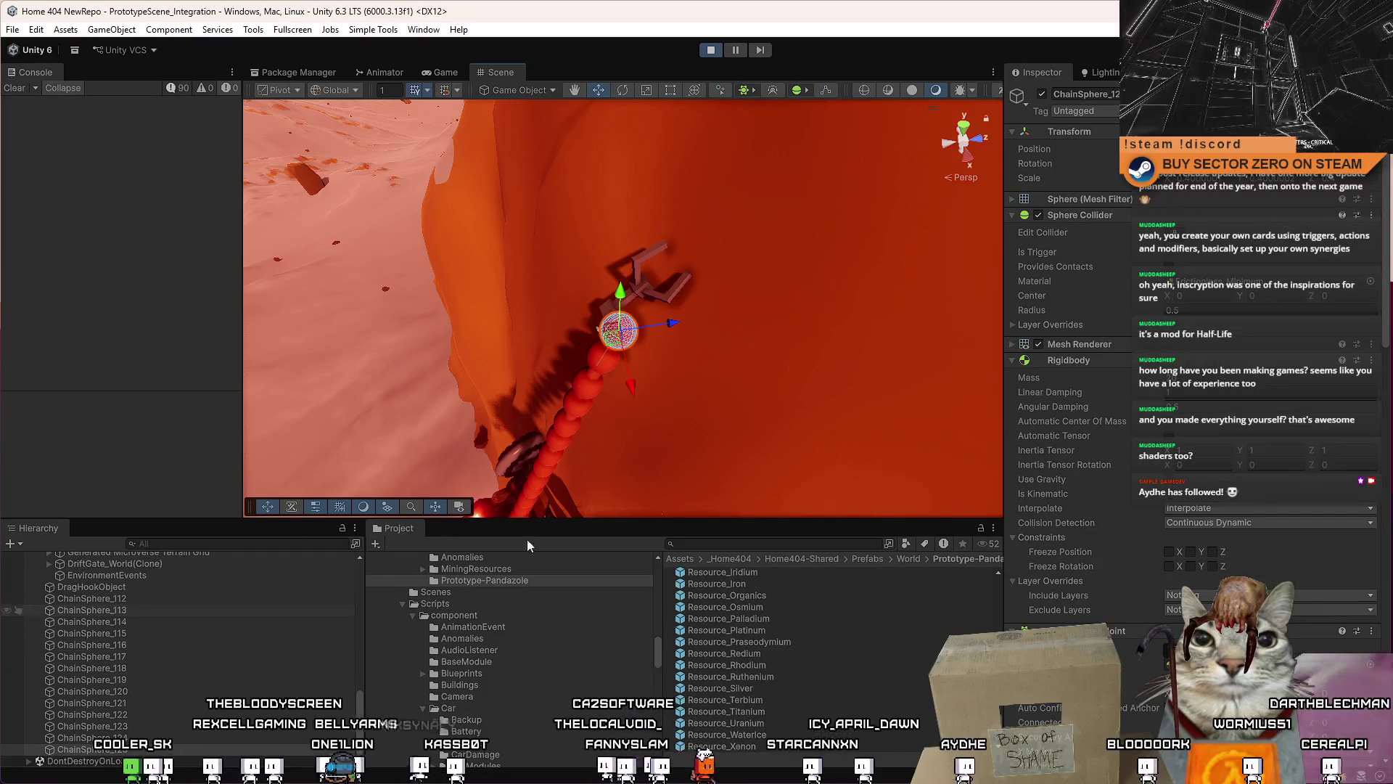
pyautogui.moveTo(1389, 242); pyautogui.dragTo(1375, 747)
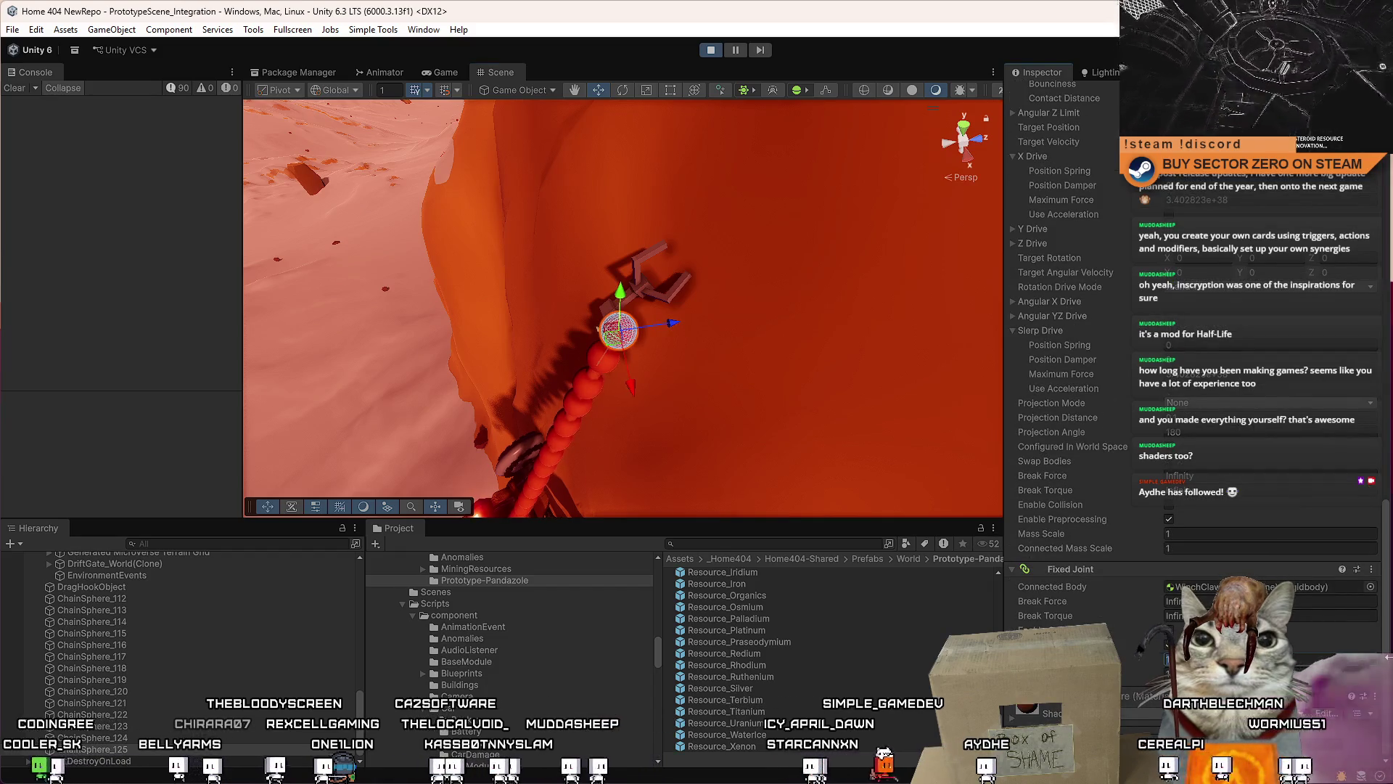
pyautogui.moveTo(653, 363); pyautogui.dragTo(584, 557)
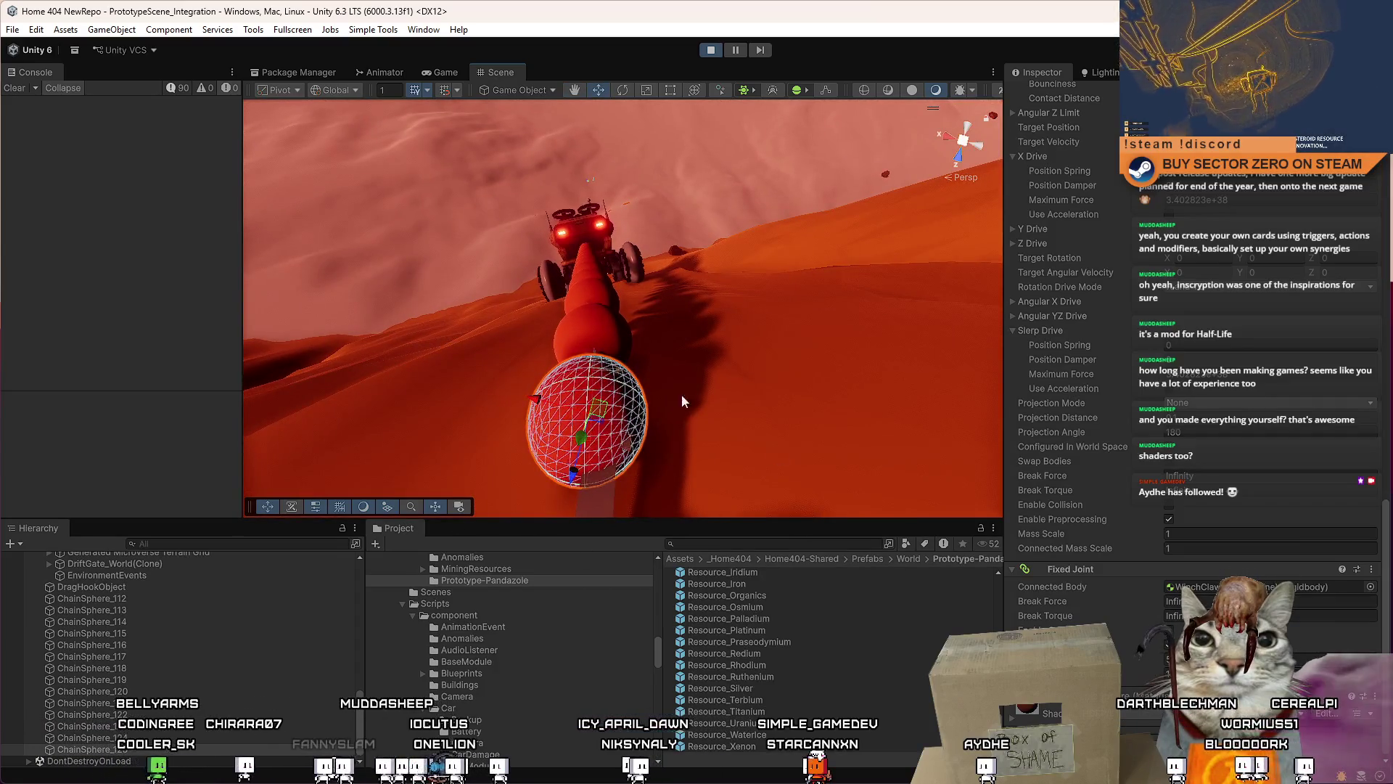
pyautogui.click(450, 73)
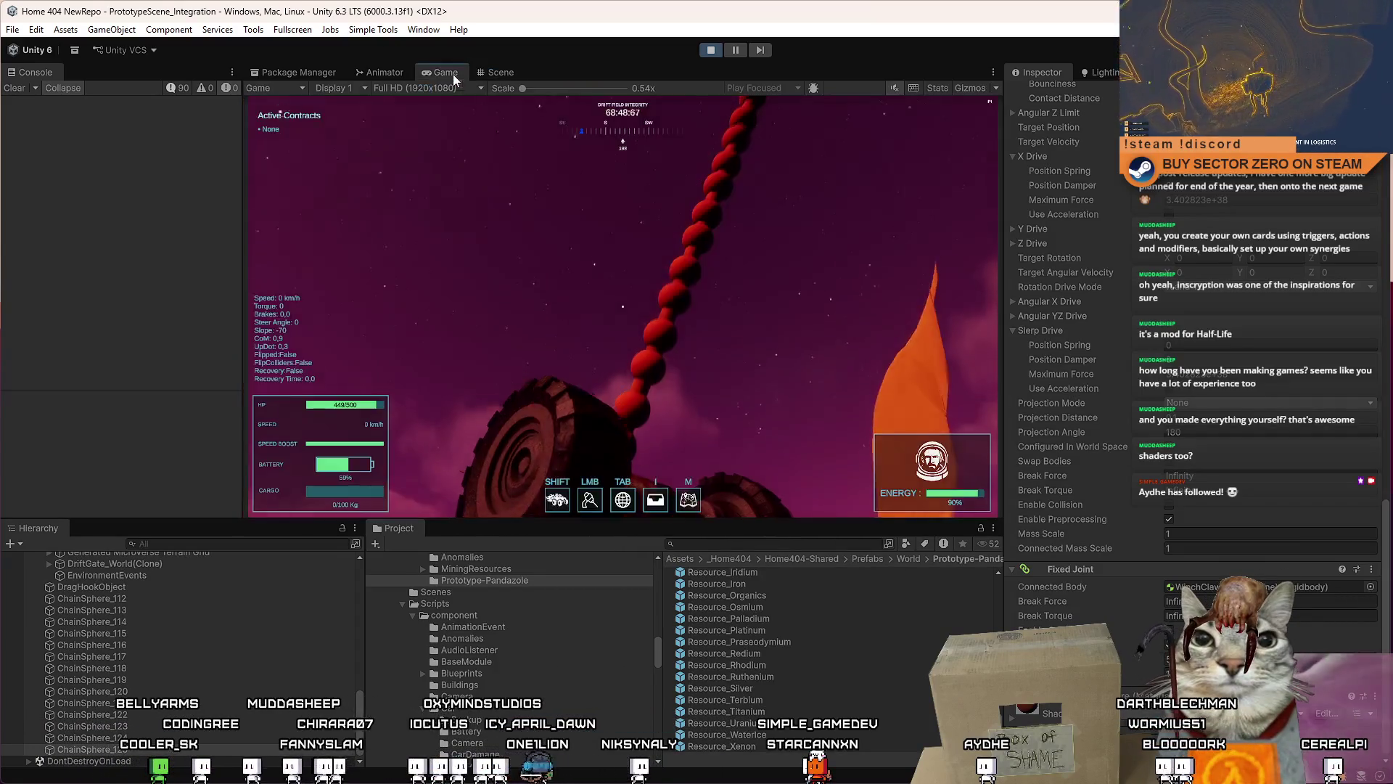
# Step: Toggle the in-game pause menu with Esc and maximize the Game view
pyautogui.press('Escape')
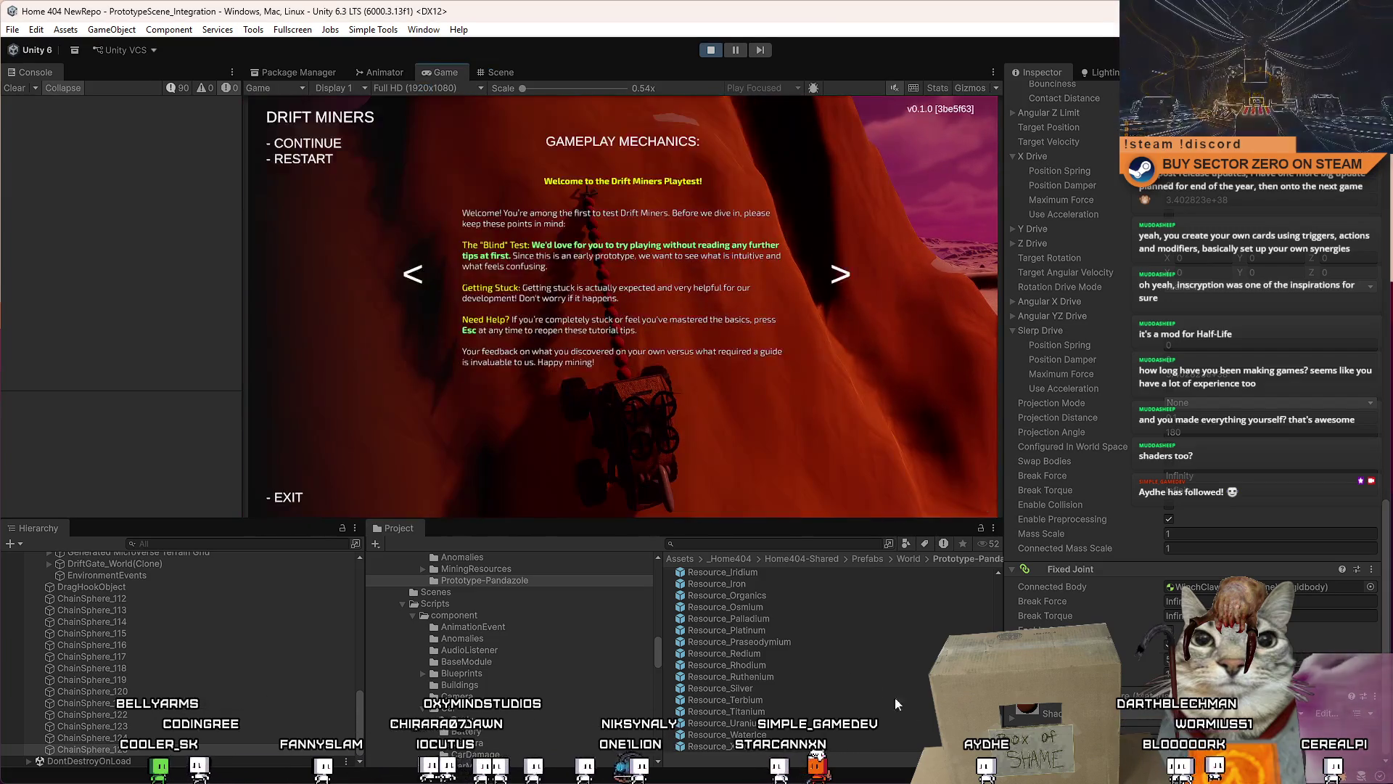
pyautogui.press('Escape')
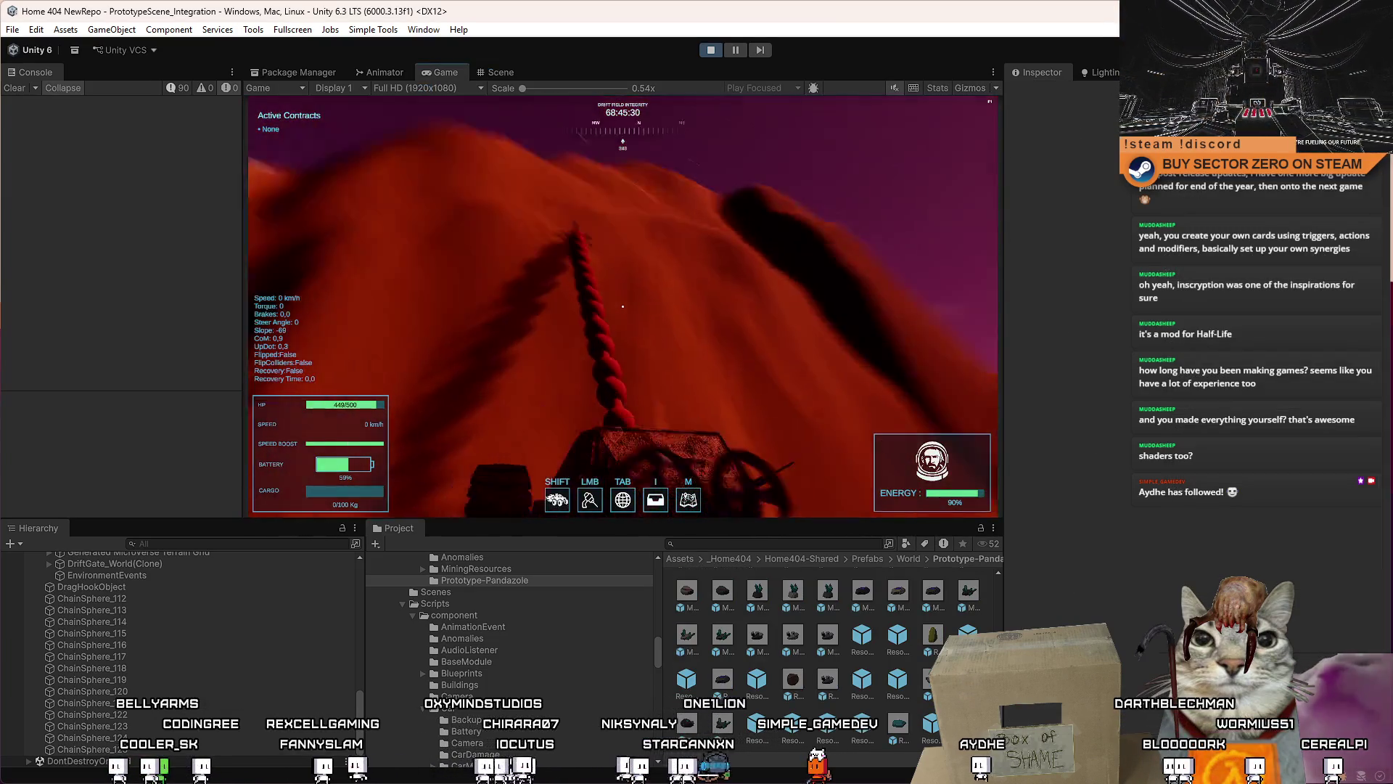
pyautogui.press('Escape')
pyautogui.press('Escape')
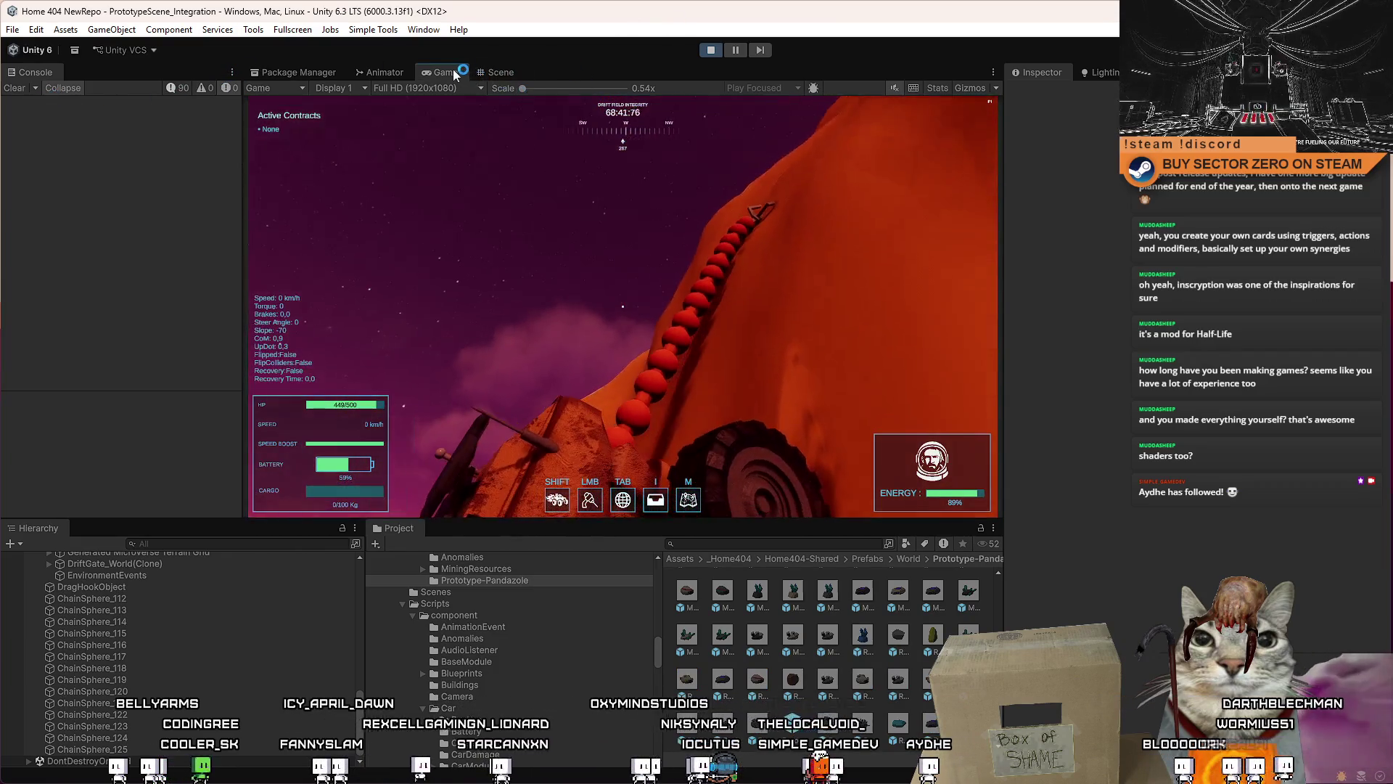
pyautogui.doubleClick(453, 68)
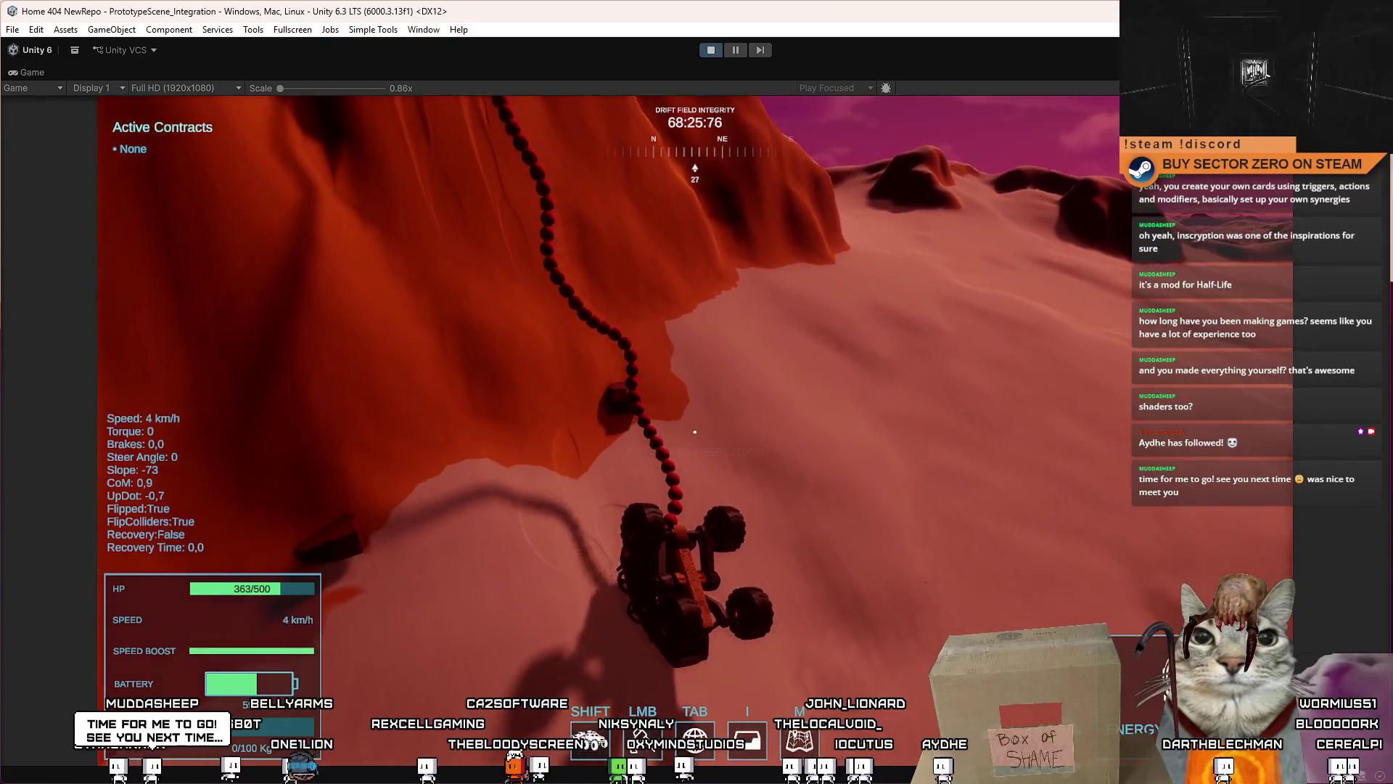
# Step: Reset the flipped rover with R, drive it up the cliff with W, then pause with Esc
pyautogui.press('r')
pyautogui.press('w')
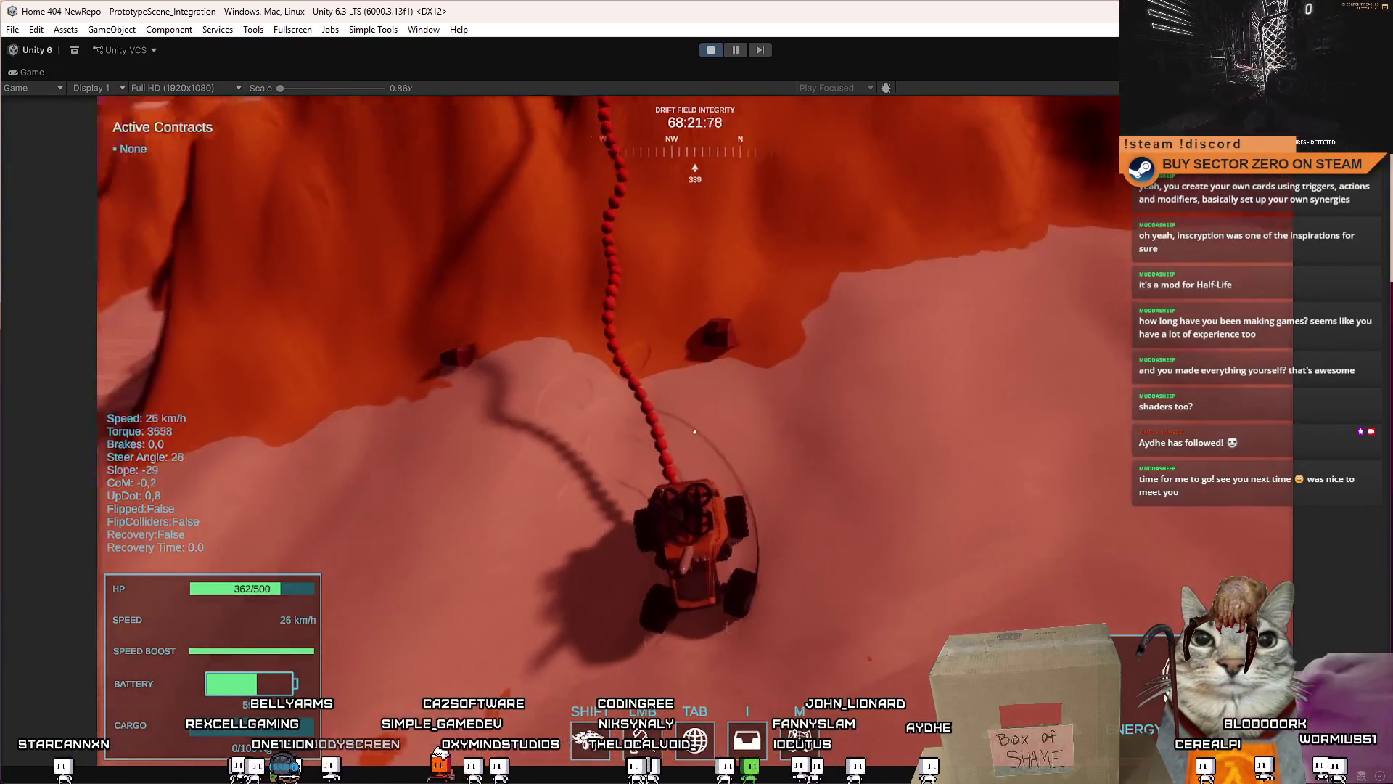
pyautogui.press('w')
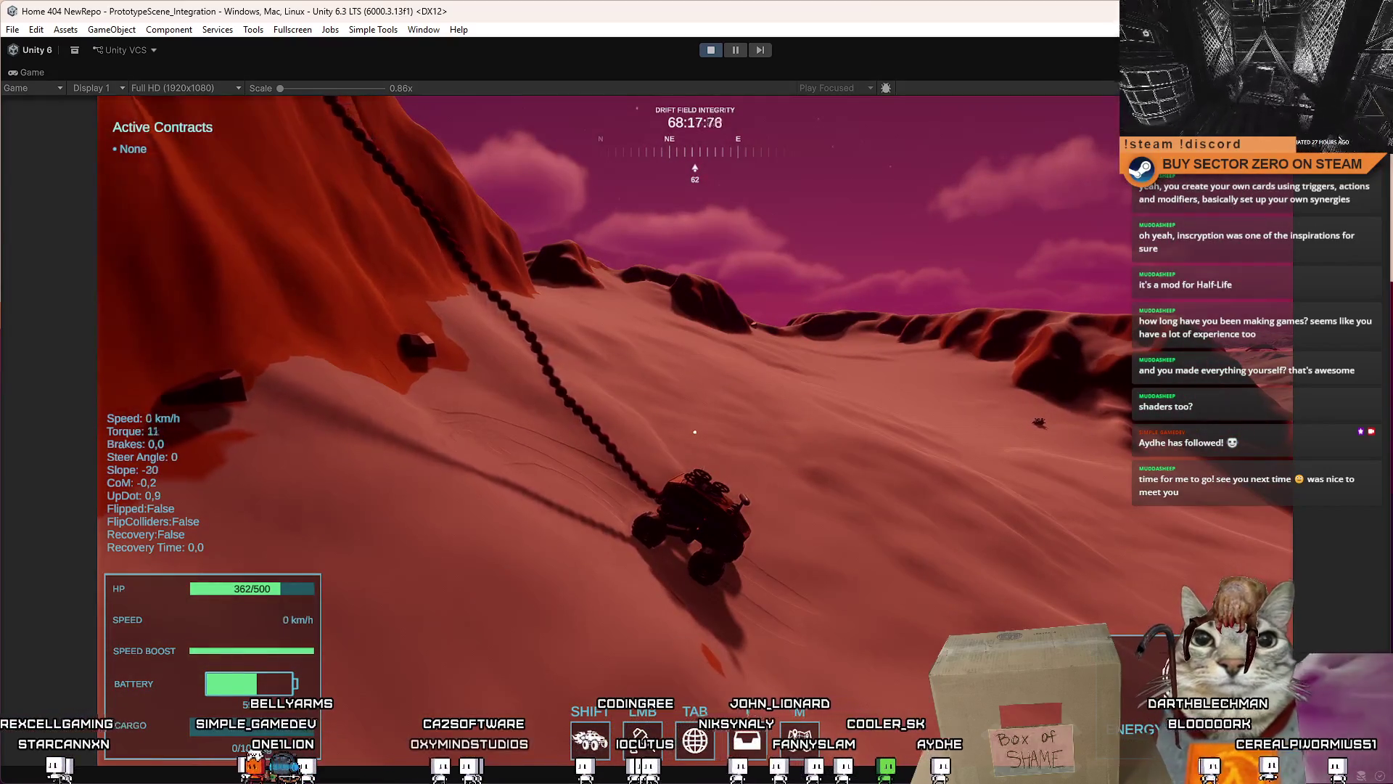
pyautogui.press('w')
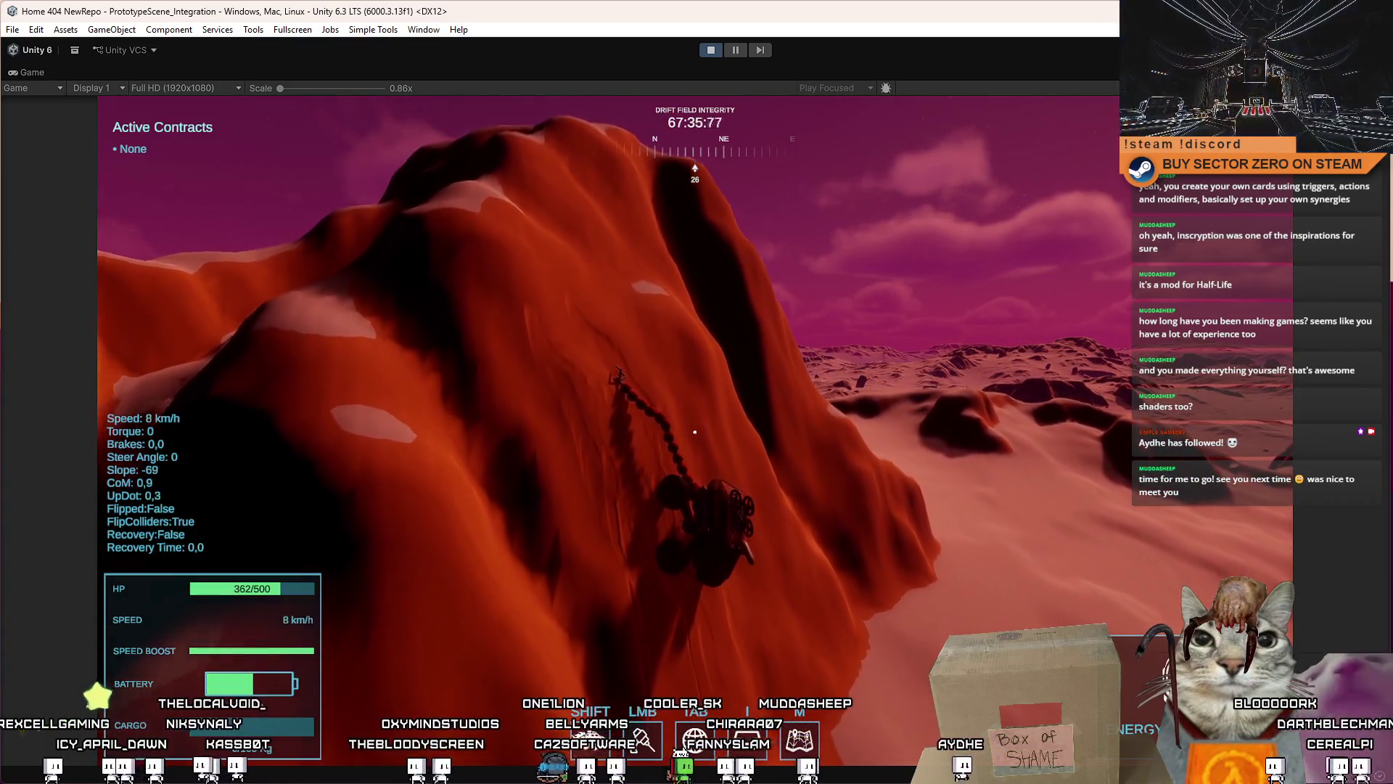
pyautogui.press('Escape')
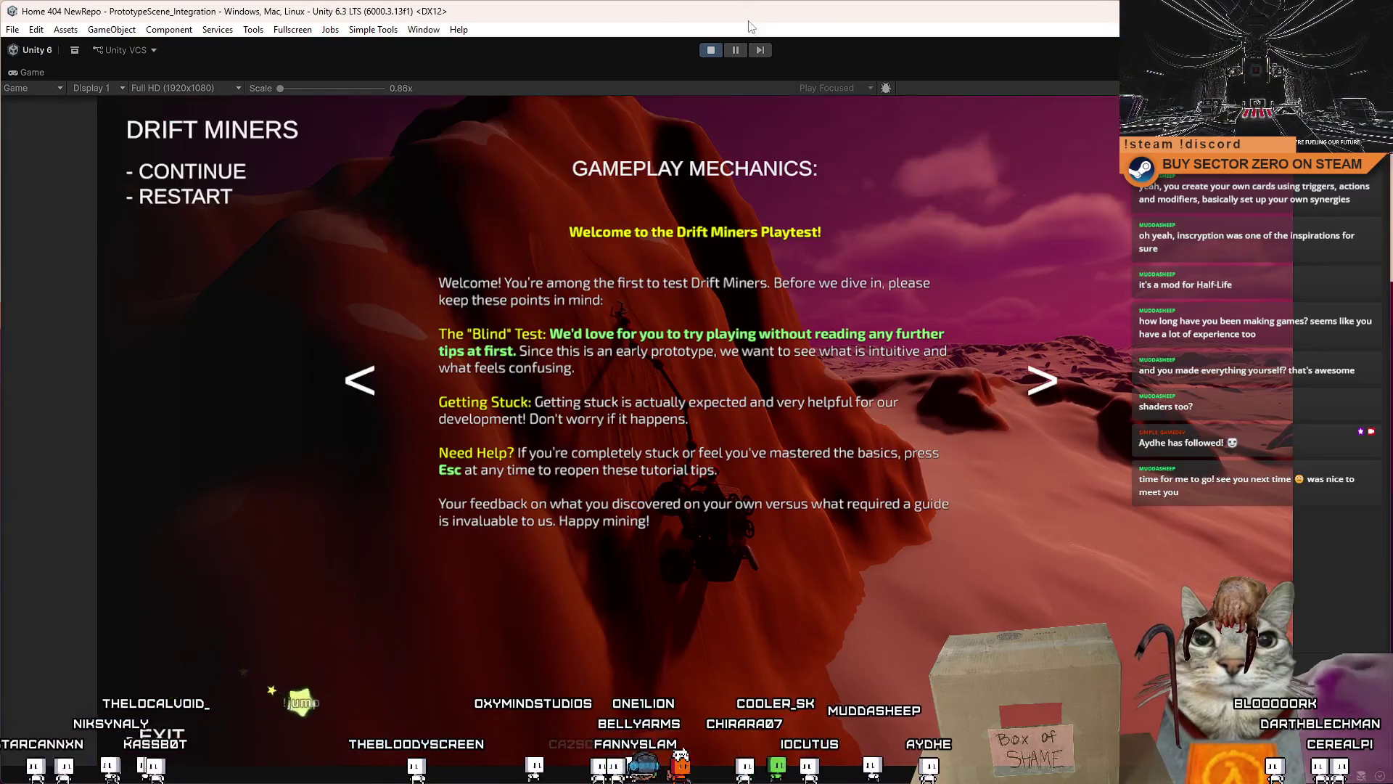
# Step: Dismiss the pause menu, restore the normal editor layout, and settle on the Scene view
pyautogui.press('Escape')
pyautogui.click(738, 49)
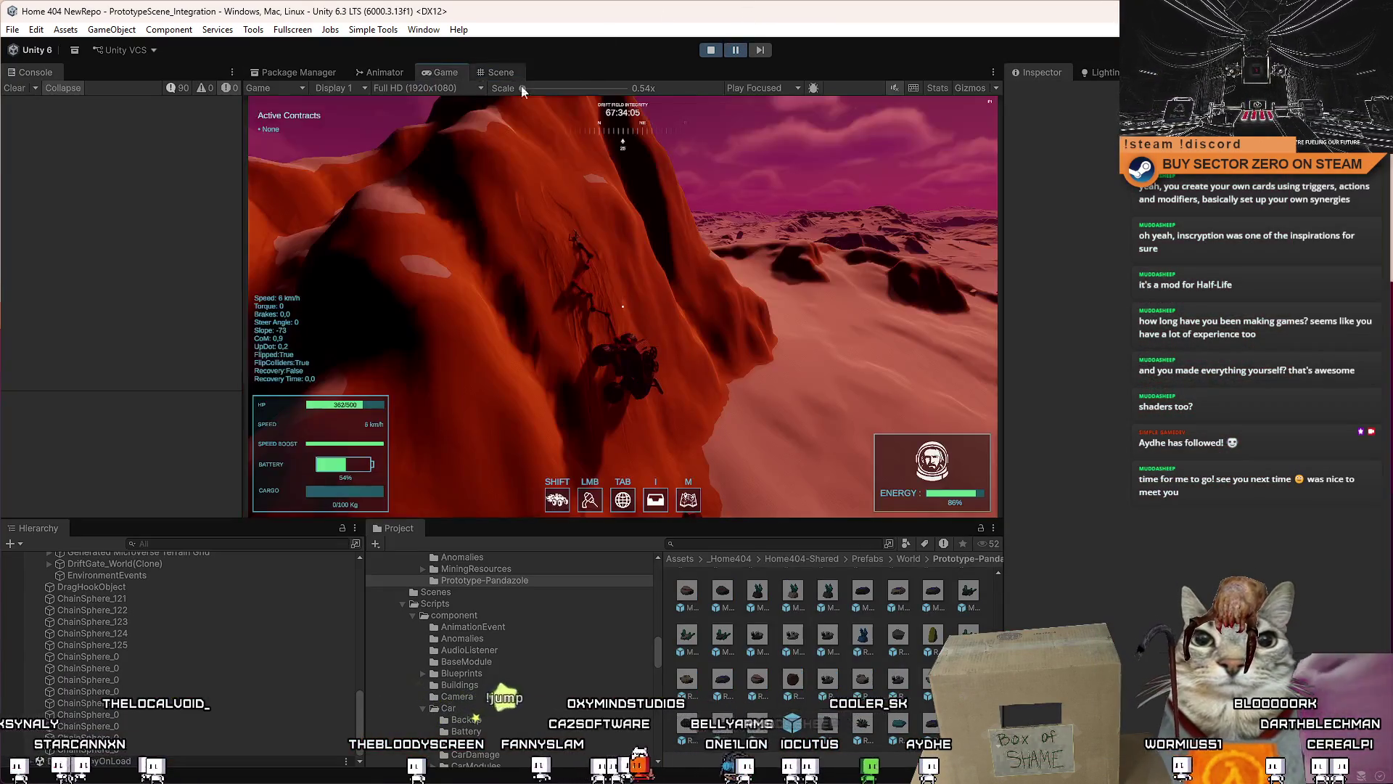
pyautogui.click(498, 73)
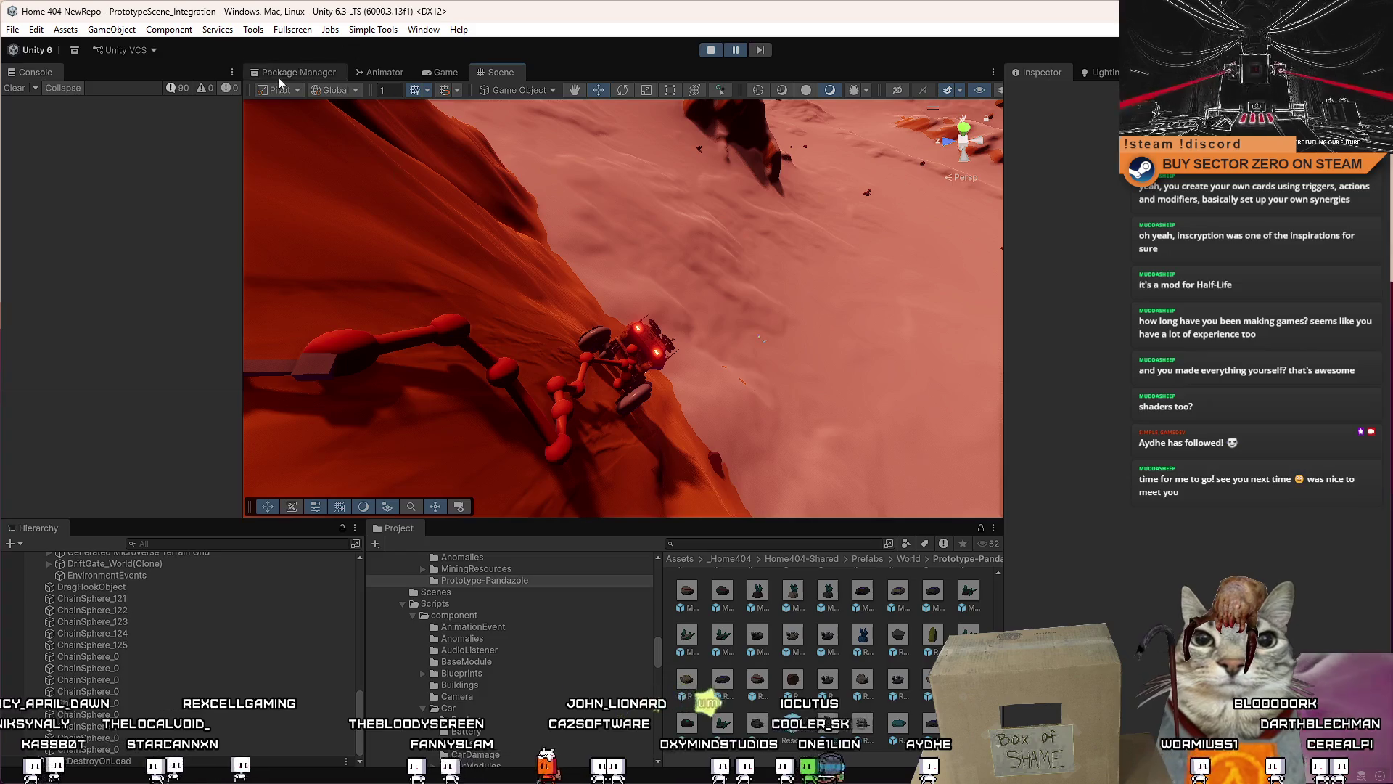
pyautogui.click(445, 78)
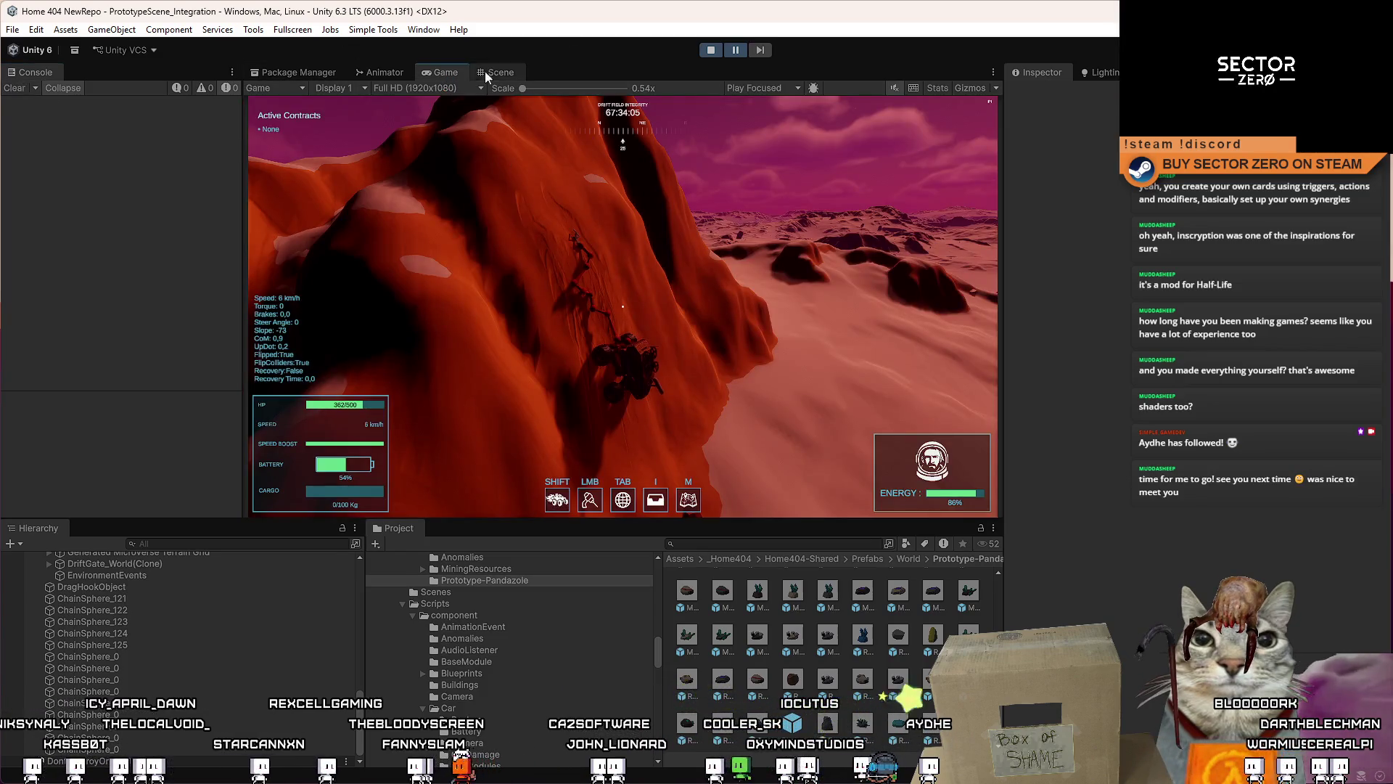
pyautogui.click(486, 71)
pyautogui.click(450, 72)
pyautogui.click(508, 72)
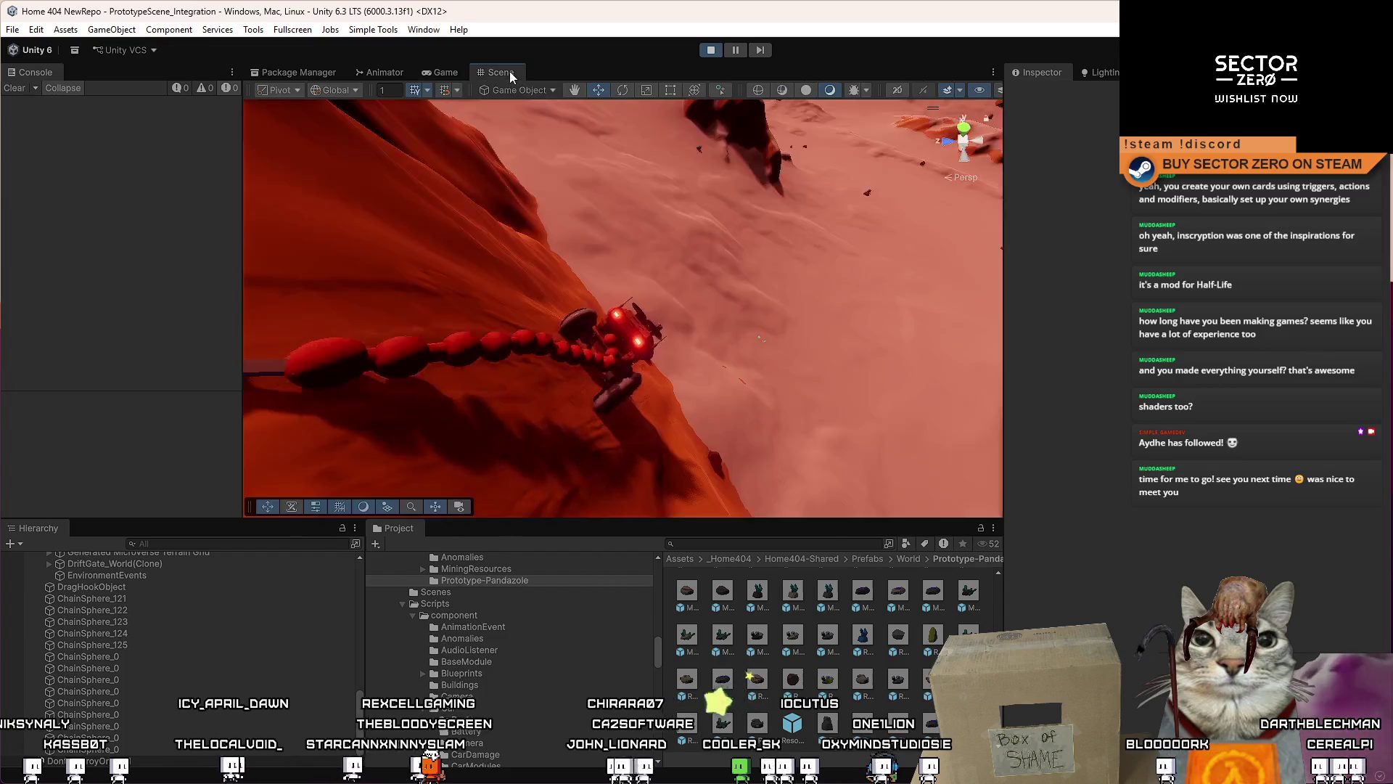
# Step: Select one chain sphere near the rover and orbit to look along the chain
pyautogui.click(516, 342)
pyautogui.click(530, 359)
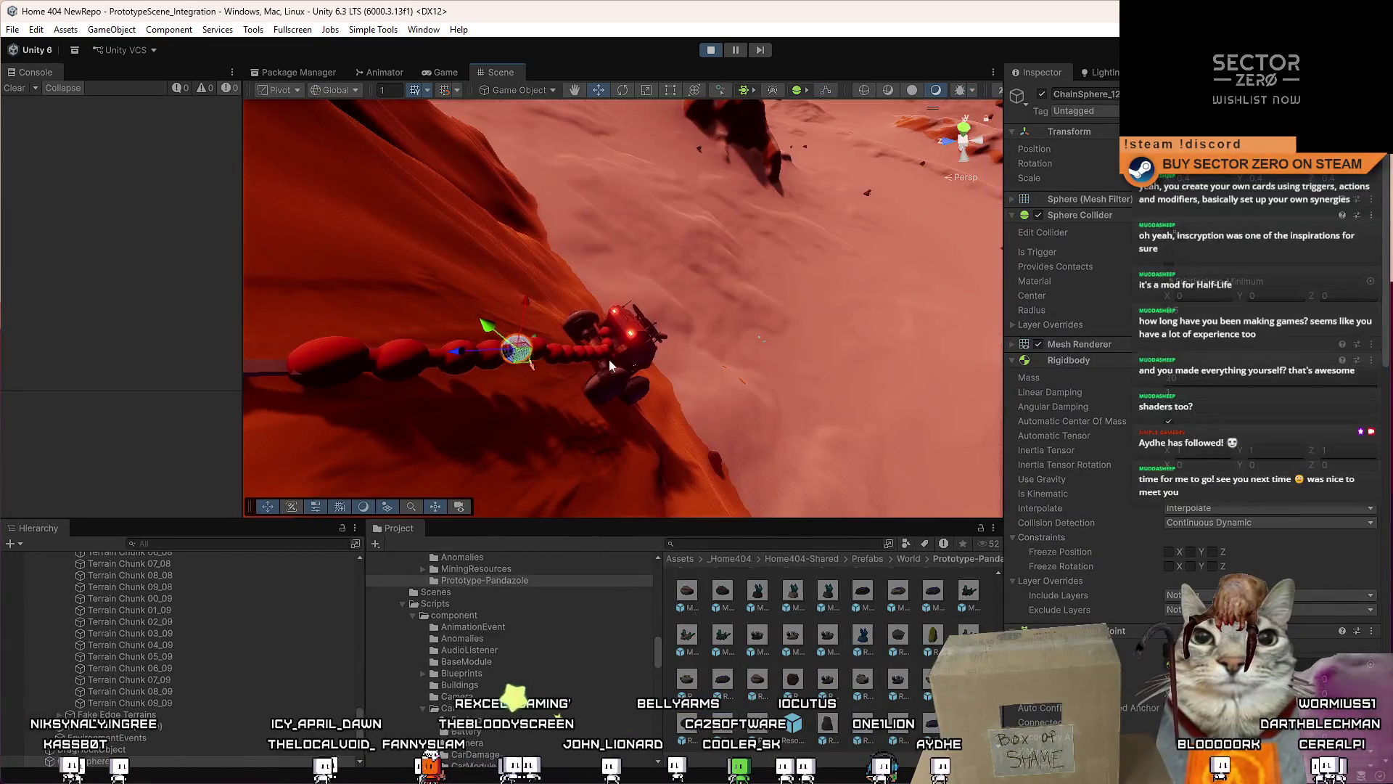
pyautogui.moveTo(568, 365)
pyautogui.mouseDown()
pyautogui.moveTo(550, 391)
pyautogui.moveTo(440, 270)
pyautogui.mouseUp()
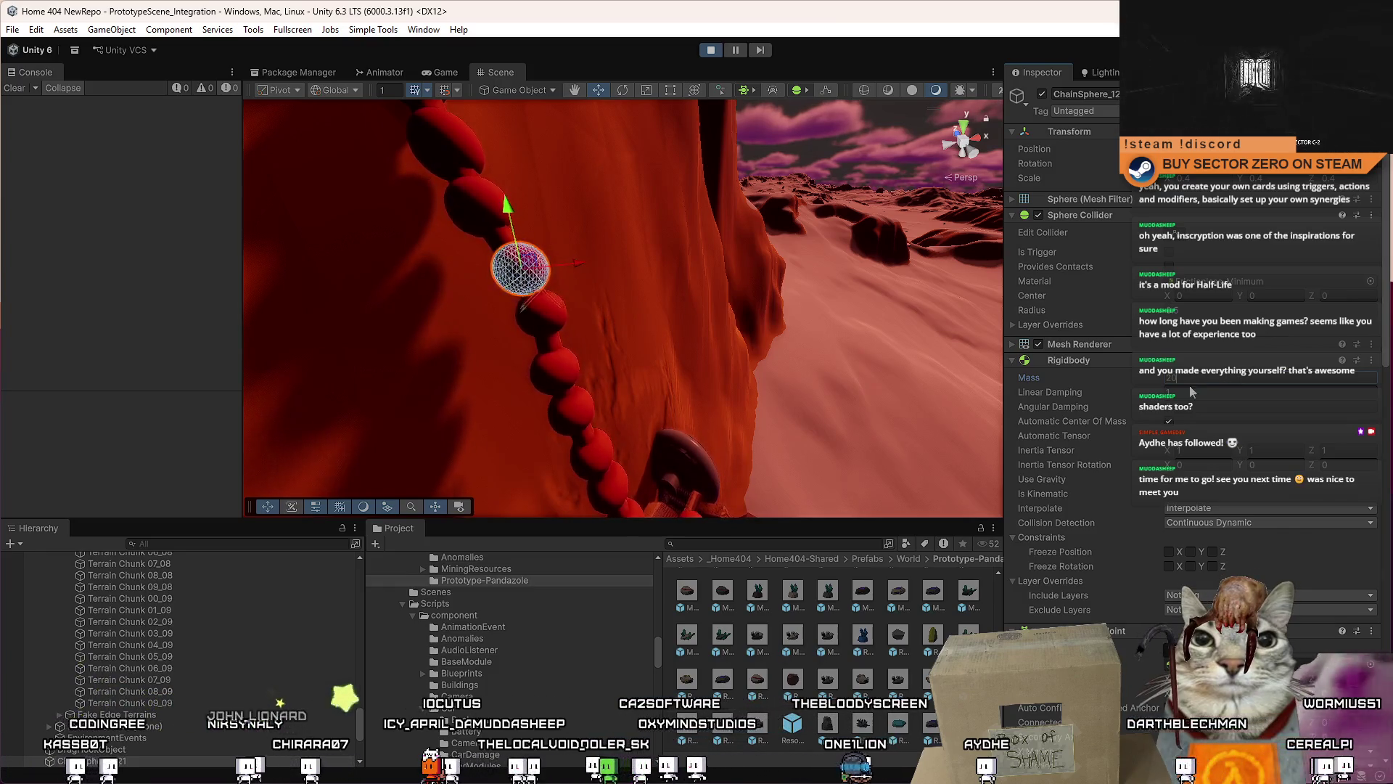
pyautogui.moveTo(581, 345); pyautogui.dragTo(702, 347)
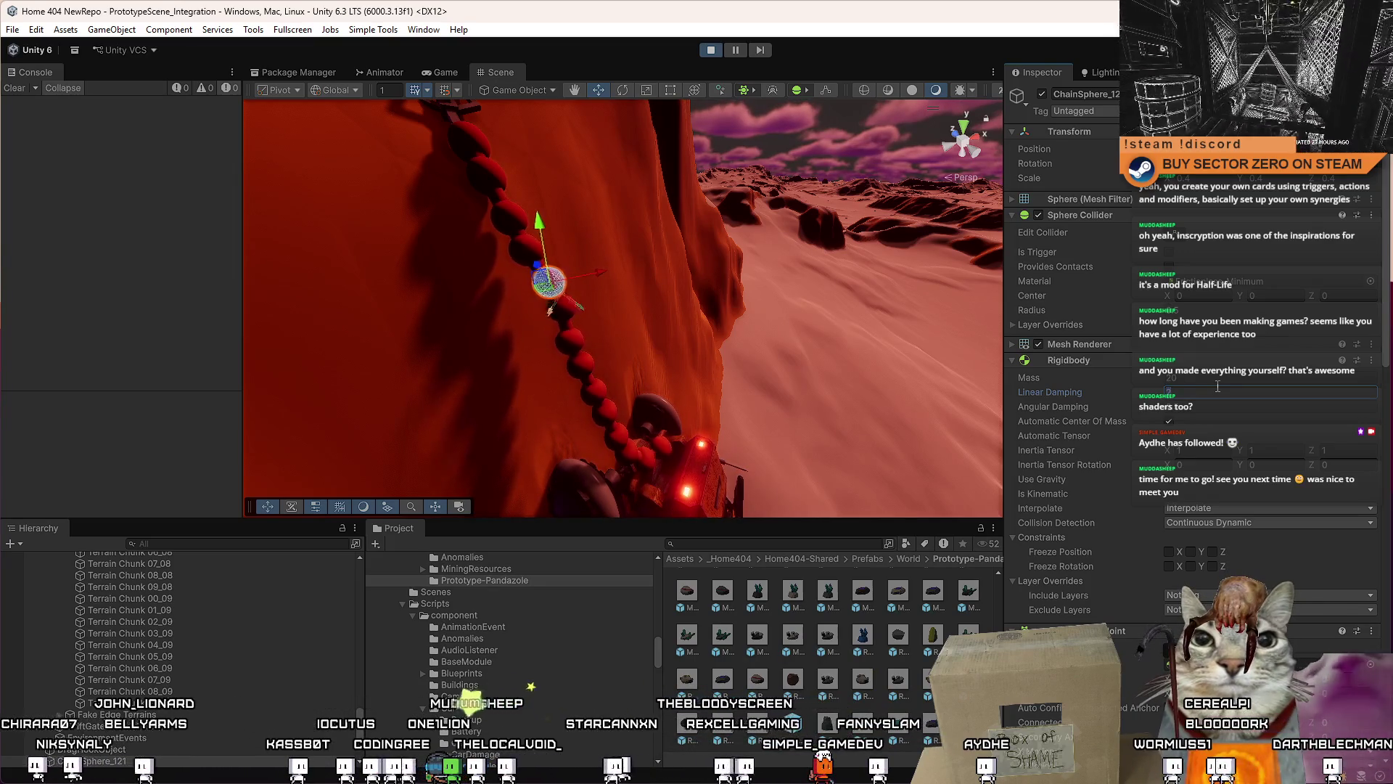
pyautogui.scroll(-10, 1218, 386)
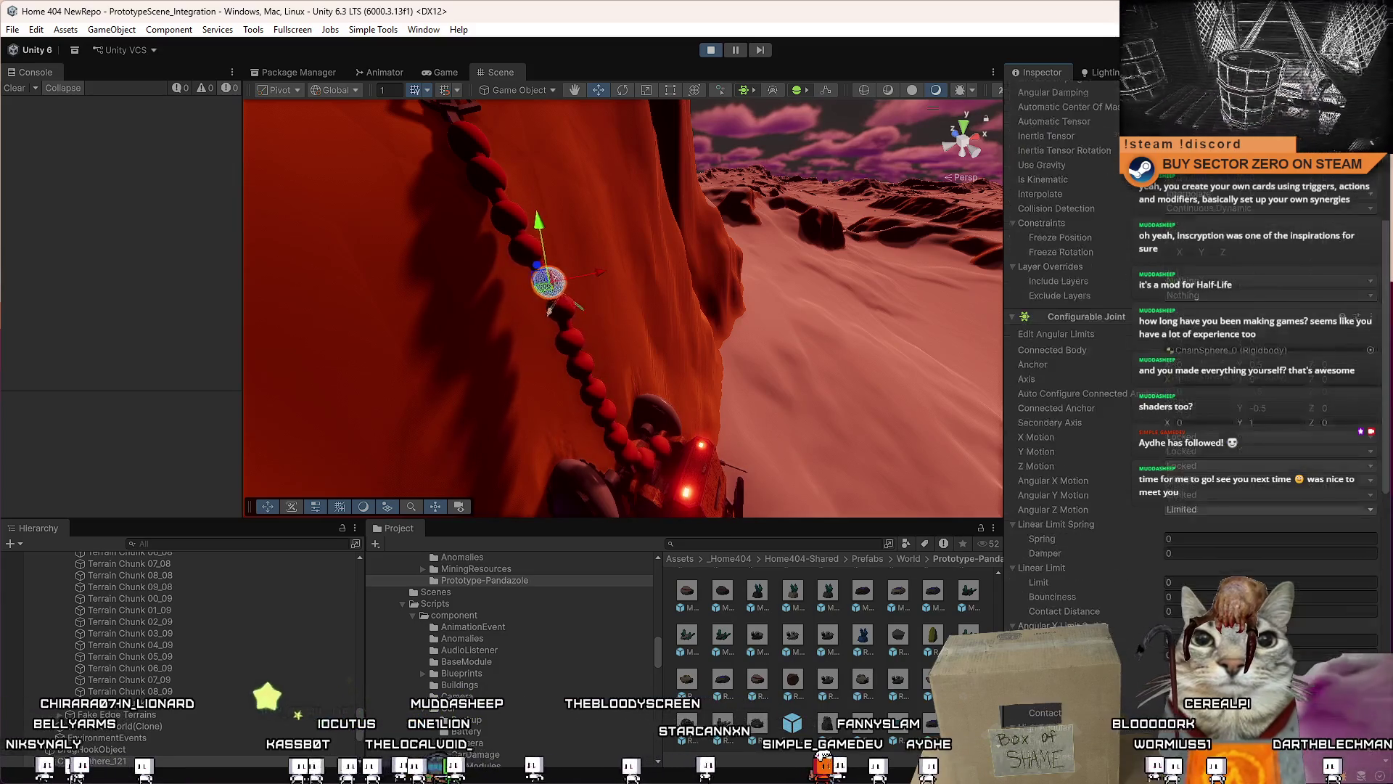
# Step: Scroll through the chain sphere's Configurable Joint settings and frame it with F
pyautogui.scroll(-12, 1218, 386)
pyautogui.scroll(-7, 1218, 386)
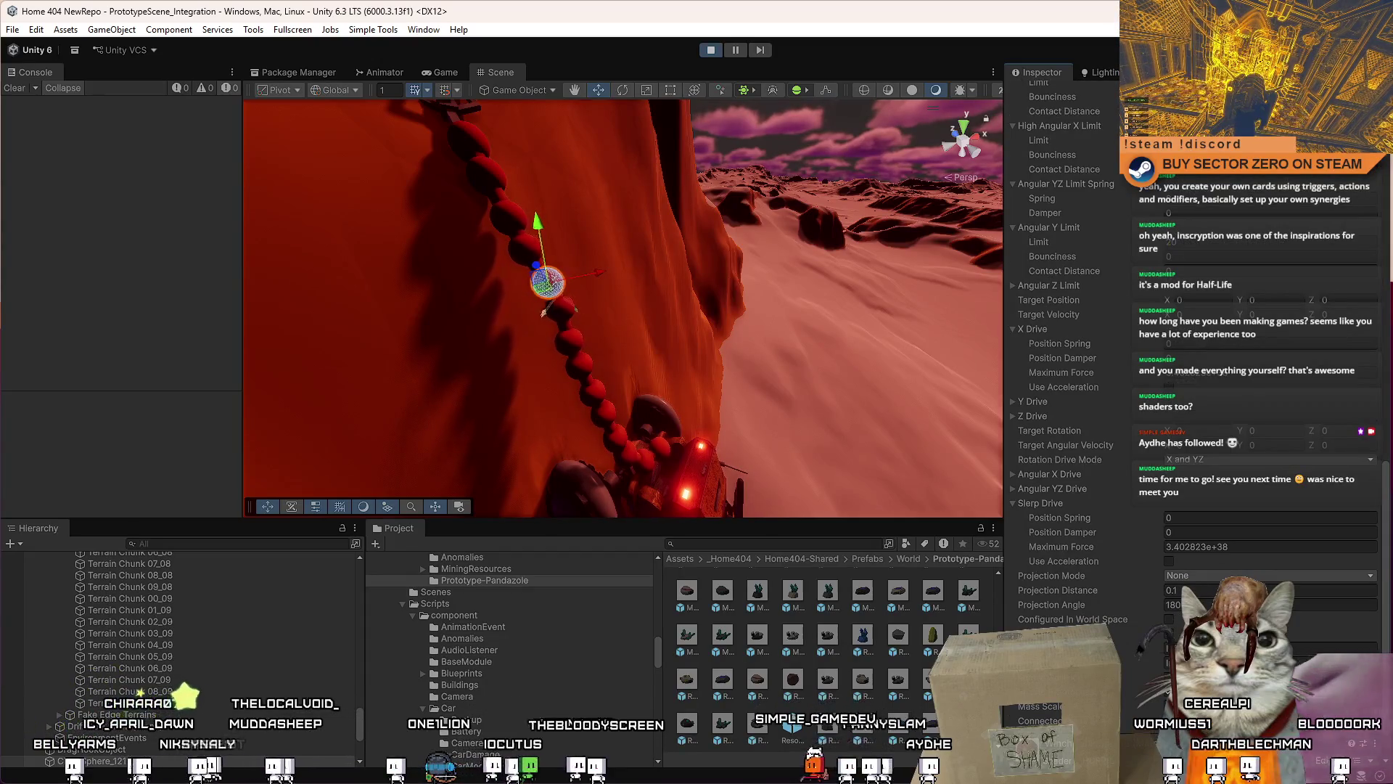
pyautogui.scroll(-2, 1218, 386)
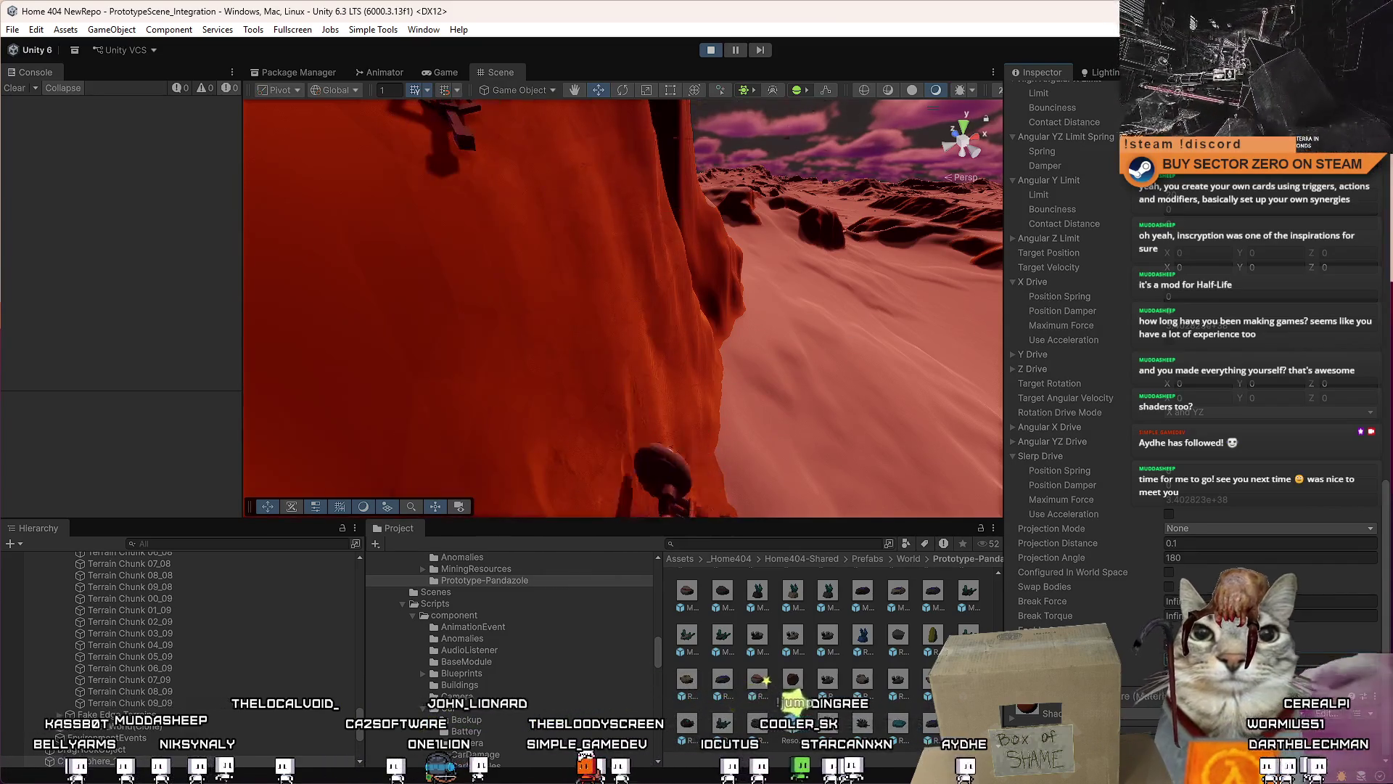
pyautogui.moveTo(588, 312); pyautogui.dragTo(614, 294)
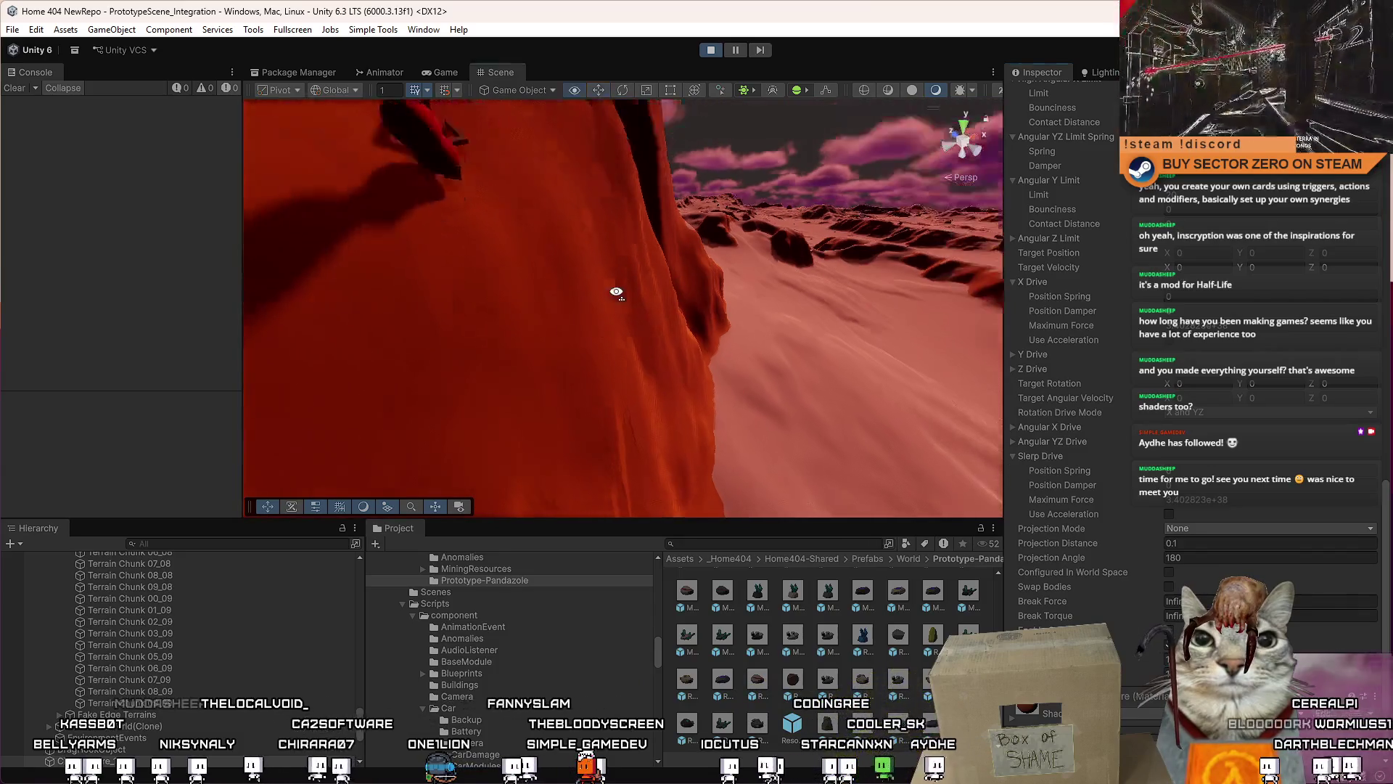
pyautogui.press('f')
pyautogui.scroll(-5, 194, 711)
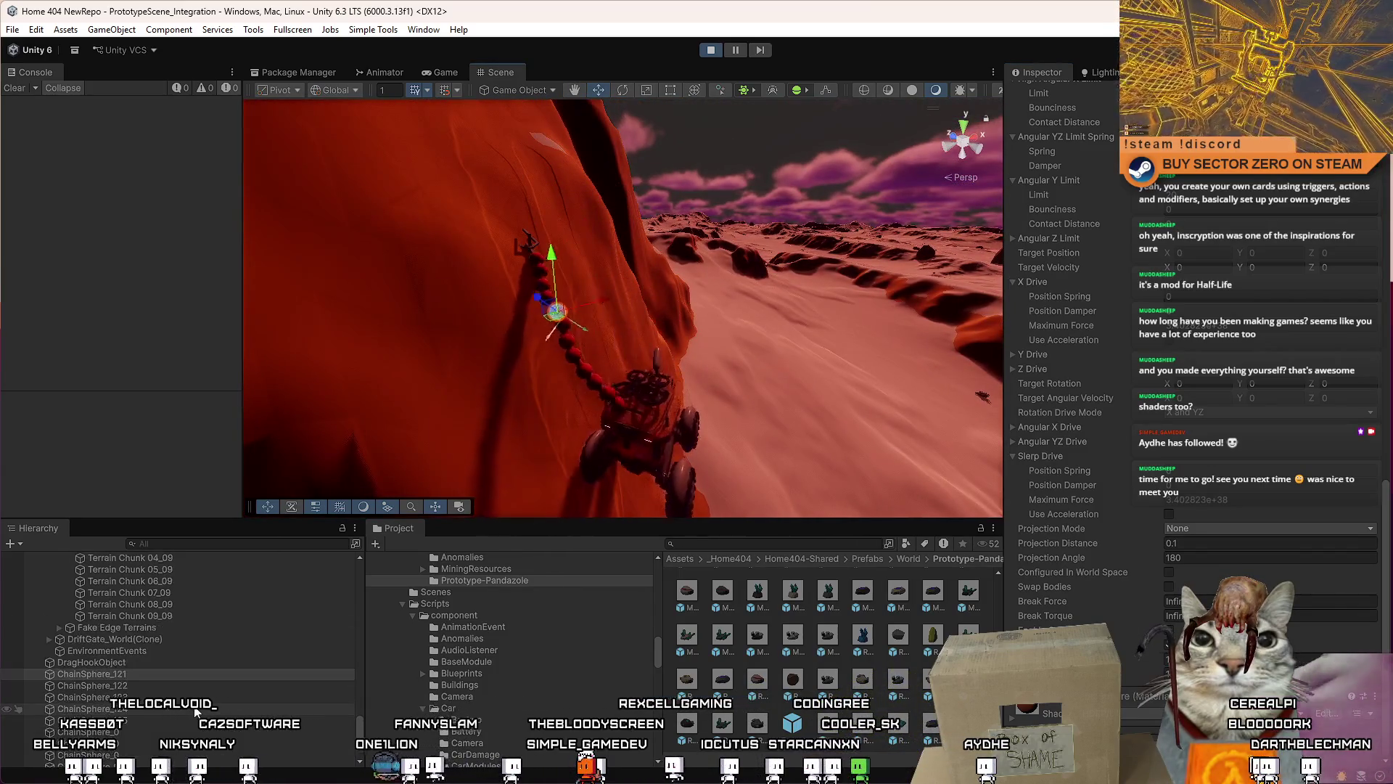
pyautogui.scroll(-3, 195, 711)
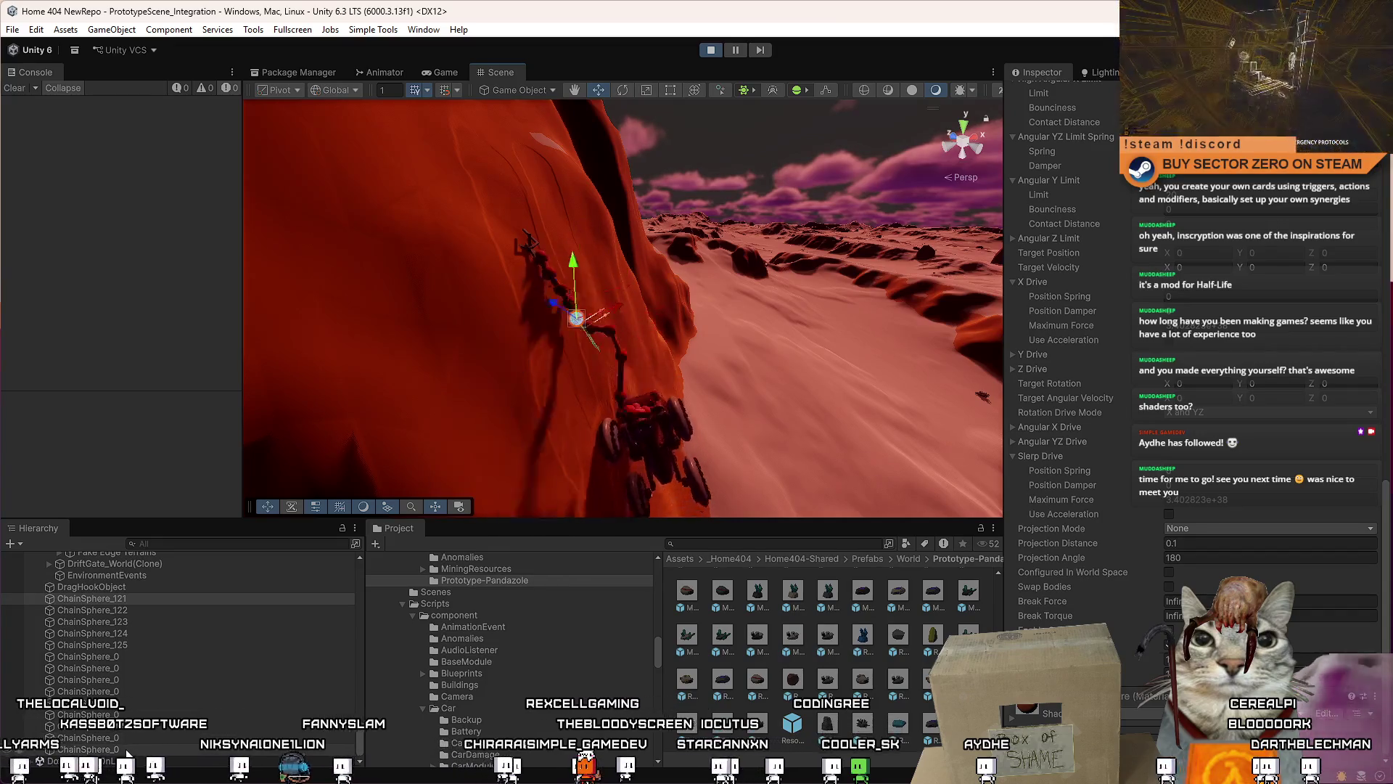
# Step: Select all ChainSphere rows in the Hierarchy, review their joints, then stop play mode
pyautogui.keyDown('shift'); pyautogui.click(127, 754); pyautogui.keyUp('shift')
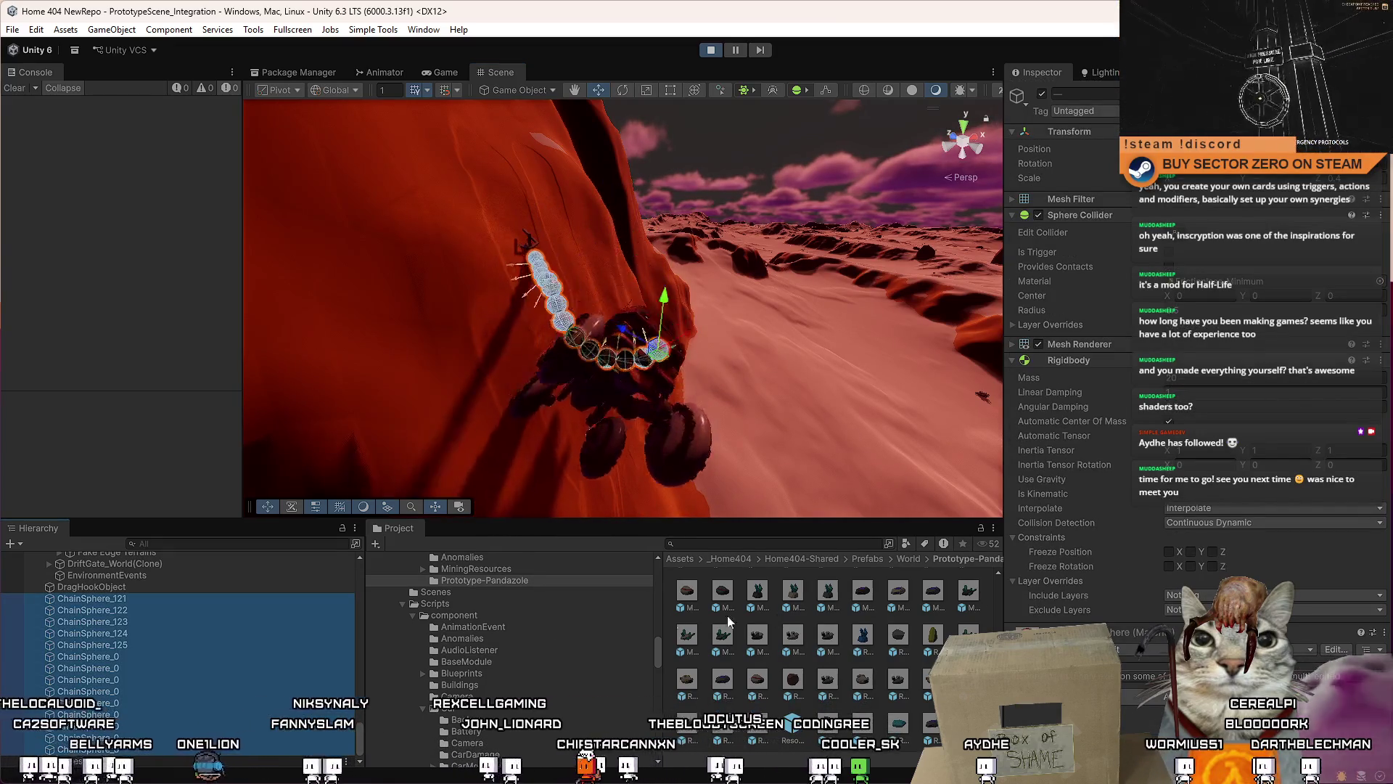
pyautogui.click(144, 610)
pyautogui.keyDown('shift'); pyautogui.click(124, 738); pyautogui.keyUp('shift')
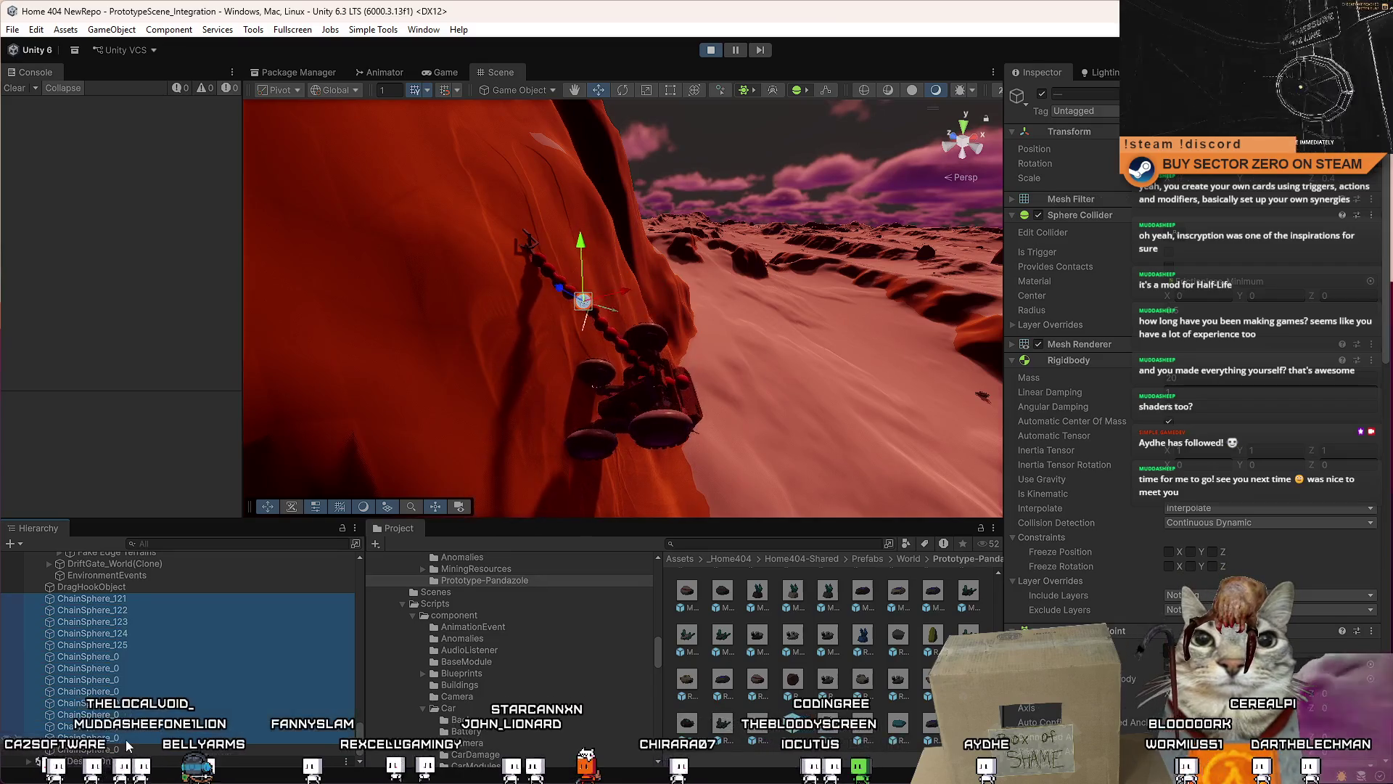
pyautogui.scroll(-5, 1269, 419)
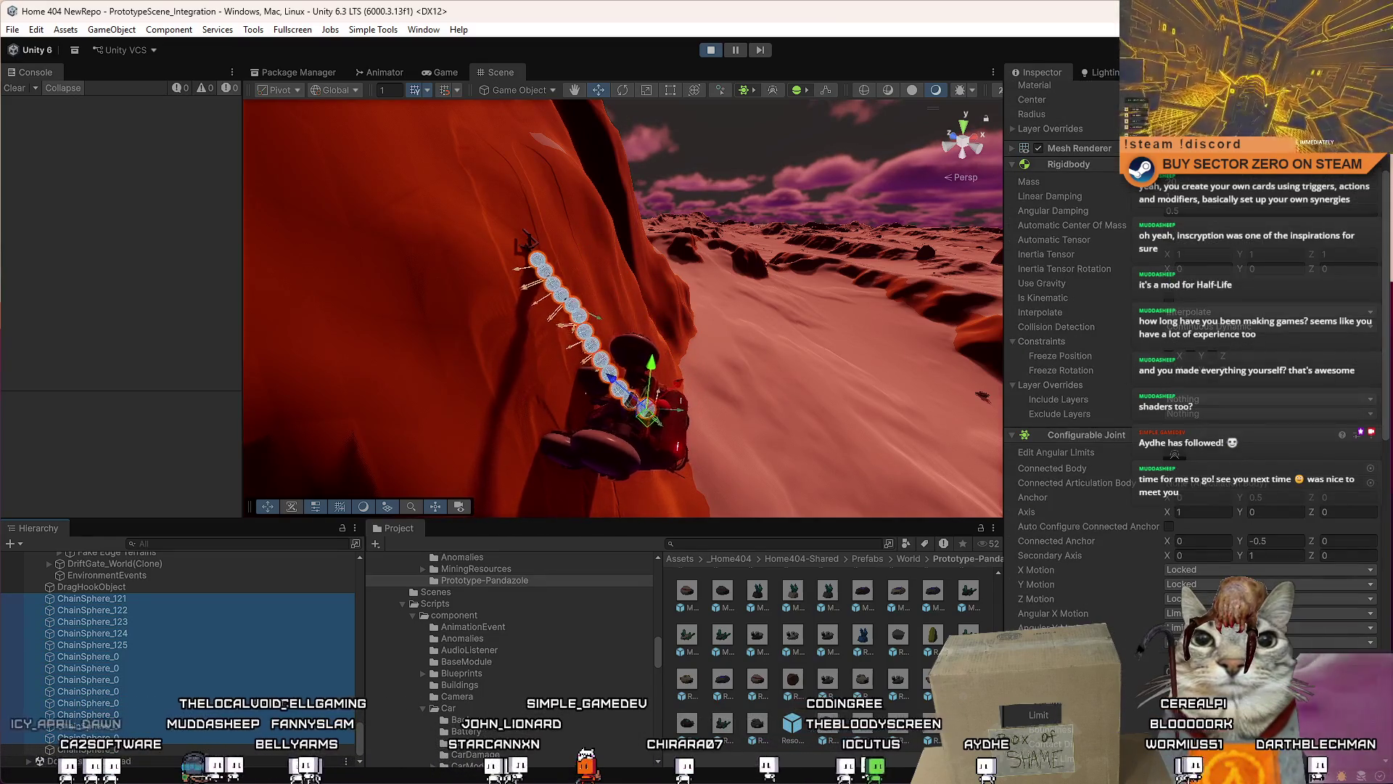
pyautogui.scroll(-12, 1174, 454)
pyautogui.scroll(-7, 1189, 349)
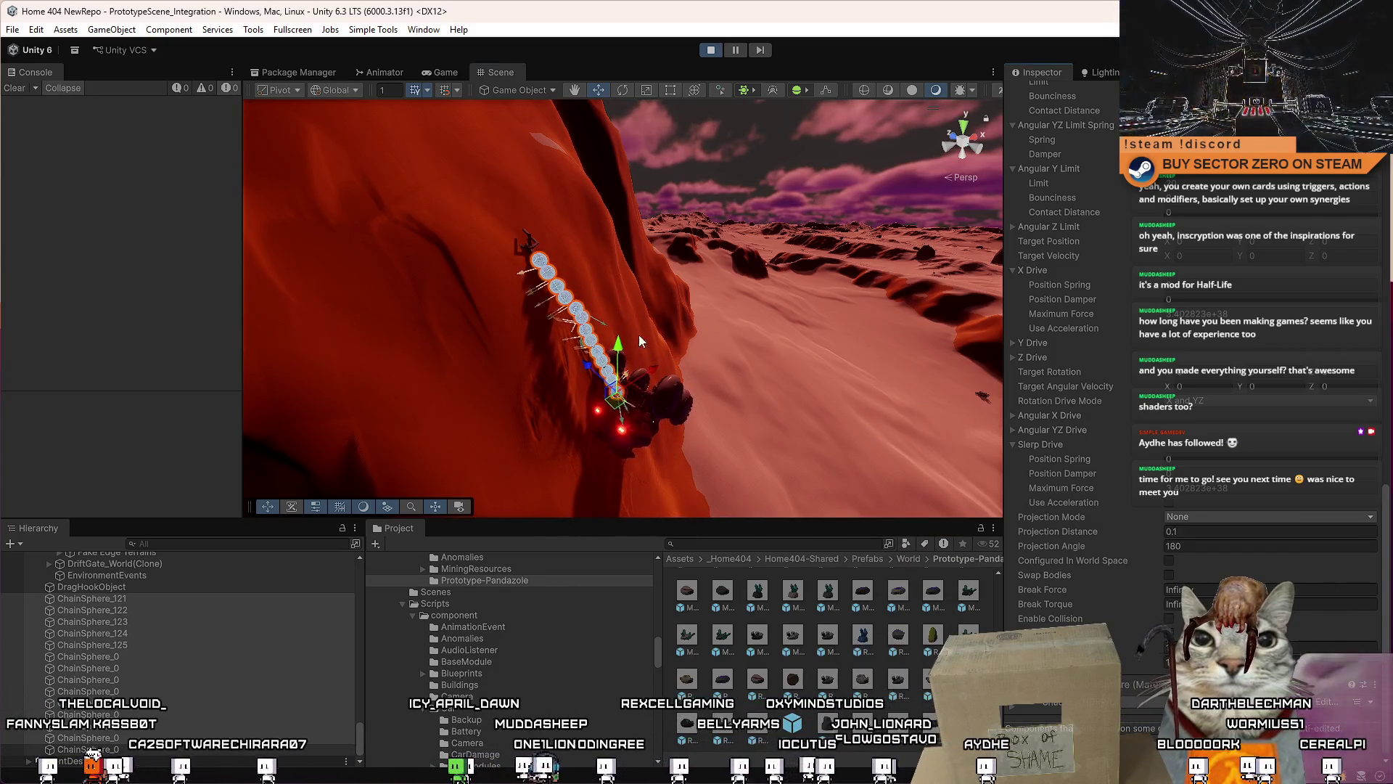
pyautogui.moveTo(714, 349); pyautogui.dragTo(724, 394)
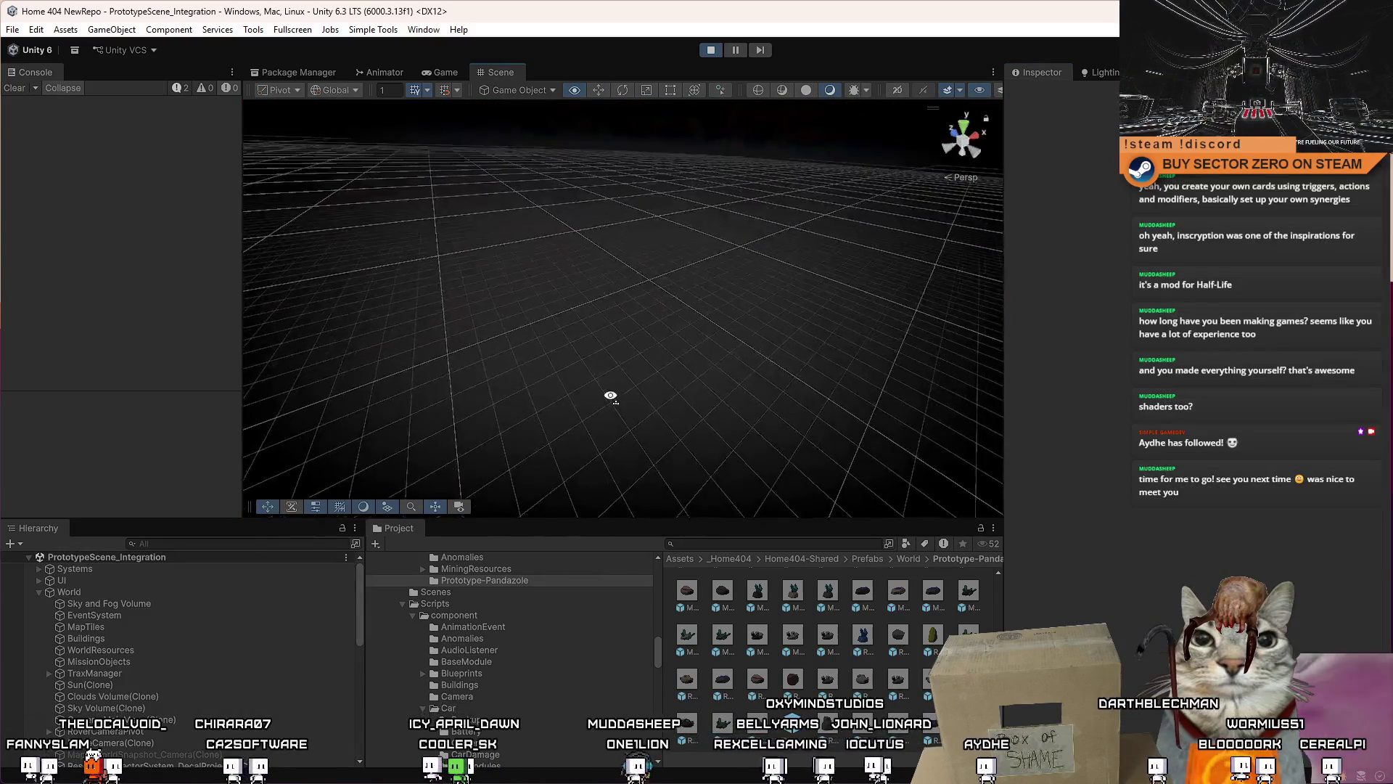
pyautogui.click(711, 49)
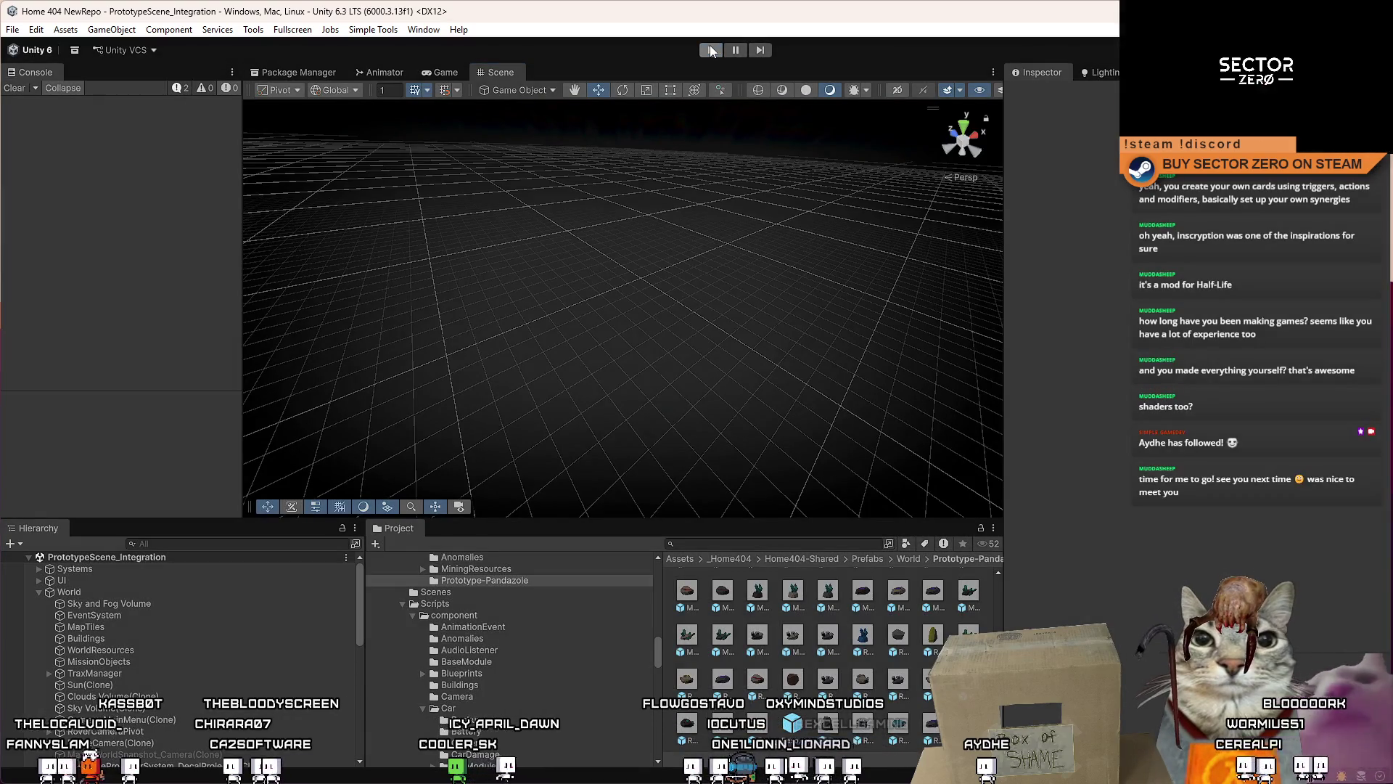
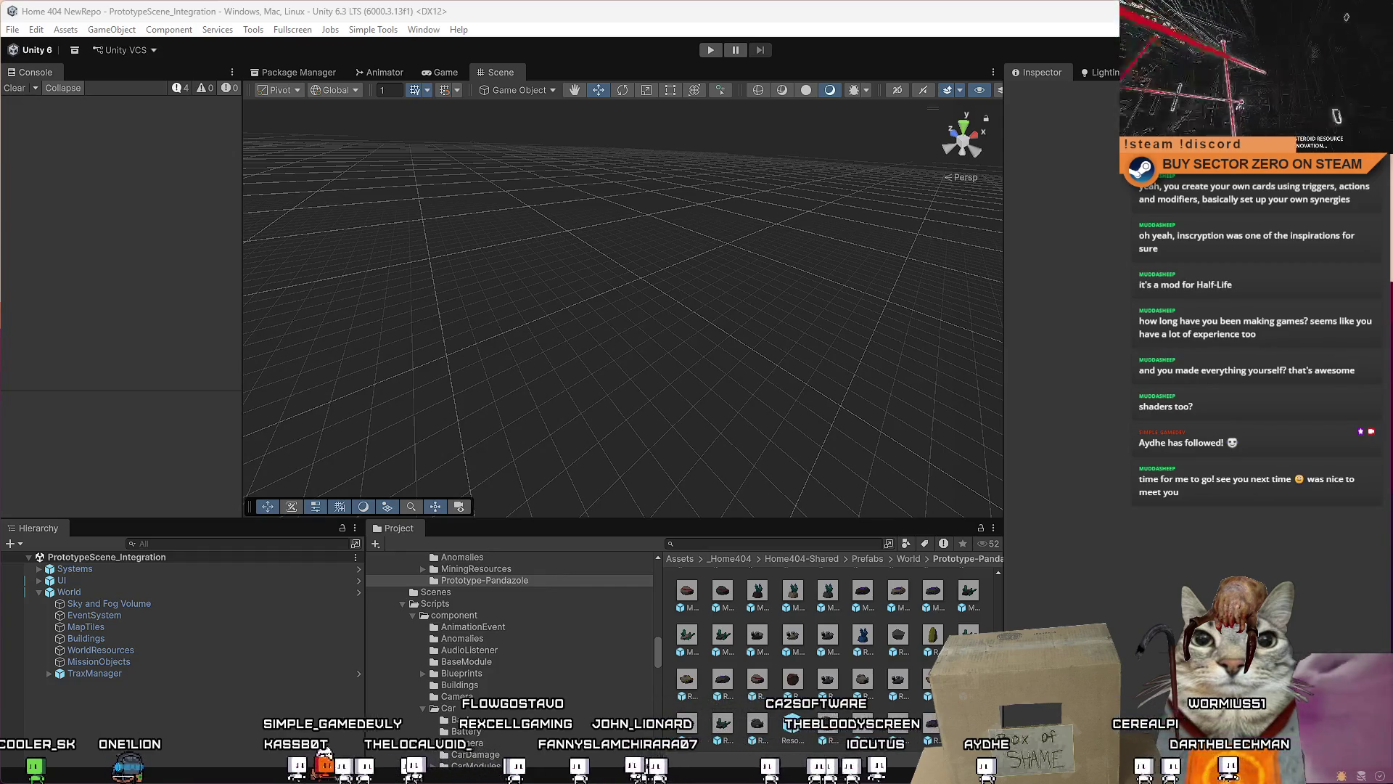
# Step: Orbit the Scene view, then run the game to show the Drift Miners welcome screen
pyautogui.moveTo(715, 364); pyautogui.dragTo(508, 326)
pyautogui.hotkey('ctrl', 'p')
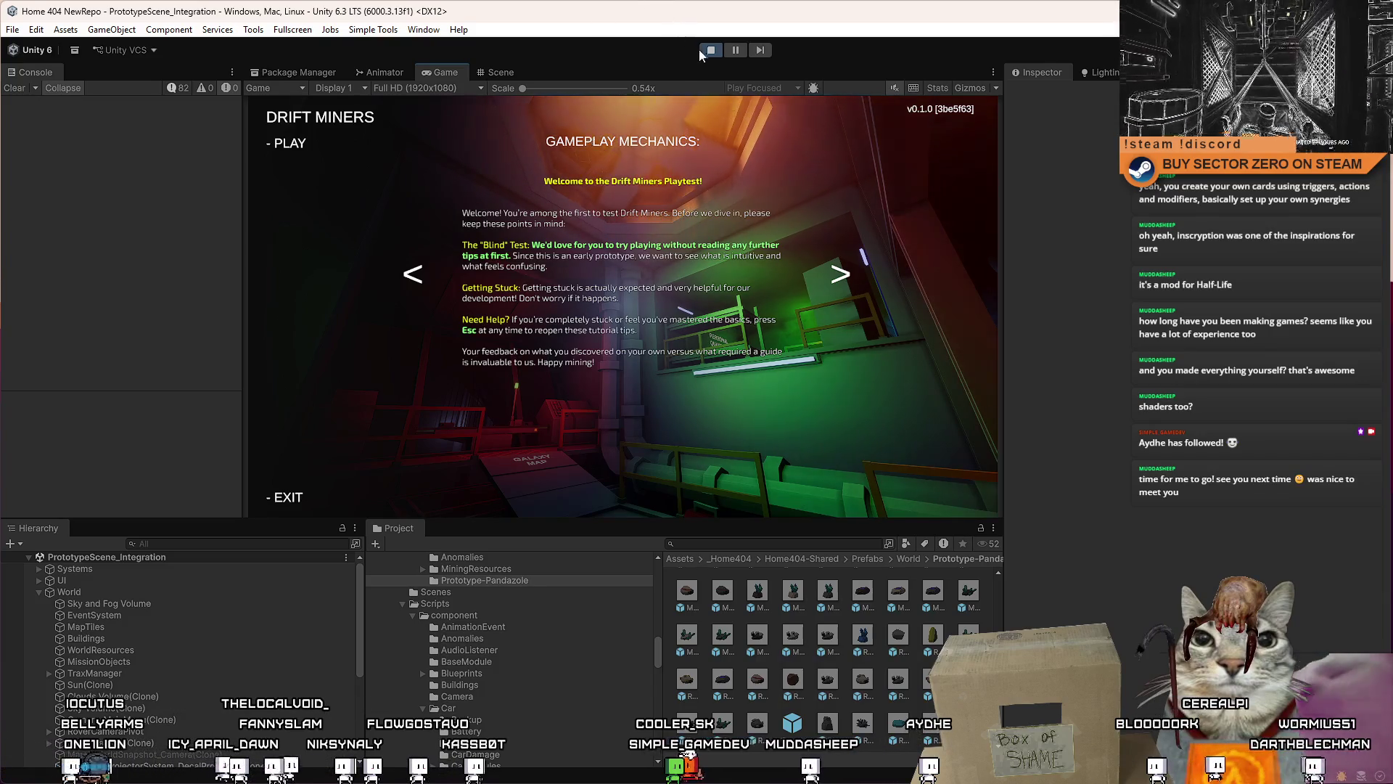
# Step: Stop Play mode and open the WinchTool script found by searching 'winch too' in the Project window
pyautogui.hotkey('ctrl', 'p')
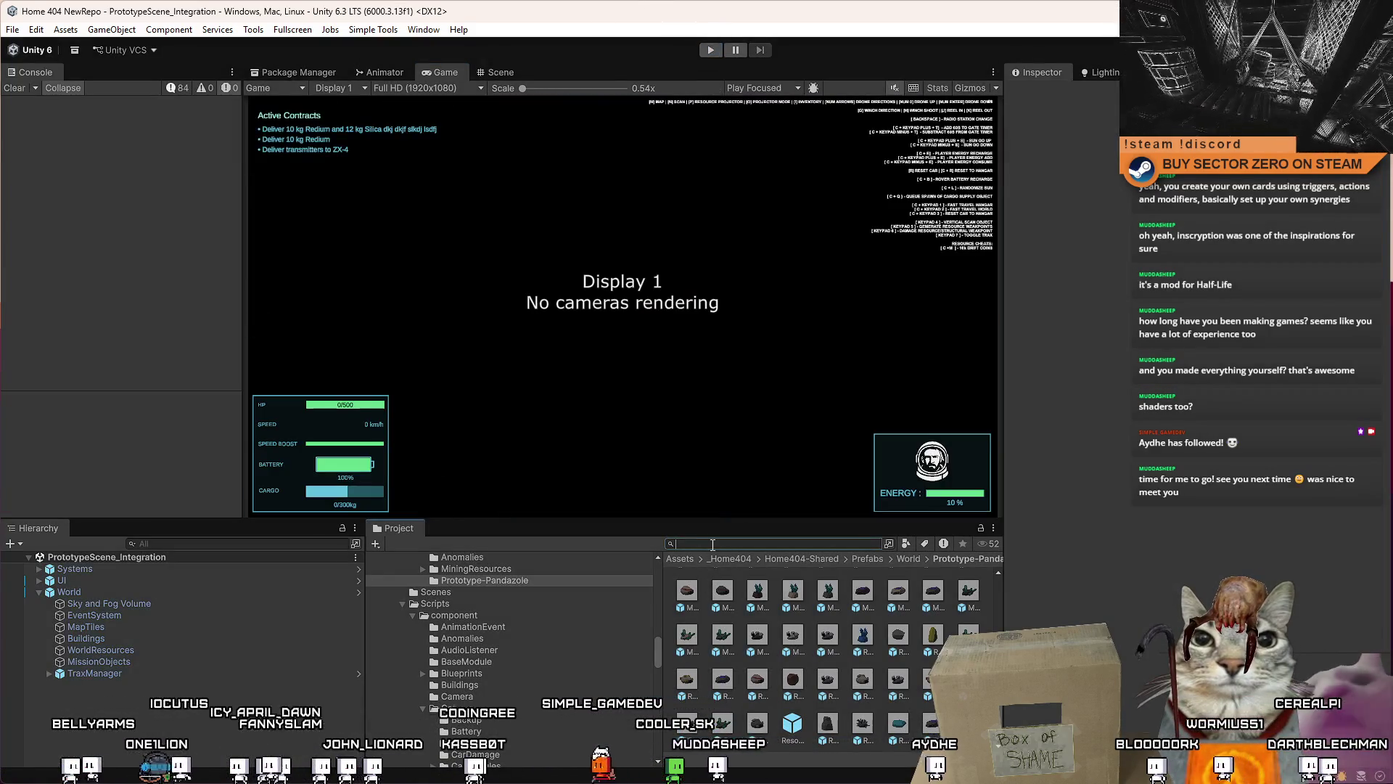
pyautogui.write('winch')
pyautogui.click(711, 544)
pyautogui.write('winch ')
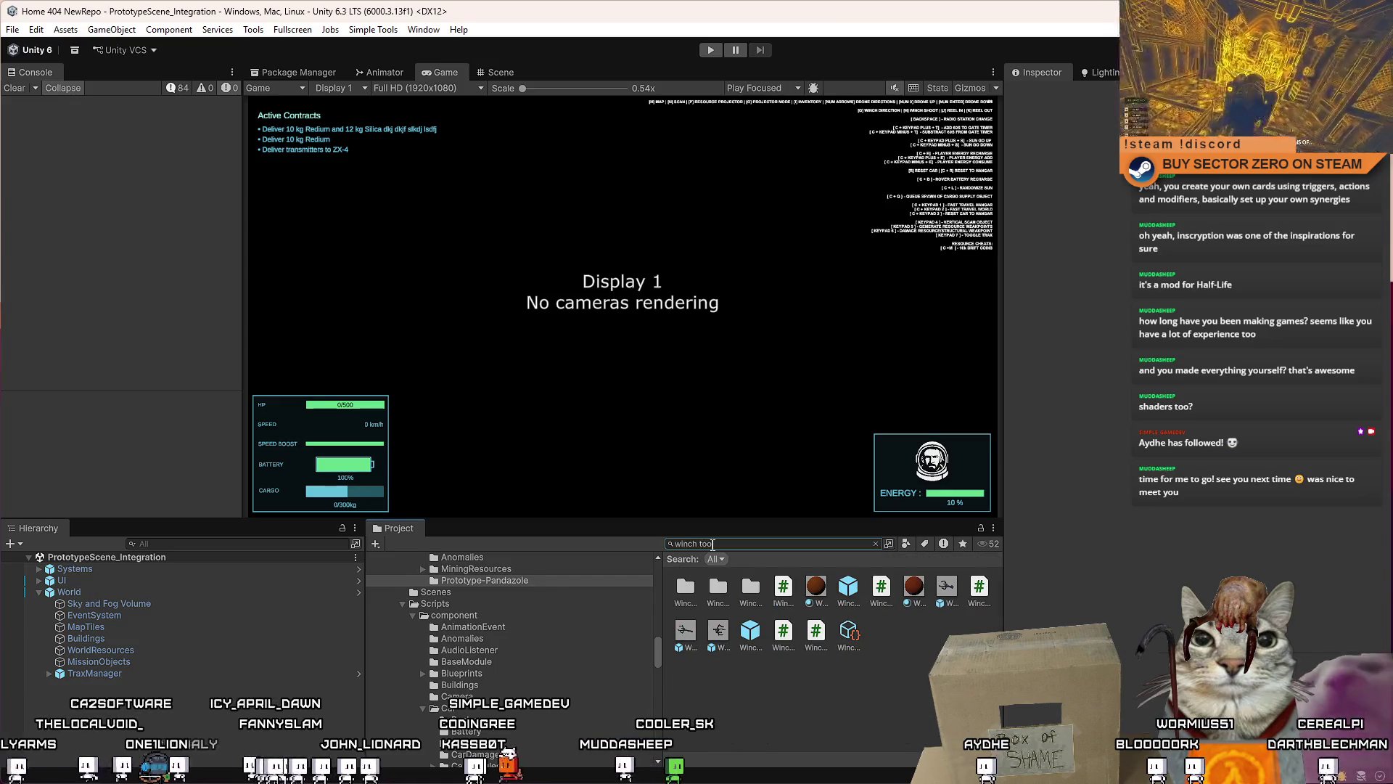
pyautogui.write('too')
pyautogui.keyDown('ctrl'); pyautogui.scroll(-2, 781, 692); pyautogui.keyUp('ctrl')
pyautogui.click(770, 629)
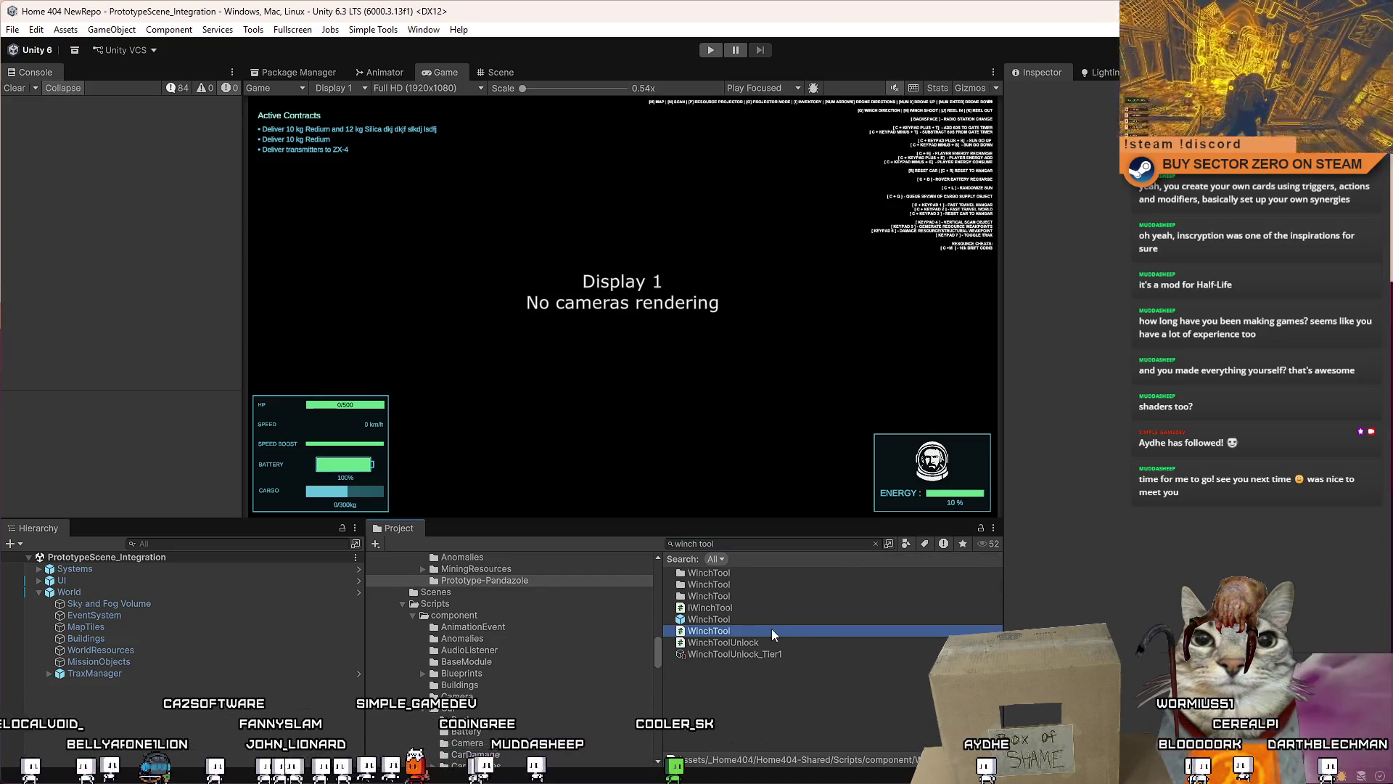
pyautogui.doubleClick(790, 631)
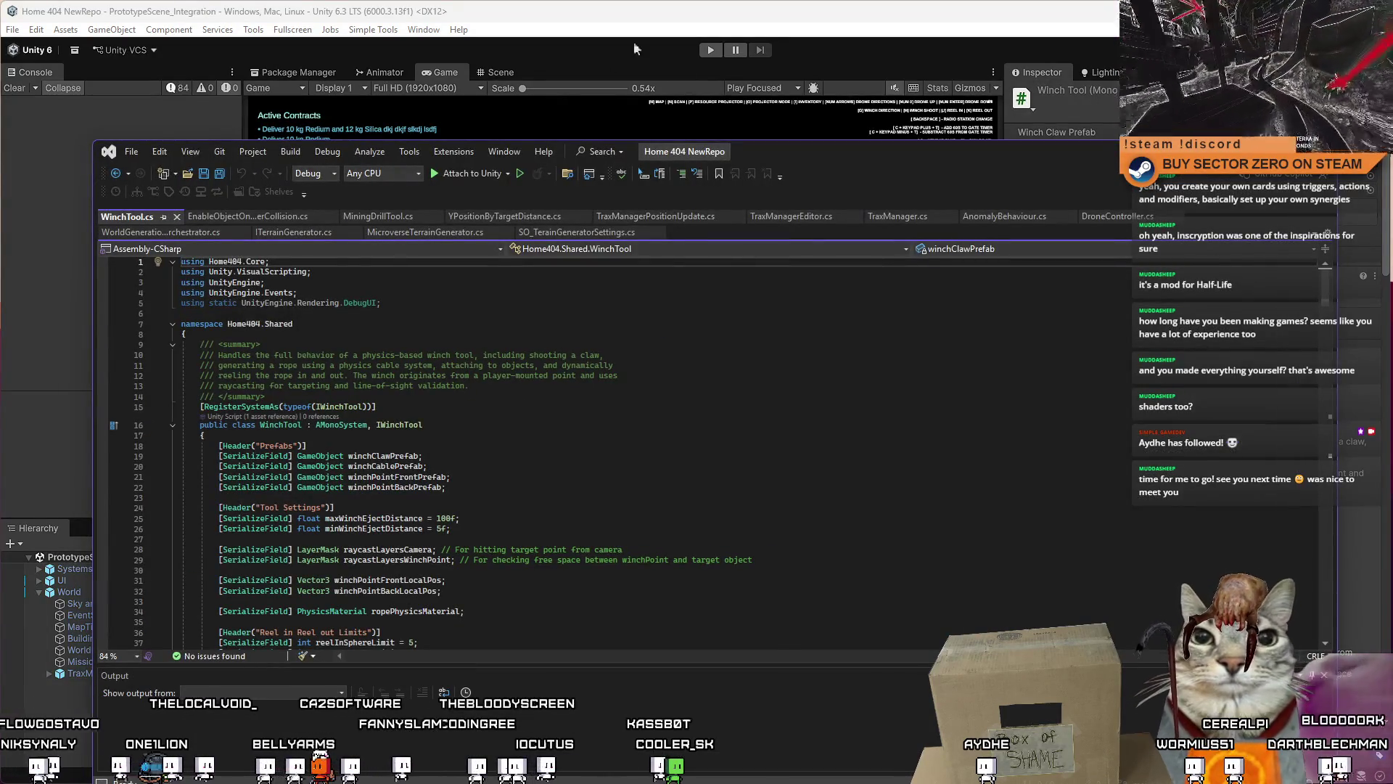
# Step: Move the Visual Studio window up slightly and skim down through WinchTool.cs
pyautogui.moveTo(808, 148); pyautogui.dragTo(808, 125)
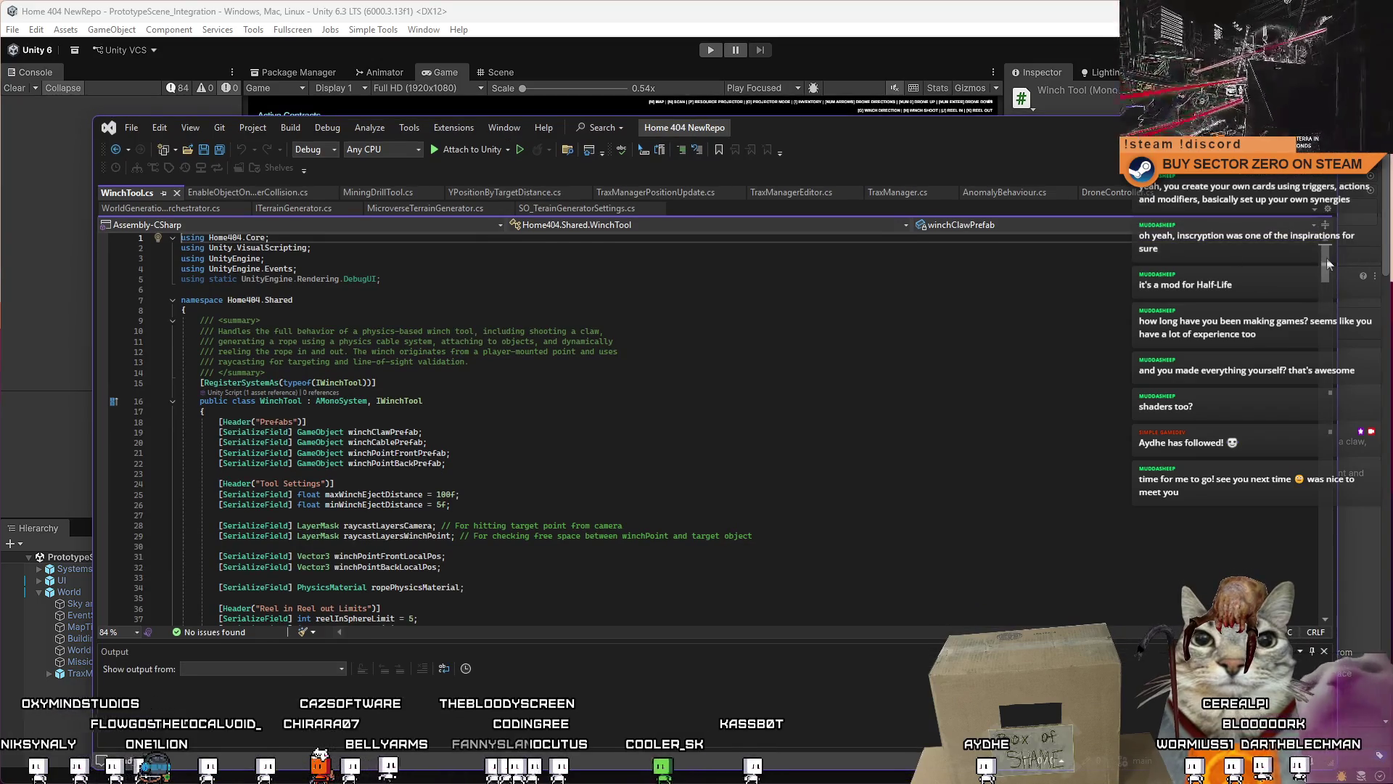
pyautogui.scroll(-3, 1324, 268)
pyautogui.scroll(-1, 1319, 274)
pyautogui.scroll(-10, 1322, 292)
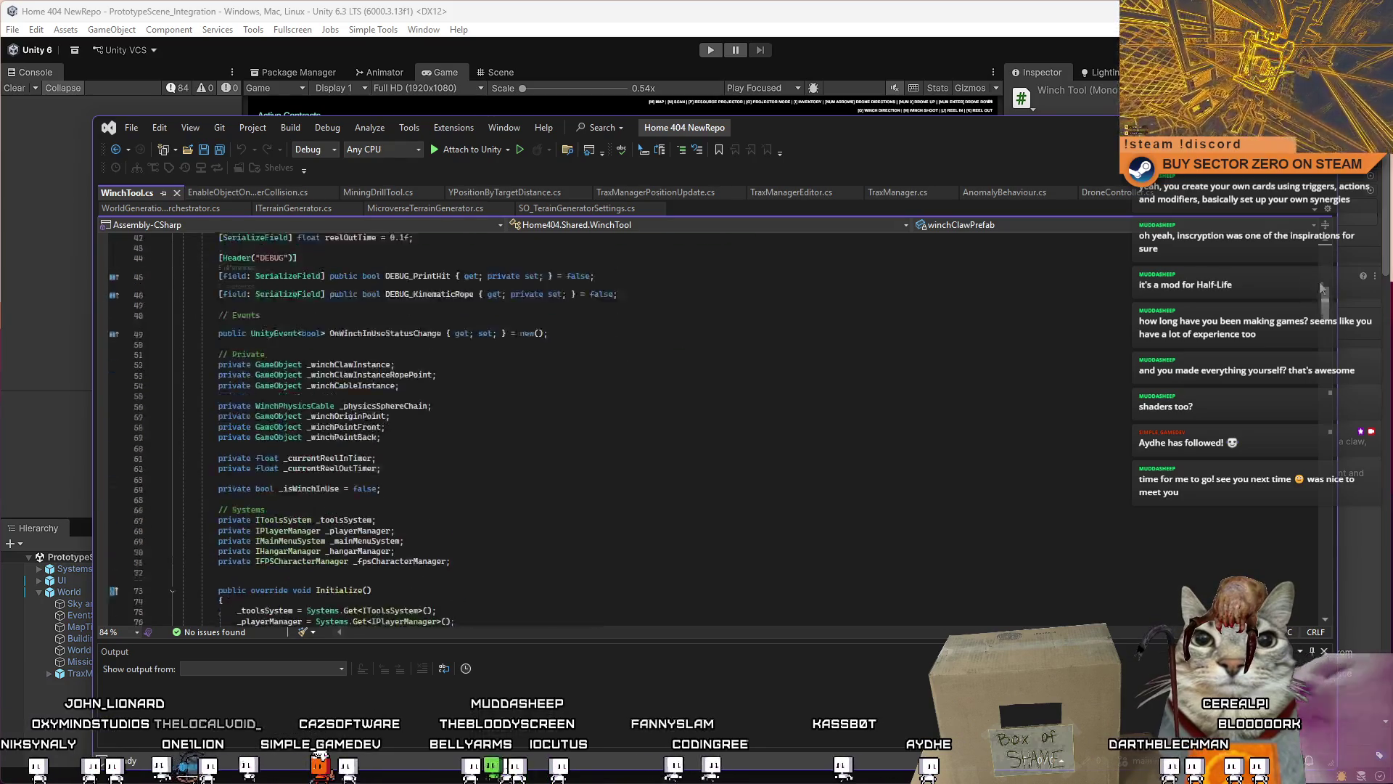
pyautogui.scroll(10, 1322, 291)
pyautogui.scroll(-5, 1312, 280)
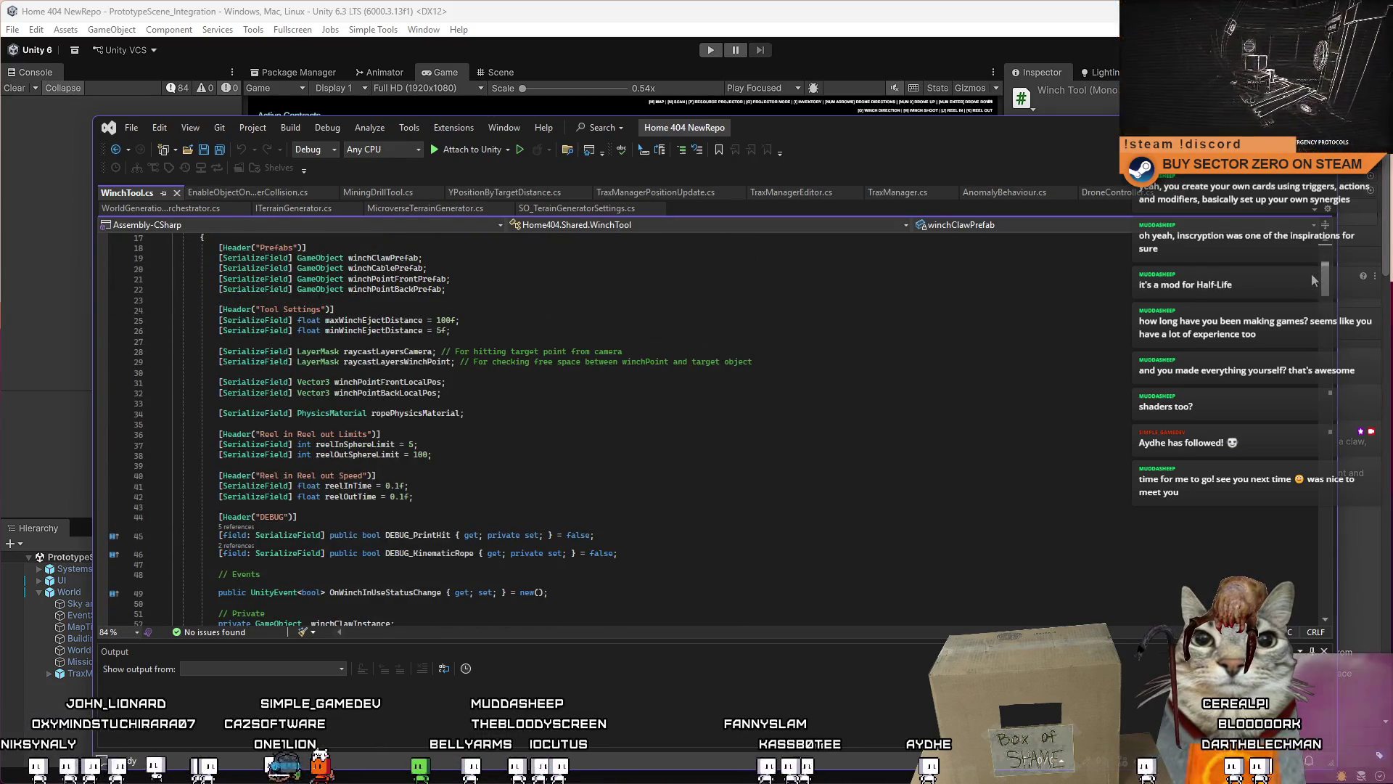
pyautogui.scroll(-7, 1310, 276)
pyautogui.scroll(-17, 1306, 304)
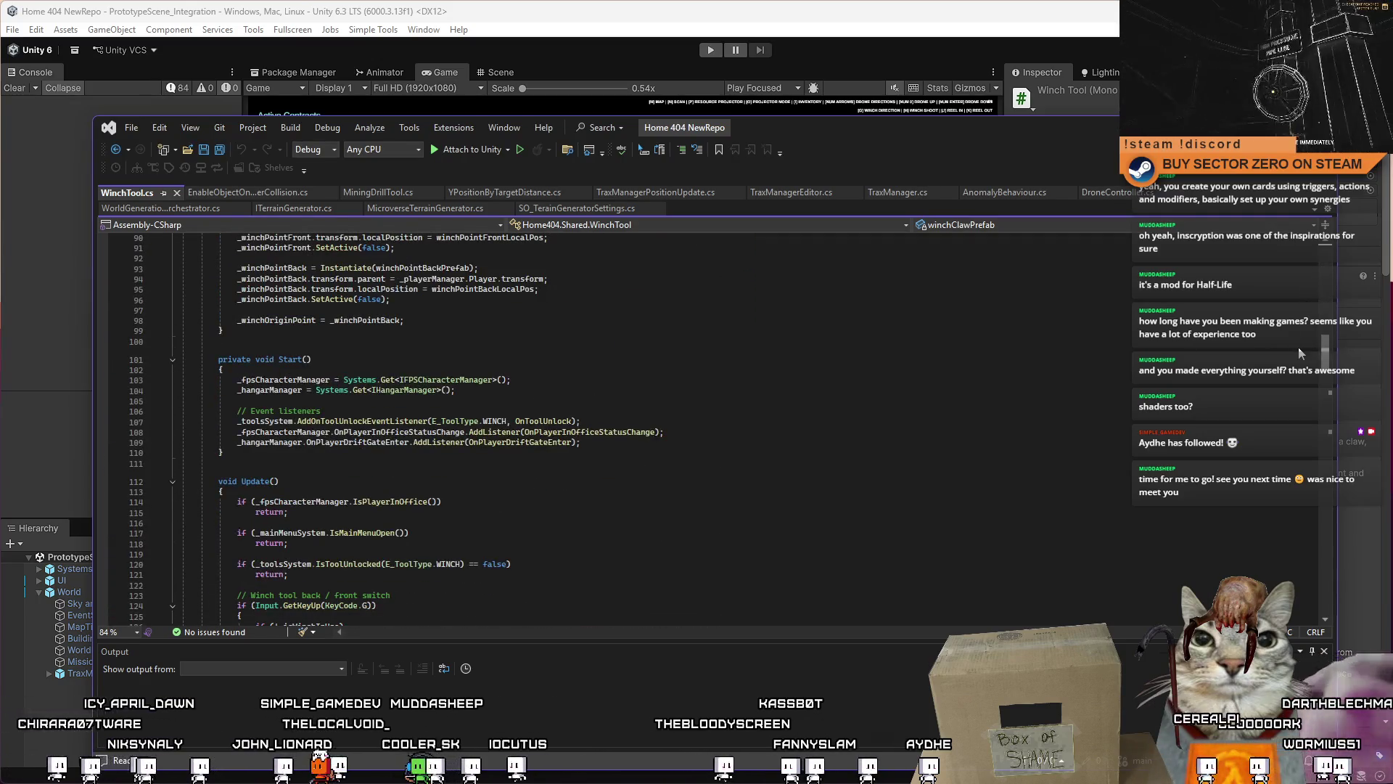
# Step: Maximize Visual Studio and scroll from the top to the Shoot Winch Rope raycast code
pyautogui.press('super+Up')
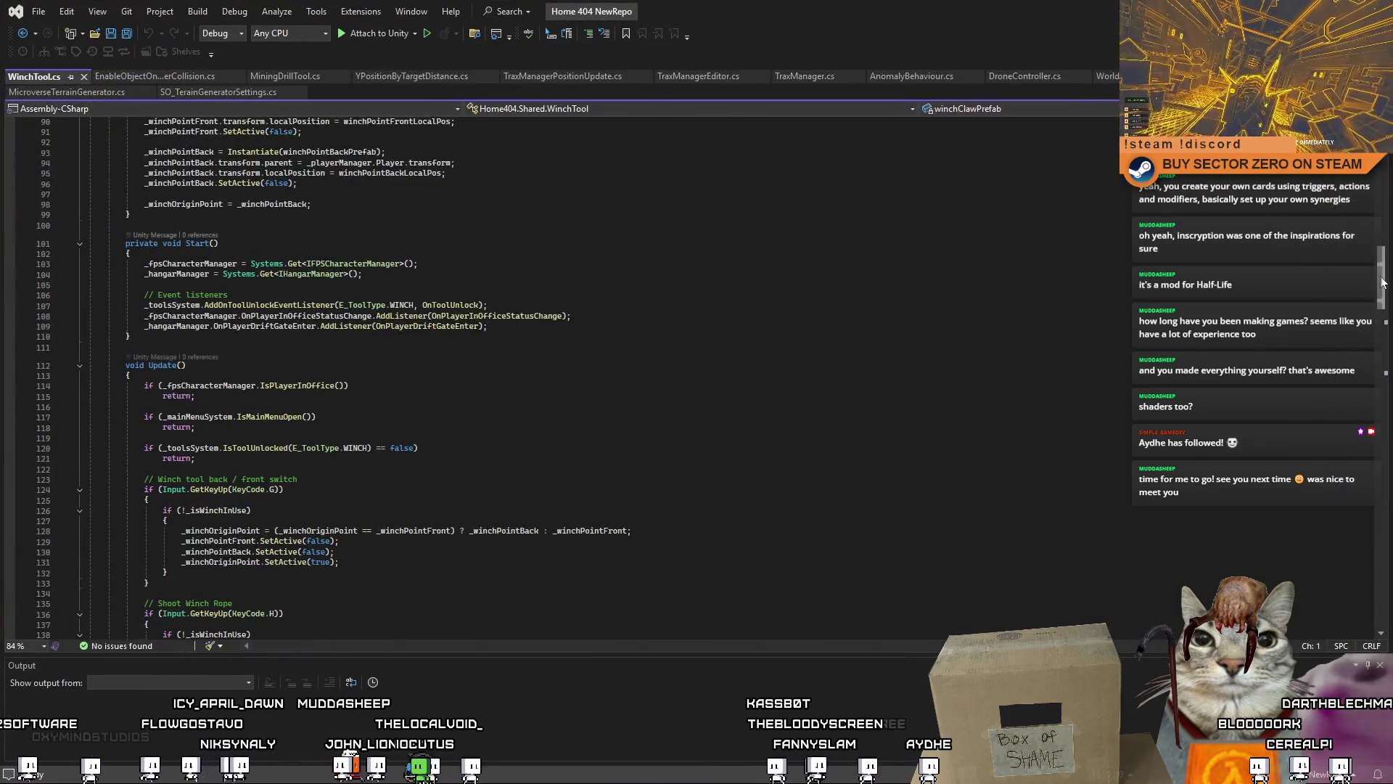
pyautogui.hotkey('ctrl', 'Home')
pyautogui.scroll(-6, 1381, 190)
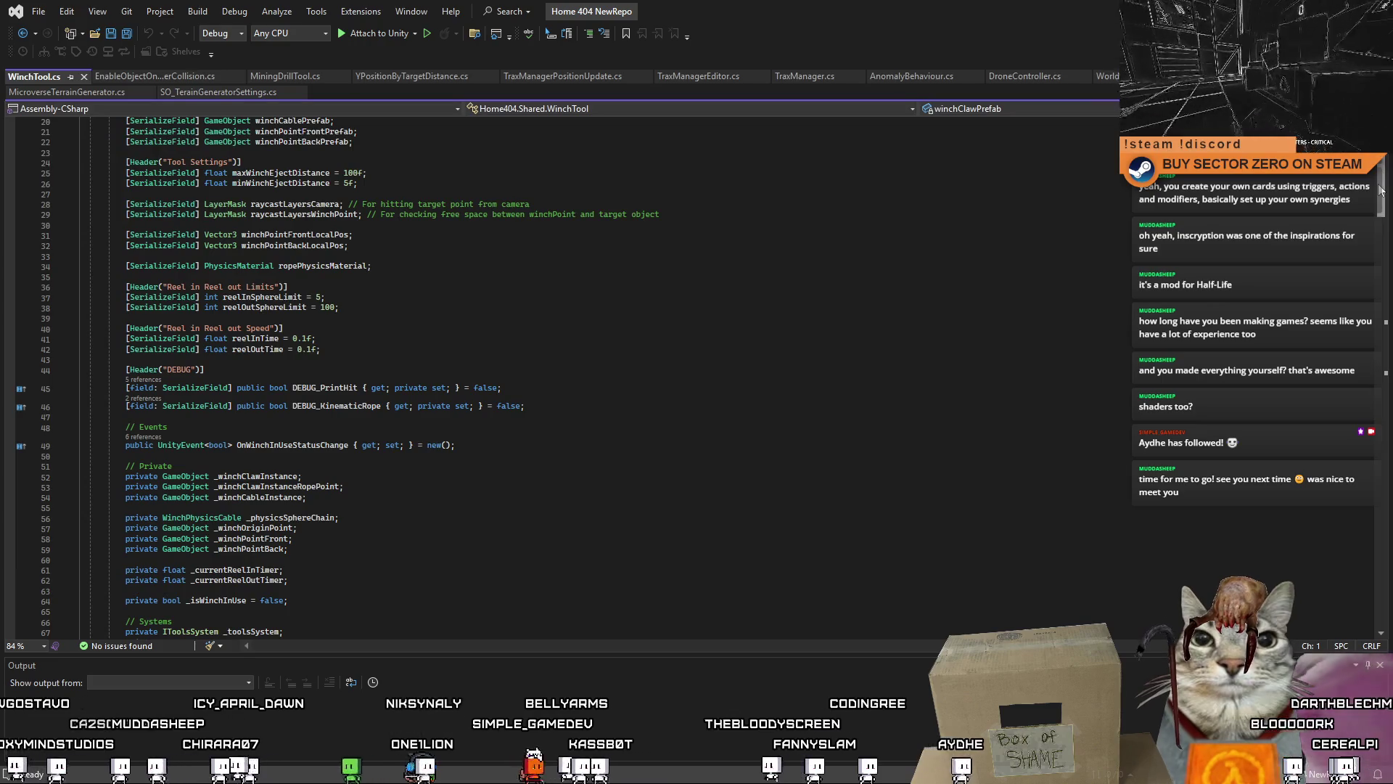
pyautogui.moveTo(1381, 190)
pyautogui.mouseDown()
pyautogui.moveTo(1334, 263)
pyautogui.moveTo(1322, 313)
pyautogui.mouseUp()
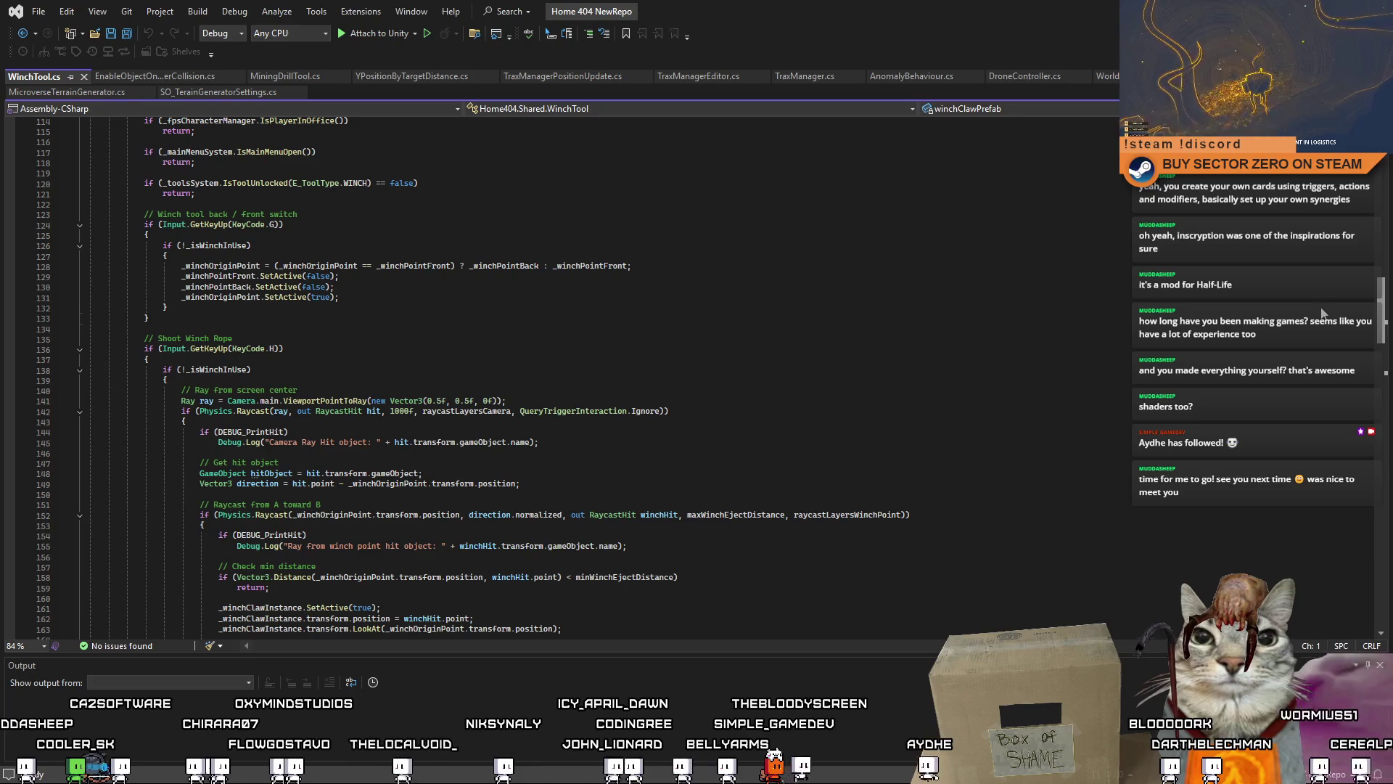
pyautogui.moveTo(1323, 313); pyautogui.dragTo(1320, 324)
pyautogui.scroll(-12, 1321, 324)
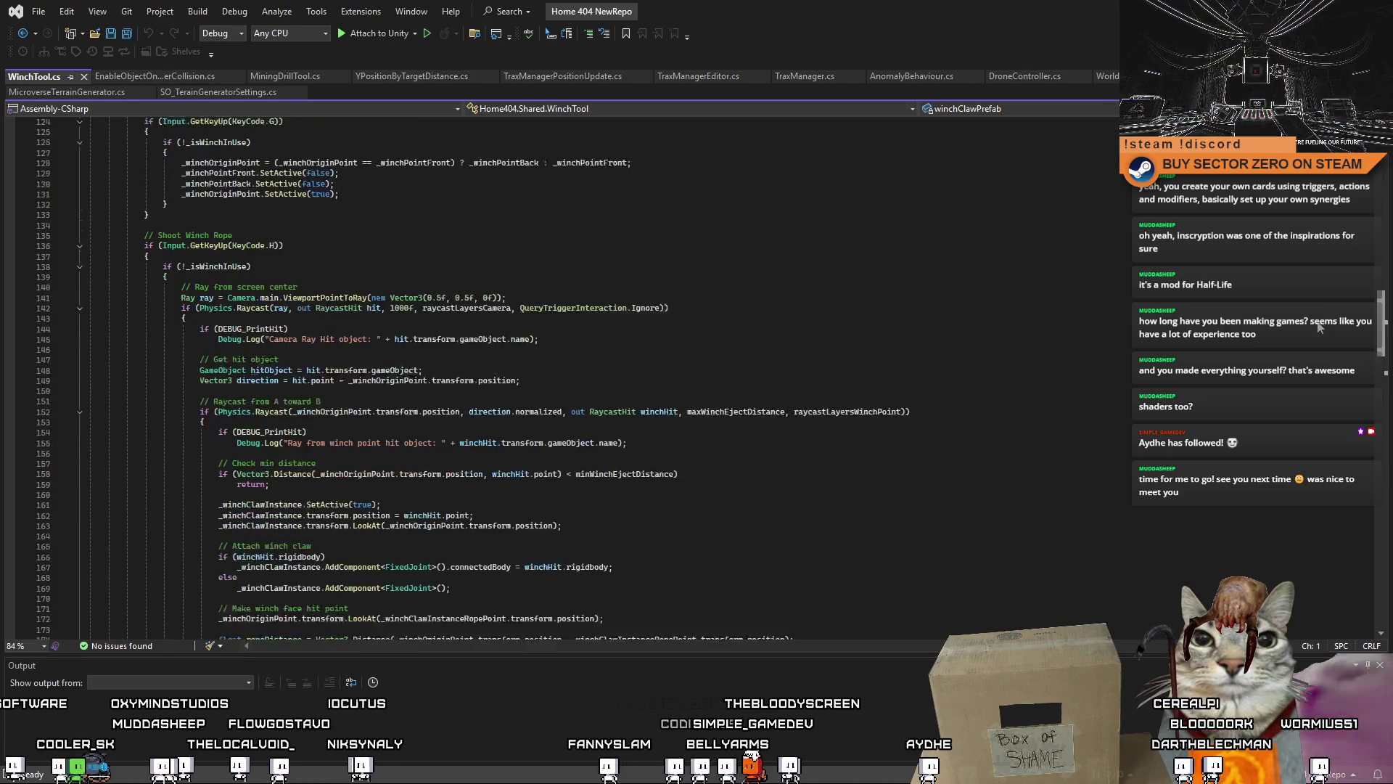
pyautogui.scroll(-20, 1284, 369)
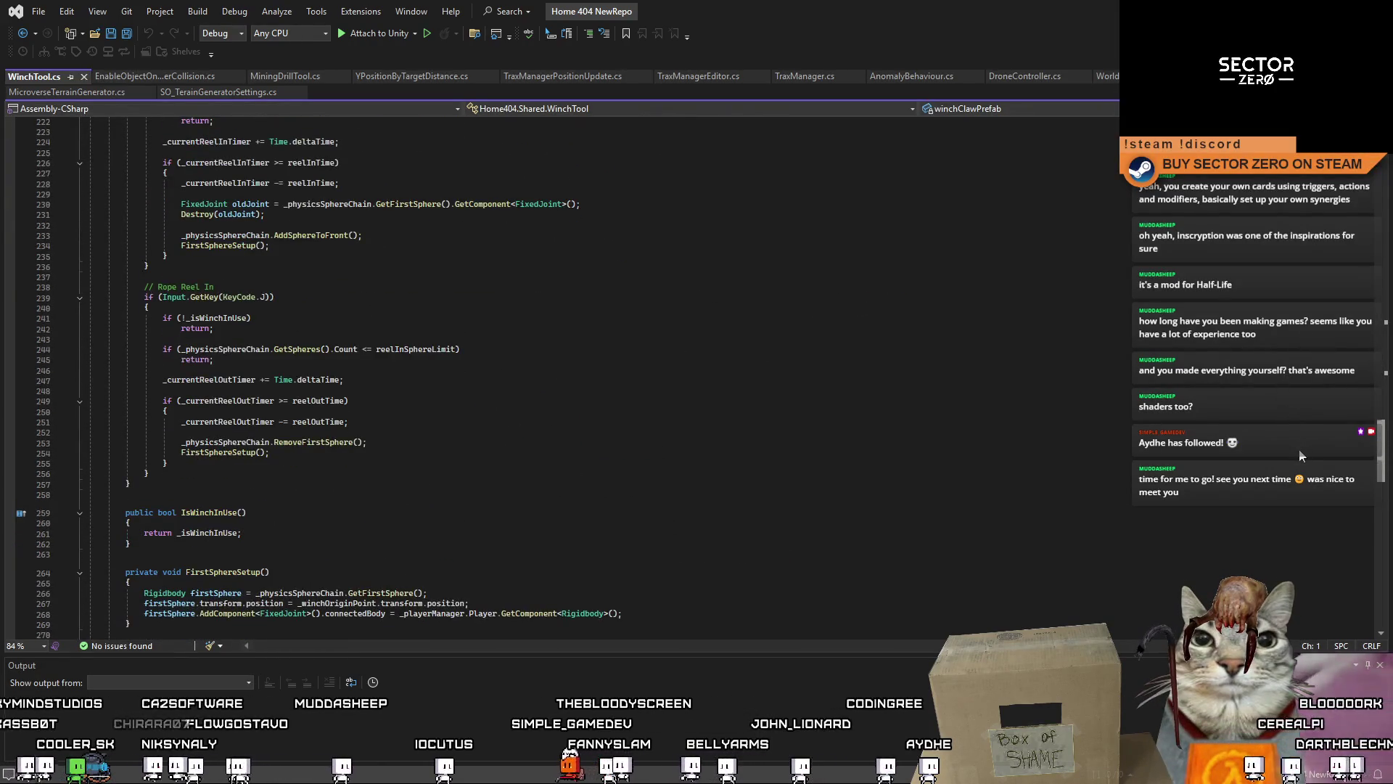
pyautogui.scroll(-7, 1301, 455)
pyautogui.scroll(13, 1304, 436)
pyautogui.scroll(20, 1303, 421)
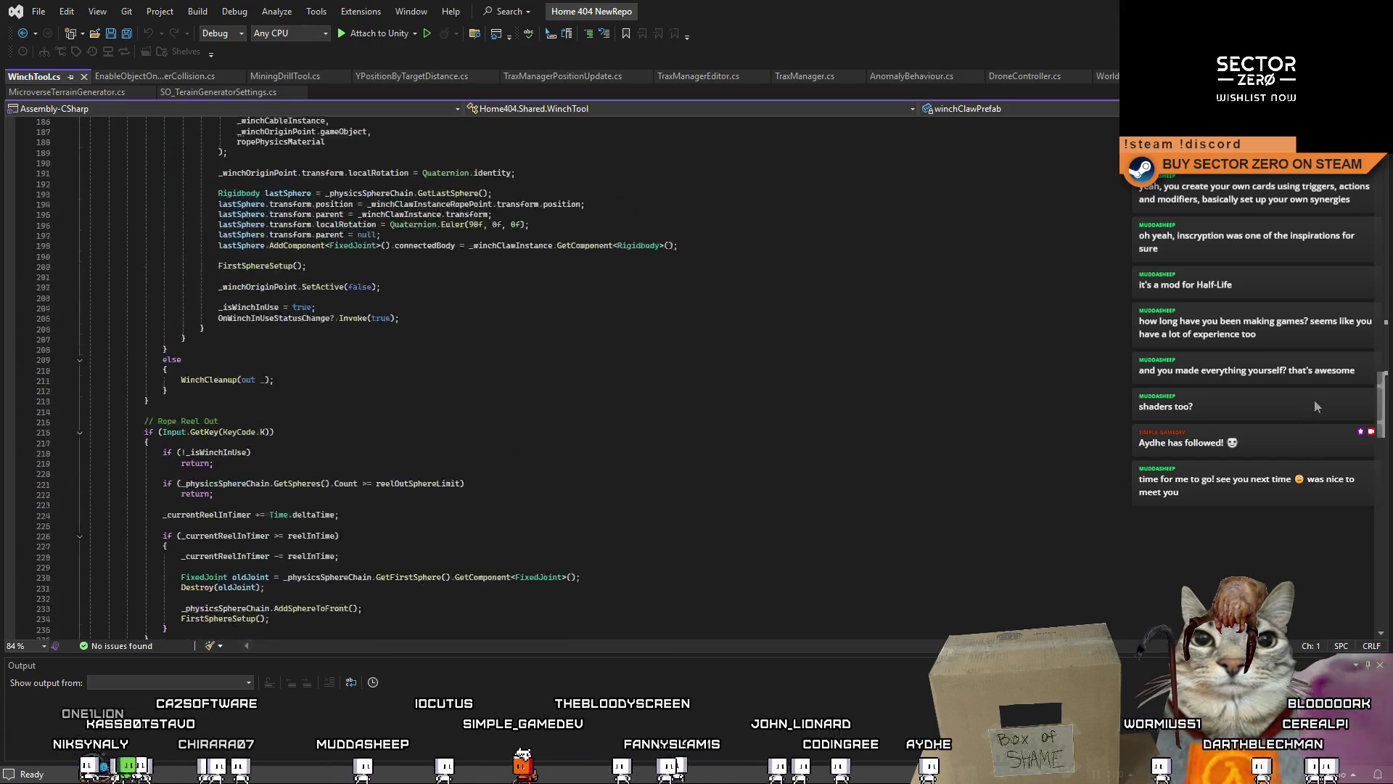
pyautogui.scroll(3, 1317, 345)
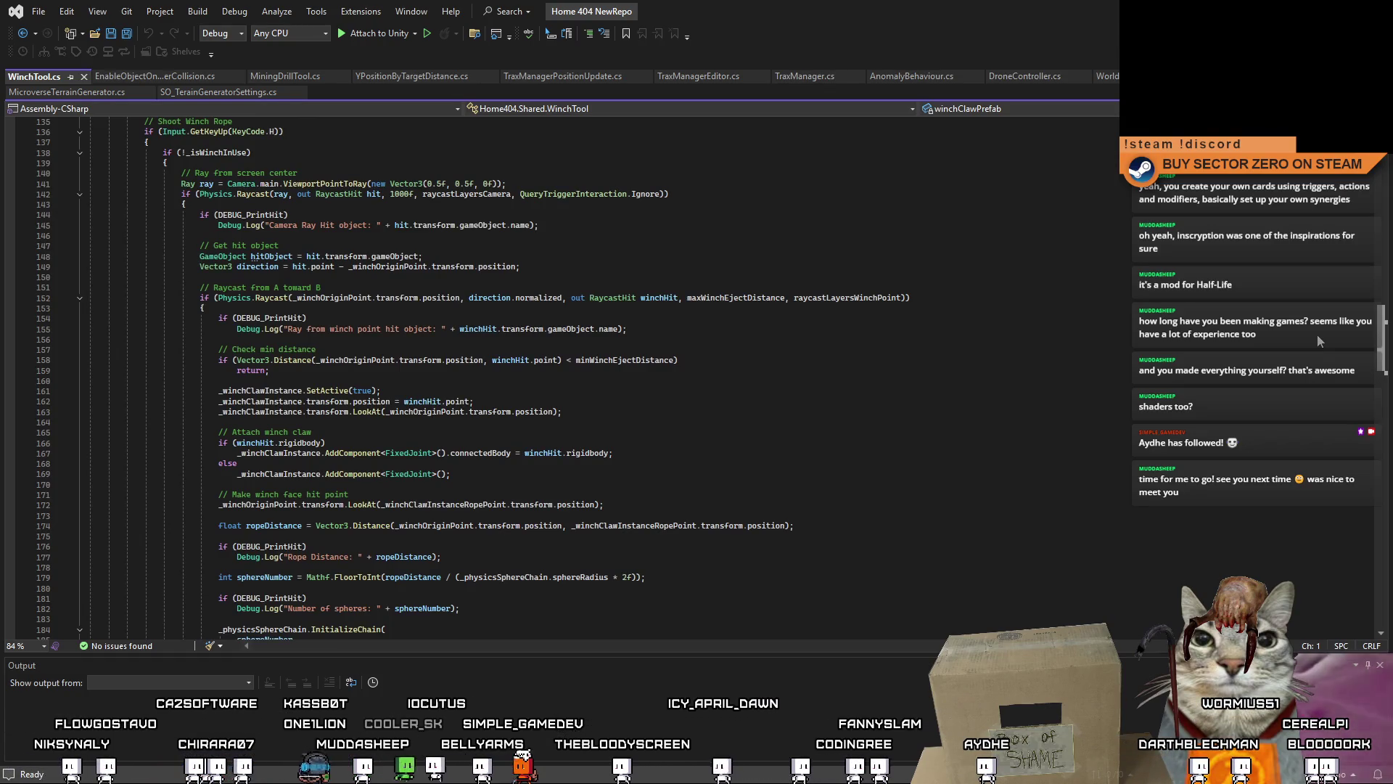
pyautogui.scroll(-3, 1307, 347)
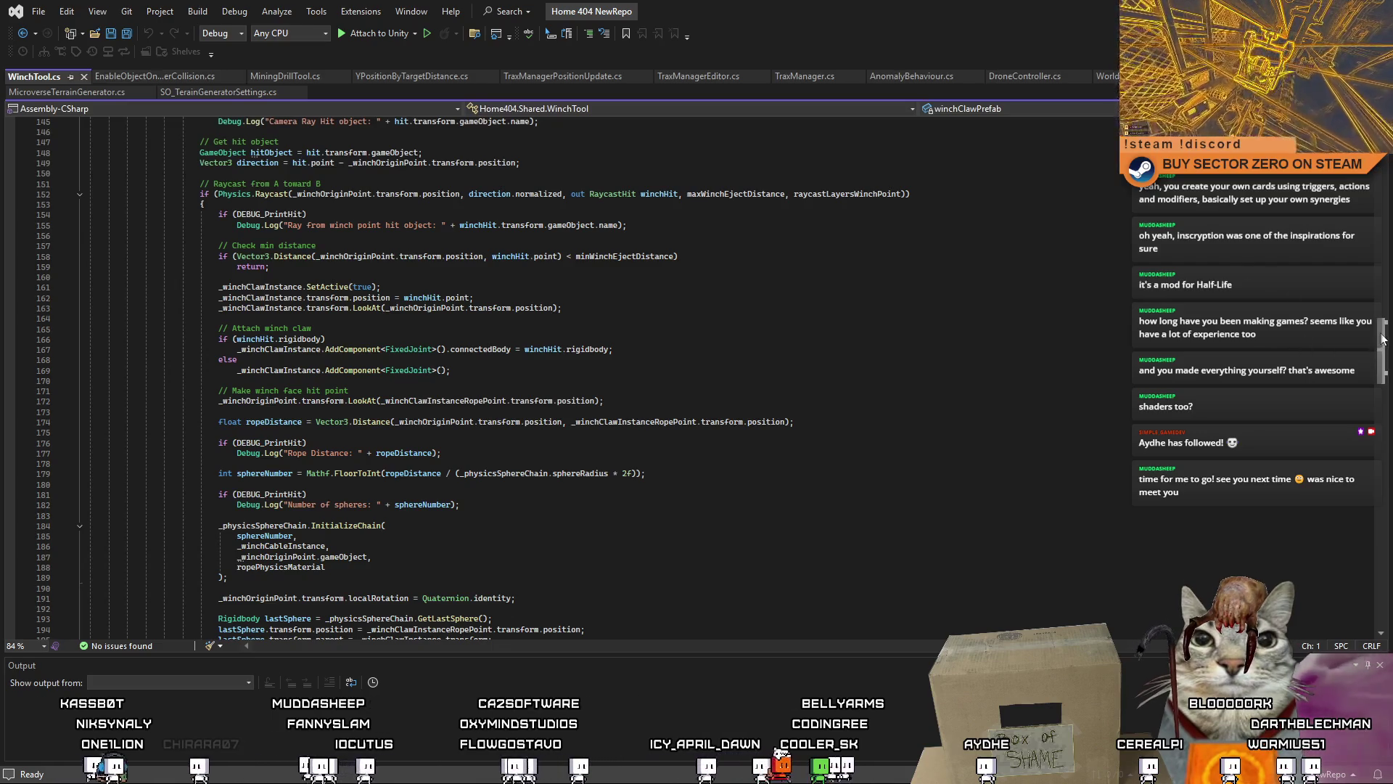
pyautogui.moveTo(1382, 339); pyautogui.dragTo(1380, 351)
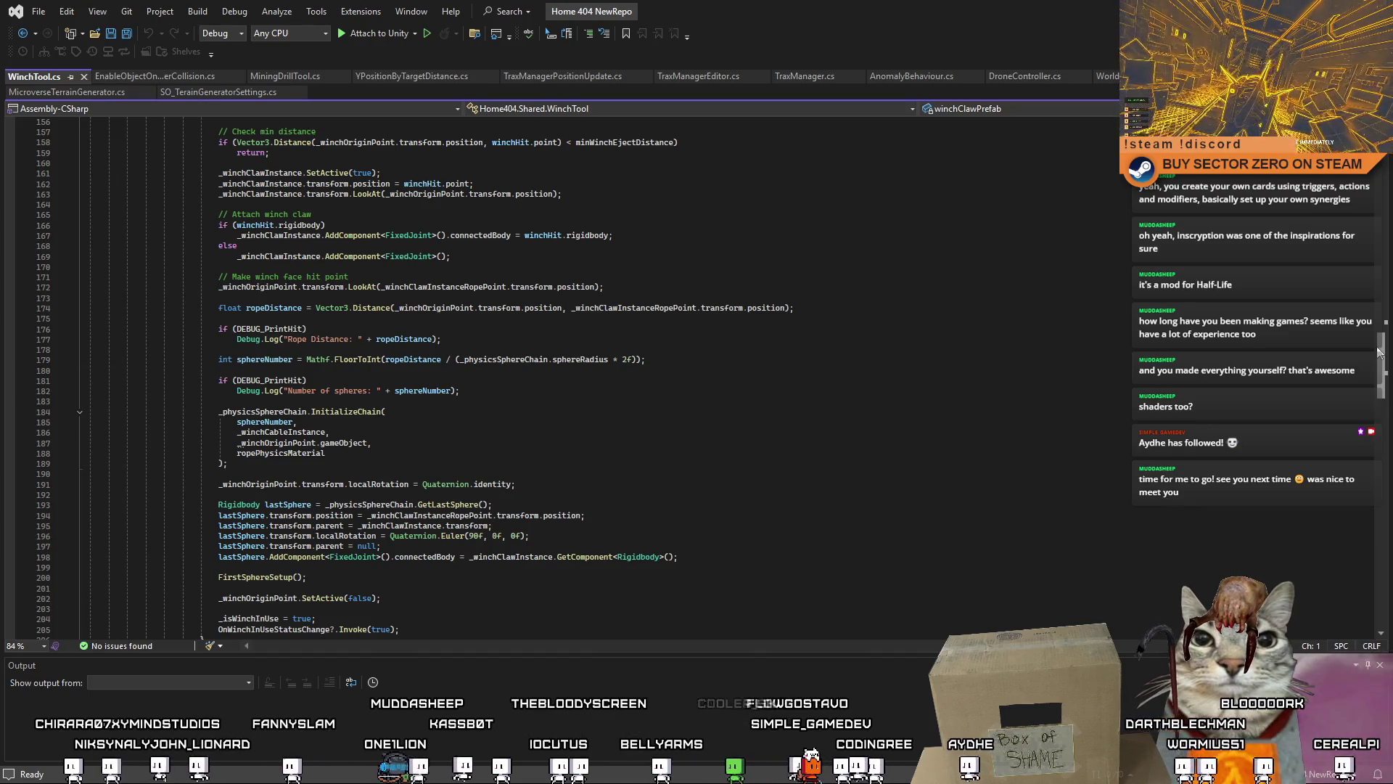
pyautogui.moveTo(1380, 351); pyautogui.dragTo(1380, 353)
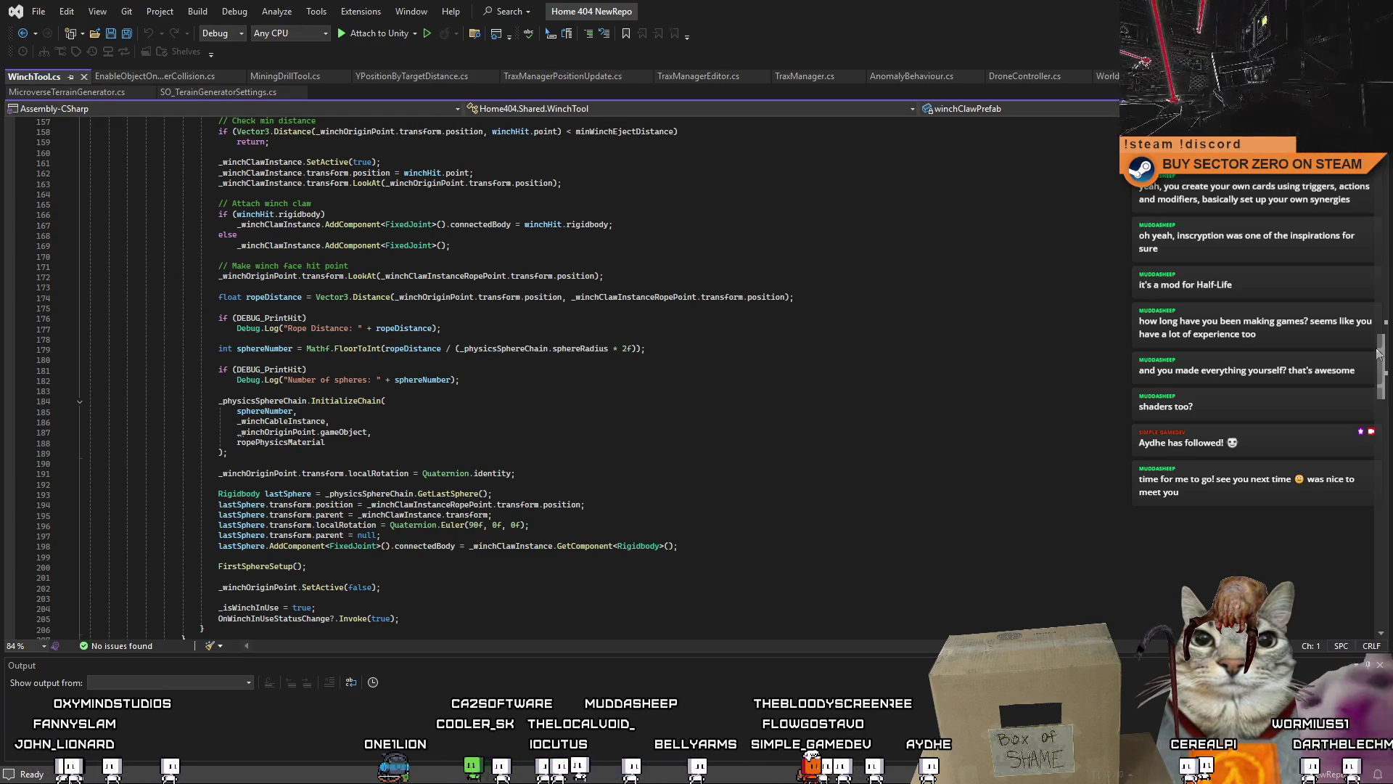
pyautogui.moveTo(1380, 353); pyautogui.dragTo(1367, 372)
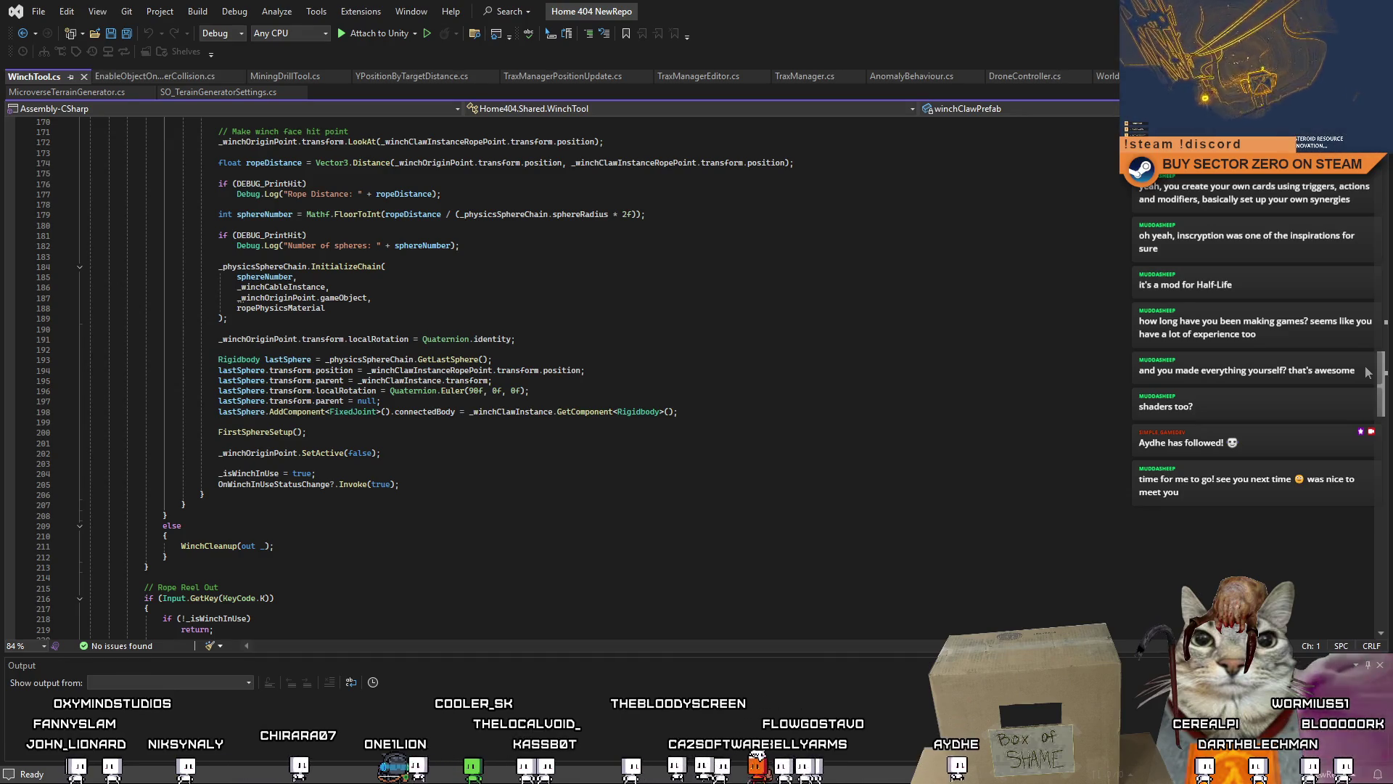
pyautogui.moveTo(355, 412)
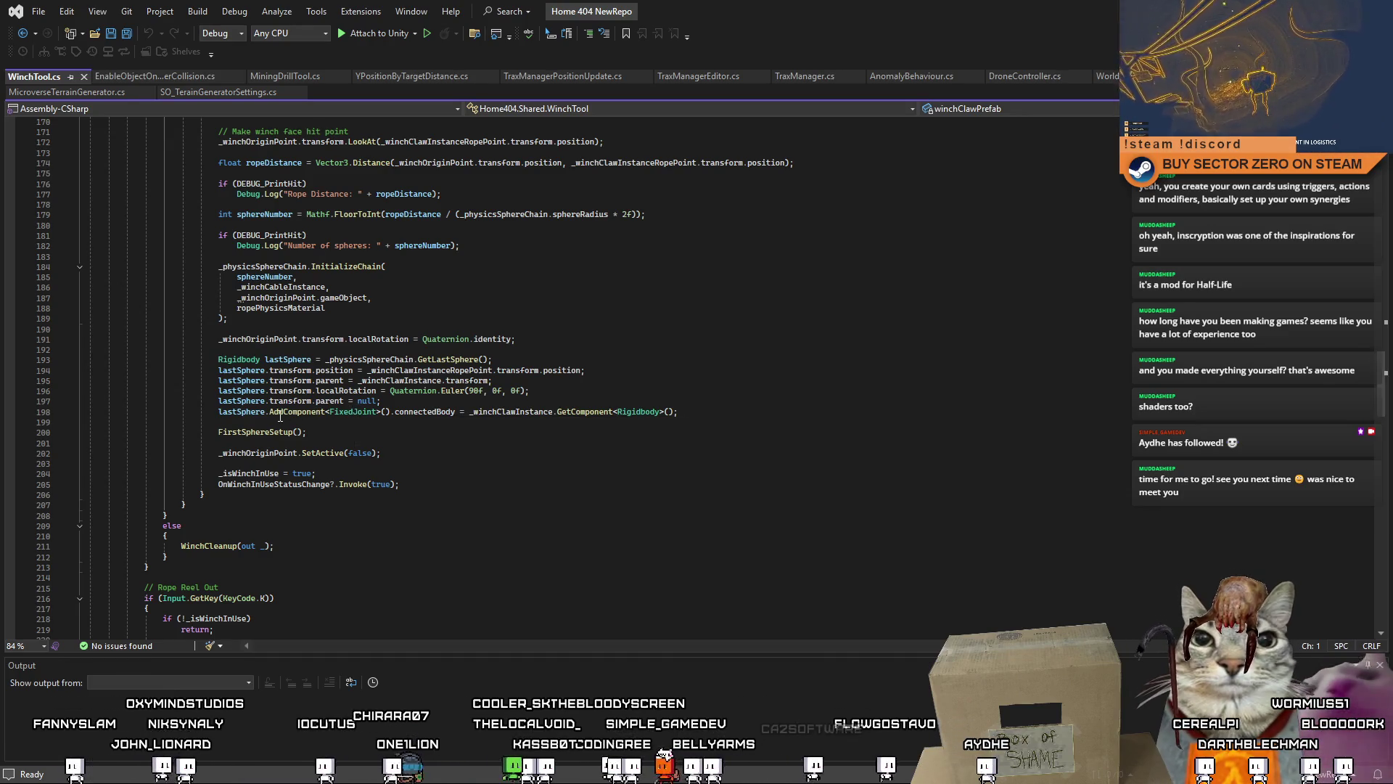
pyautogui.doubleClick(225, 412)
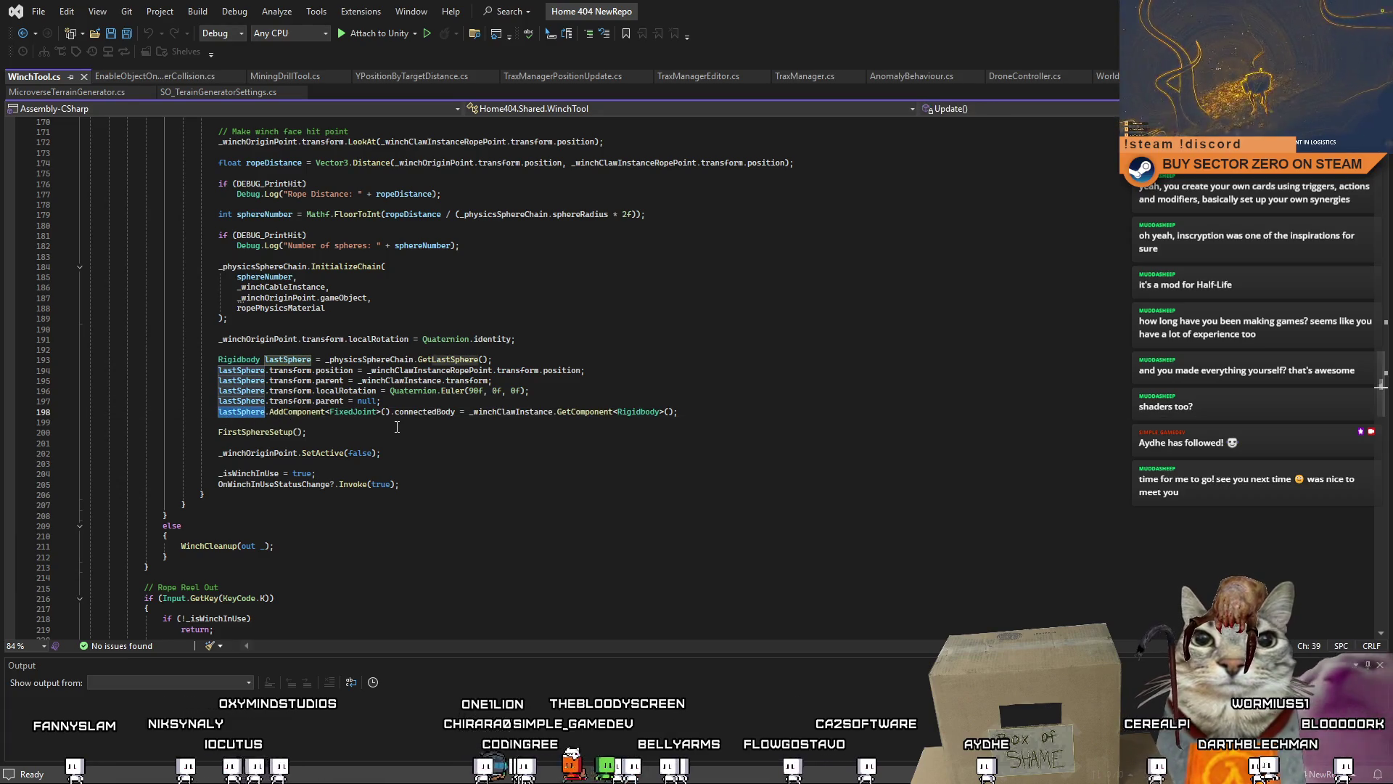
pyautogui.click(707, 412)
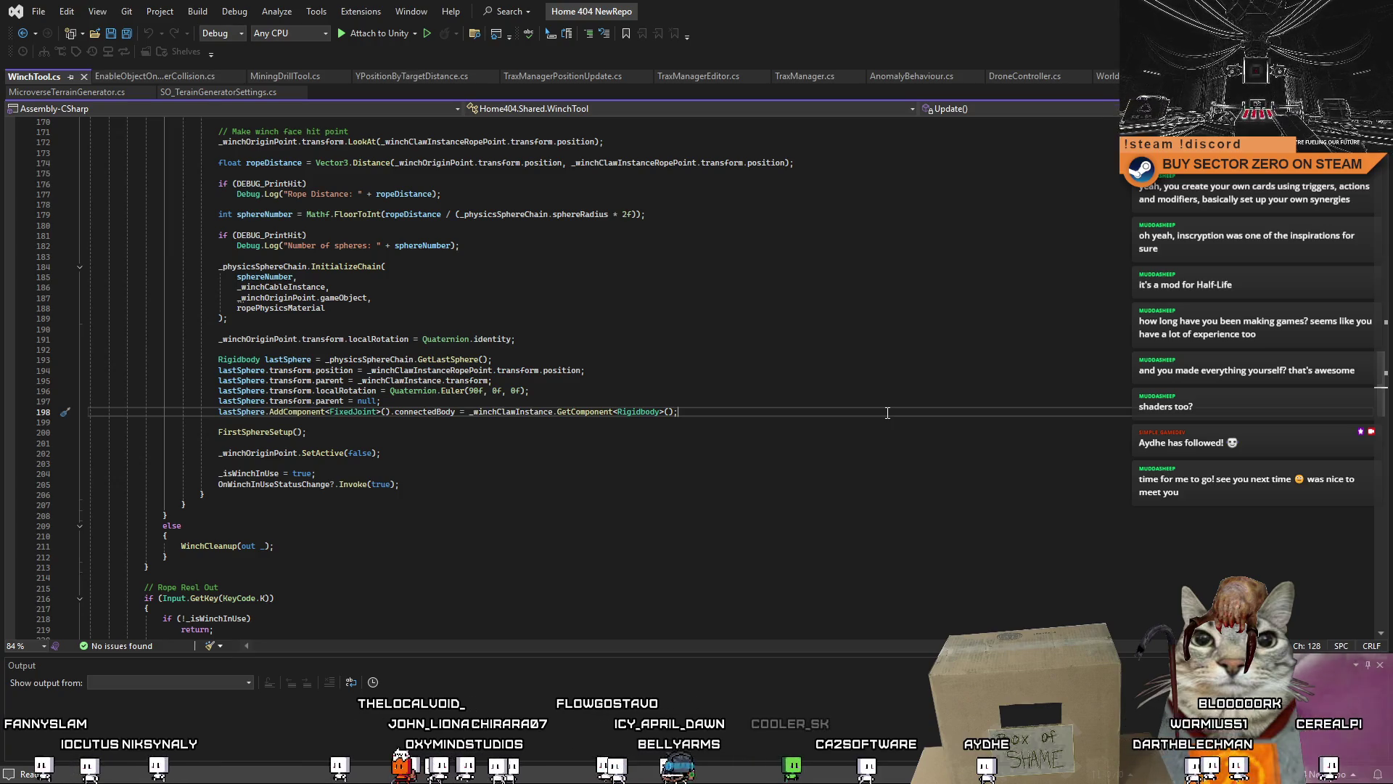
# Step: Store lastSphere.AddComponent<FixedJoint>() in a new fixedJoint variable
pyautogui.click(392, 412)
pyautogui.hotkey('shift', 'Home')
pyautogui.hotkey('ctrl', 'c')
pyautogui.click(414, 401)
pyautogui.press('Return')
pyautogui.press('Return')
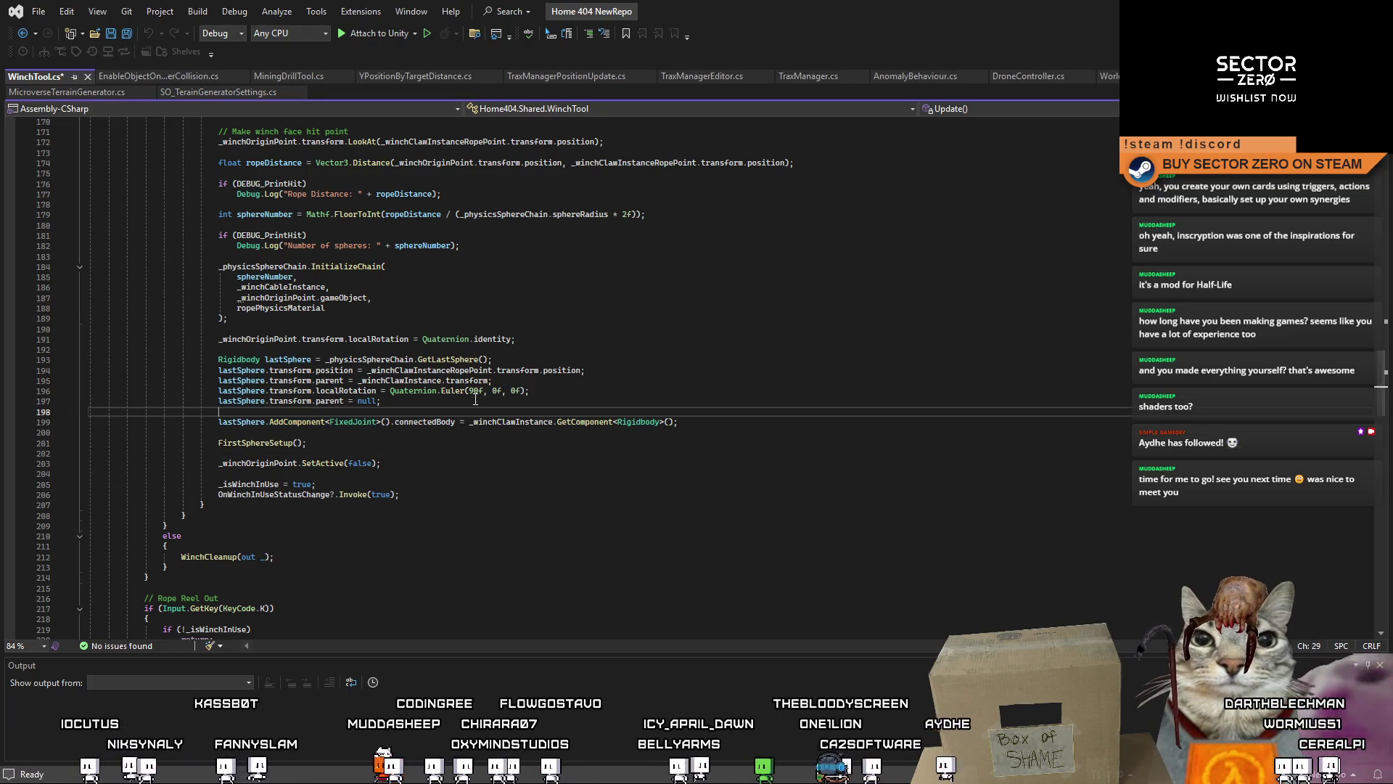
pyautogui.write('FixedJo')
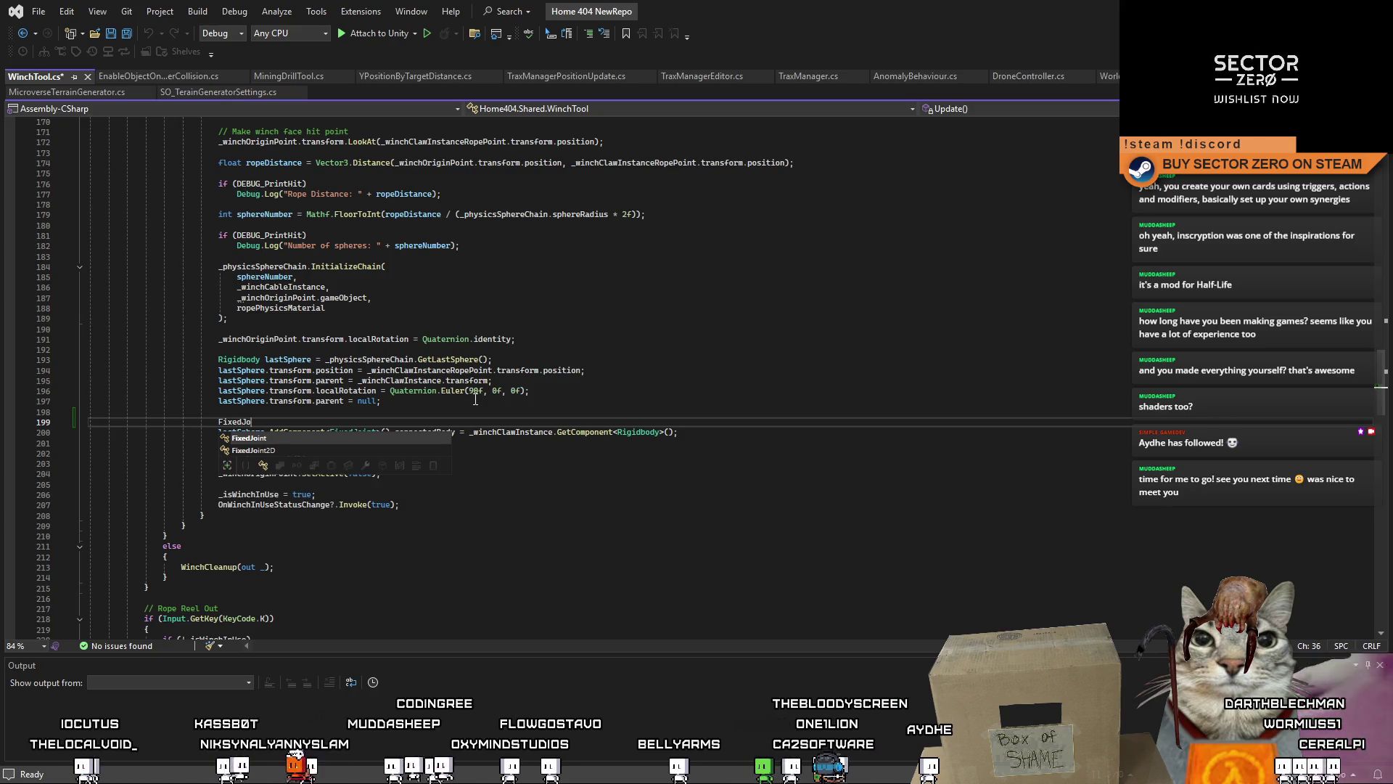
pyautogui.write('int fixedJO')
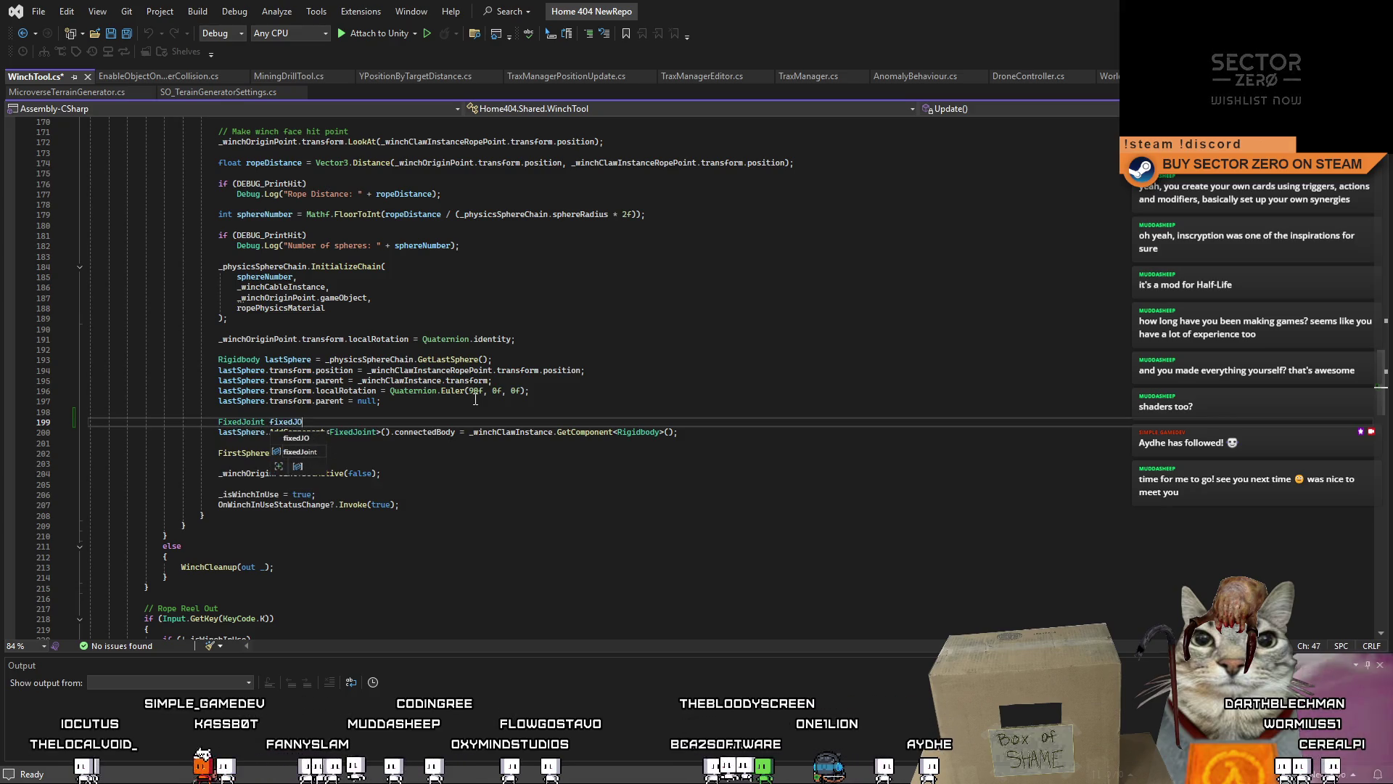
pyautogui.write(' =')
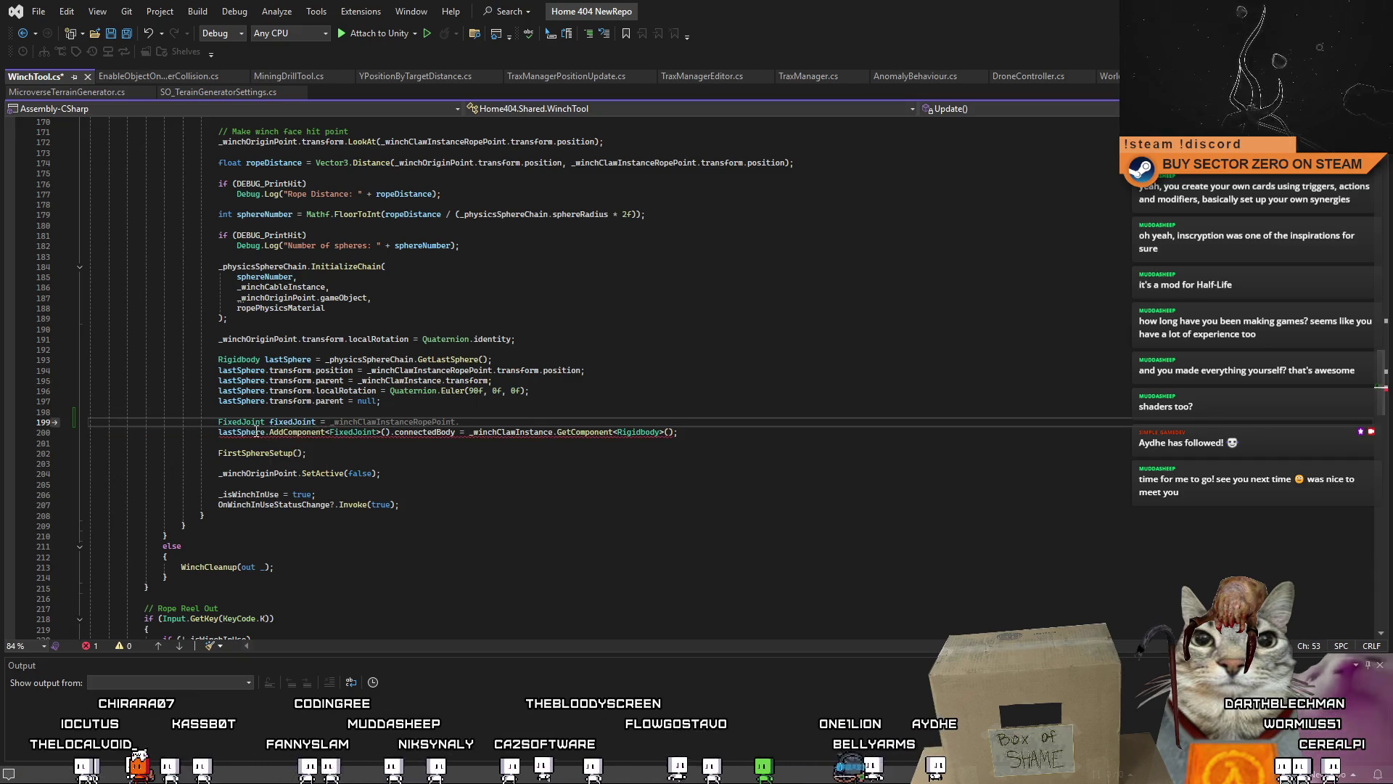
pyautogui.click(370, 422)
pyautogui.click(638, 444)
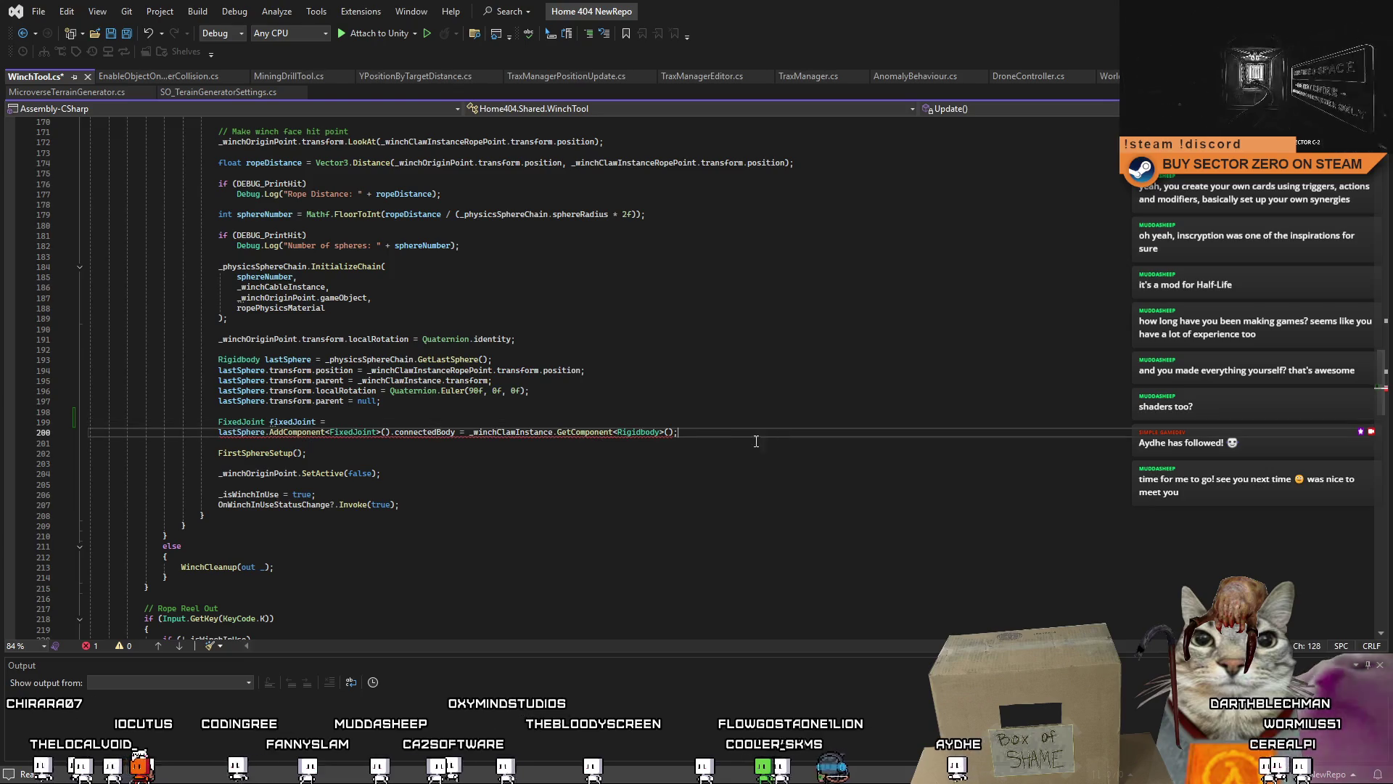
pyautogui.hotkey('ctrl', 'v')
pyautogui.hotkey('shift', 'Home')
pyautogui.hotkey('ctrl', 'x')
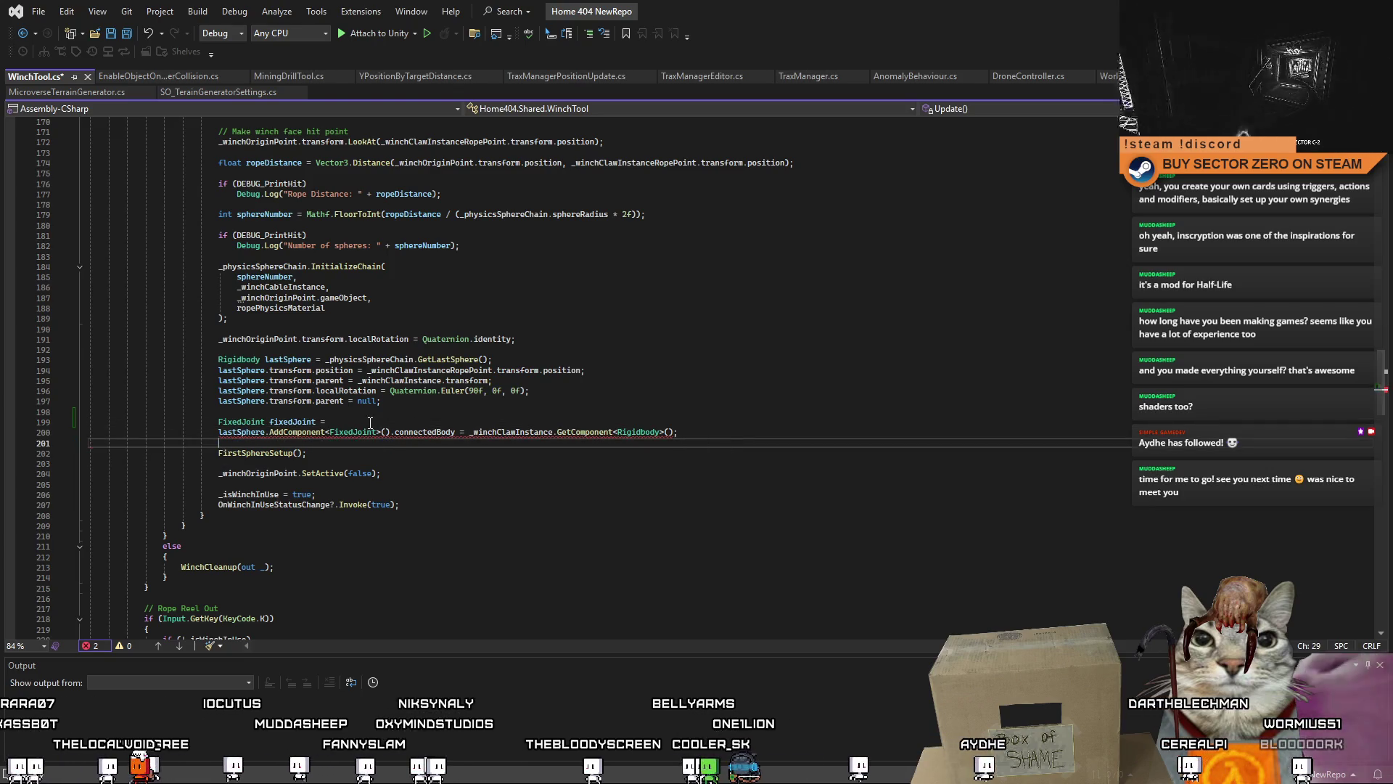
pyautogui.click(772, 415)
pyautogui.hotkey('ctrl', 'v')
pyautogui.write(';')
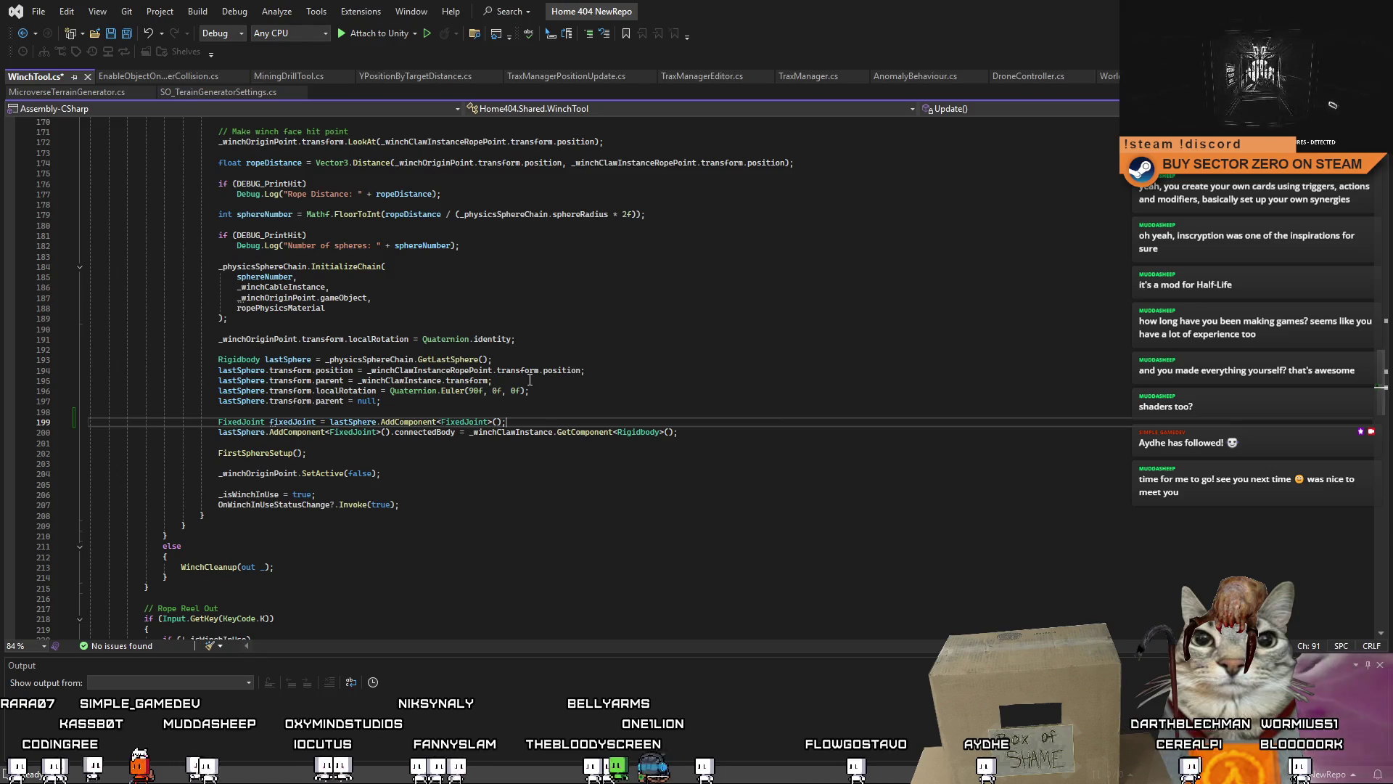
# Step: Make the connectedBody line use fixedJoint instead of a second AddComponent call
pyautogui.moveTo(216, 432)
pyautogui.mouseDown()
pyautogui.moveTo(456, 436)
pyautogui.moveTo(219, 432)
pyautogui.moveTo(390, 436)
pyautogui.mouseUp()
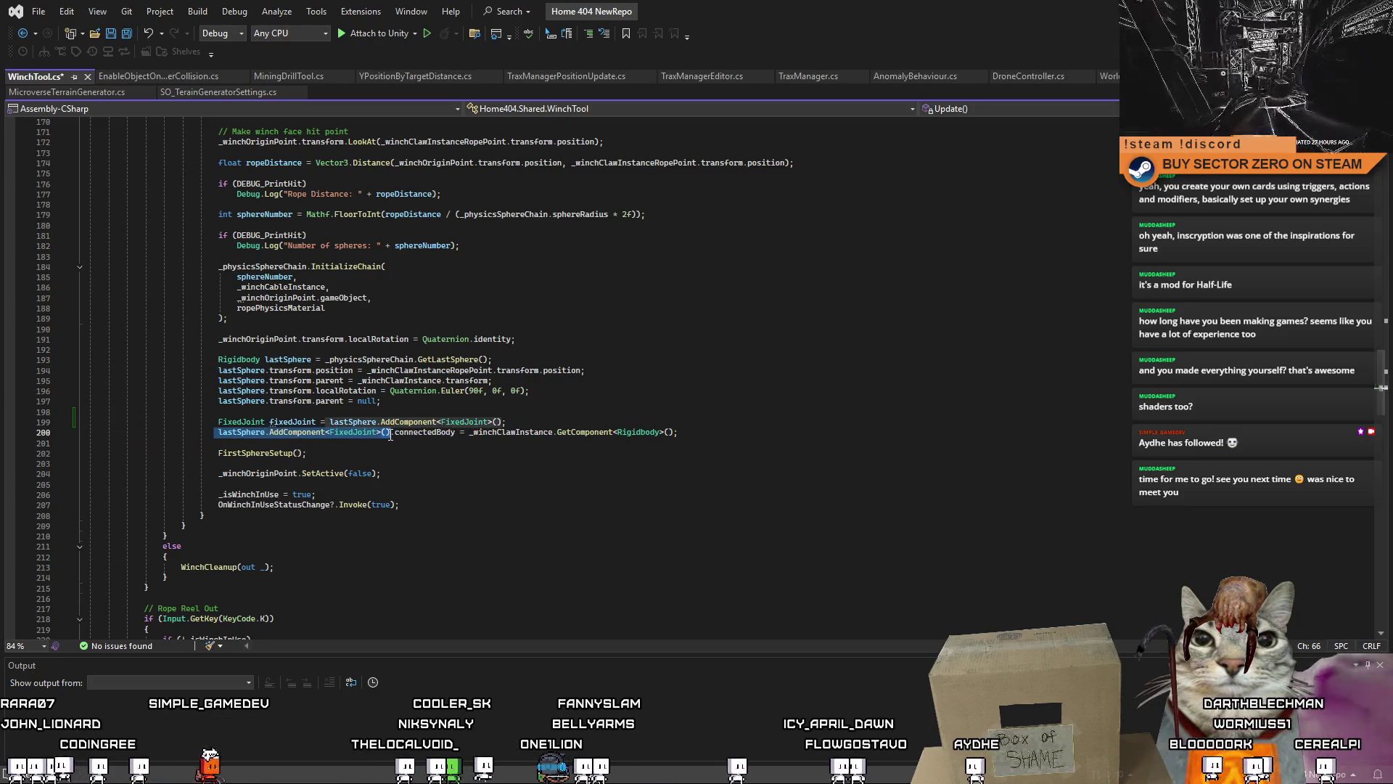
pyautogui.write('fixedJoint')
pyautogui.press('Down')
pyautogui.press('Down')
pyautogui.press('End')
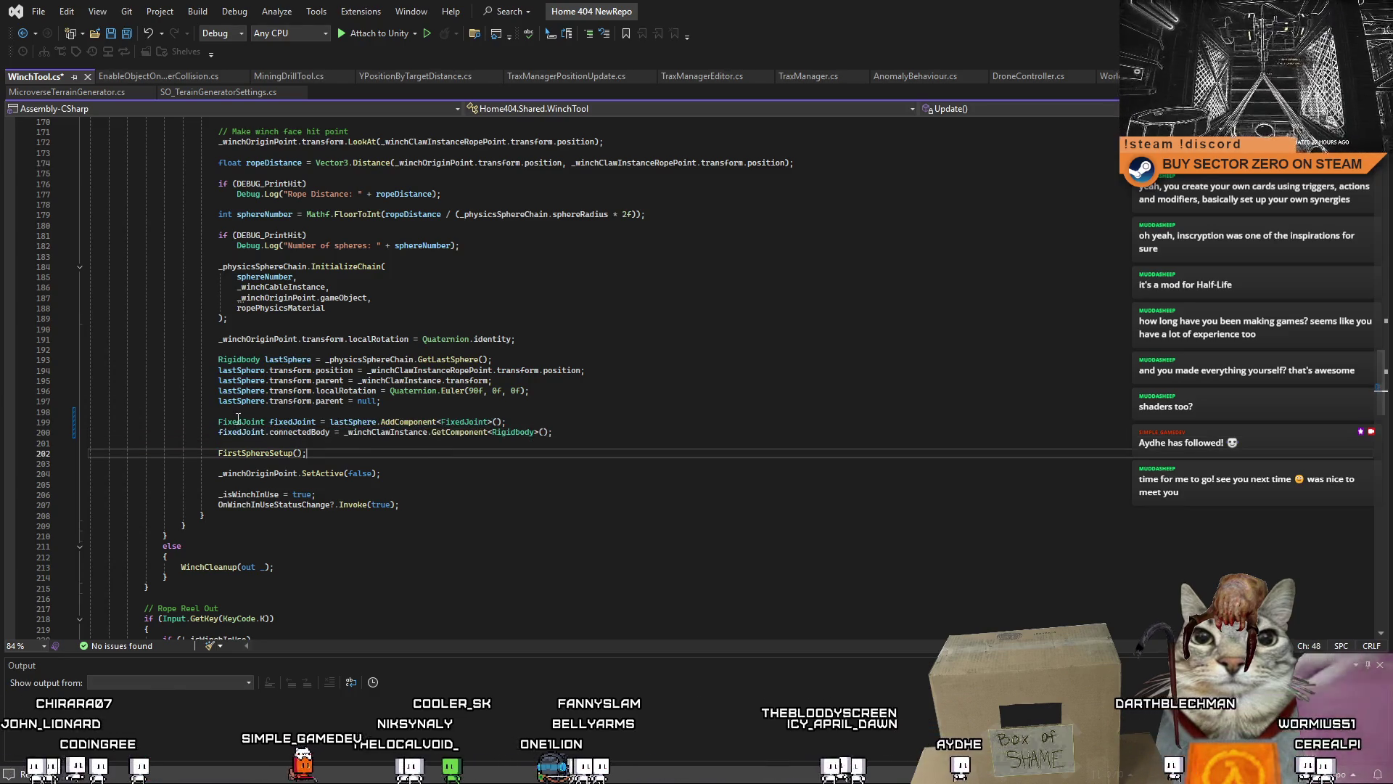
# Step: Add fixedJoint.massScale = 10f after the connectedBody line and save WinchTool.cs
pyautogui.click(598, 433)
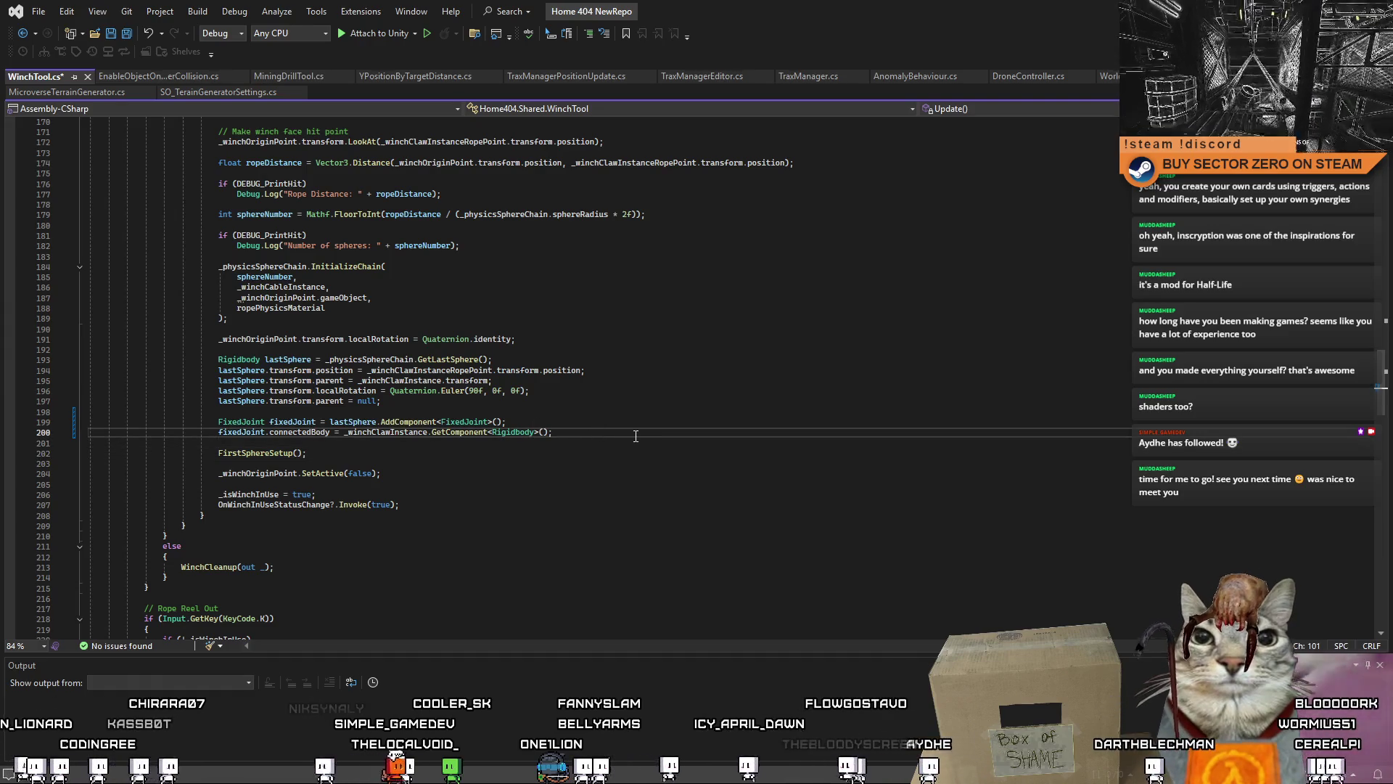
pyautogui.press('Return')
pyautogui.write('.')
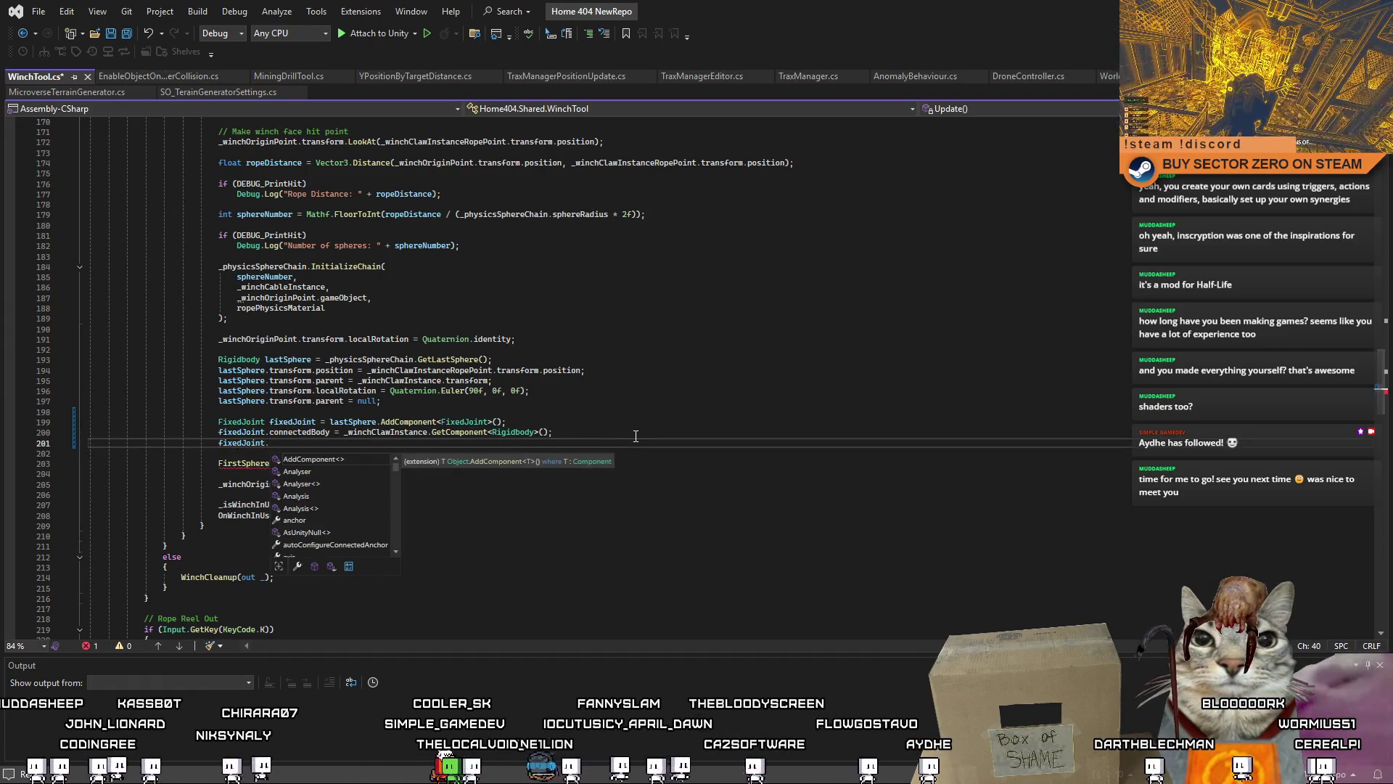
pyautogui.write('ma')
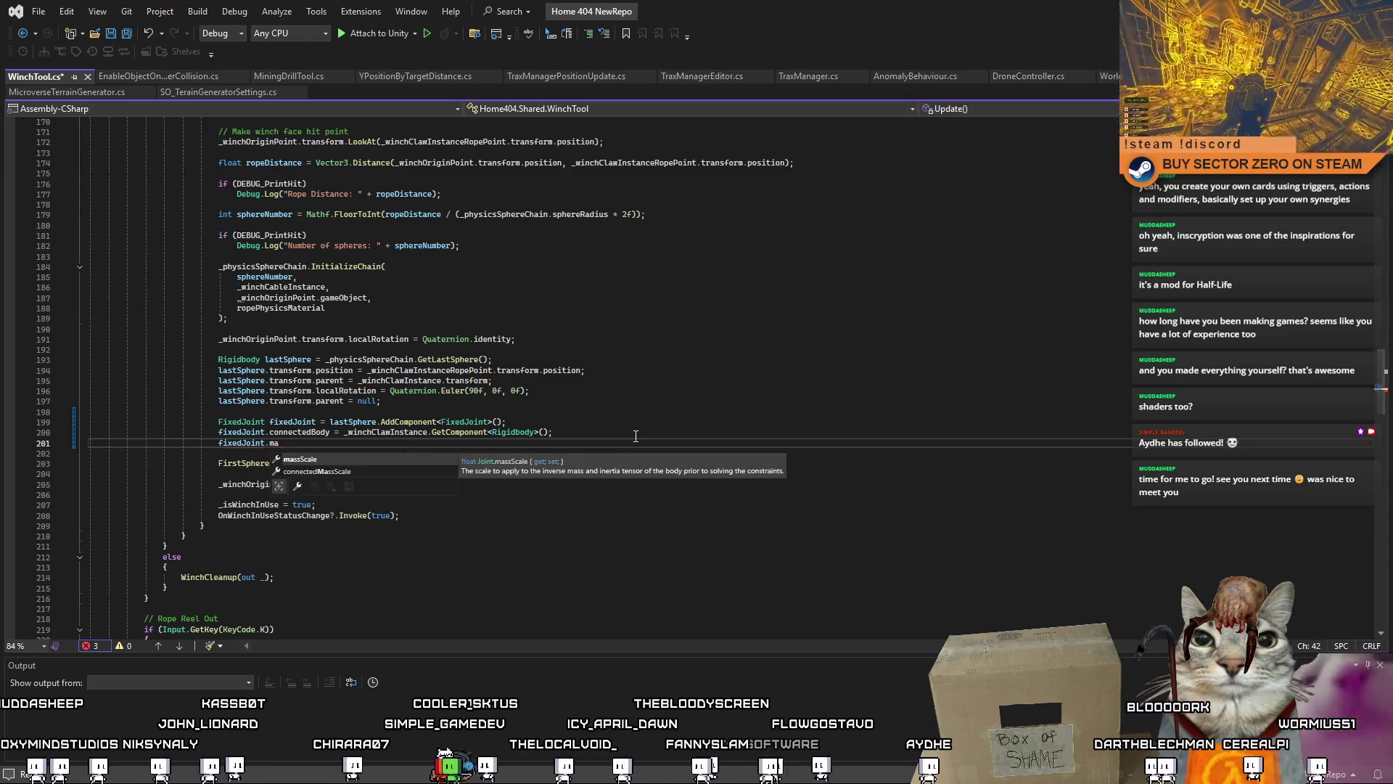
pyautogui.press('Escape')
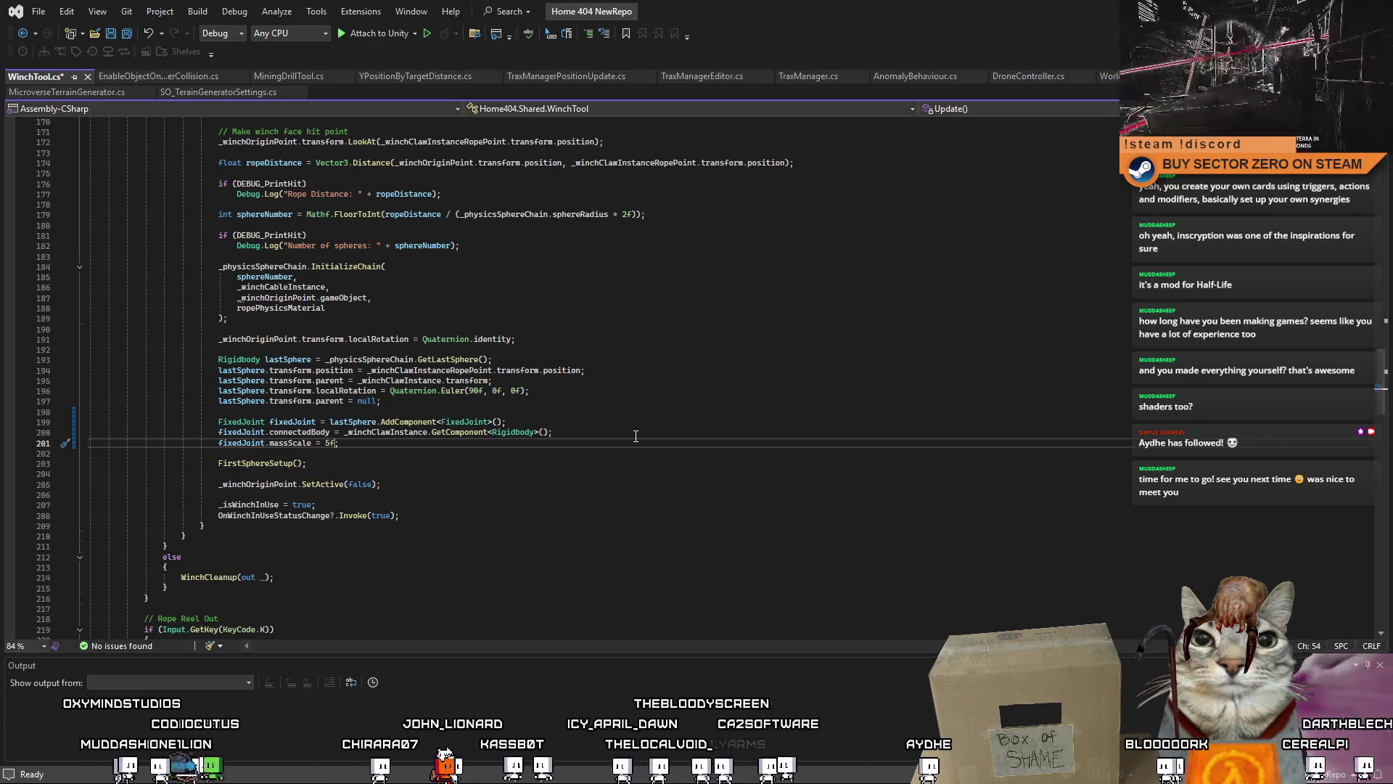
pyautogui.press('Left')
pyautogui.press('Left')
pyautogui.press('Delete')
pyautogui.write('10')
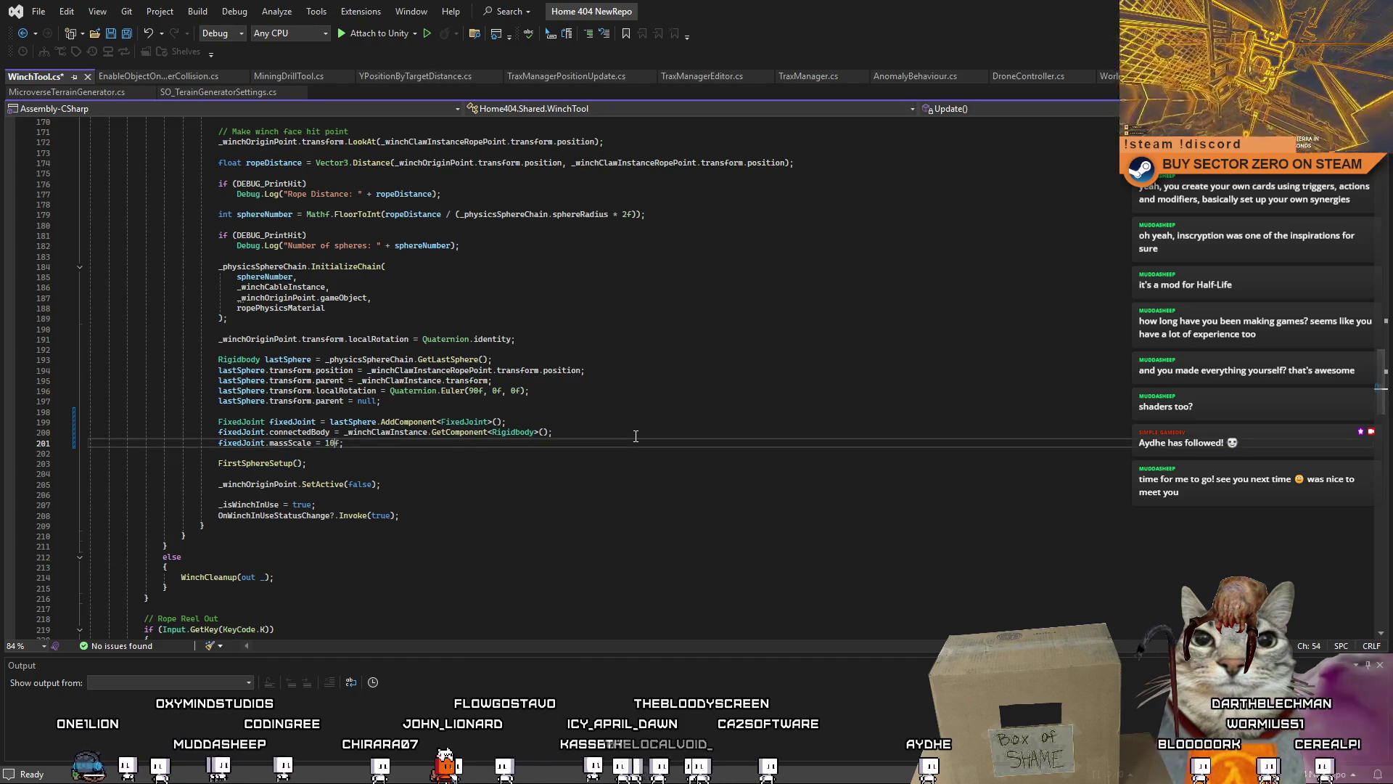
pyautogui.hotkey('ctrl', 's')
pyautogui.click(456, 474)
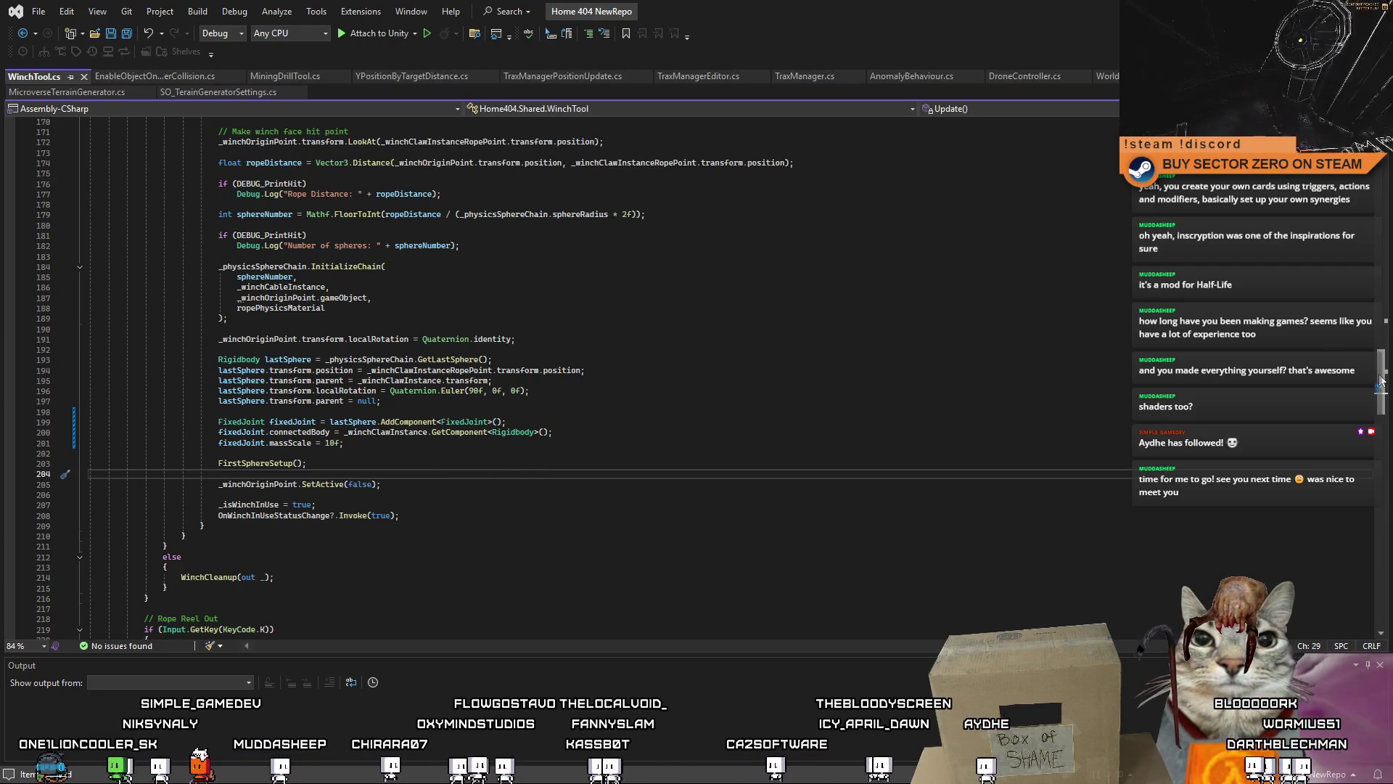
# Step: Scroll further down WinchTool.cs, then jump from the InitializeChain call on line 184 to its definition
pyautogui.scroll(-5, 1379, 388)
pyautogui.moveTo(1387, 398)
pyautogui.mouseDown()
pyautogui.moveTo(1387, 276)
pyautogui.moveTo(1390, 484)
pyautogui.mouseUp()
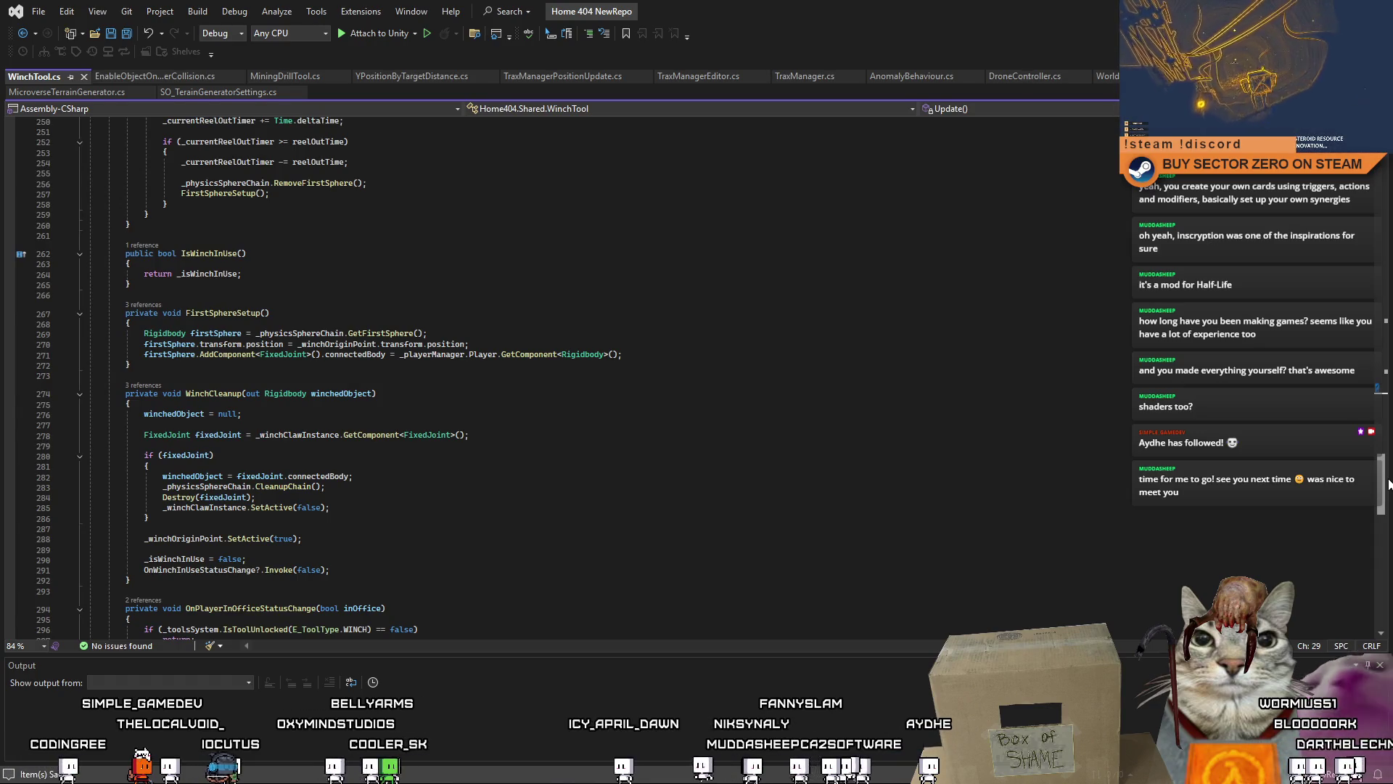
pyautogui.moveTo(1388, 484)
pyautogui.mouseDown()
pyautogui.moveTo(1385, 549)
pyautogui.moveTo(1385, 454)
pyautogui.moveTo(1355, 328)
pyautogui.mouseUp()
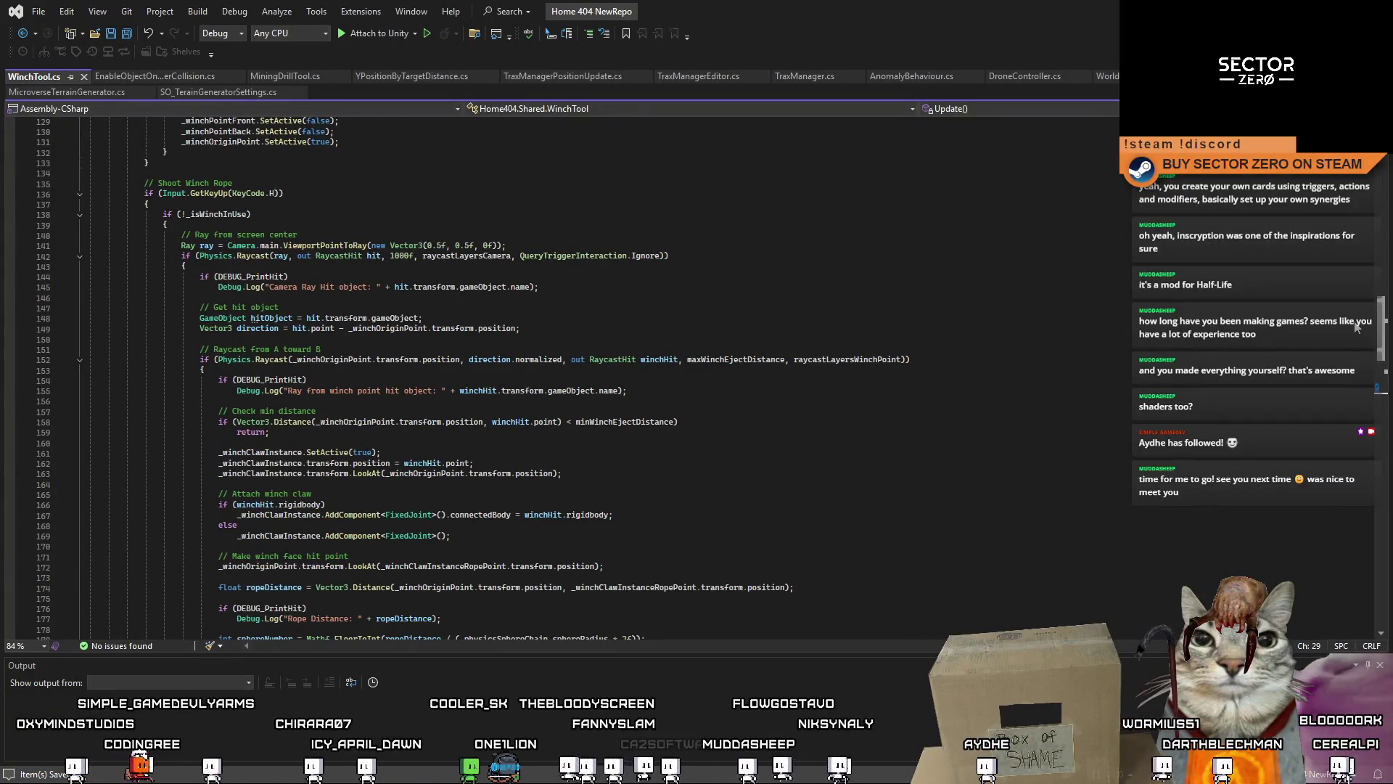
pyautogui.moveTo(1355, 328)
pyautogui.mouseDown()
pyautogui.moveTo(1339, 241)
pyautogui.moveTo(1331, 332)
pyautogui.mouseUp()
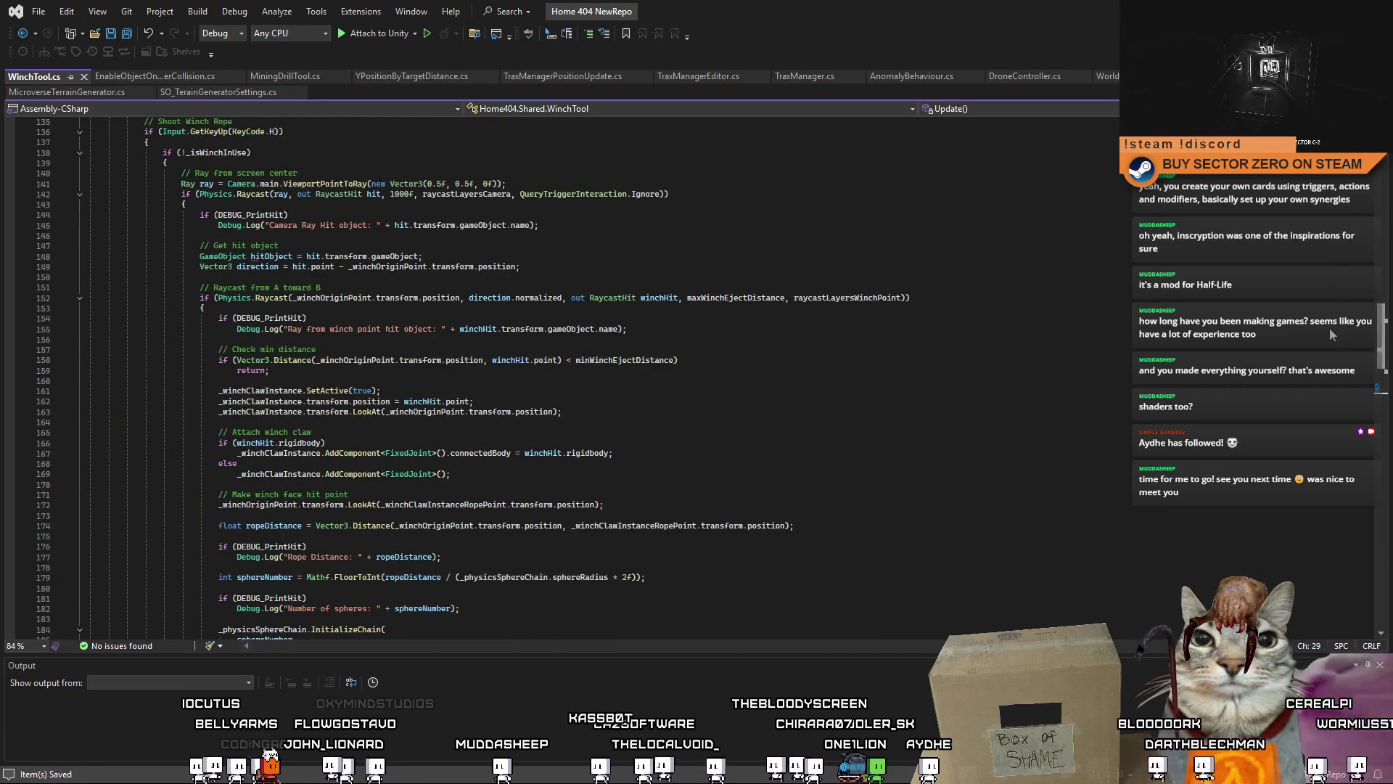
pyautogui.moveTo(1329, 328); pyautogui.dragTo(1335, 358)
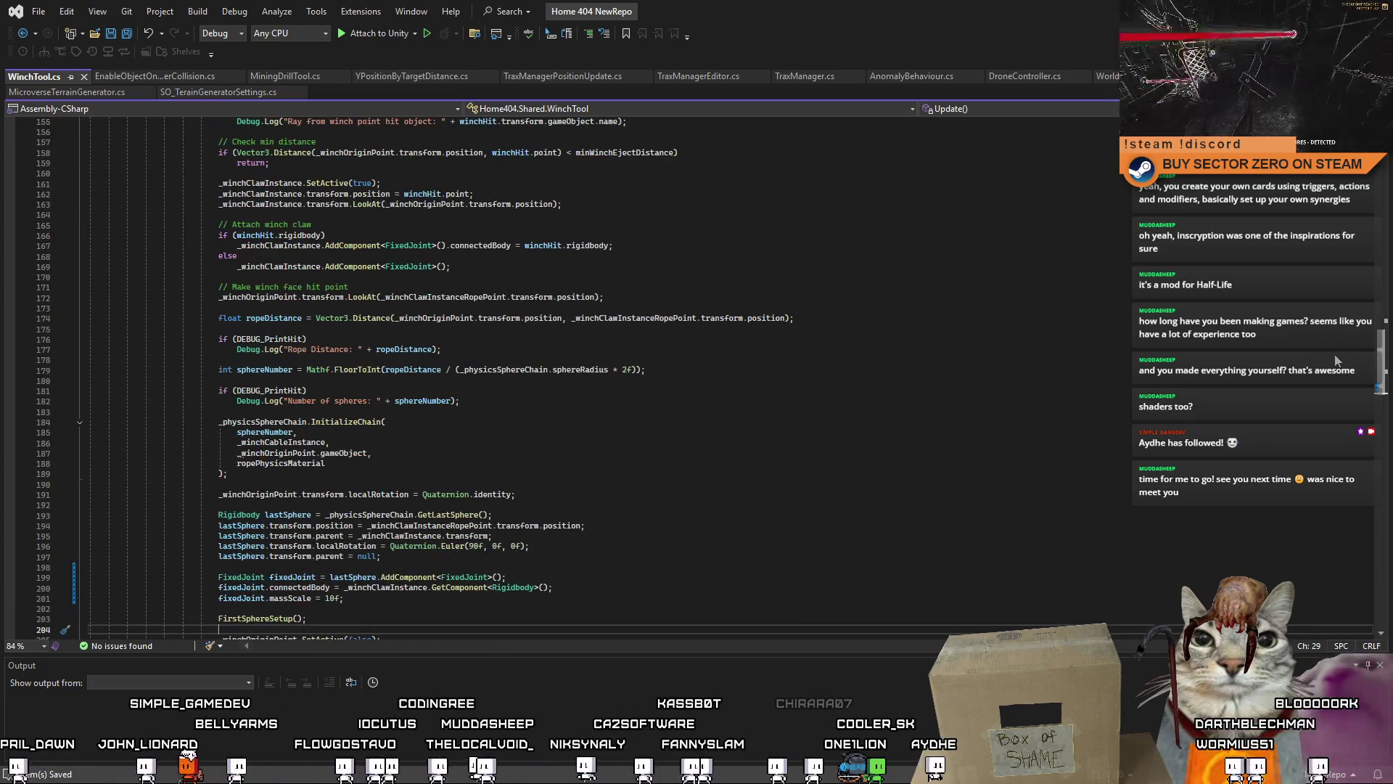
pyautogui.scroll(-5, 400, 289)
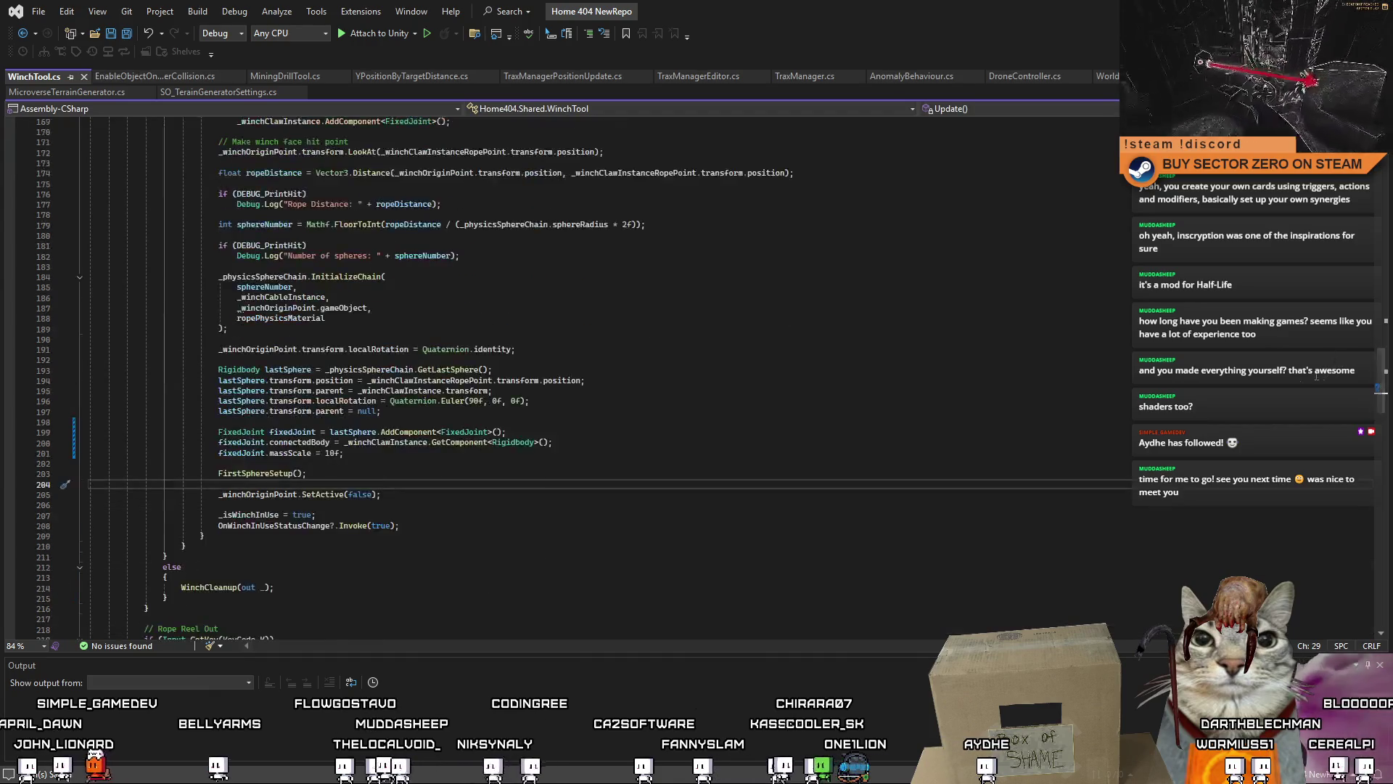
pyautogui.doubleClick(347, 277)
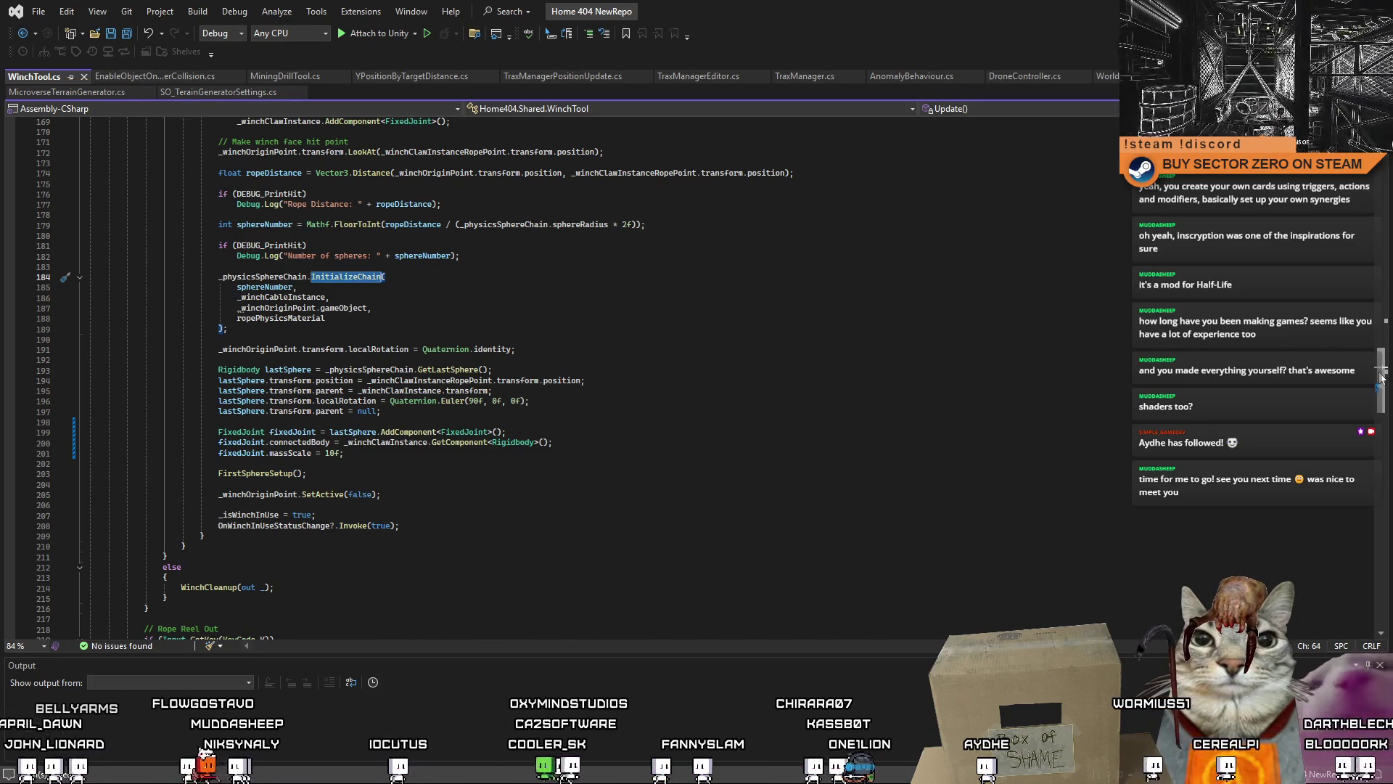
pyautogui.scroll(-10, 1366, 435)
pyautogui.scroll(15, 1030, 366)
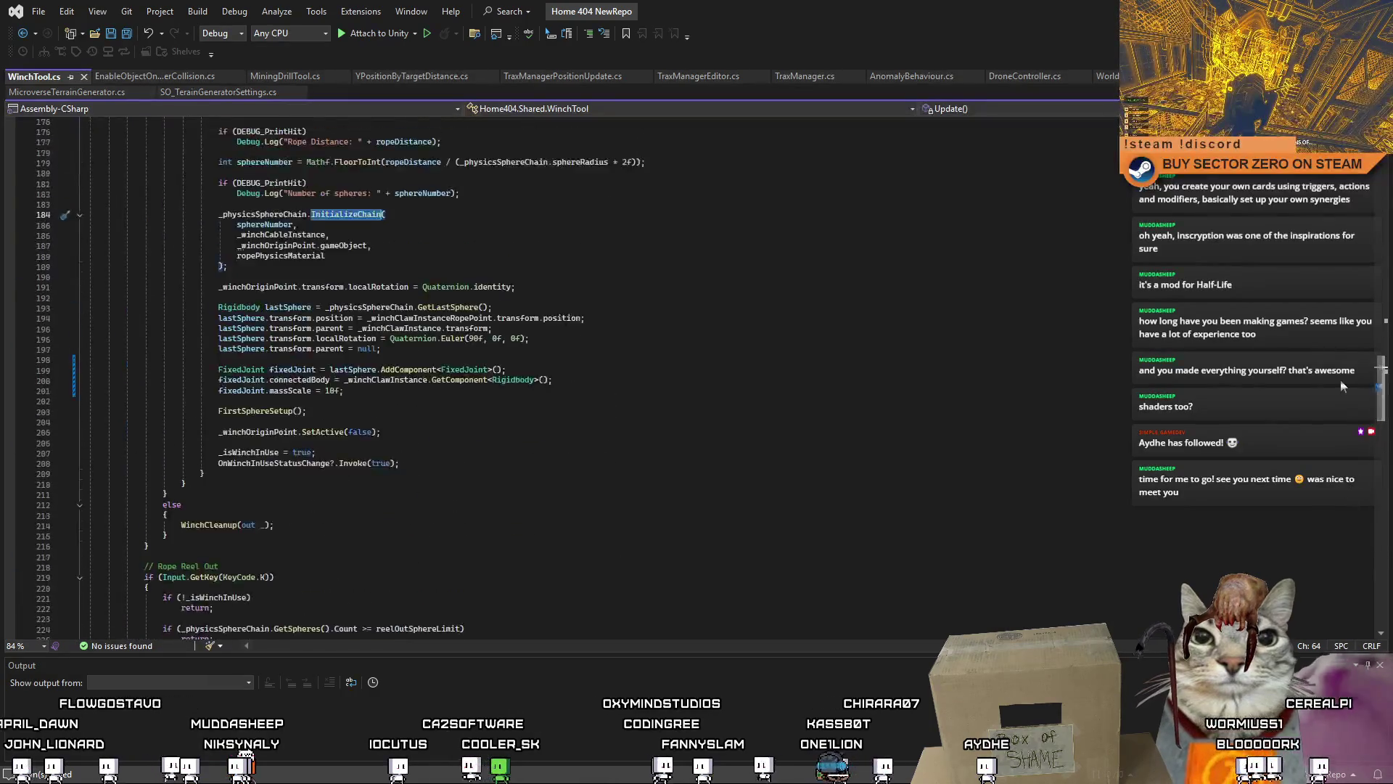
pyautogui.press('F12')
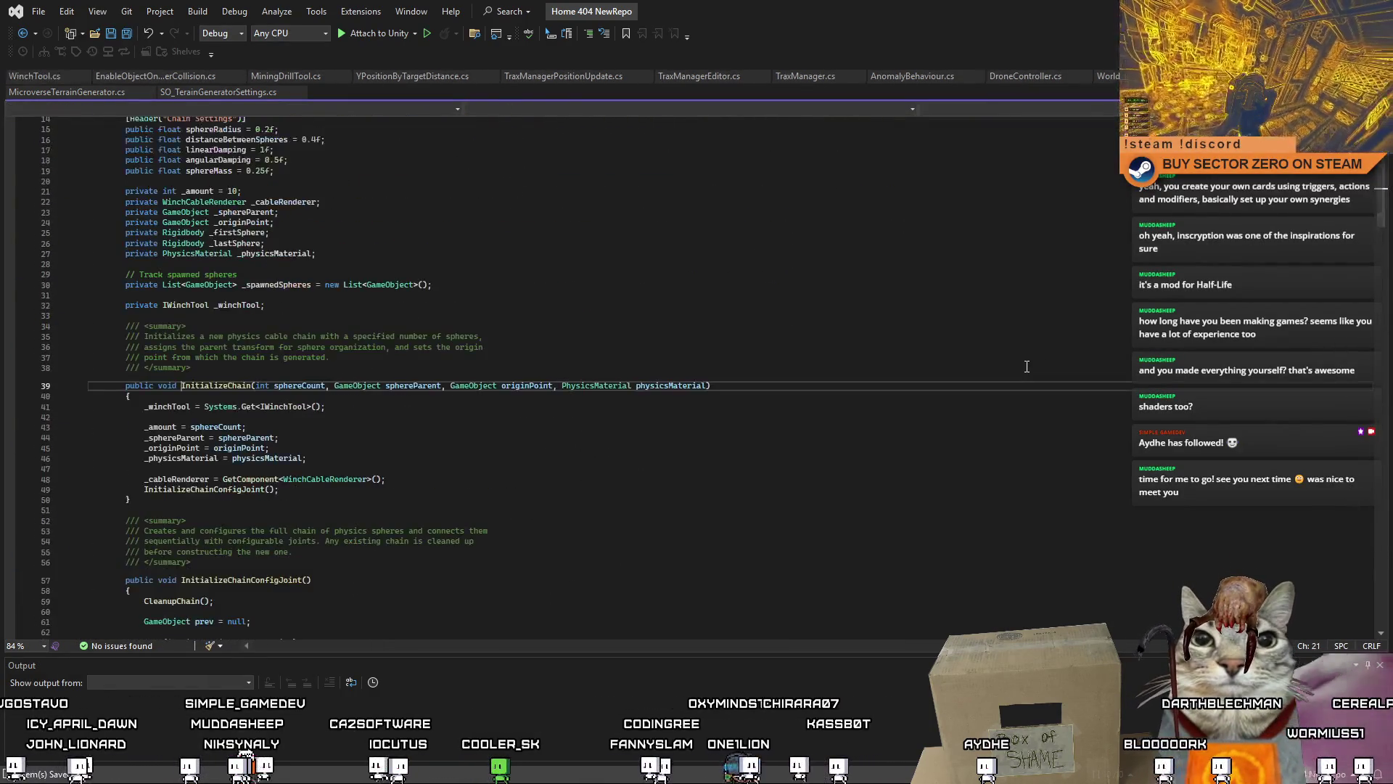
# Step: Read WinchPhysicsCable.cs down to CreateSphere, then return to the Unity editor
pyautogui.moveTo(1381, 190)
pyautogui.mouseDown()
pyautogui.moveTo(1348, 559)
pyautogui.moveTo(1313, 212)
pyautogui.moveTo(1274, 317)
pyautogui.moveTo(1300, 248)
pyautogui.moveTo(1322, 245)
pyautogui.moveTo(1360, 344)
pyautogui.moveTo(1325, 178)
pyautogui.moveTo(1335, 215)
pyautogui.mouseUp()
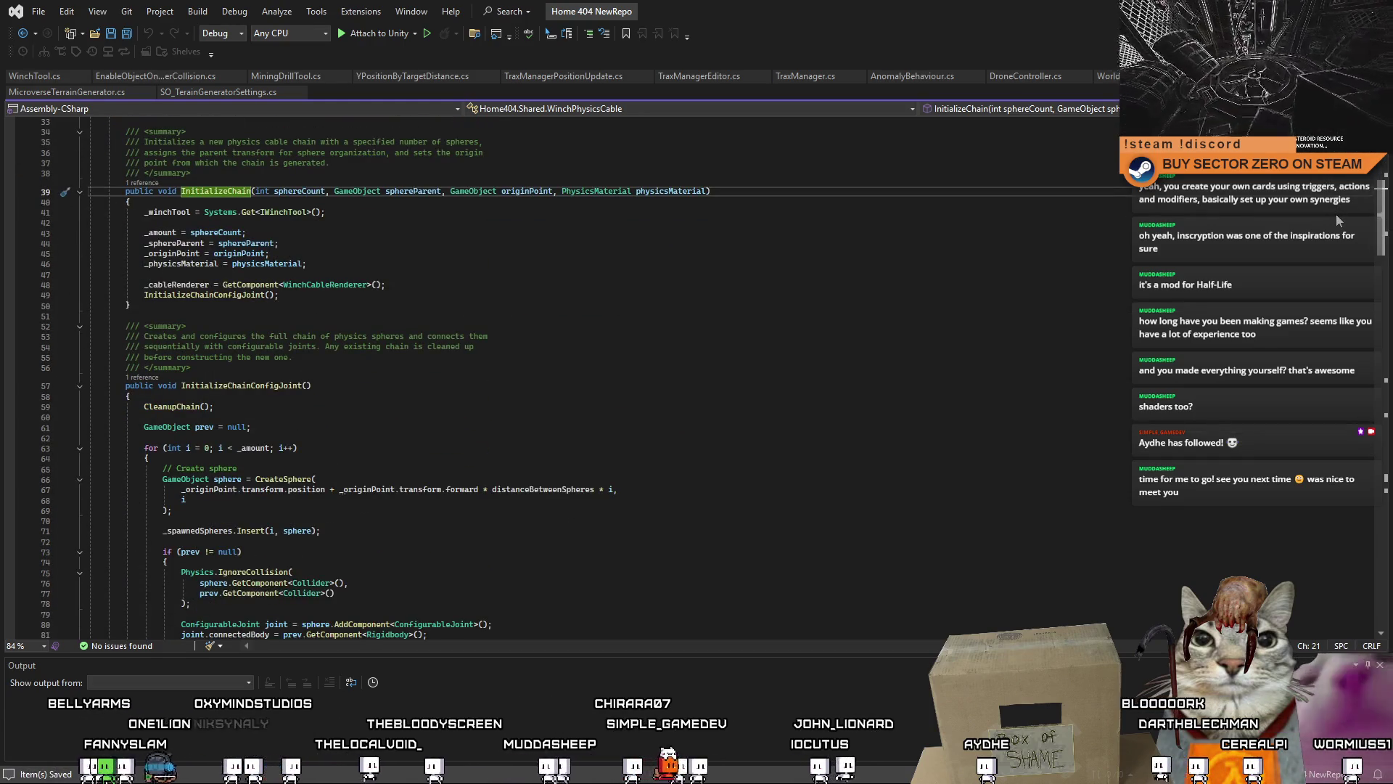
pyautogui.scroll(-6, 1335, 215)
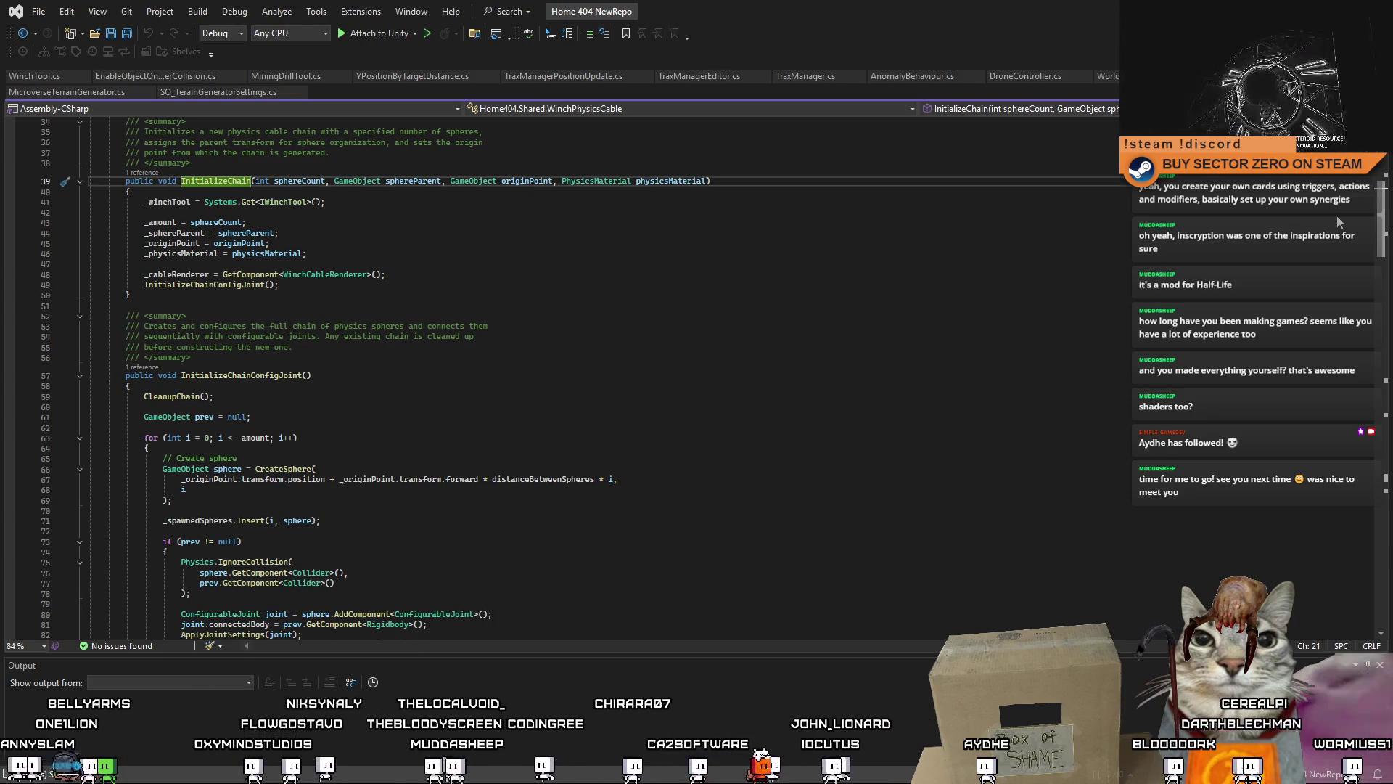
pyautogui.moveTo(1357, 247); pyautogui.dragTo(1369, 390)
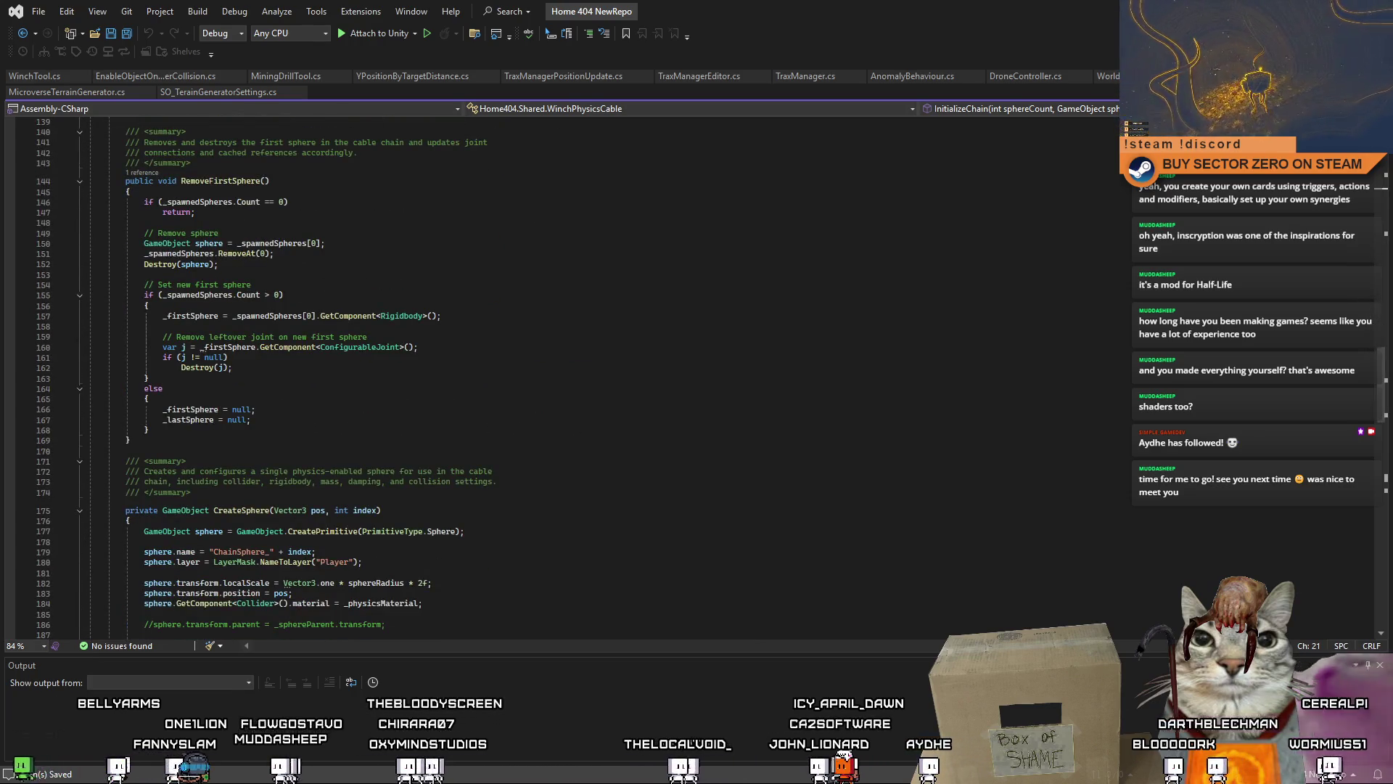
pyautogui.hotkey('alt', 'Tab')
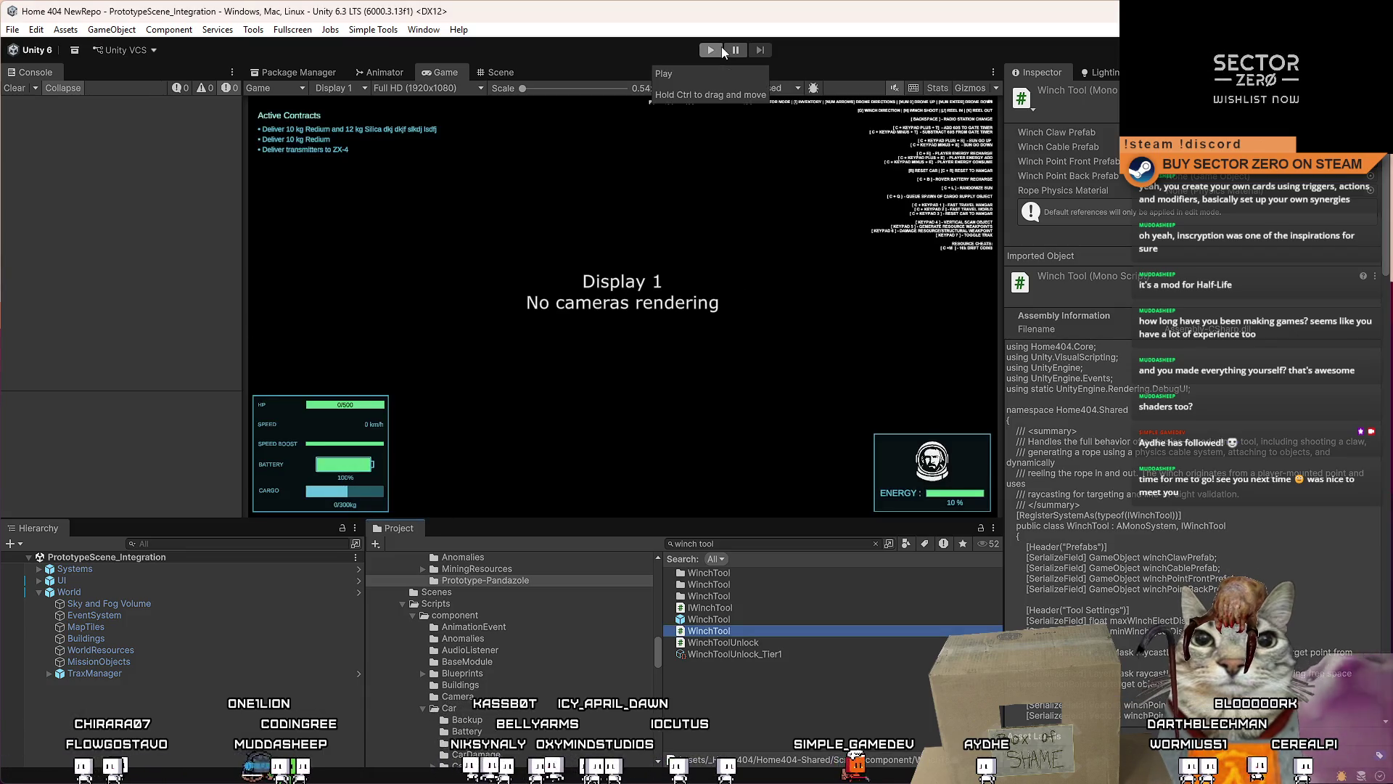
# Step: Run the game, start playing and walk into the hangar, then stop Play mode
pyautogui.click(722, 49)
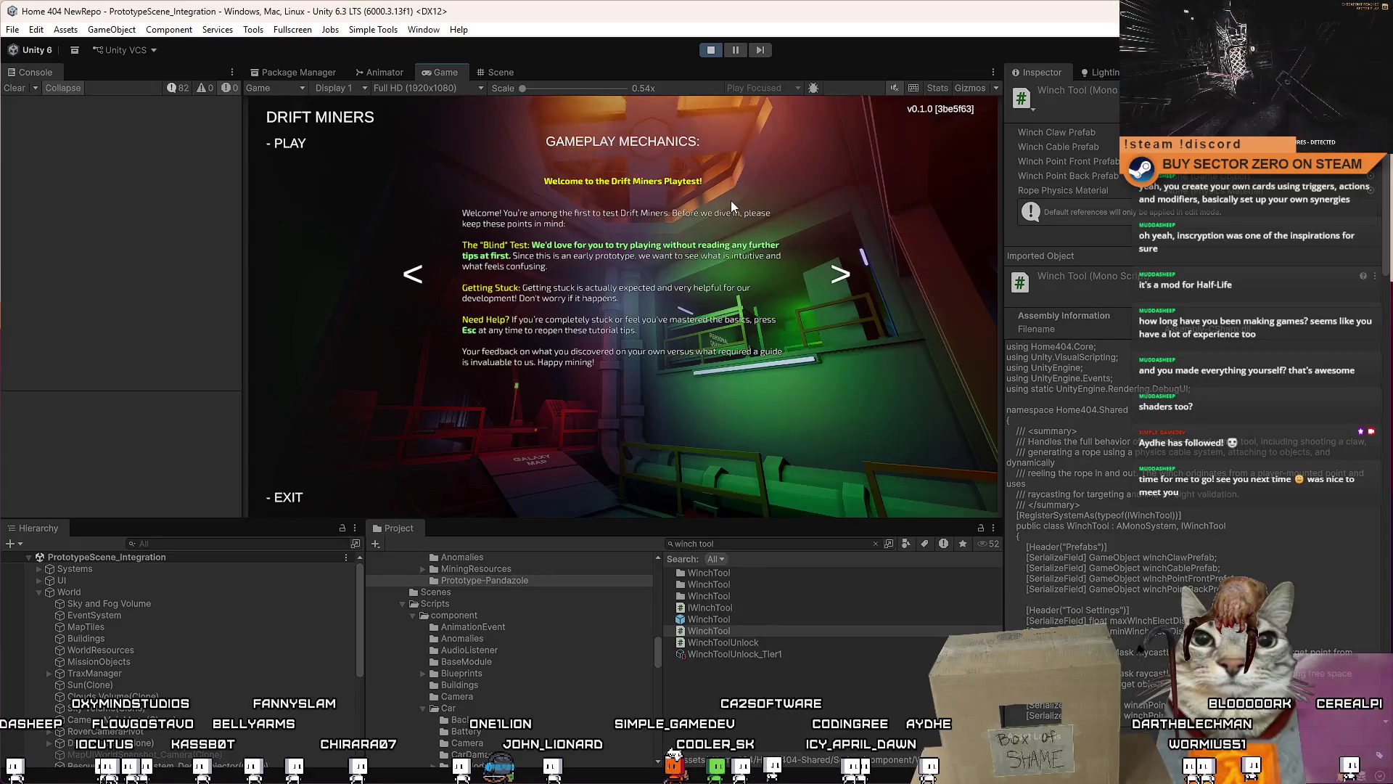
pyautogui.click(290, 143)
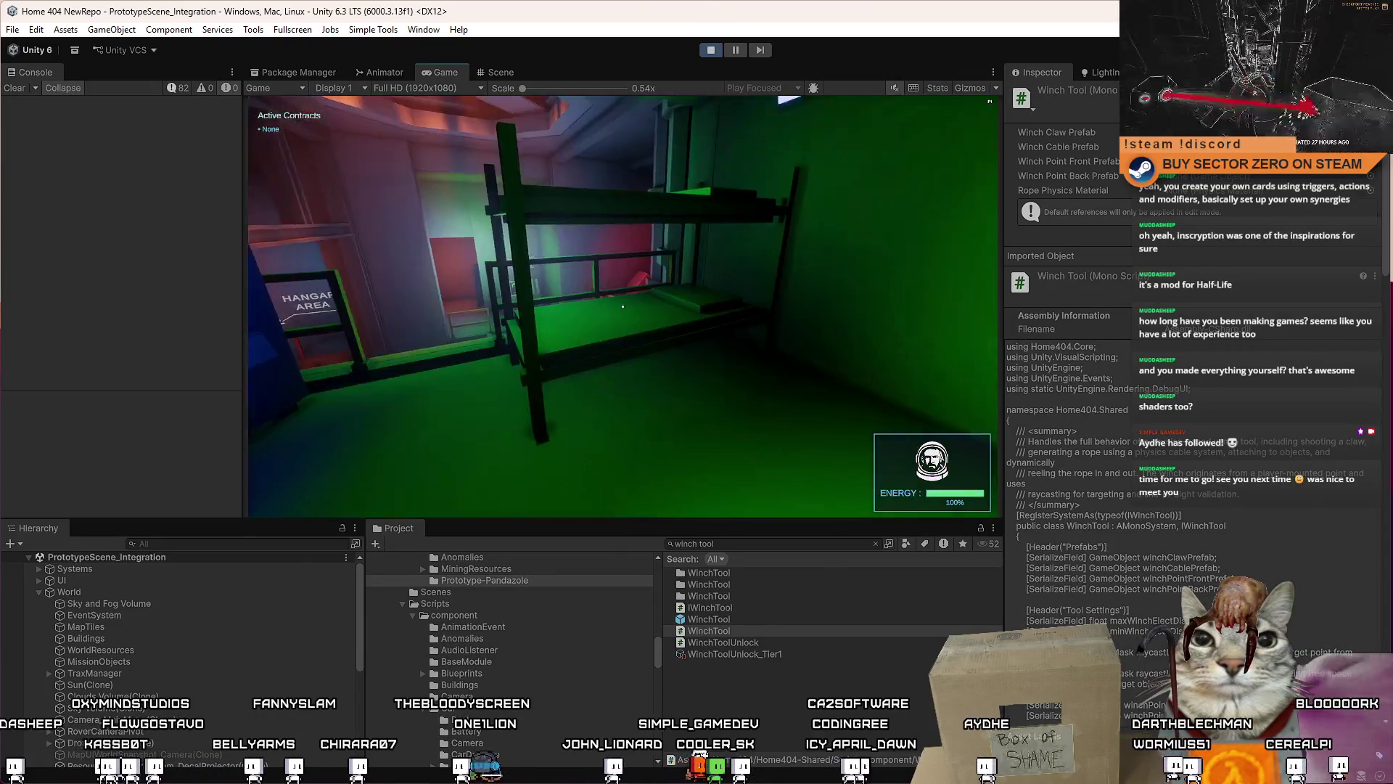
pyautogui.moveTo(622, 306)
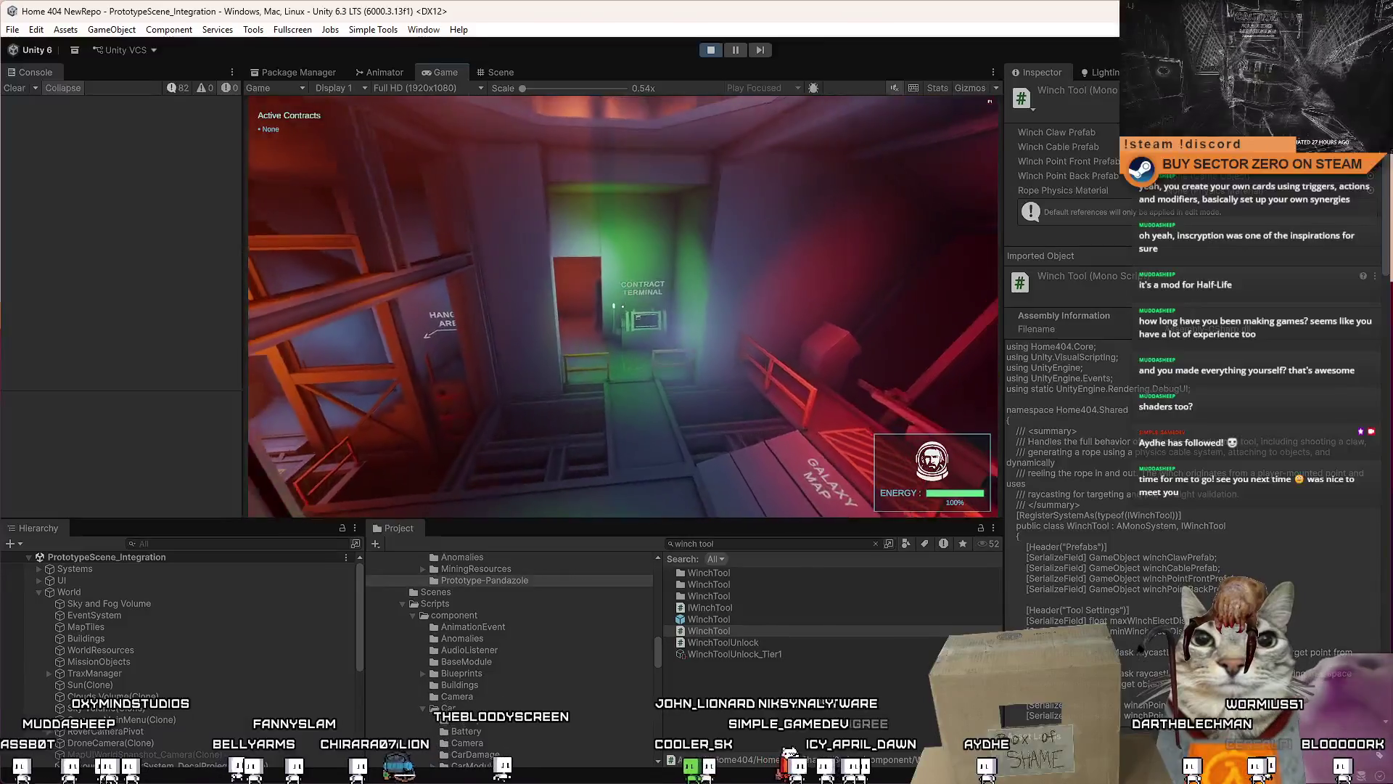
pyautogui.press('w')
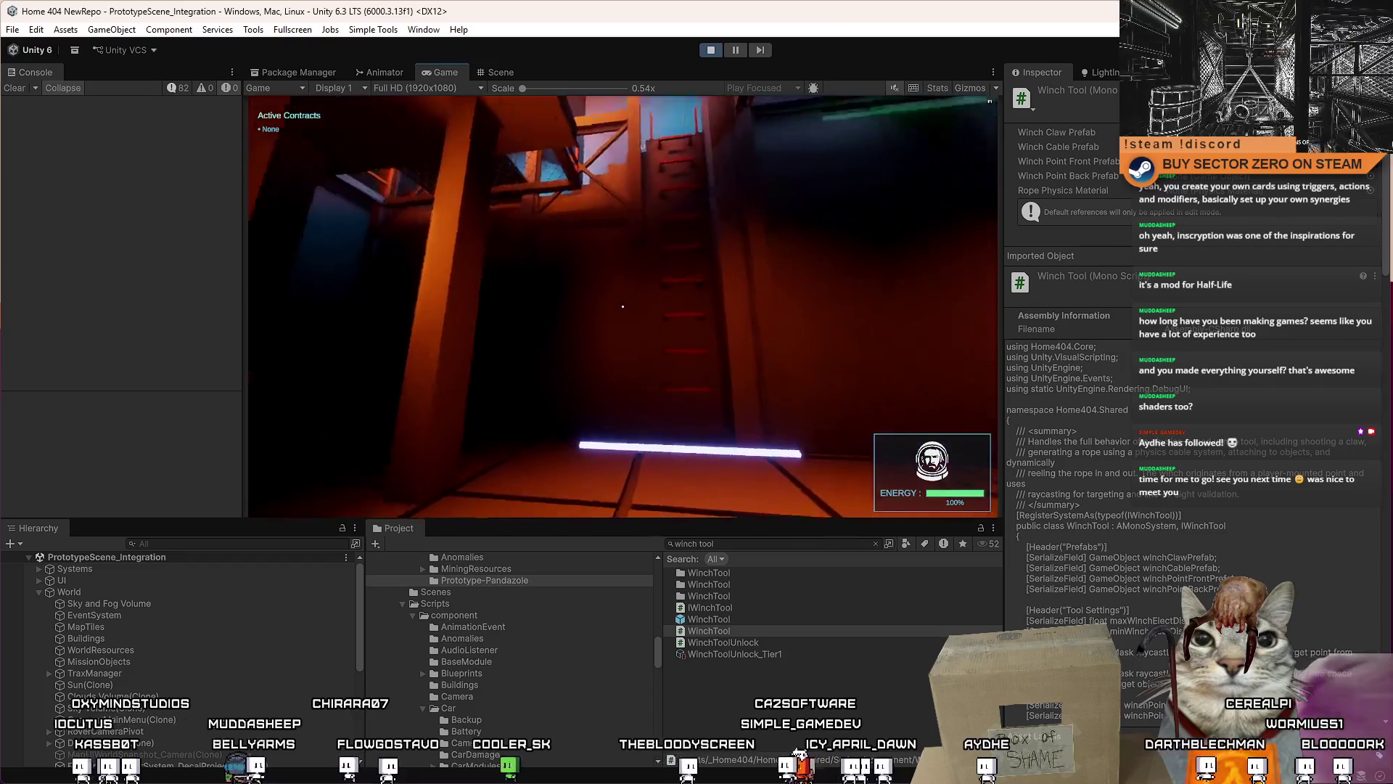
pyautogui.press('Escape')
pyautogui.click(710, 51)
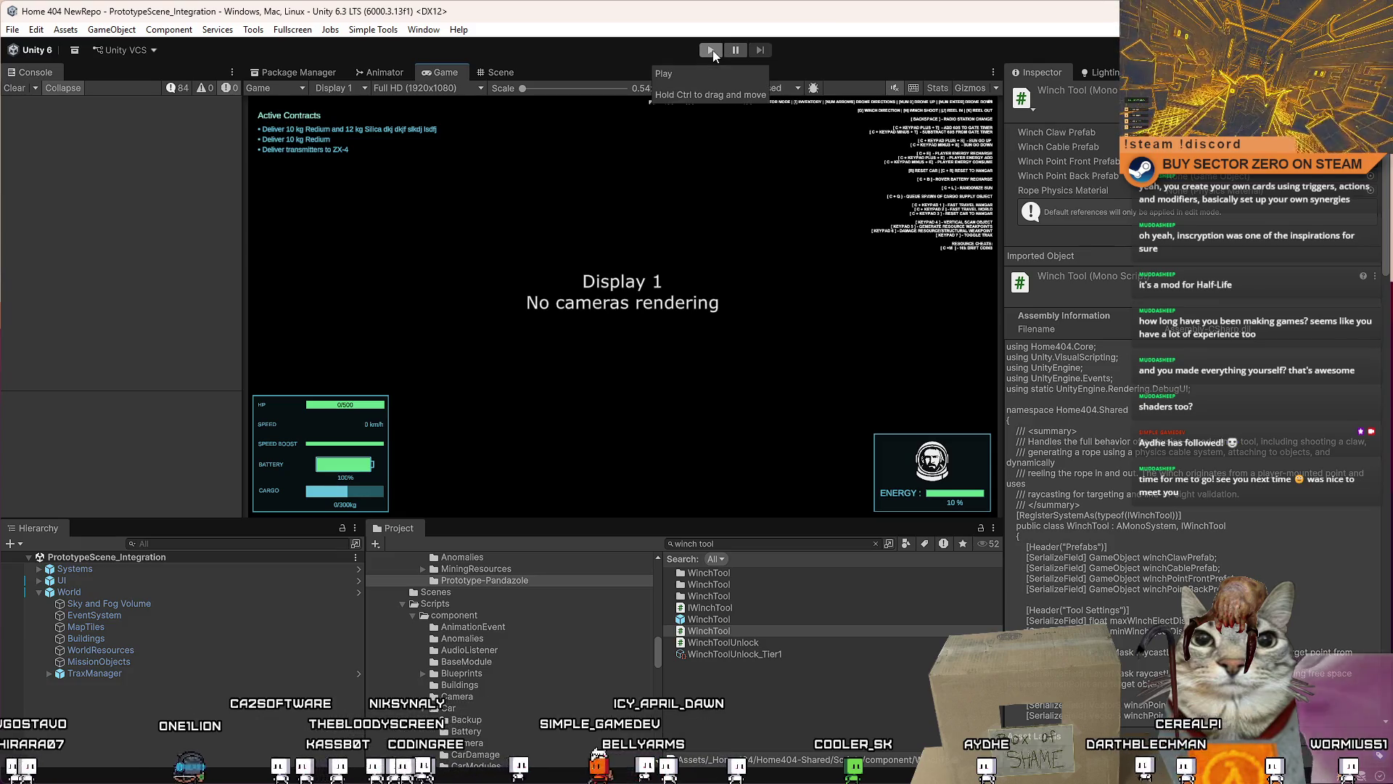
# Step: Start Play mode, choose PLAY, and walk along the walkway to the upgrades terminal
pyautogui.click(737, 630)
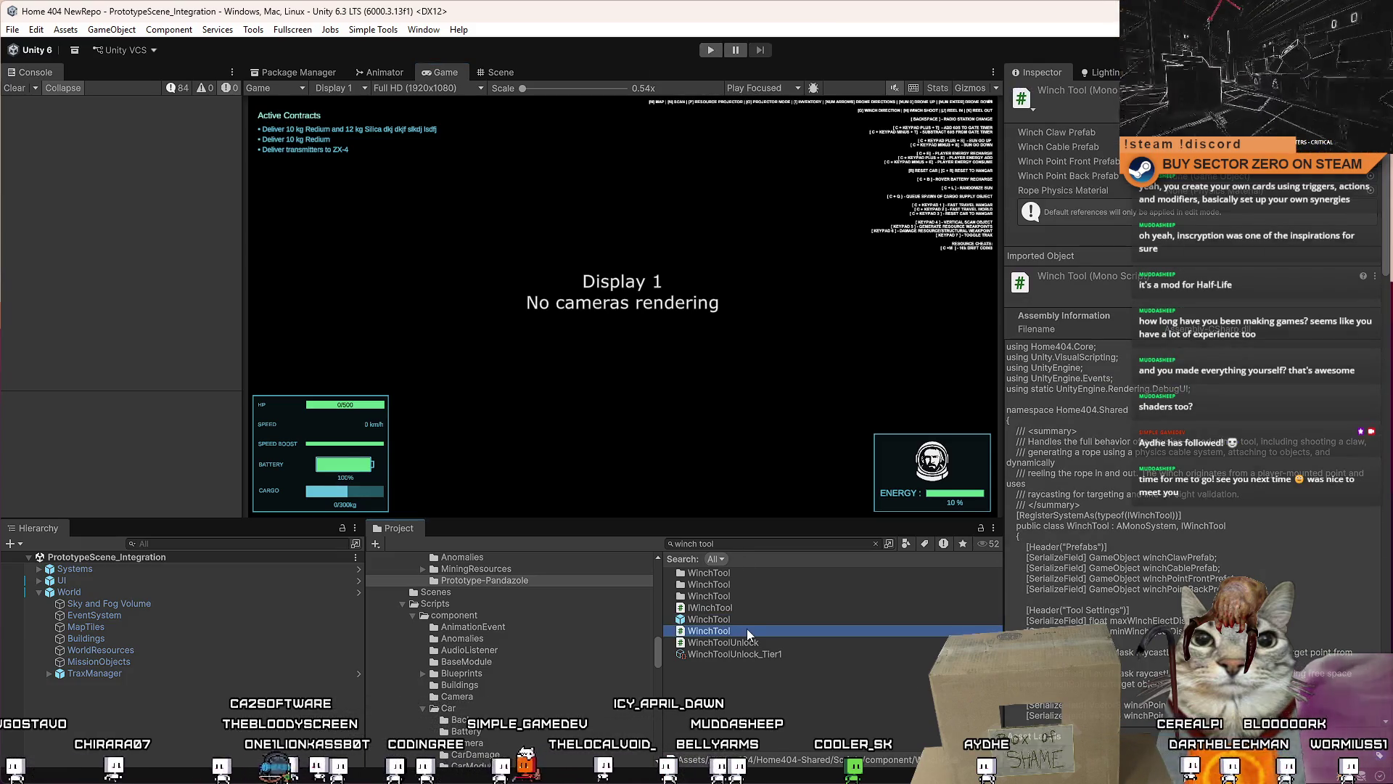
pyautogui.click(709, 51)
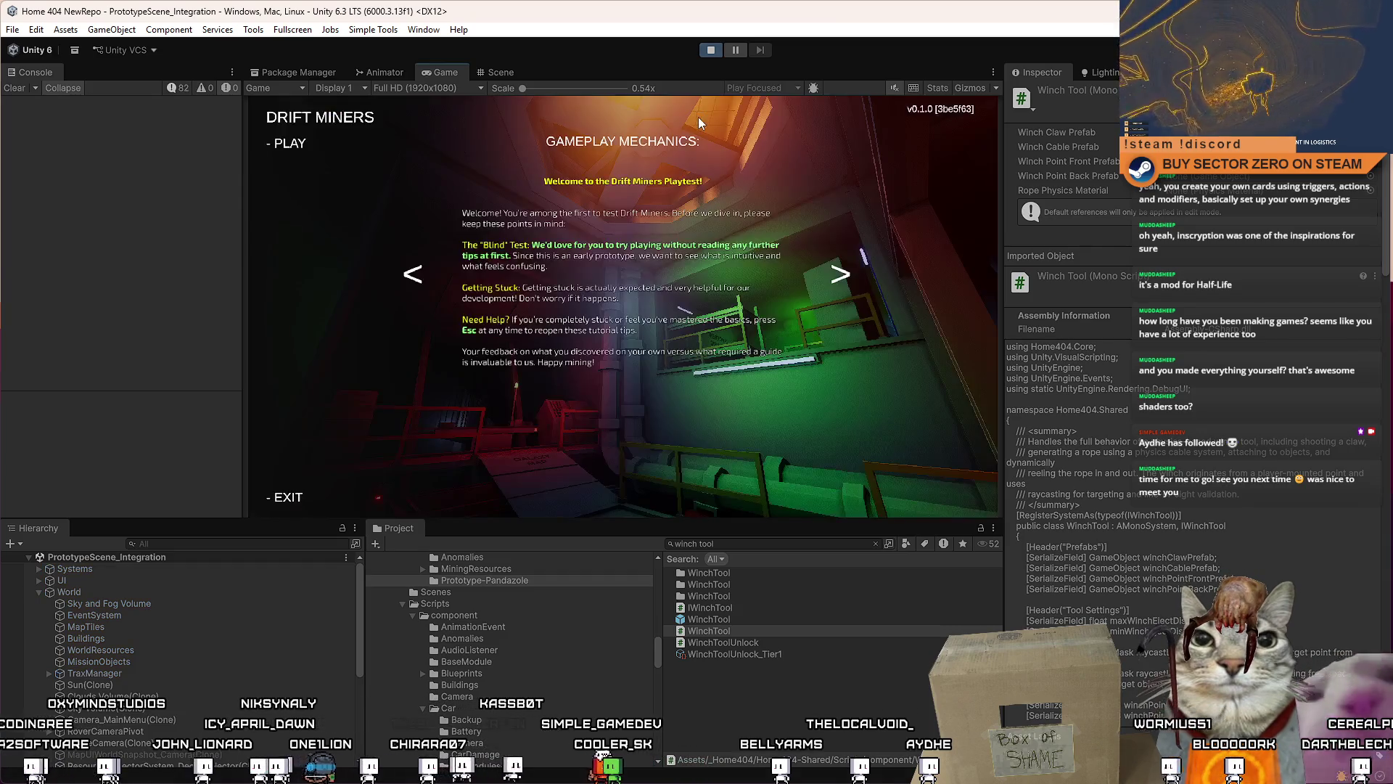
pyautogui.click(290, 143)
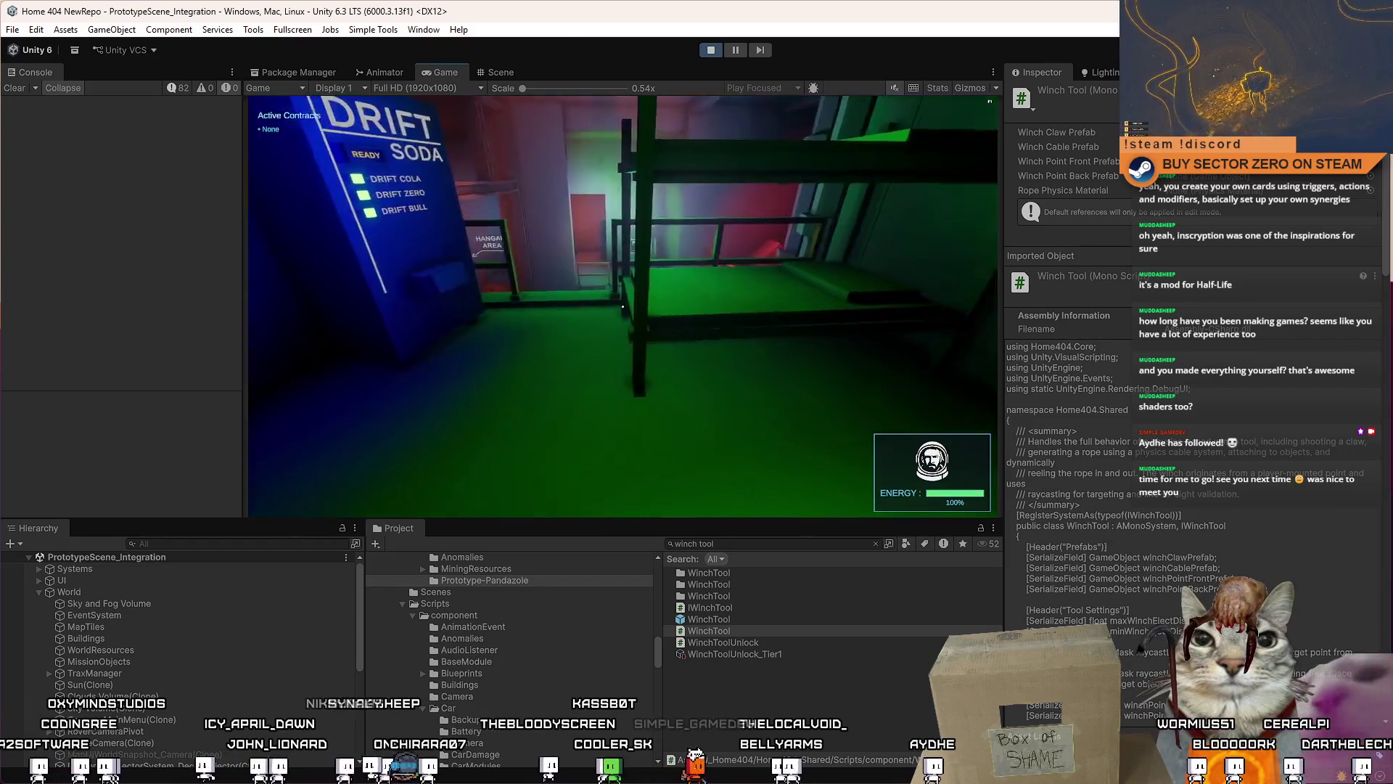
pyautogui.press('w')
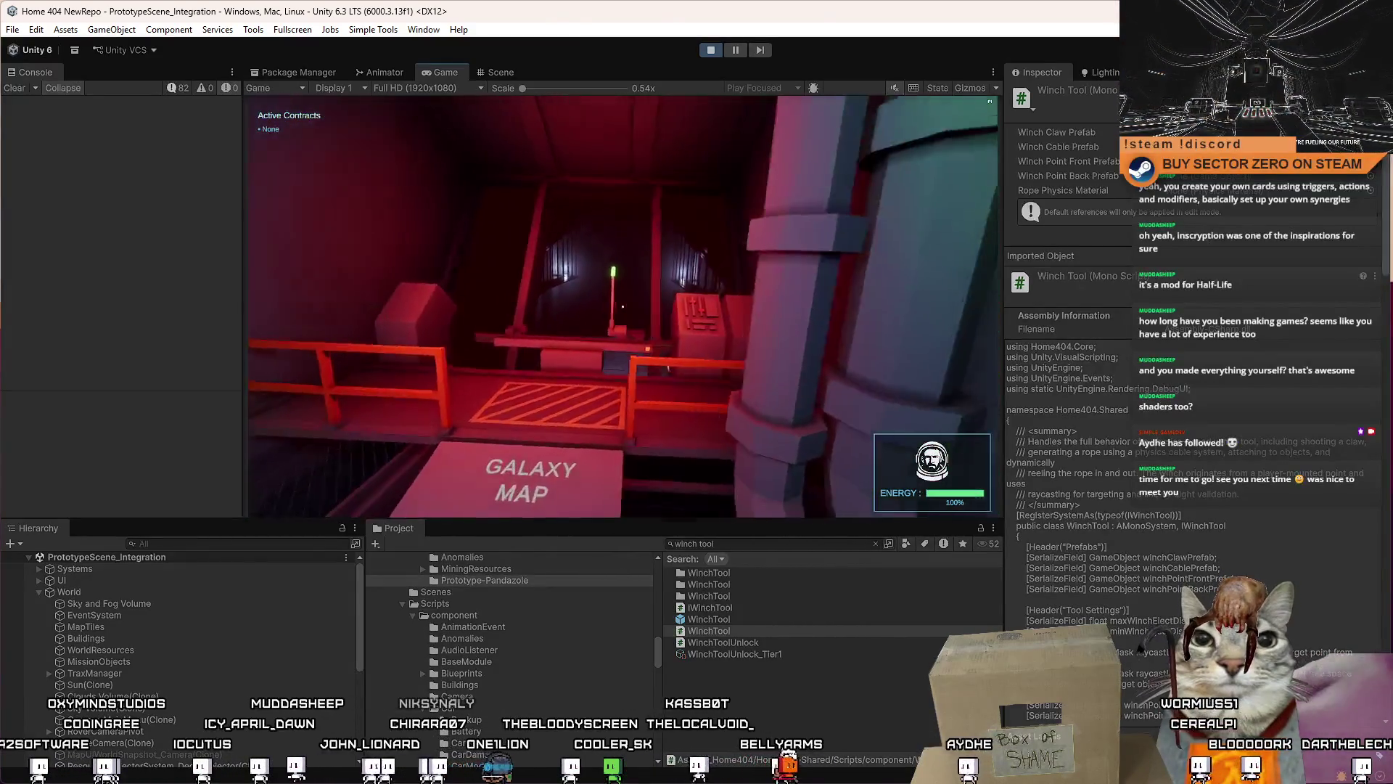
pyautogui.press('w')
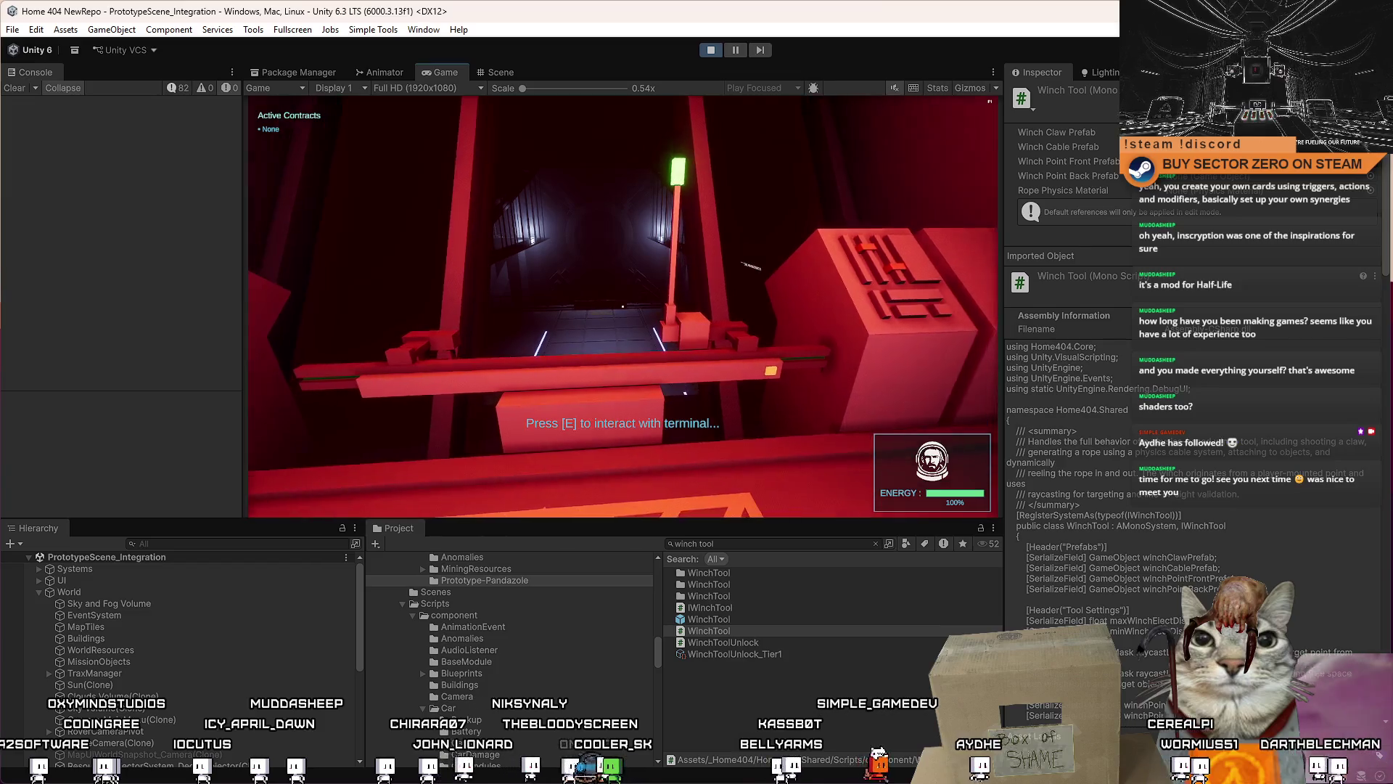
pyautogui.press('s')
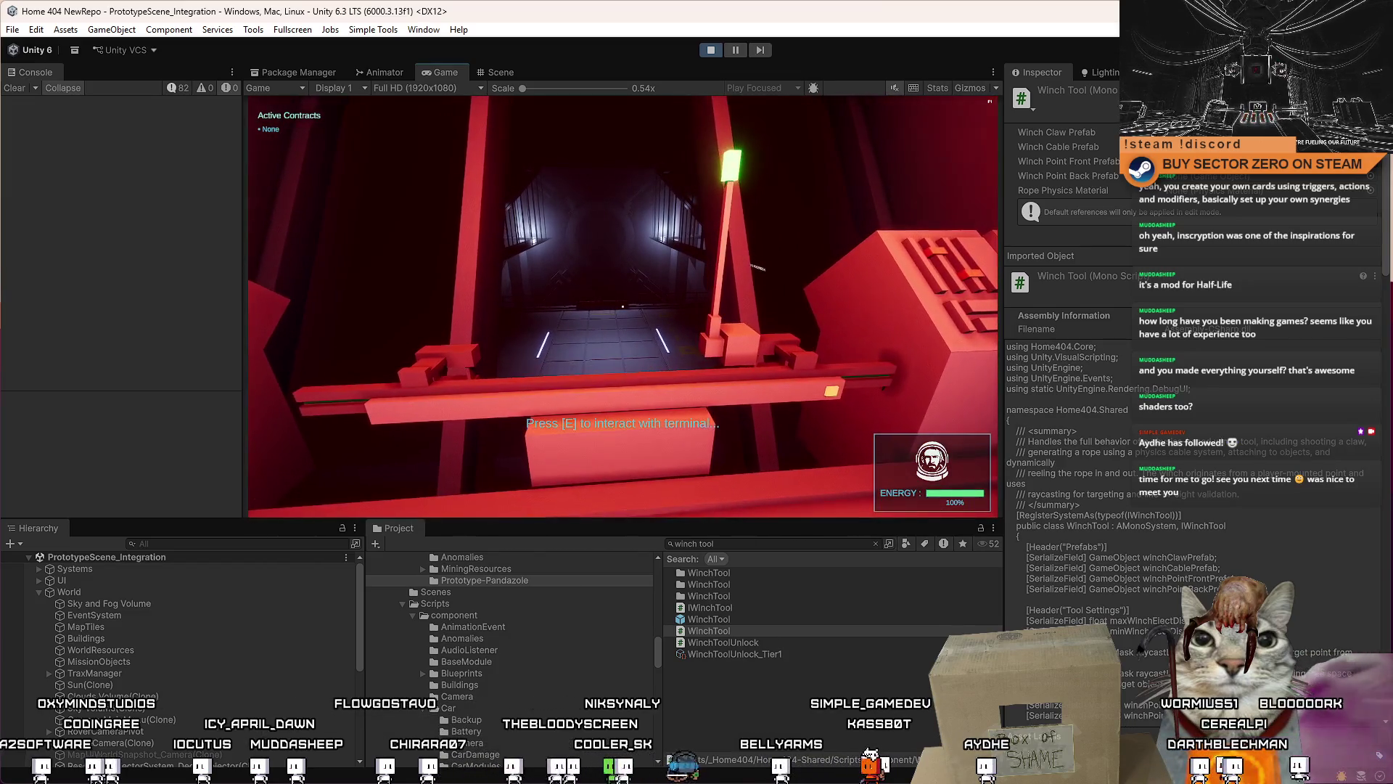
pyautogui.press('e')
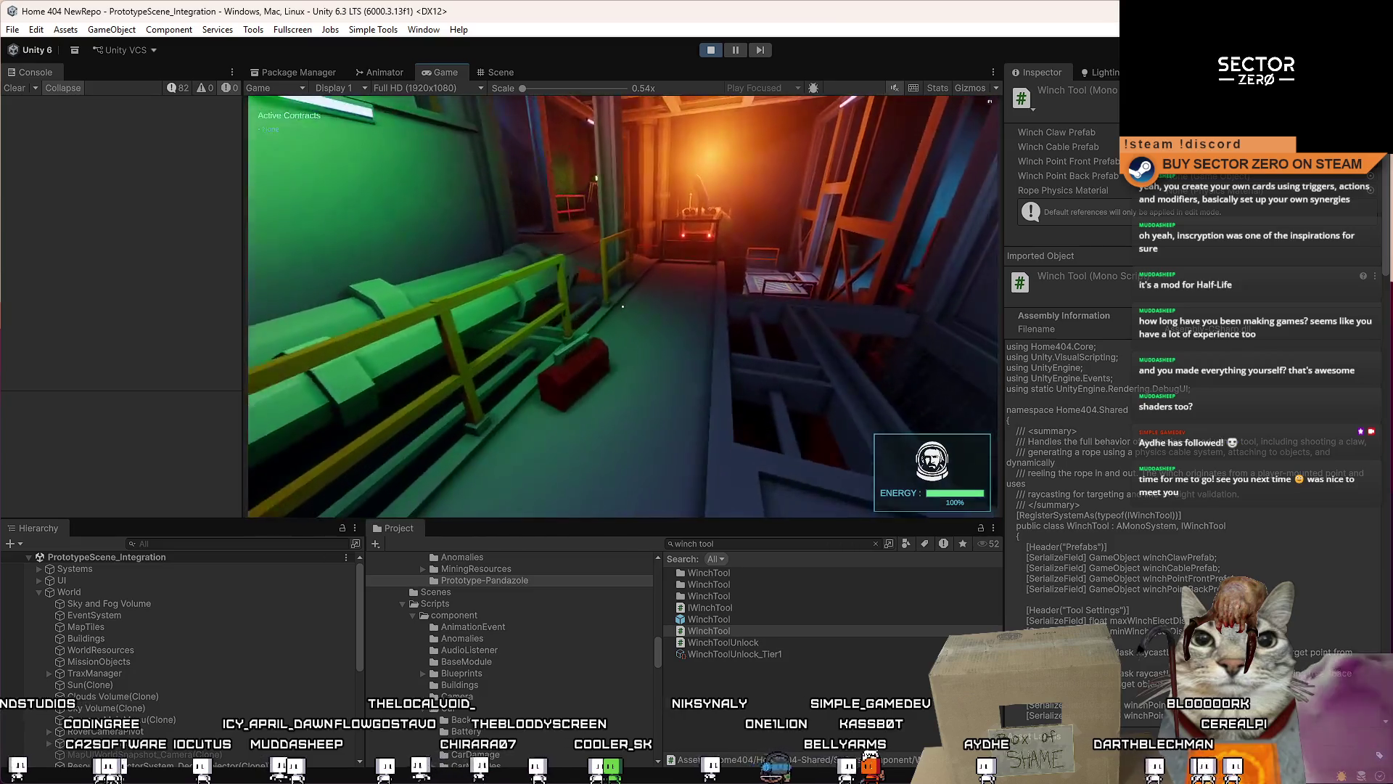
pyautogui.press('w')
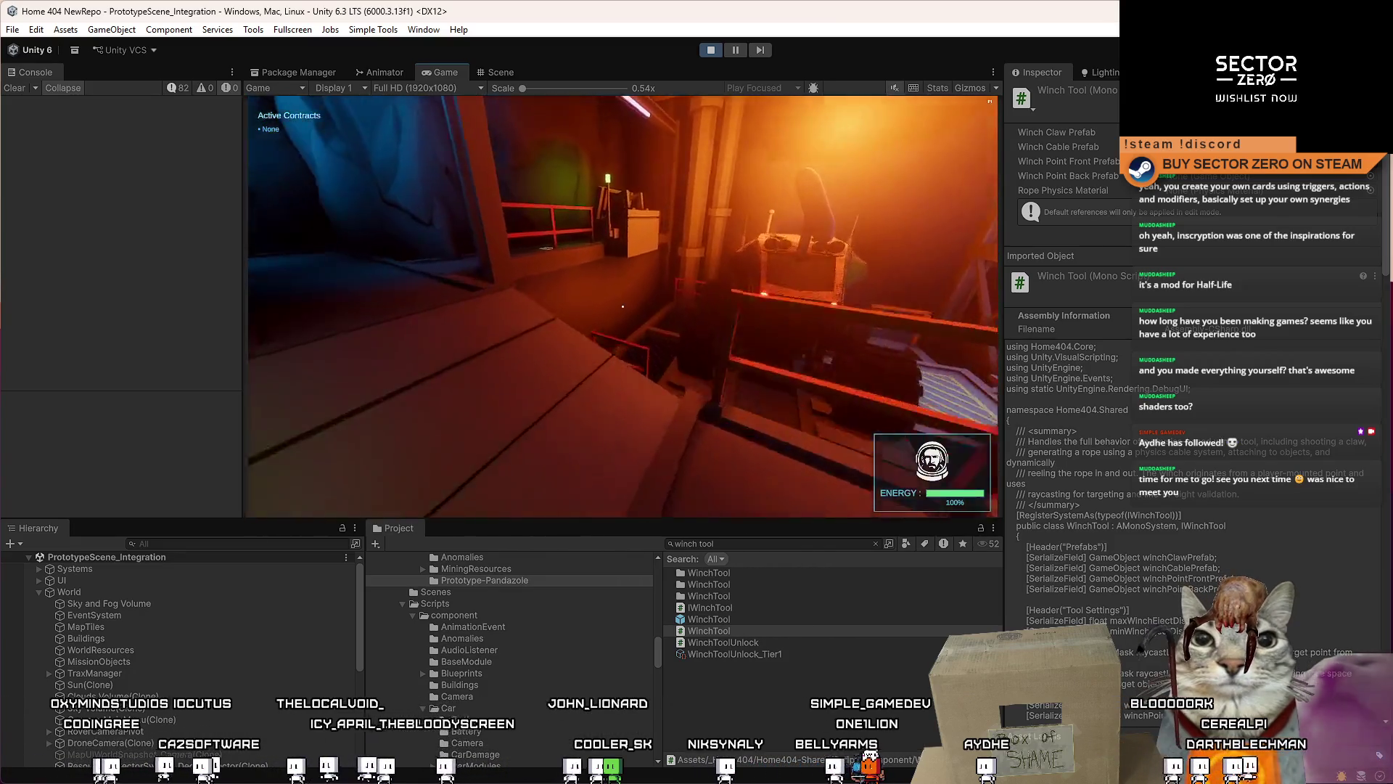
# Step: Buy the Unlock Winch Tool and Unlock Drone Tool upgrades, then close the terminal
pyautogui.press('e')
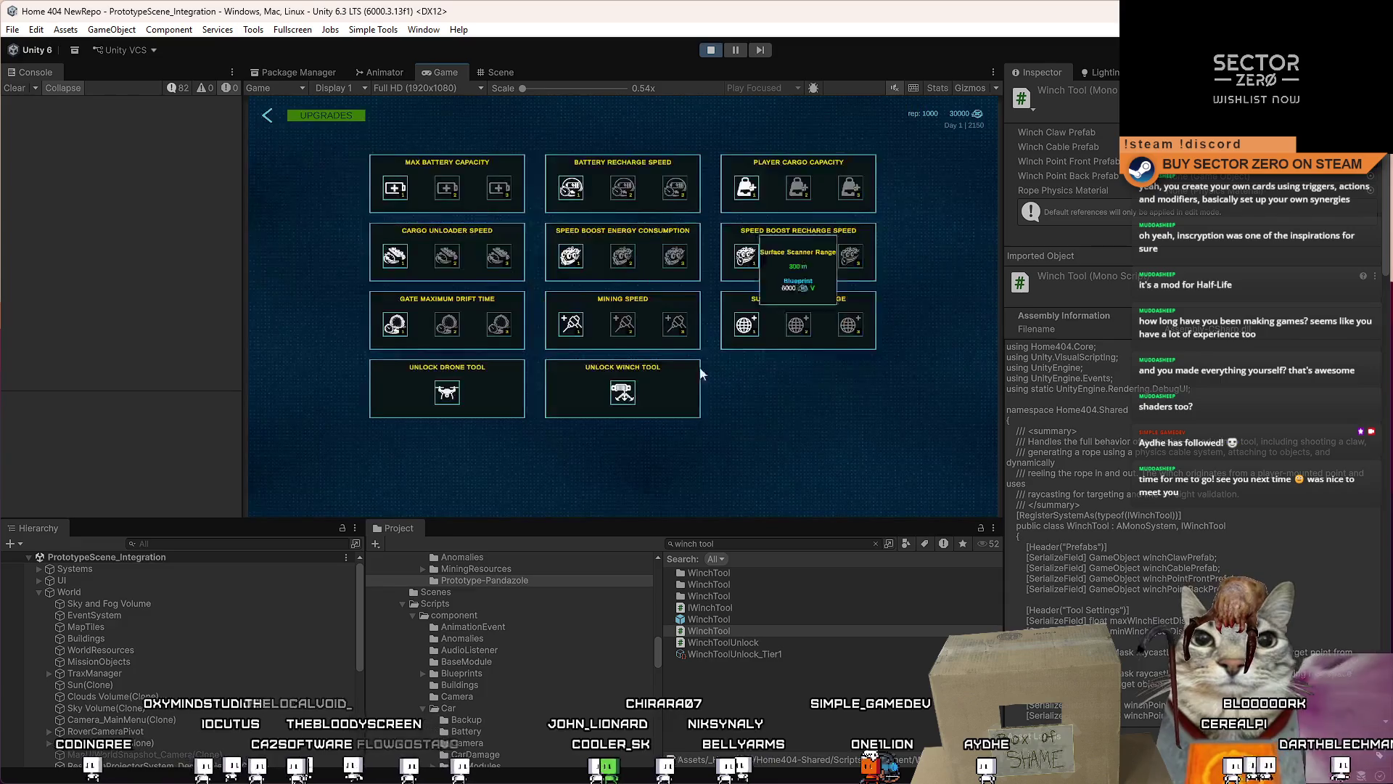
pyautogui.click(623, 392)
pyautogui.click(425, 396)
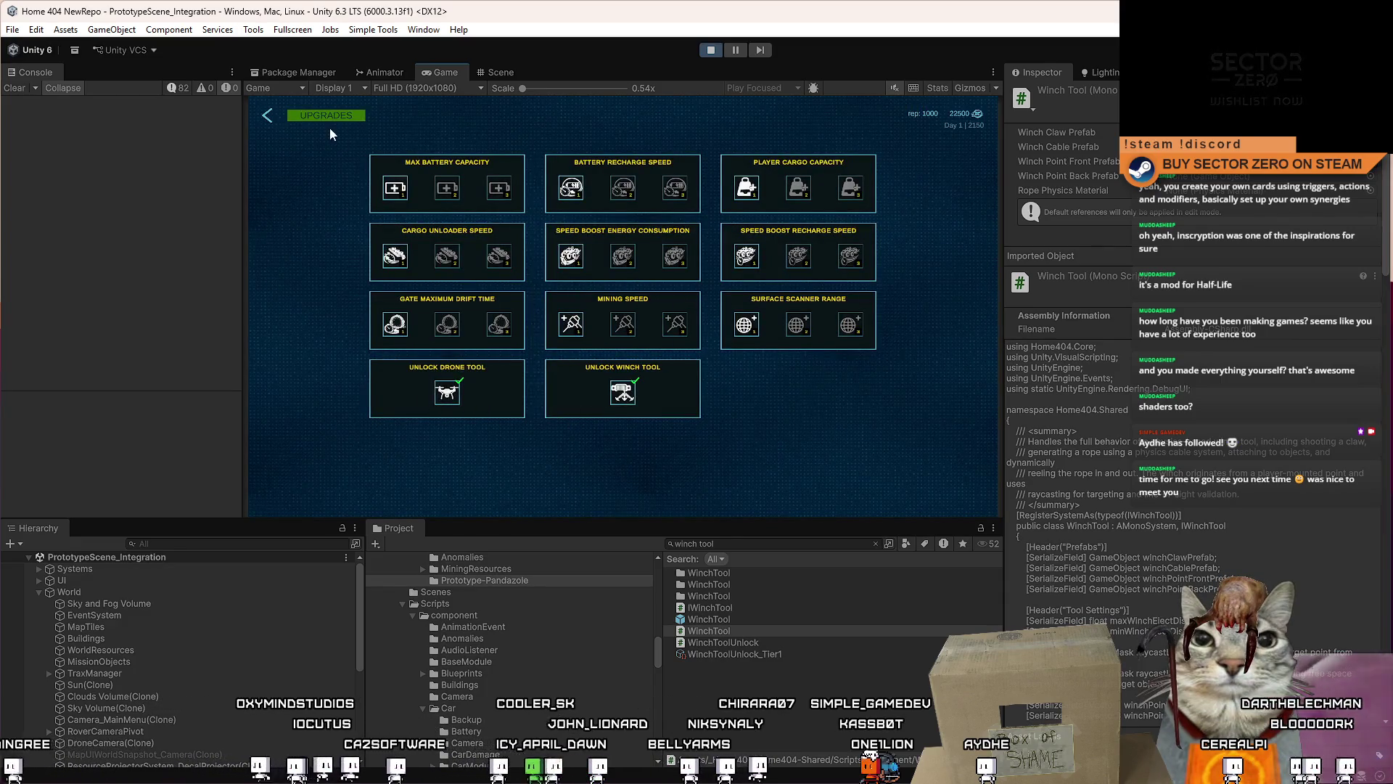
pyautogui.click(273, 121)
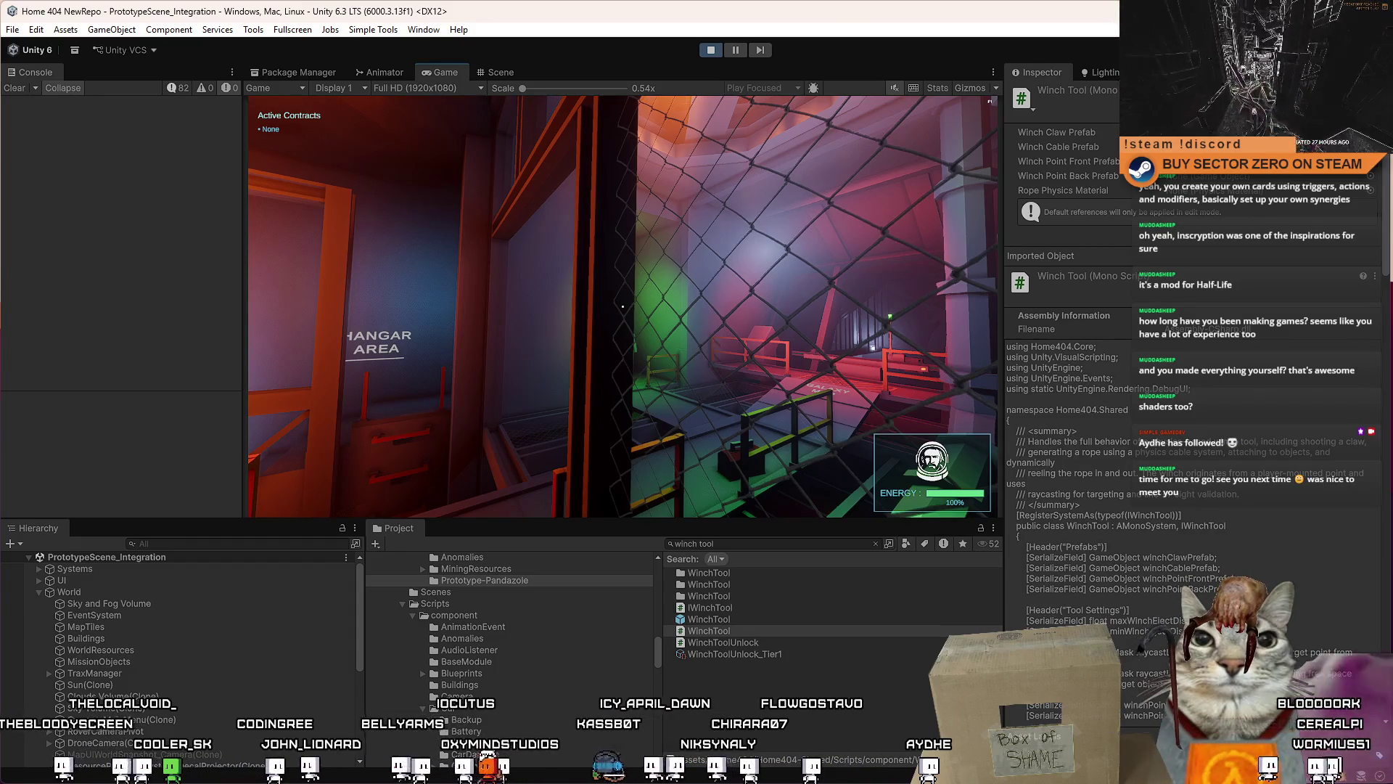
# Step: Get into the rover and drive it down the tunnel, boosting out onto the surface
pyautogui.press('e')
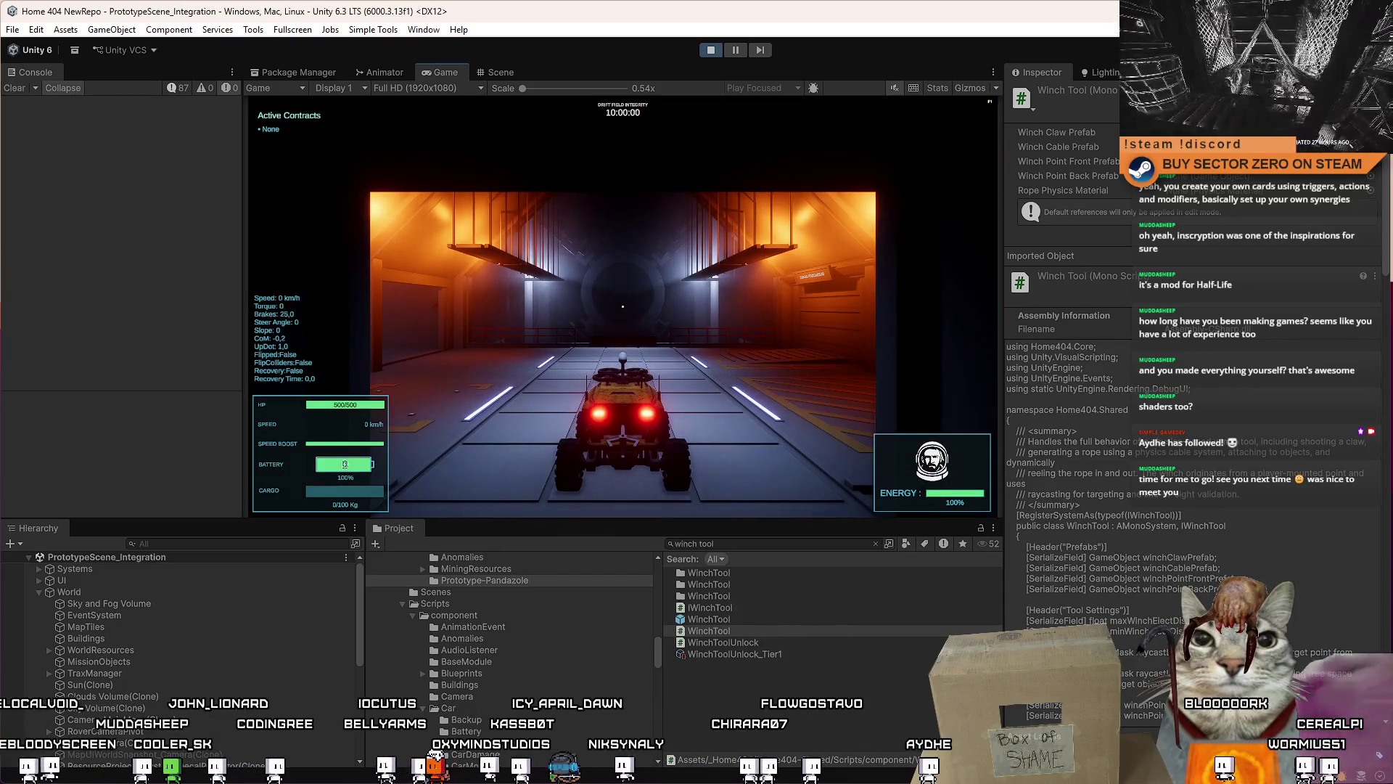
pyautogui.press('w')
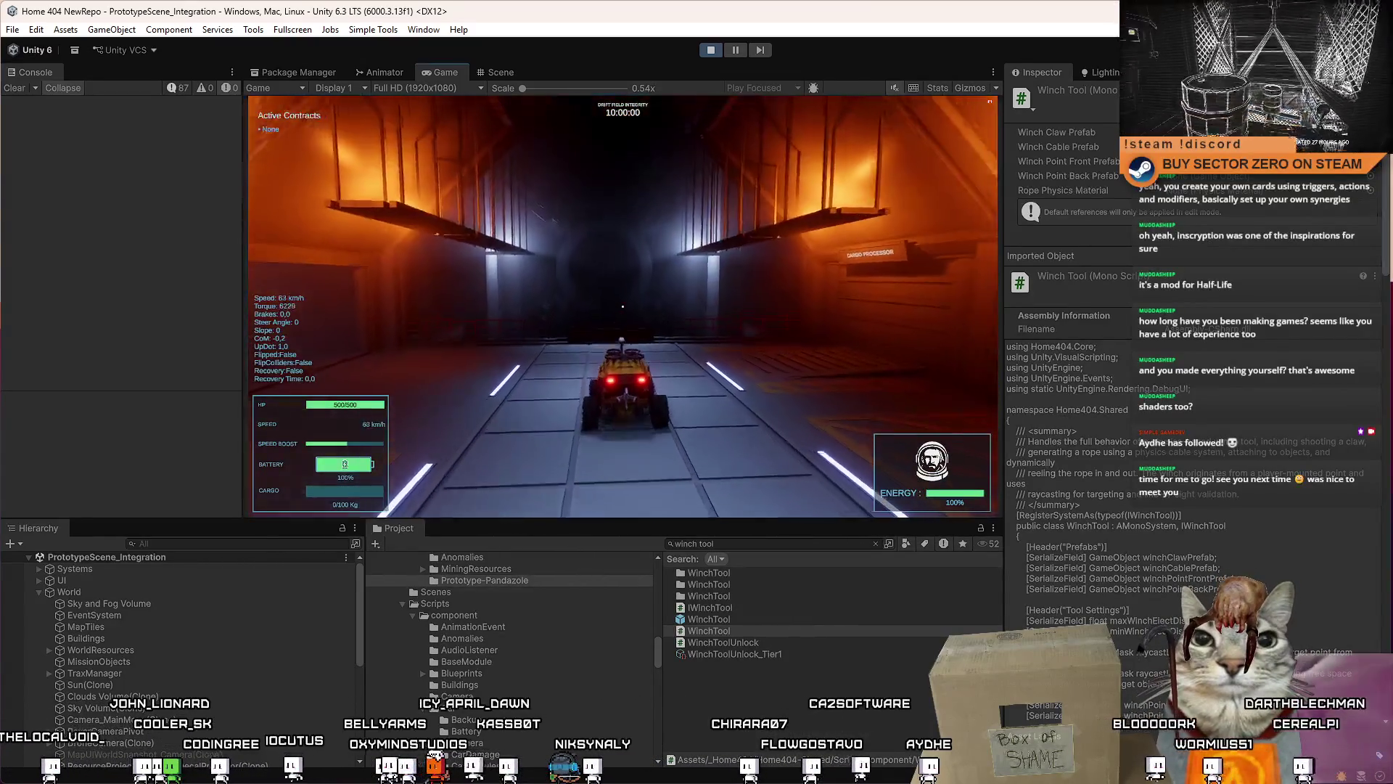
pyautogui.press('s')
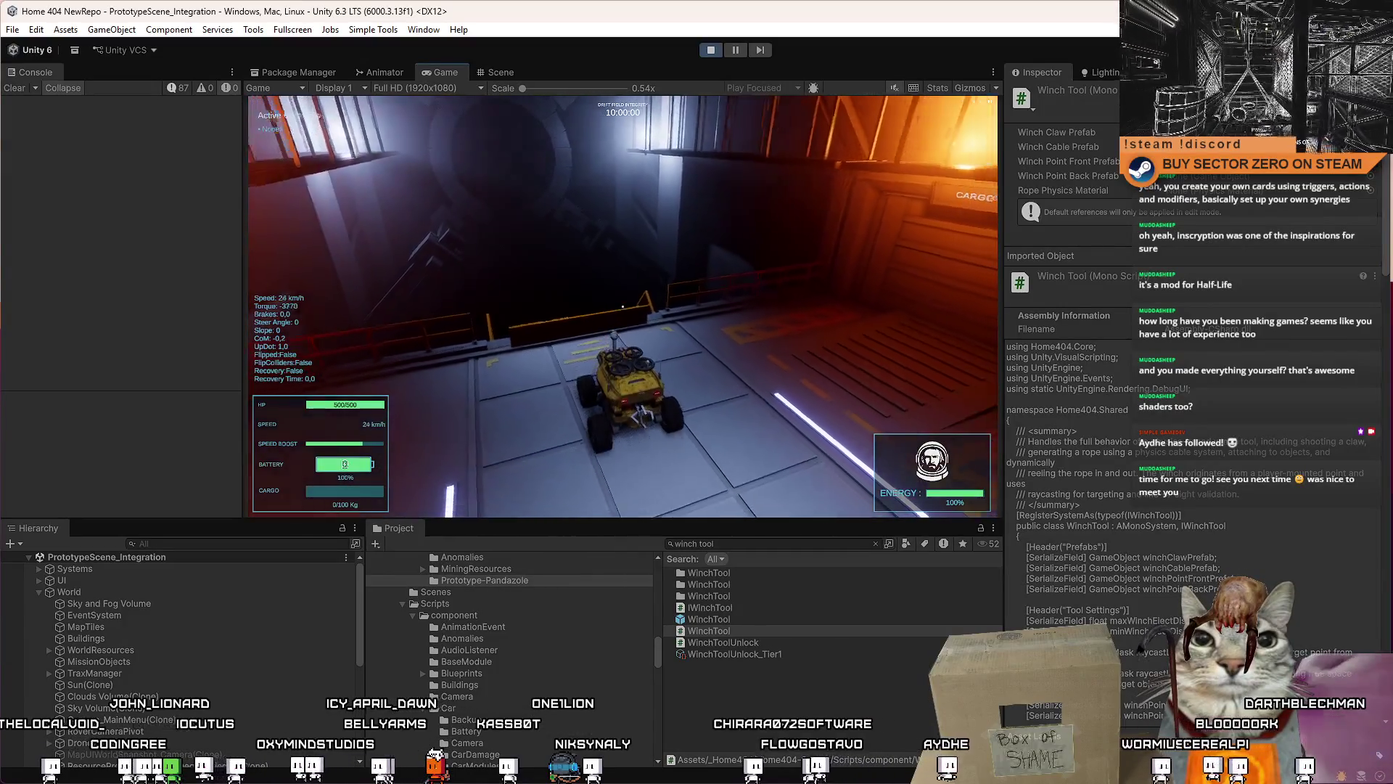
pyautogui.press('w')
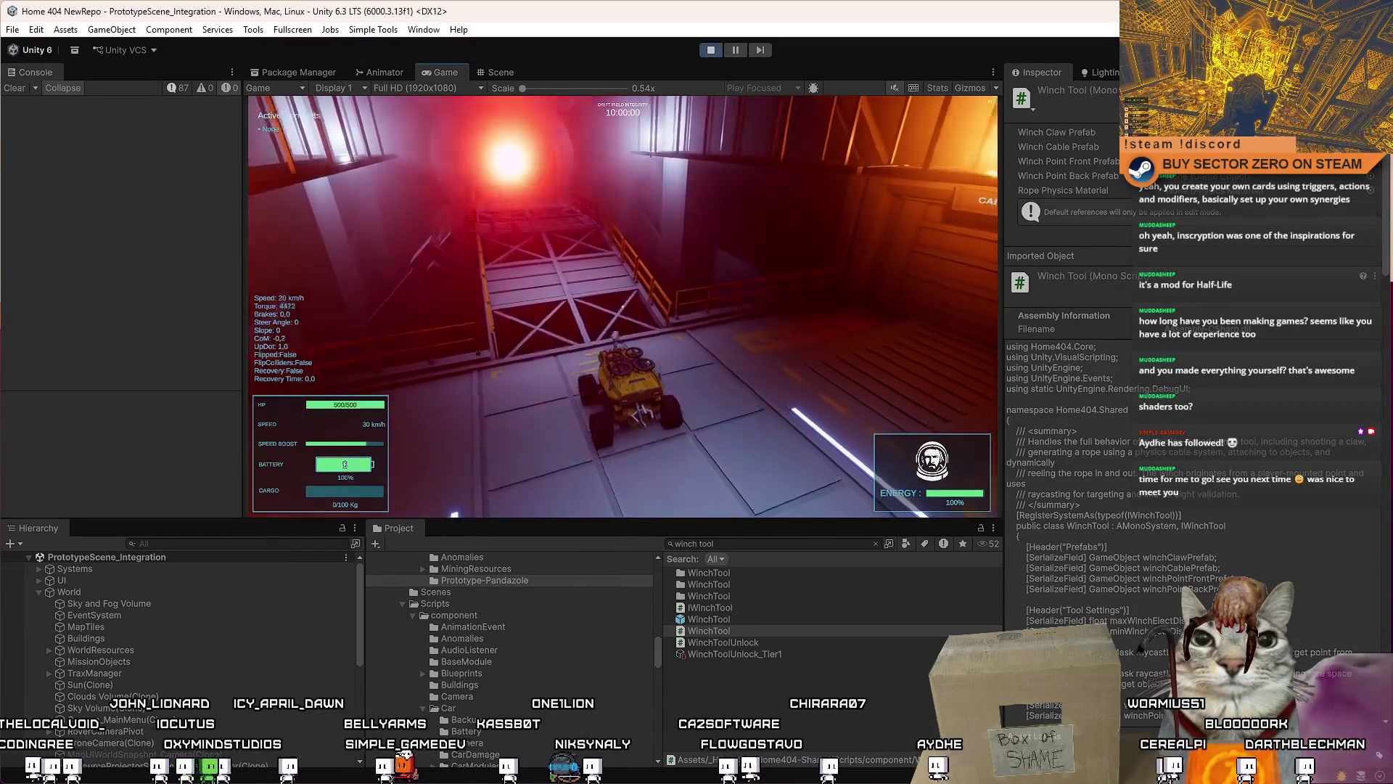
pyautogui.press('shift')
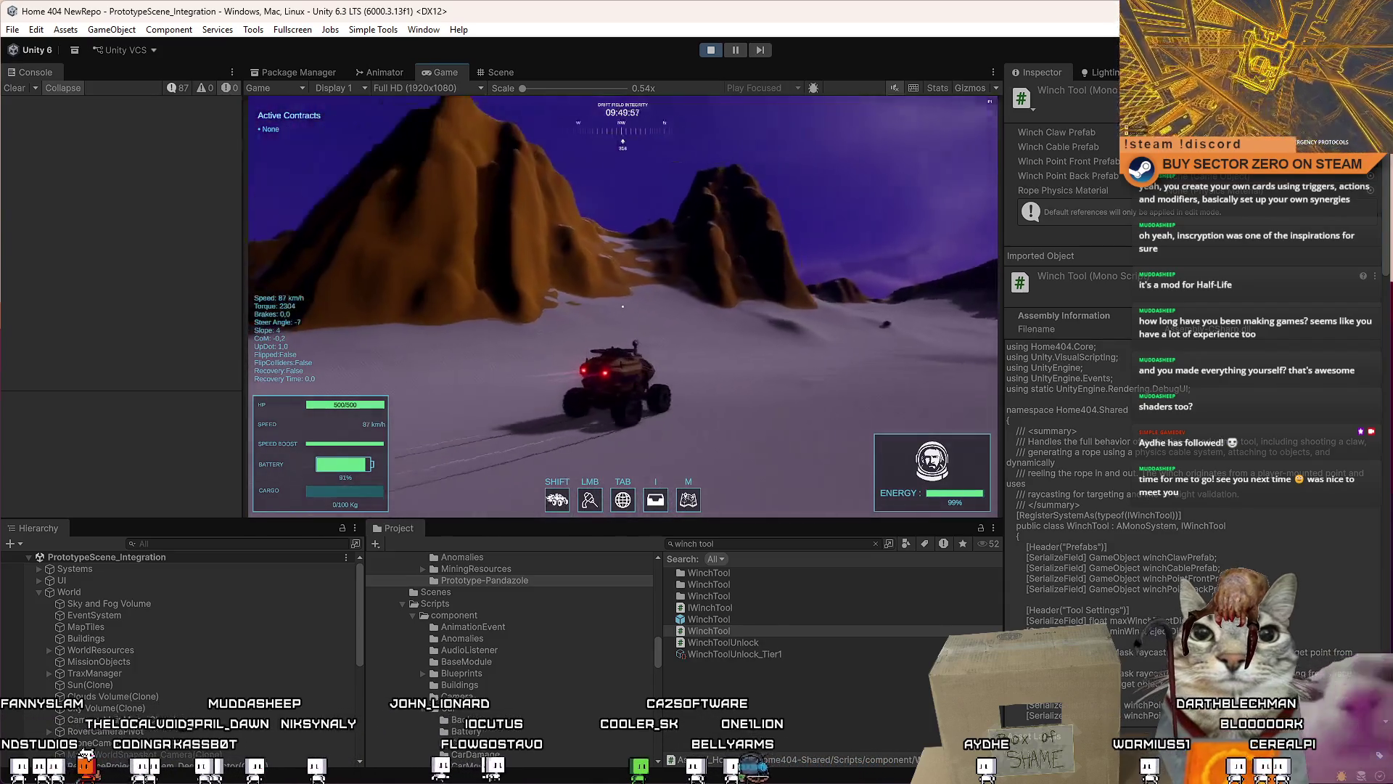
# Step: Drive the winch-tethered rover back and forth, steering left and right against the rope
pyautogui.press('s')
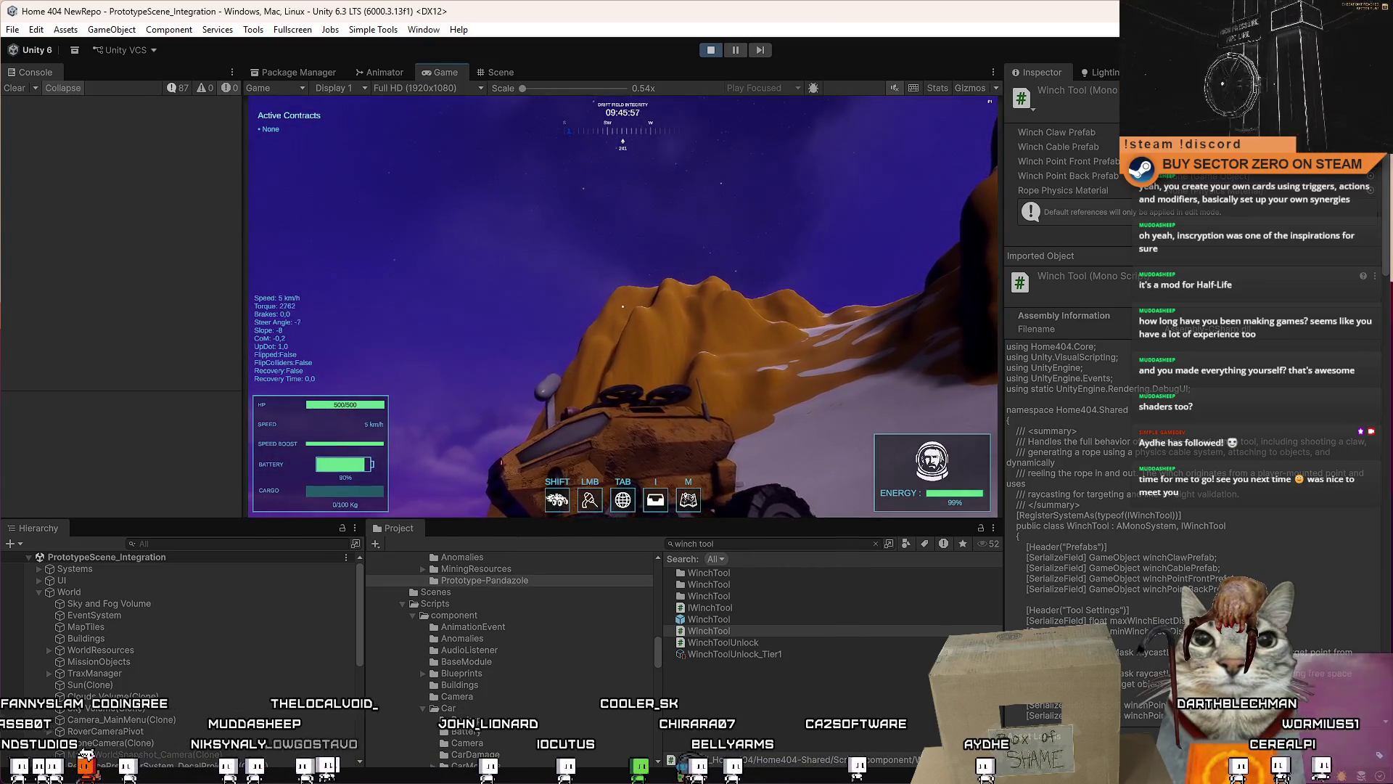
pyautogui.press('w')
pyautogui.press('a')
pyautogui.press('w')
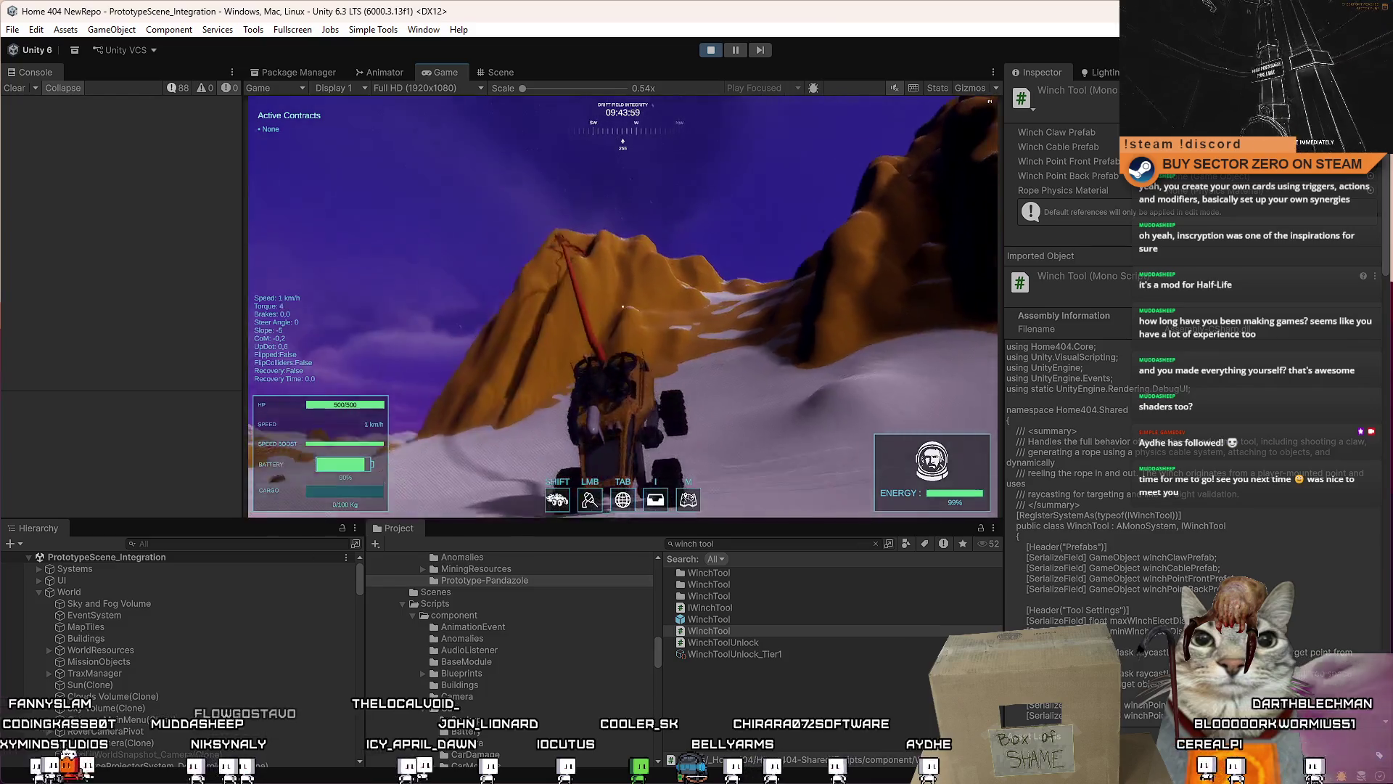
pyautogui.press('s')
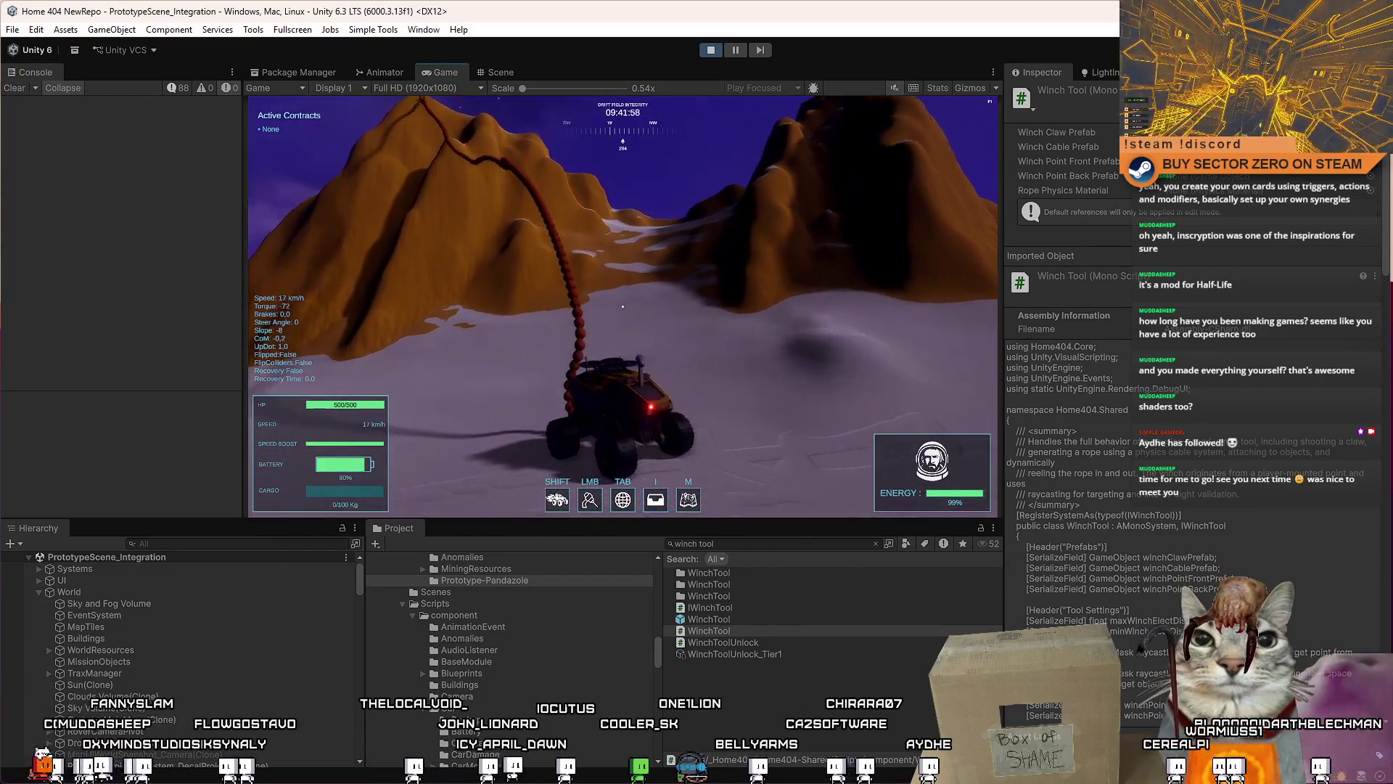
pyautogui.press('w')
pyautogui.press('d')
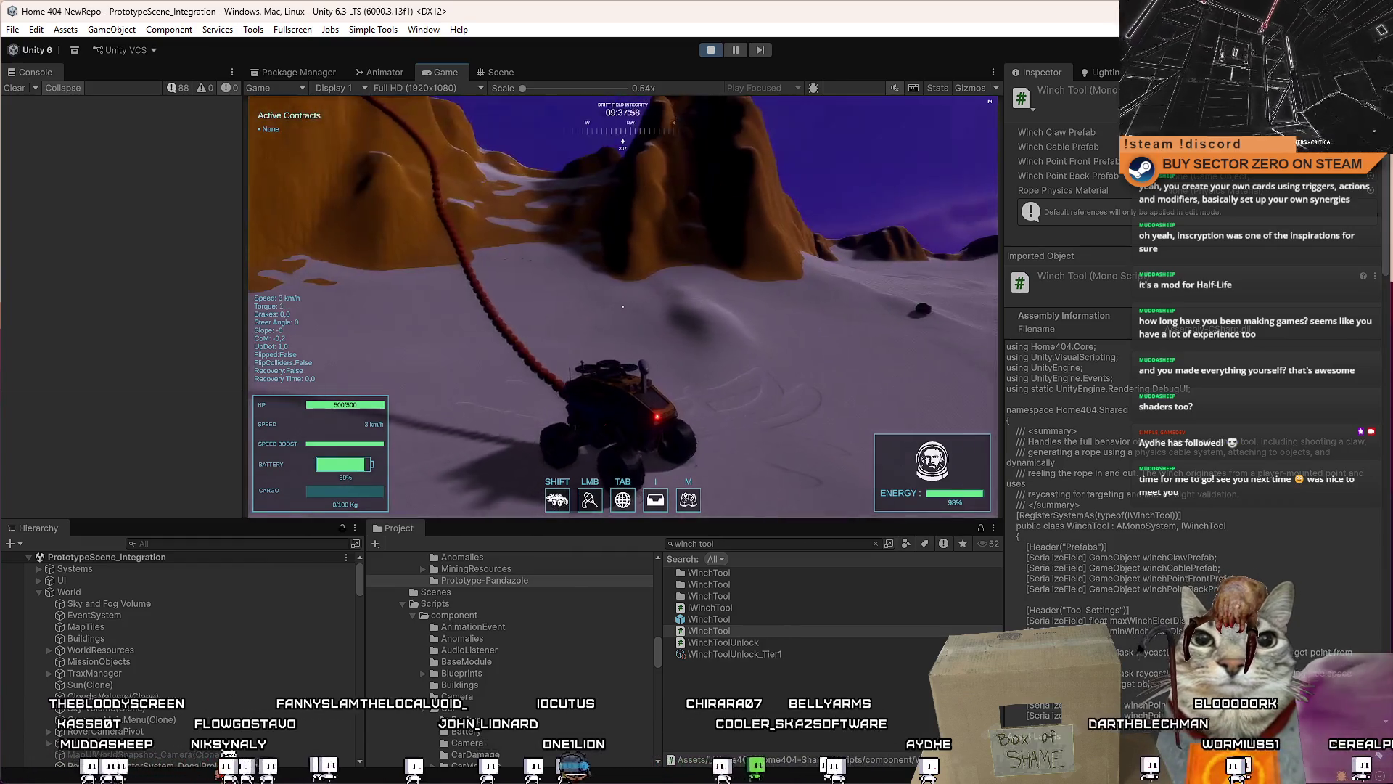
pyautogui.press('w')
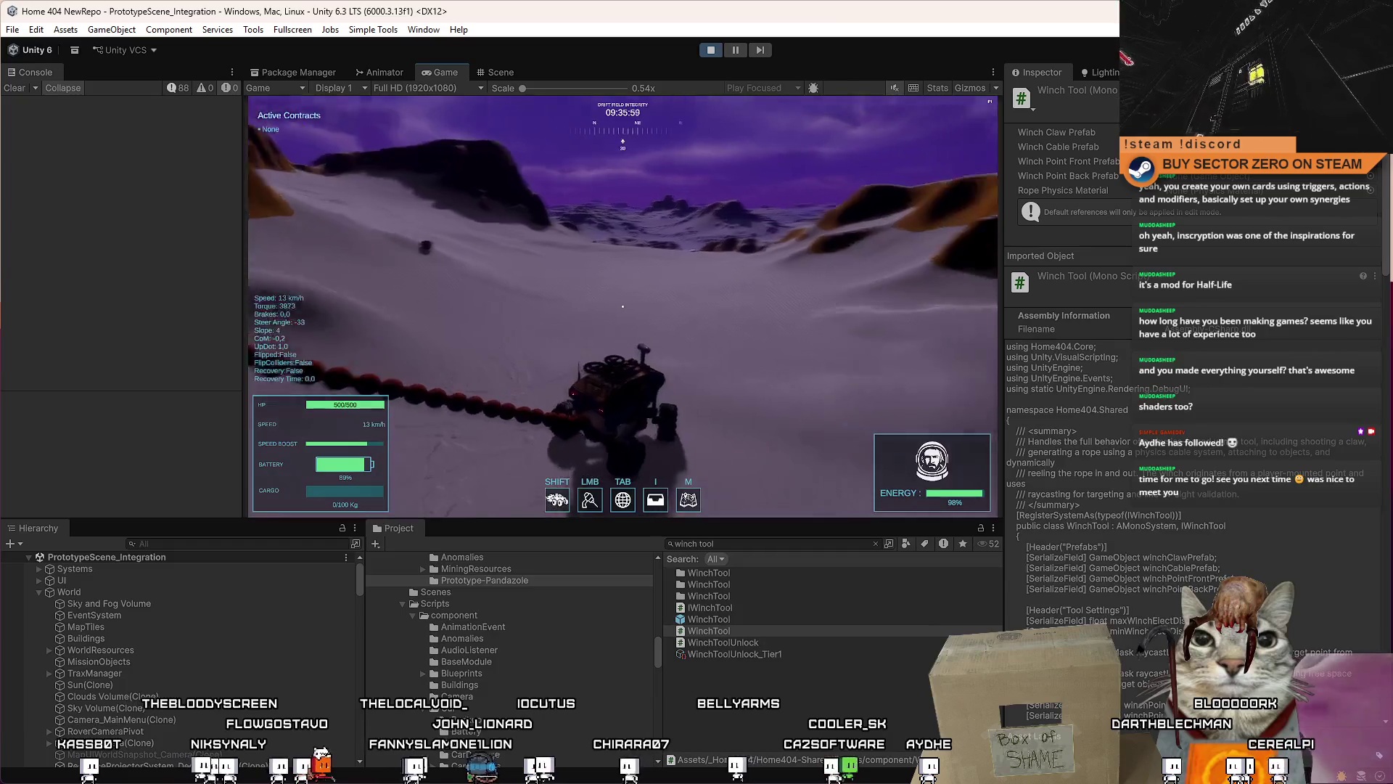
pyautogui.press('a')
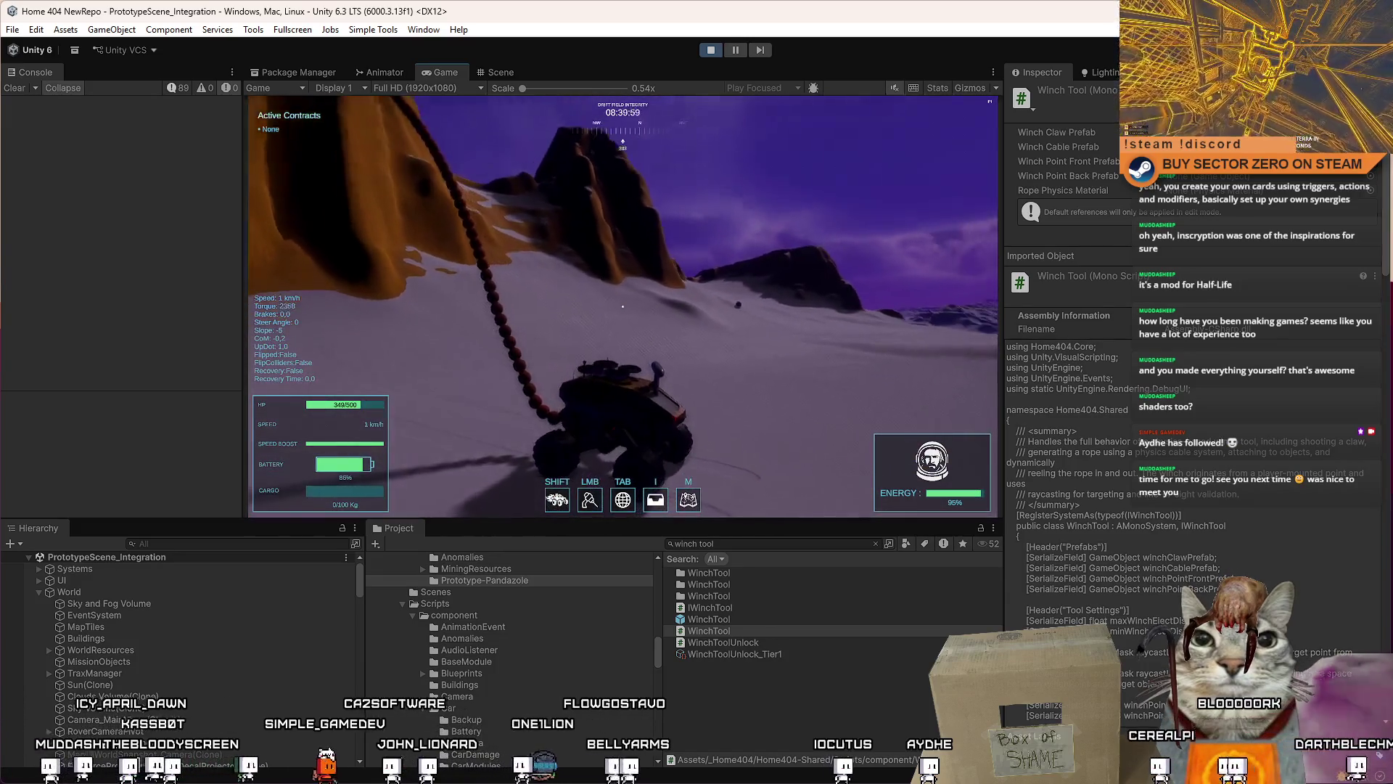
# Step: Multi-select the rope's ChainSphere objects from ChainSphere_0 down, then keep driving the rover downhill
pyautogui.press('Escape')
pyautogui.press('Escape')
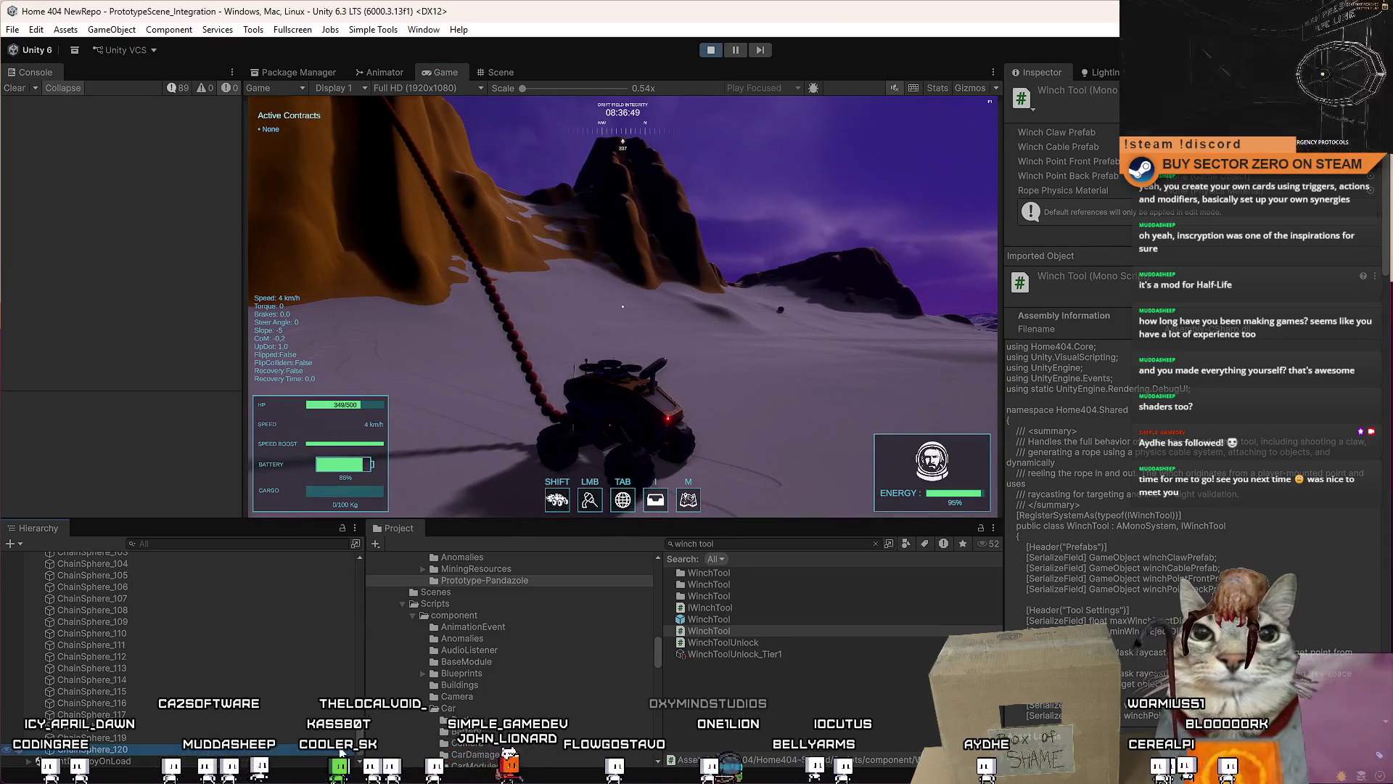
pyautogui.click(93, 749)
pyautogui.scroll(2, 364, 736)
pyautogui.moveTo(357, 718); pyautogui.dragTo(352, 612)
pyautogui.keyDown('shift'); pyautogui.click(159, 686); pyautogui.keyUp('shift')
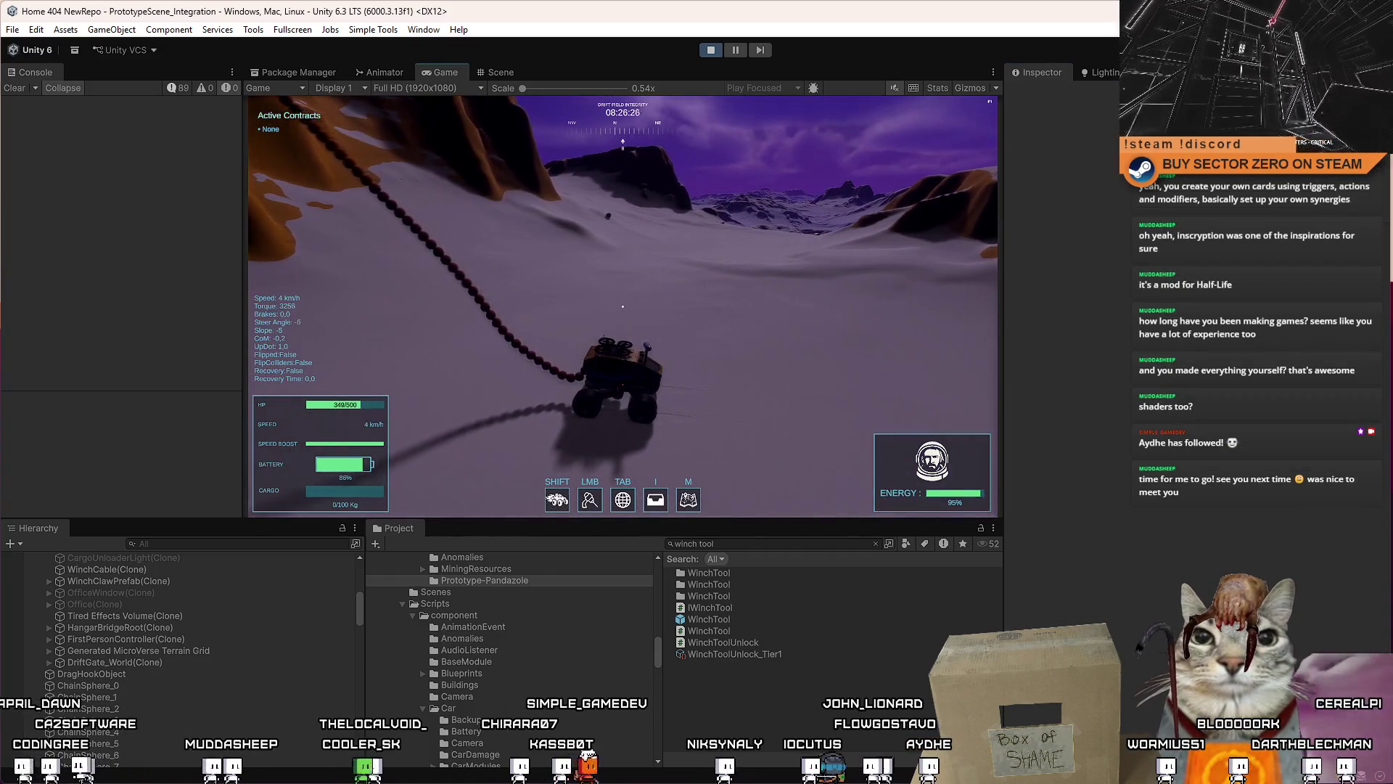
pyautogui.press('w')
pyautogui.press('s')
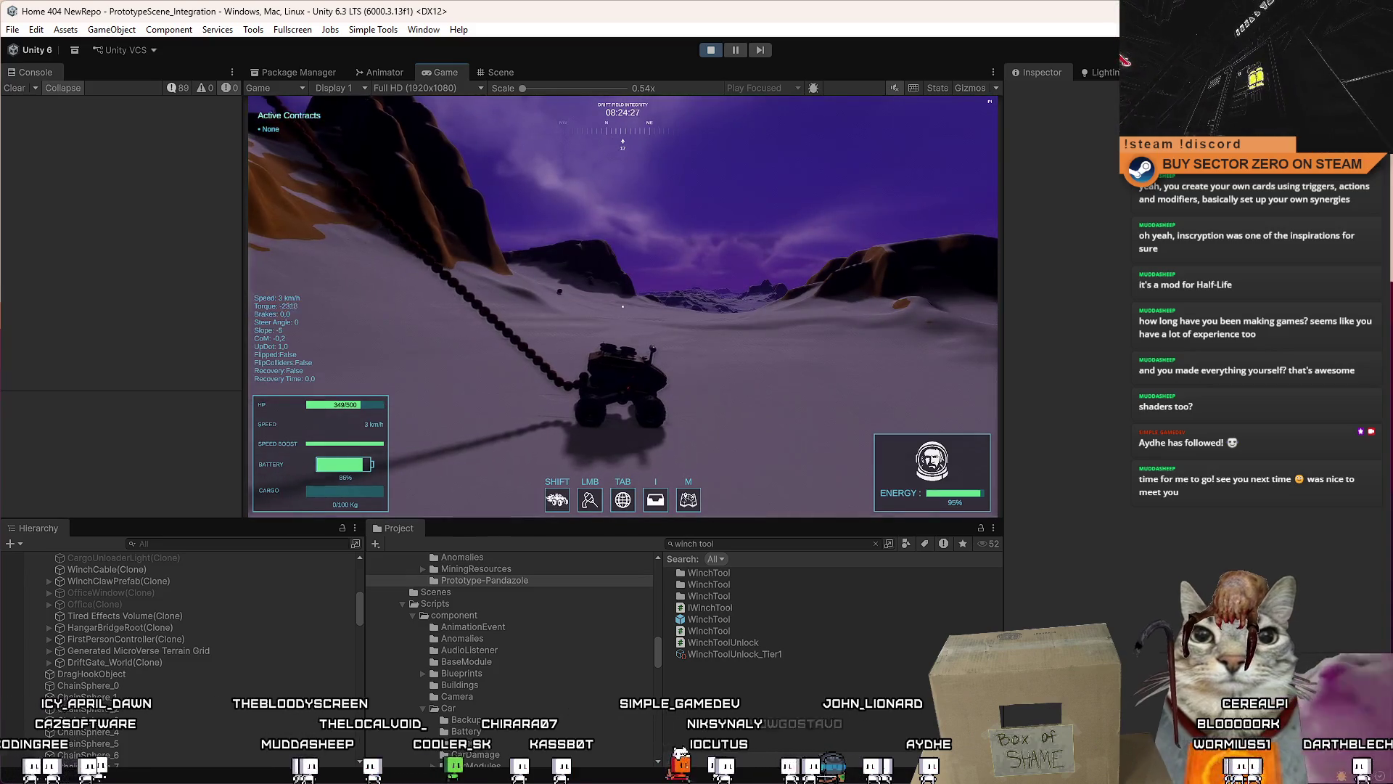